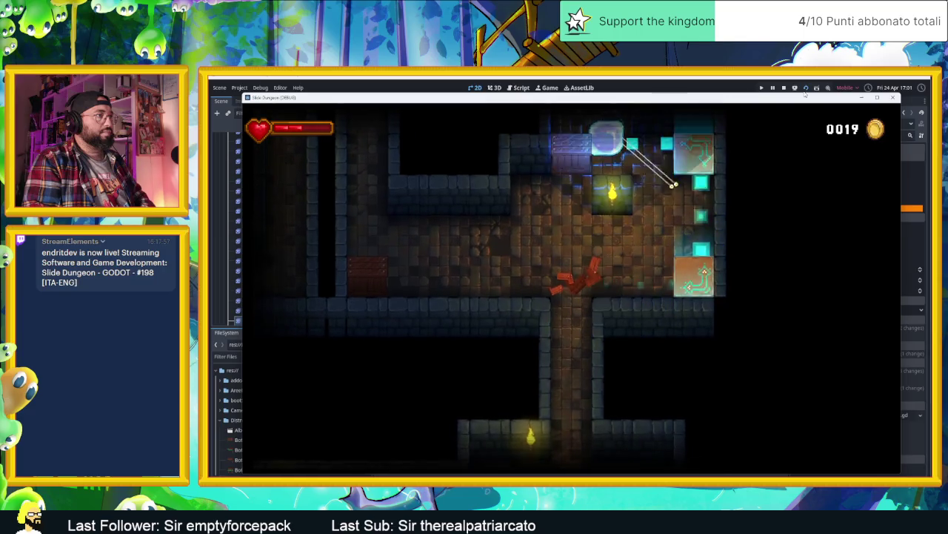
# Slide the slime down the vertical shaft, past the red trap, and bring it to rest by the traps.
pyautogui.press('Down')
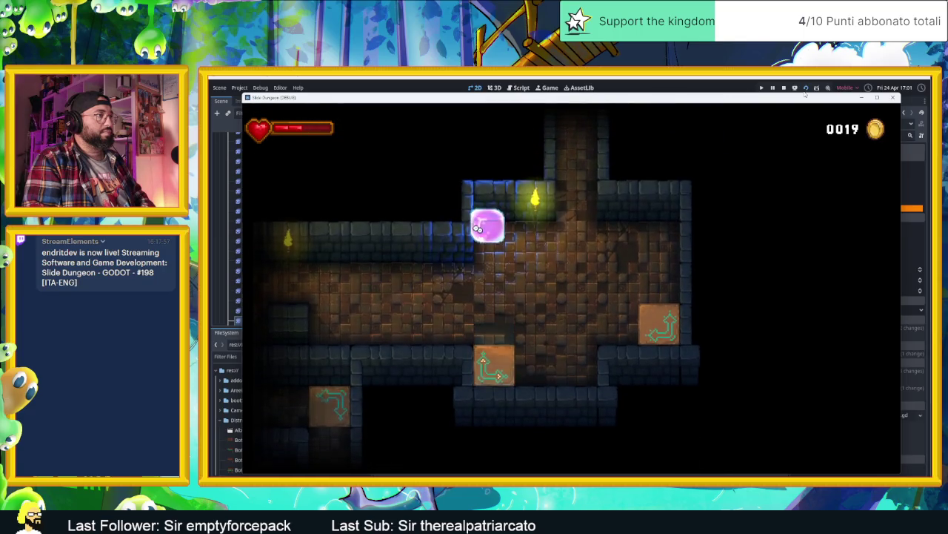
pyautogui.press('Left')
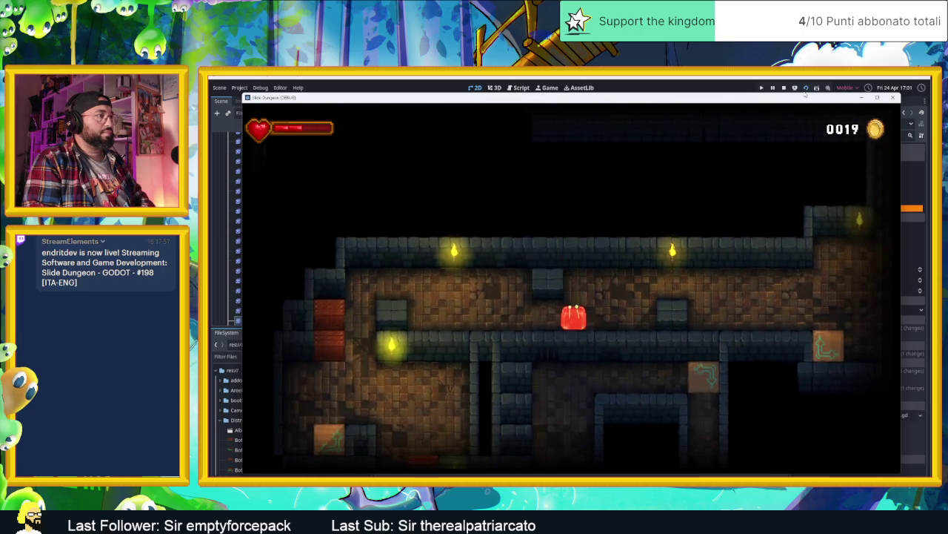
pyautogui.press('Down')
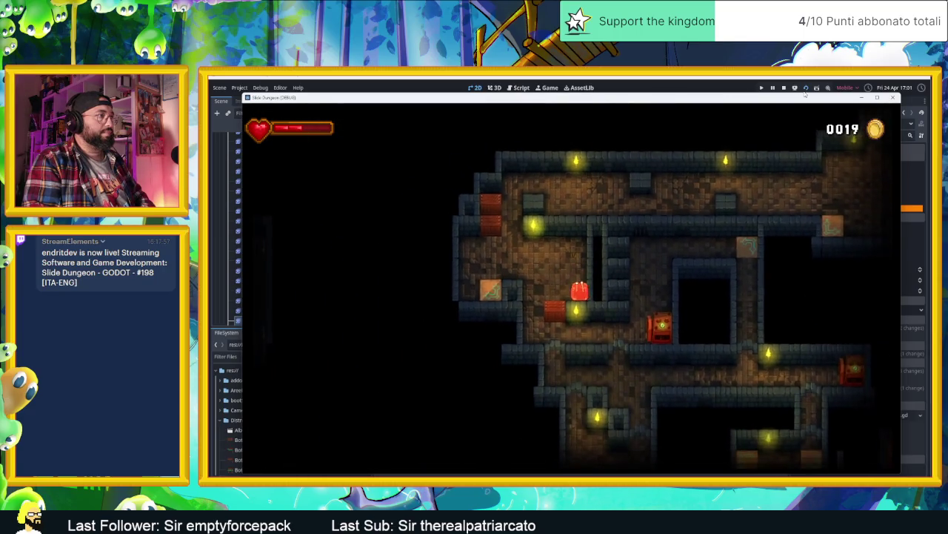
pyautogui.press('Right')
pyautogui.press('Down')
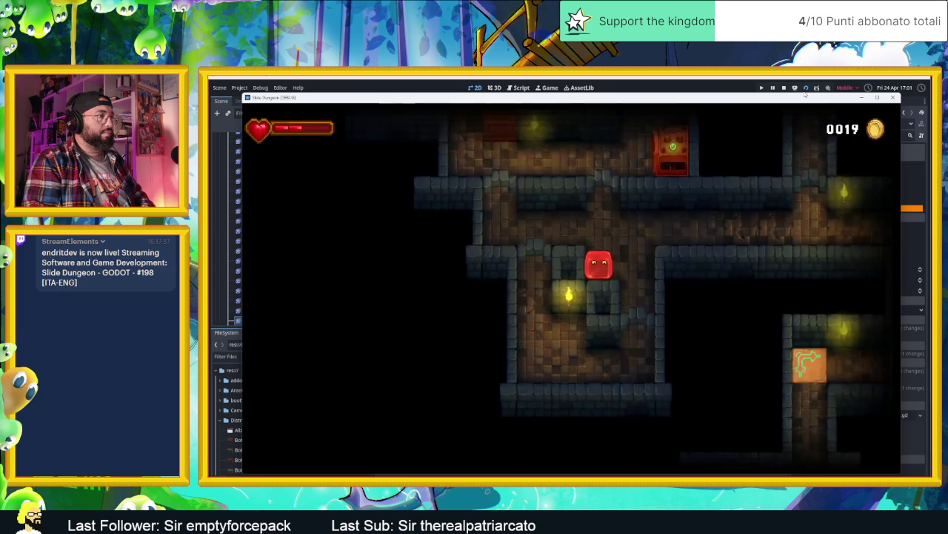
pyautogui.press('Up')
pyautogui.press('Down')
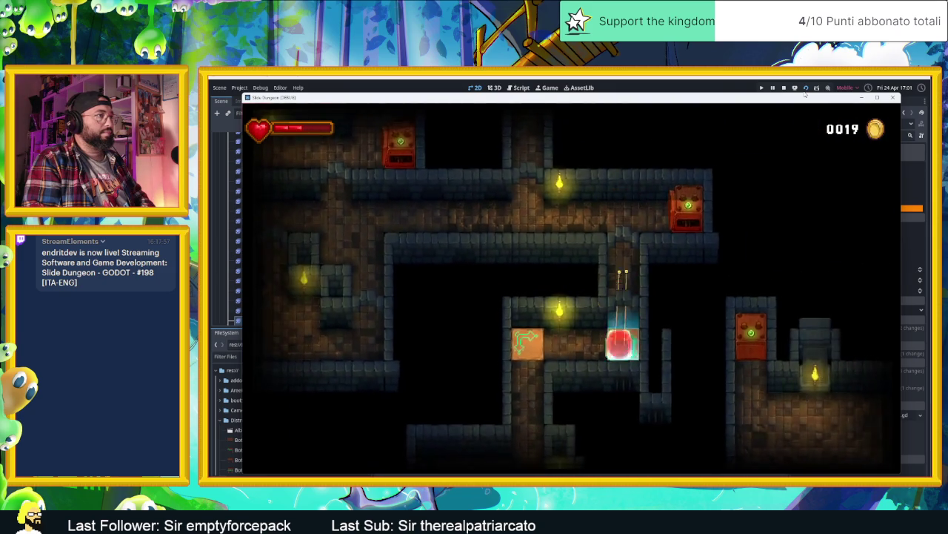
pyautogui.press('Up')
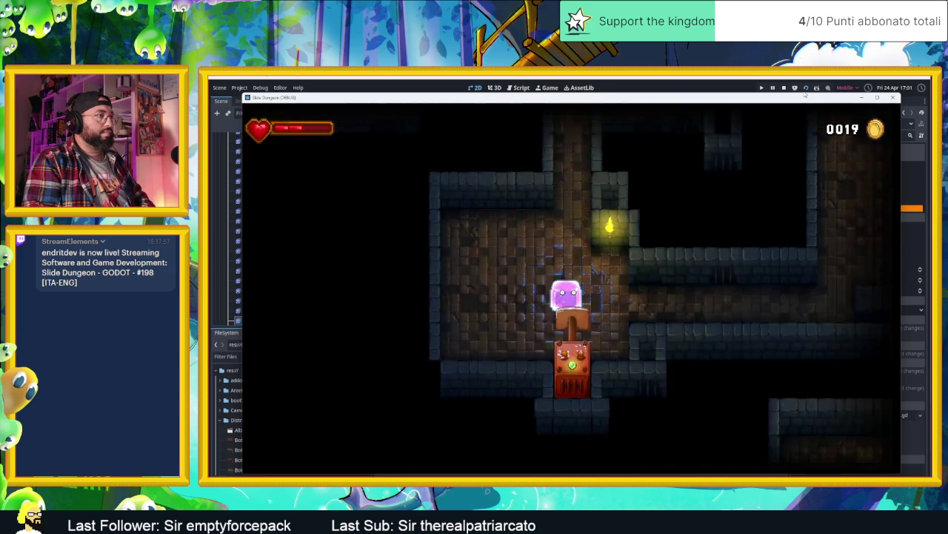
pyautogui.press('Right')
pyautogui.press('Left')
pyautogui.press('Up')
# Steer the slime through the corridors and horizontal passage into the next room, stopping at its bottom.
pyautogui.press('Right')
pyautogui.press('Down')
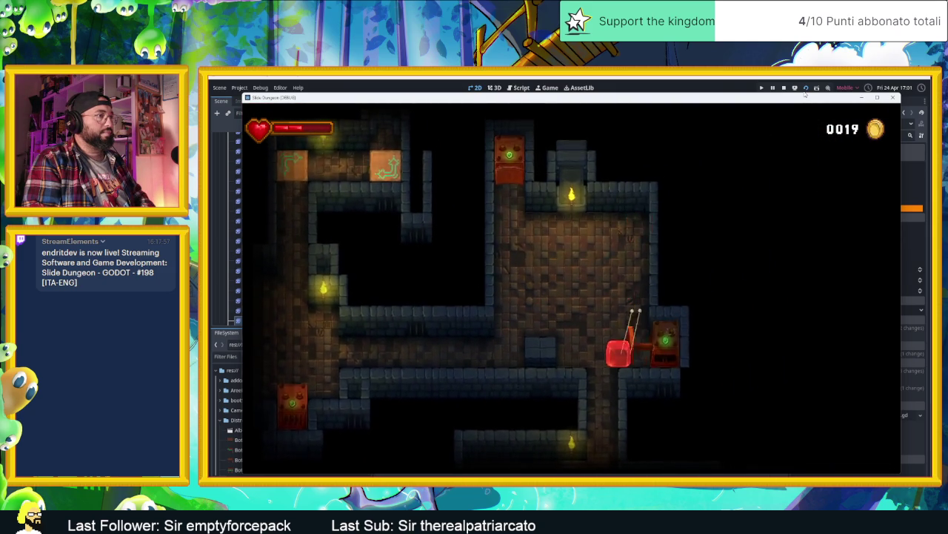
pyautogui.press('Down')
pyautogui.press('Right')
pyautogui.press('Down')
pyautogui.press('Left')
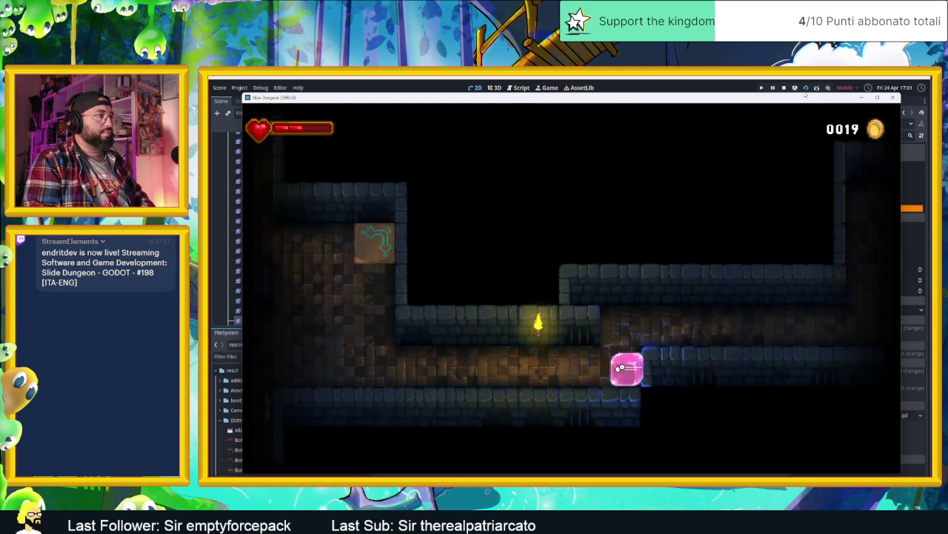
pyautogui.press('Up')
pyautogui.press('Right')
pyautogui.press('Up')
pyautogui.press('Left')
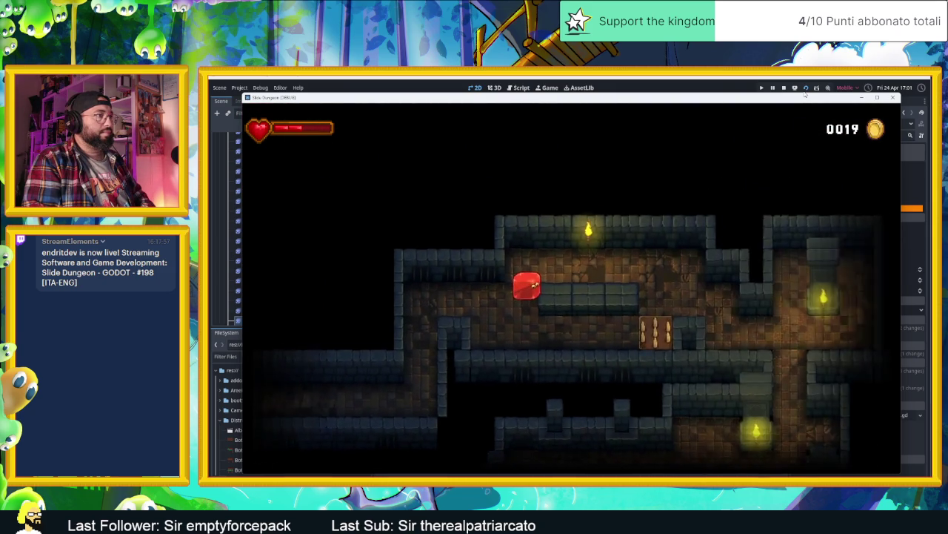
pyautogui.press('Right')
pyautogui.press('Down')
# Guide the slime through the lower spike corridor and out to the bottom of the next corridor.
pyautogui.press('Up')
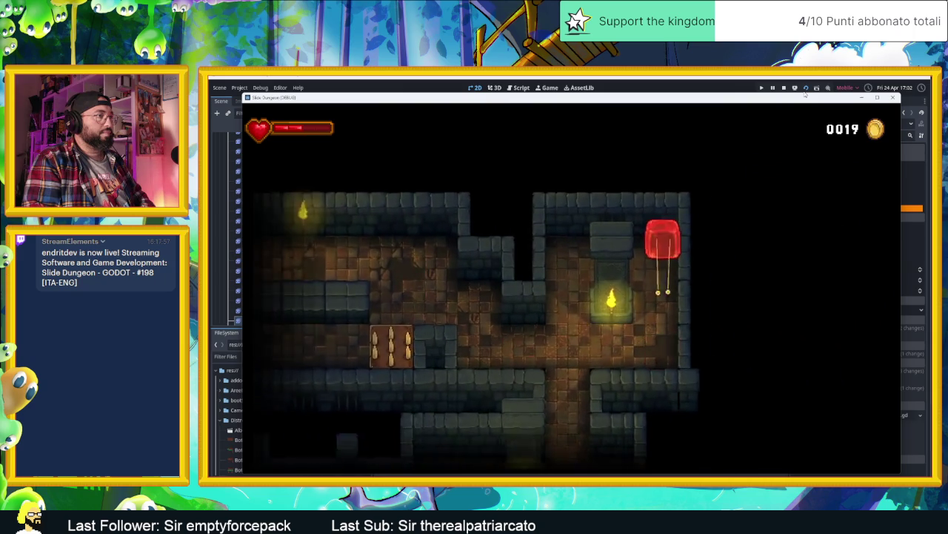
pyautogui.press('Left')
pyautogui.press('Down')
pyautogui.press('Right')
pyautogui.press('Left')
pyautogui.press('Up')
pyautogui.press('Right')
pyautogui.press('Left')
pyautogui.press('Right')
pyautogui.press('Down')
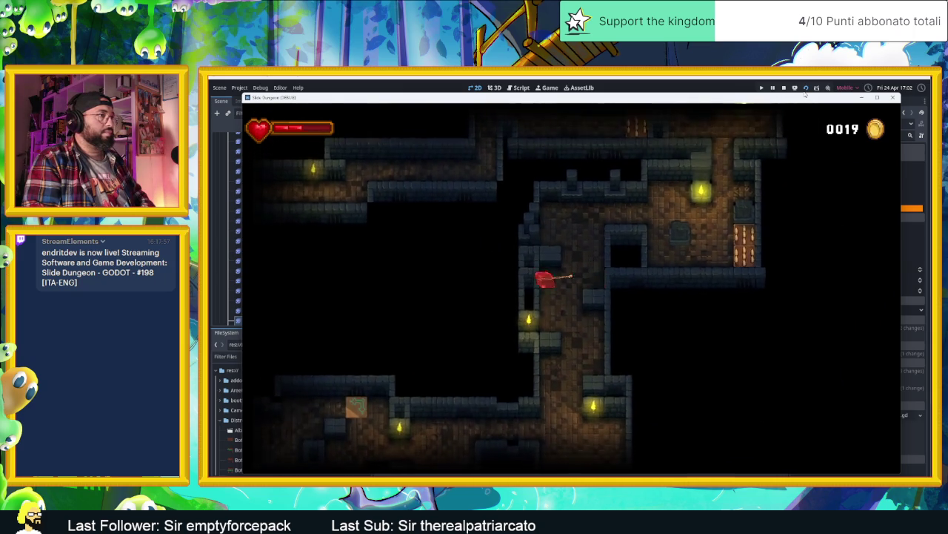
# Move the slime to a room's upper-left corner, then out into a new dungeon area.
pyautogui.press('Left')
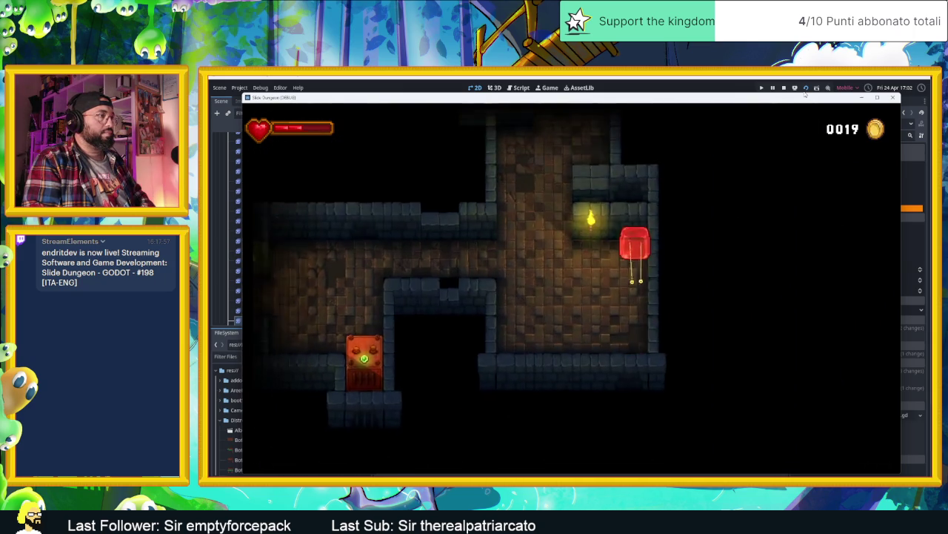
pyautogui.press('Up')
pyautogui.press('Right')
pyautogui.press('Left')
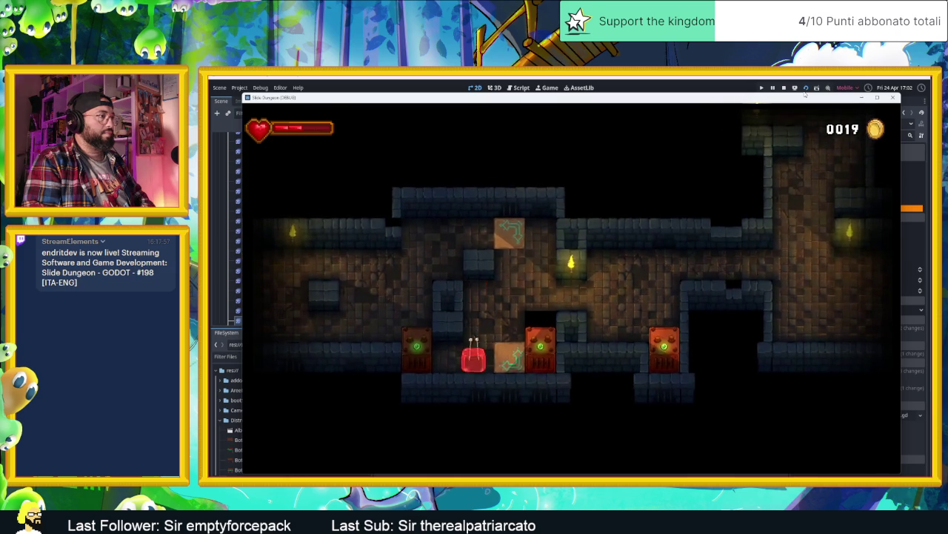
pyautogui.press('Up')
pyautogui.press('Left')
pyautogui.press('Right')
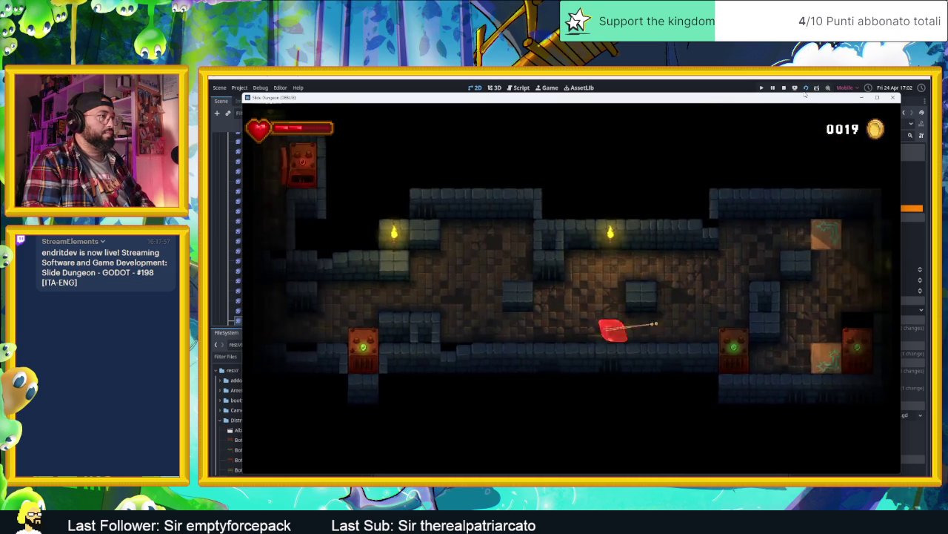
pyautogui.press('Left')
pyautogui.press('Up')
pyautogui.press('Right')
pyautogui.press('Down')
# Slide the slime beside the red block, then back to the room's centre.
pyautogui.press('Right')
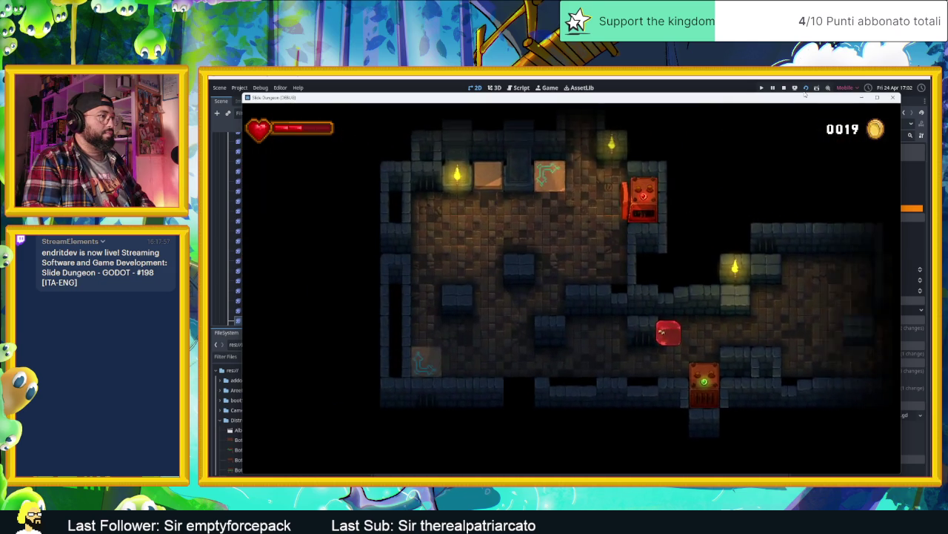
pyautogui.press('Left')
pyautogui.press('Up')
pyautogui.press('Right')
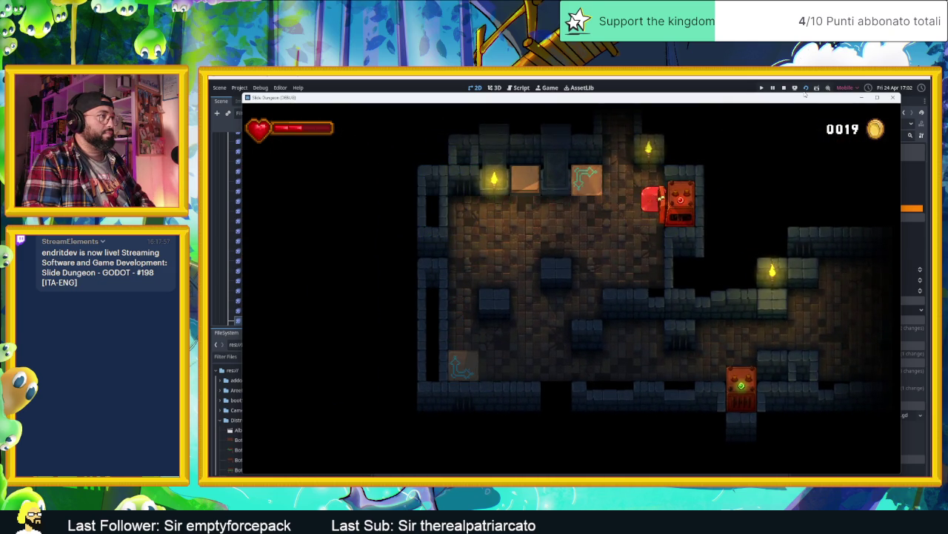
pyautogui.press('Down')
pyautogui.press('Left')
pyautogui.press('Down')
pyautogui.press('Left')
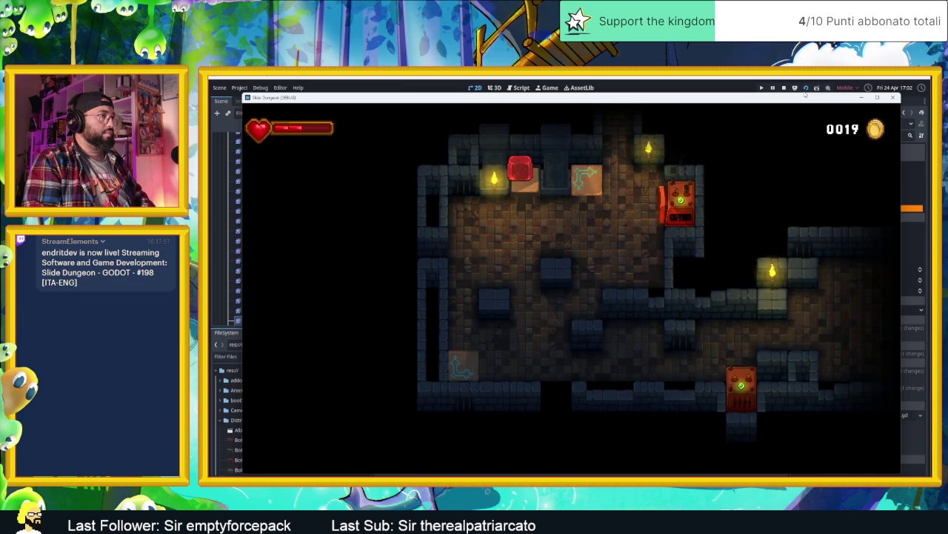
# Run the slime along the spiked corridor past the spike traps to its west end and onward.
pyautogui.press('Right')
pyautogui.press('Up')
pyautogui.press('Left')
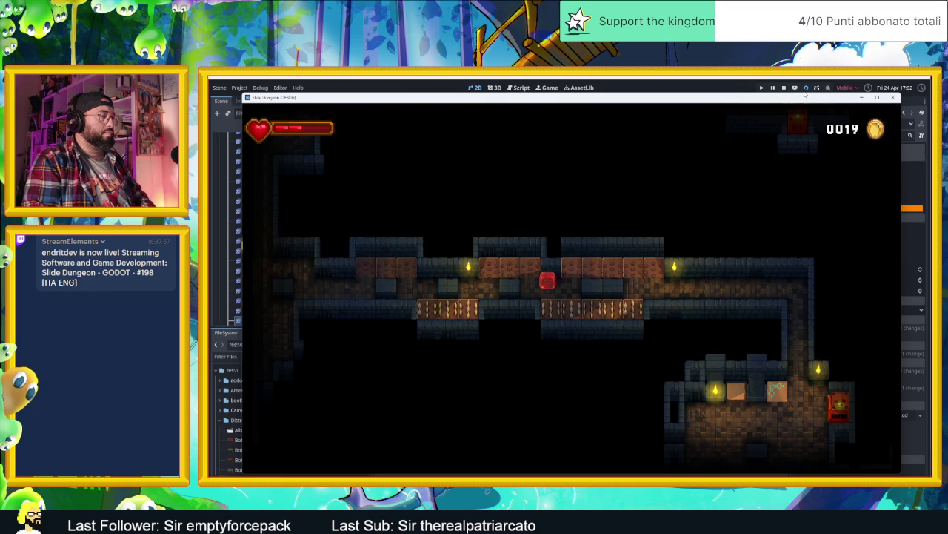
pyautogui.press('Left')
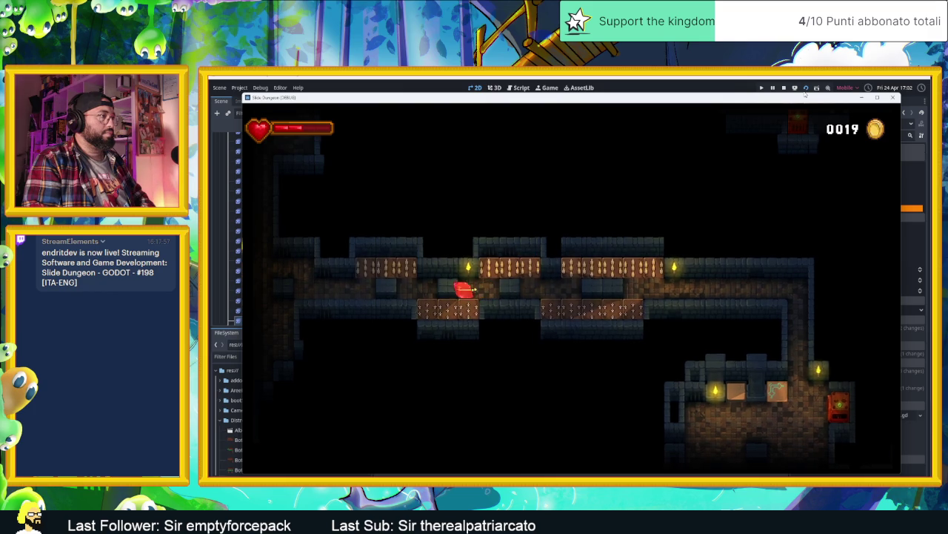
pyautogui.press('Left')
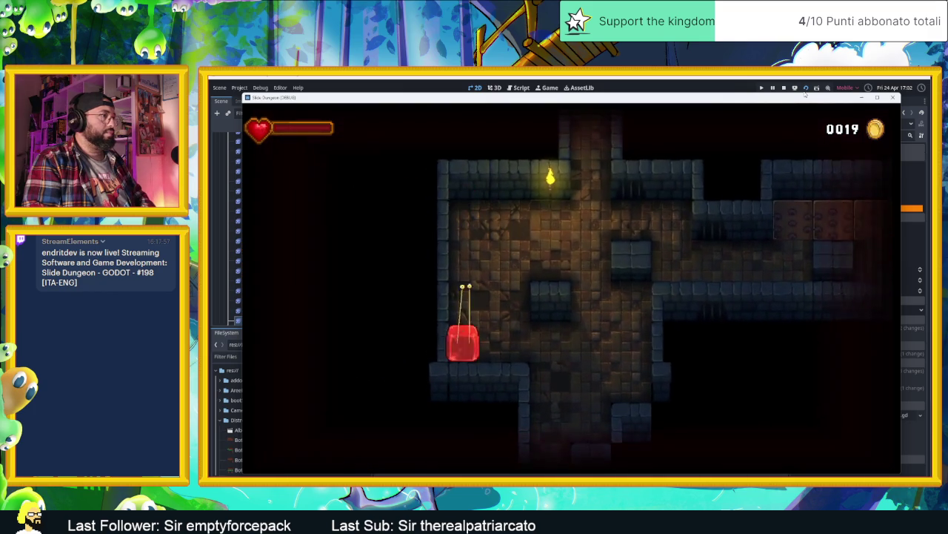
pyautogui.press('Right')
pyautogui.press('Up')
pyautogui.press('Left')
# Slide the slime out of the dark room into the torch-lit room, beside the orange block.
pyautogui.press('Up')
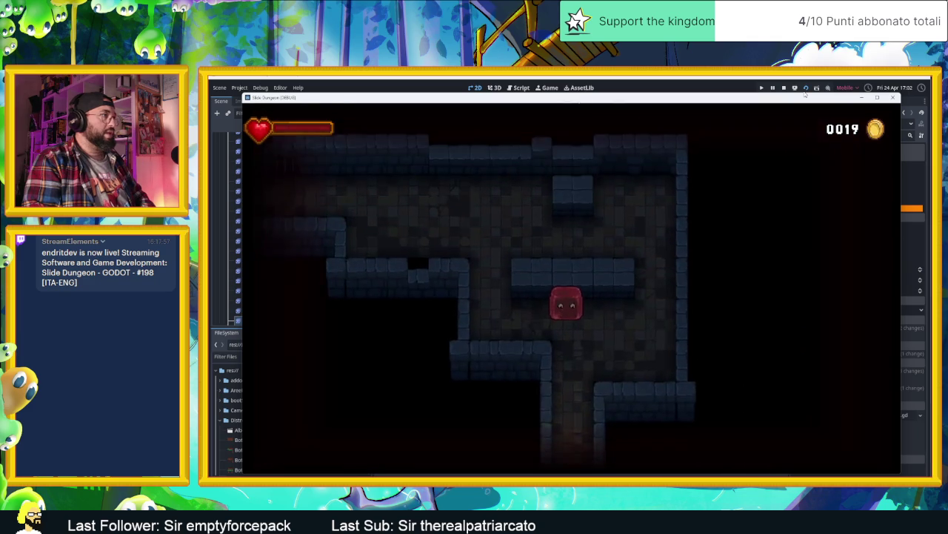
pyautogui.press('Down')
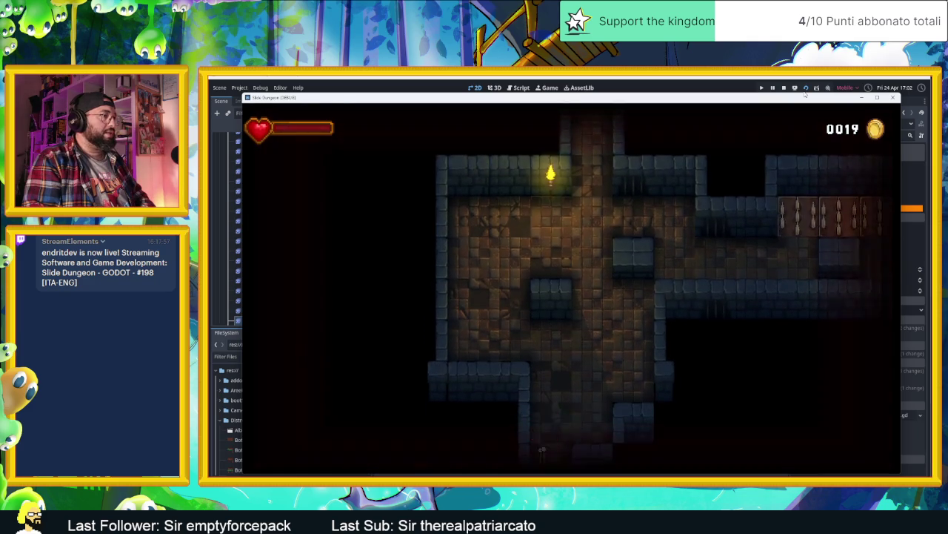
pyautogui.press('Right')
pyautogui.press('Down')
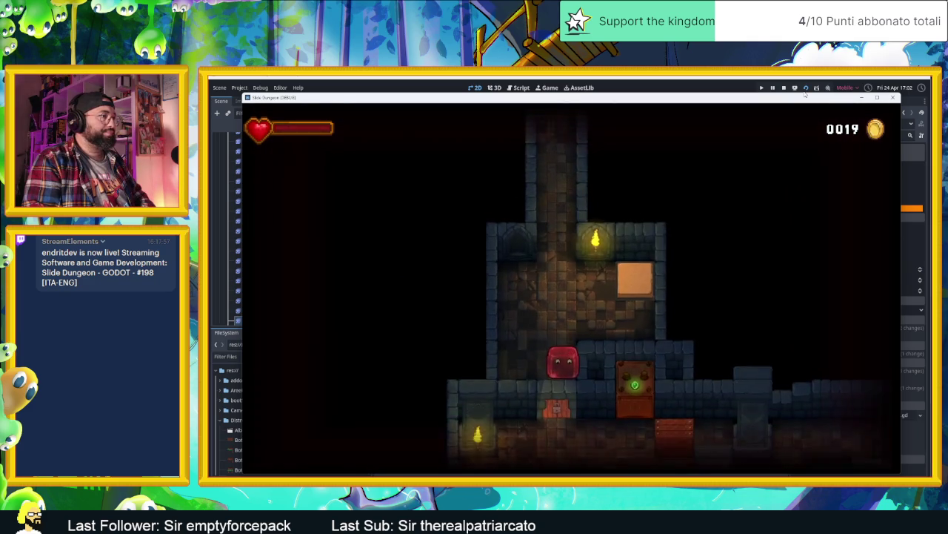
pyautogui.press('Left')
pyautogui.press('Up')
pyautogui.press('Right')
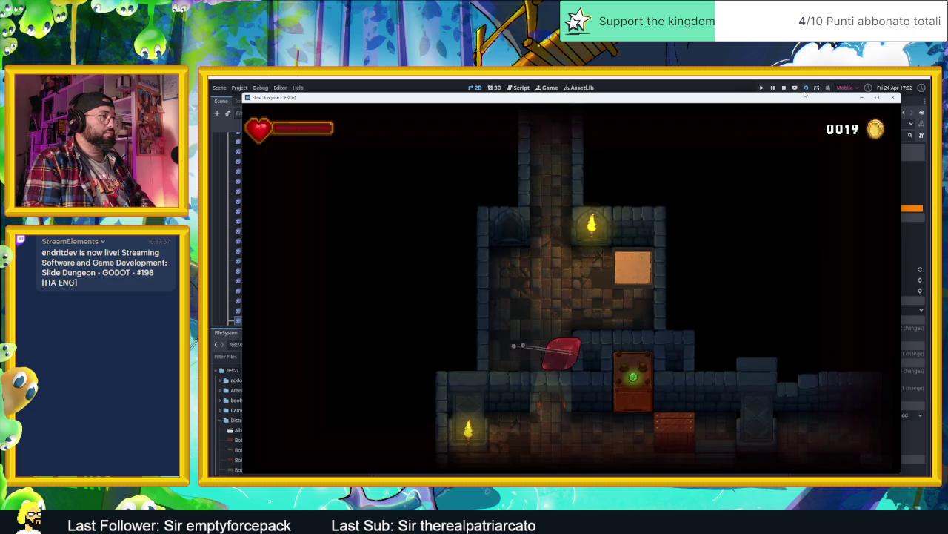
# Maneuver the slime around the lower room's walls, past the cyan tile into the green-dot crate.
pyautogui.press('Right')
pyautogui.press('Down')
pyautogui.press('Right')
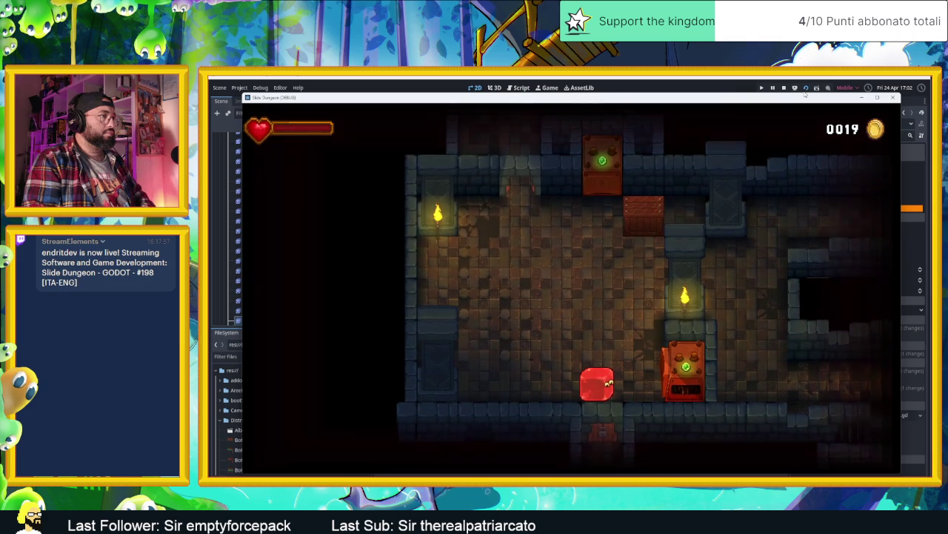
pyautogui.press('Up')
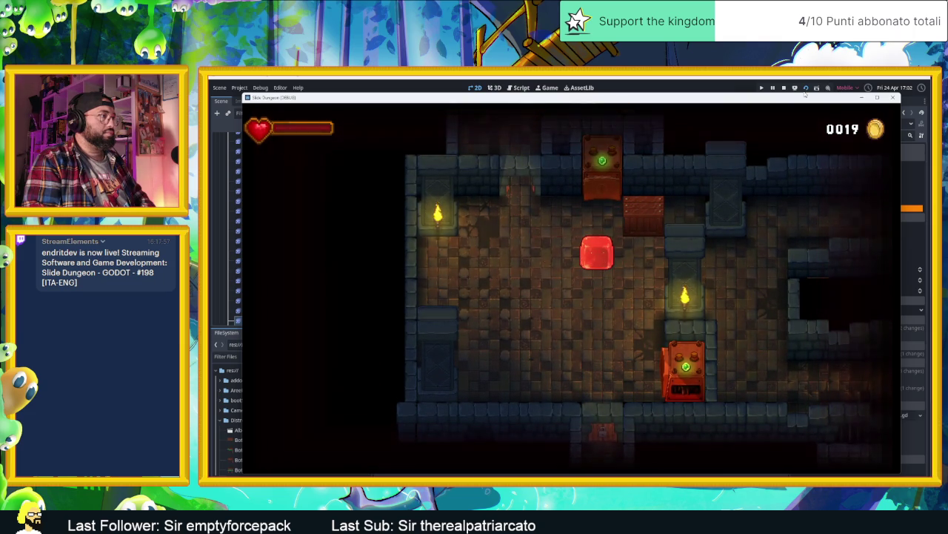
pyautogui.press('Right')
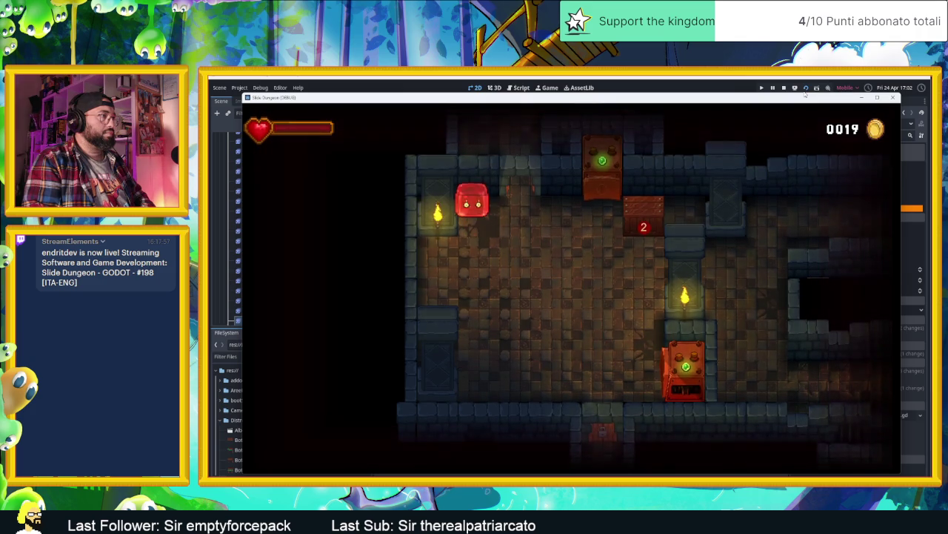
pyautogui.press('Up')
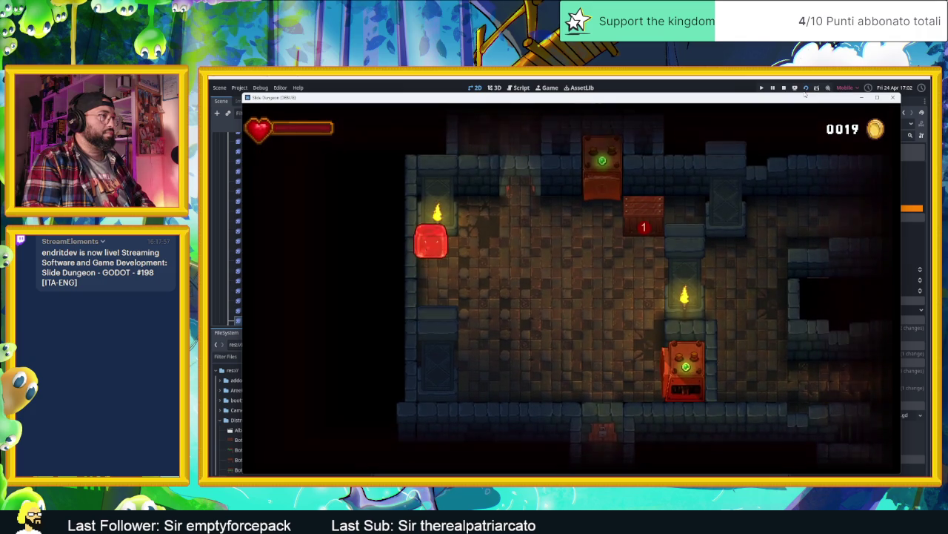
pyautogui.press('Down')
pyautogui.press('Left')
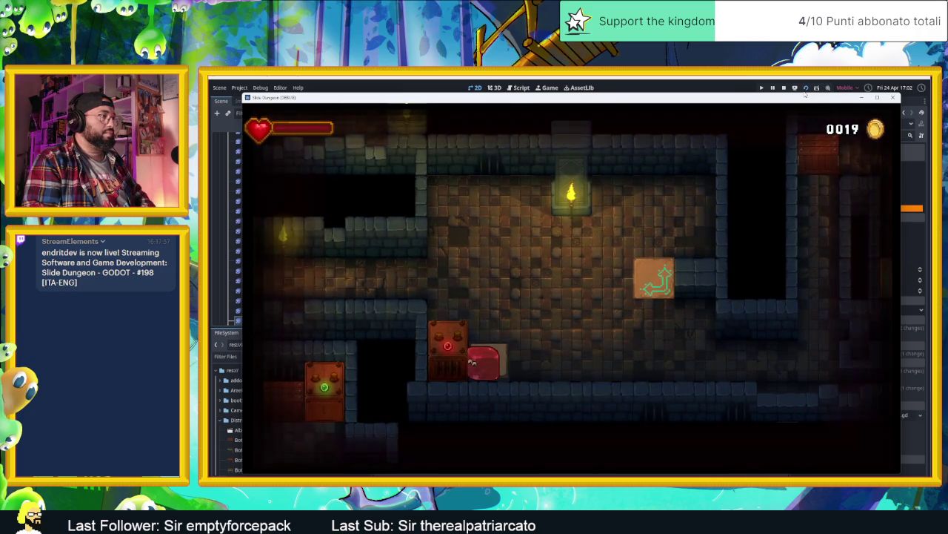
pyautogui.press('Down')
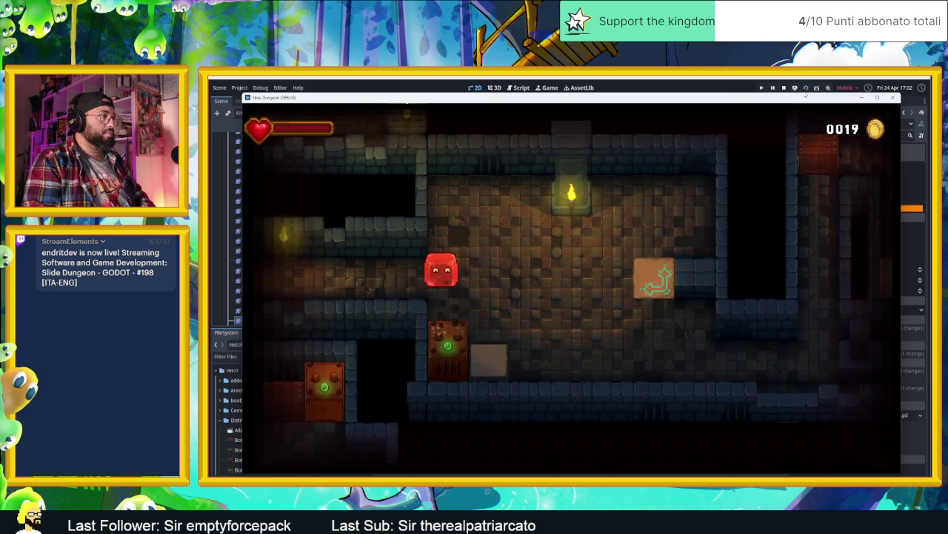
pyautogui.press('Up')
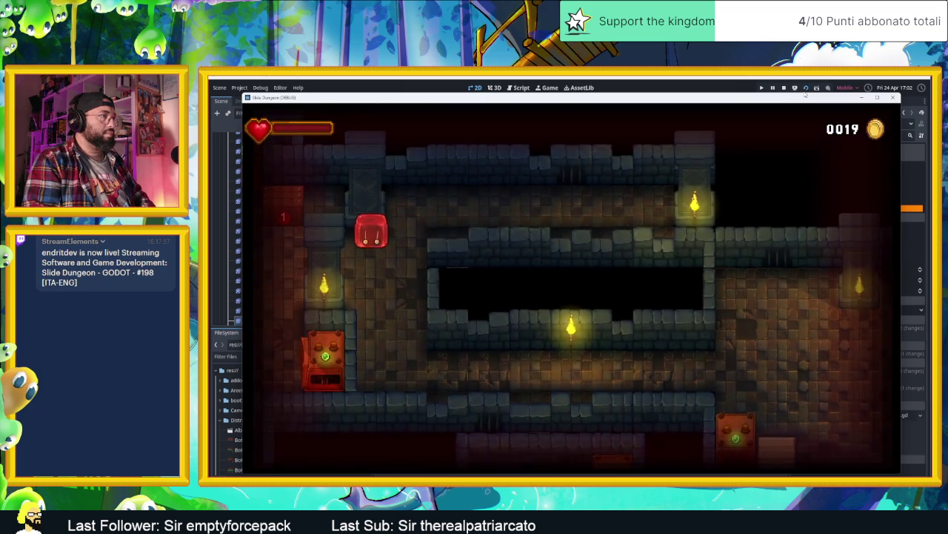
# Send the slime toward the torch and across the cyan speed tiles into the room below.
pyautogui.press('Up')
pyautogui.press('Right')
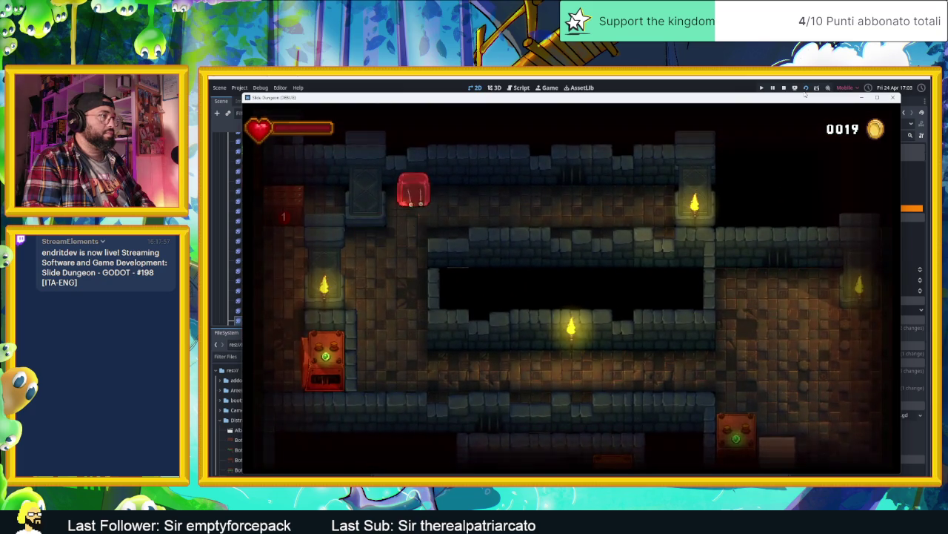
pyautogui.press('Down')
pyautogui.press('Right')
pyautogui.press('Up')
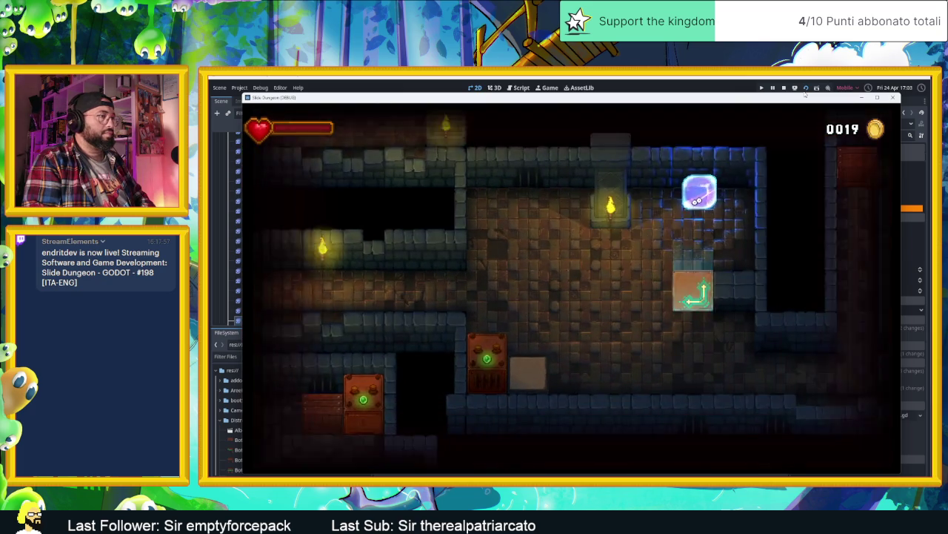
pyautogui.press('Down')
pyautogui.press('Right')
pyautogui.press('Down')
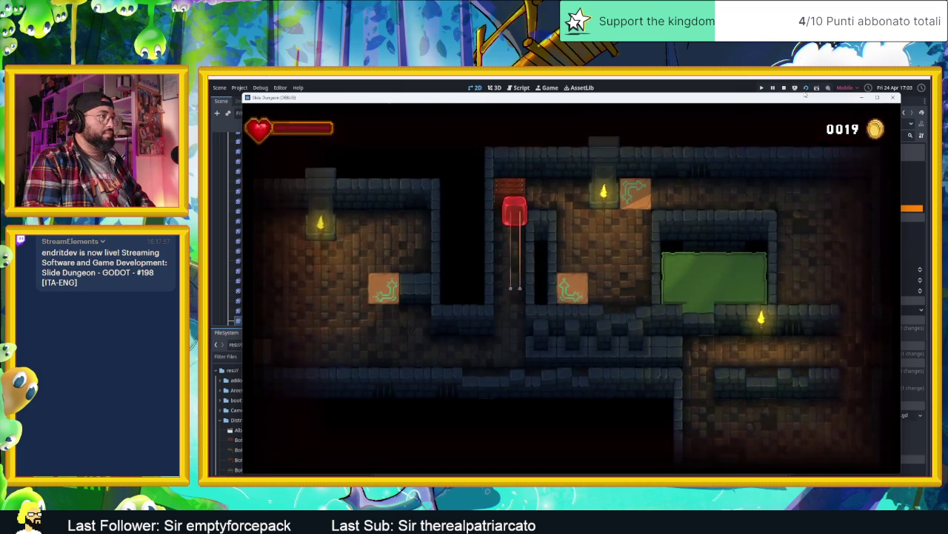
# Drop the slime onto the arrow tile and slide it through the next room upward.
pyautogui.press('Down')
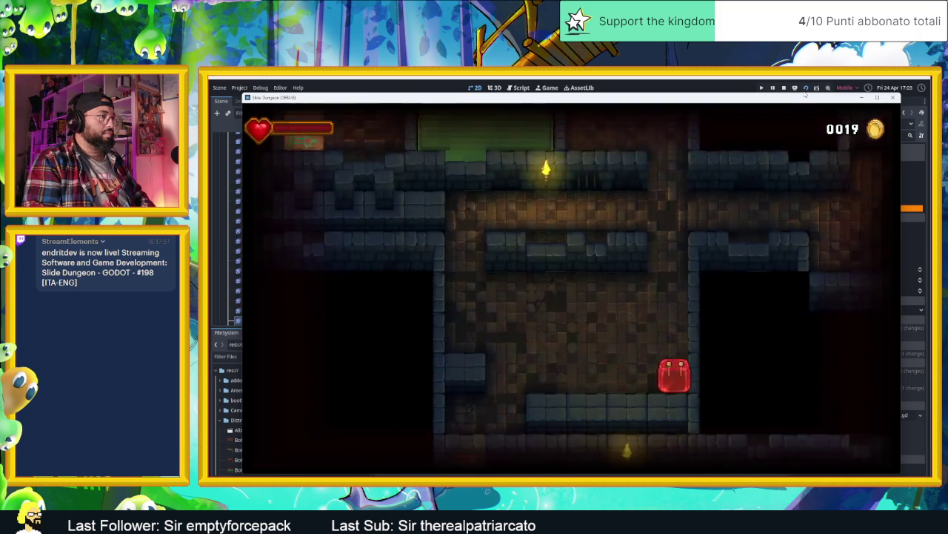
pyautogui.press('Left')
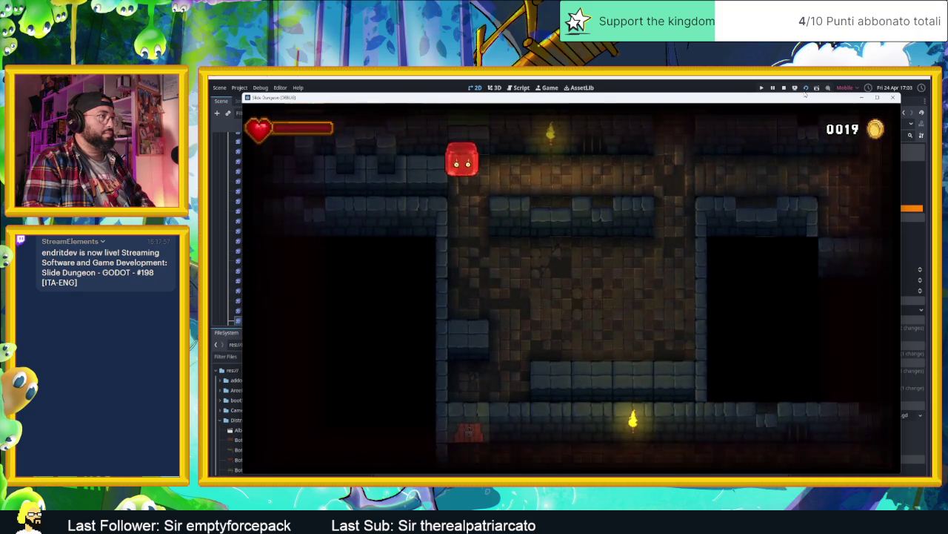
pyautogui.press('Up')
pyautogui.press('Right')
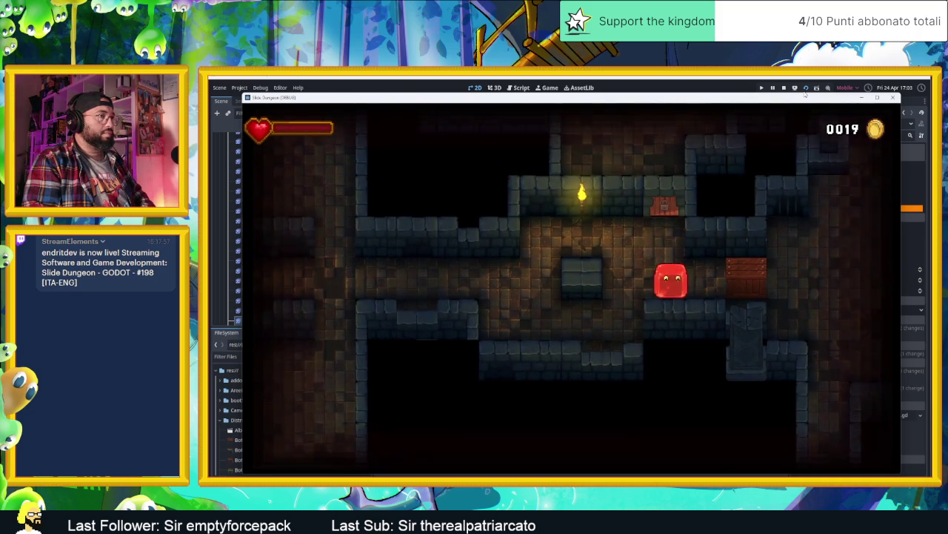
pyautogui.press('Left')
pyautogui.press('Up')
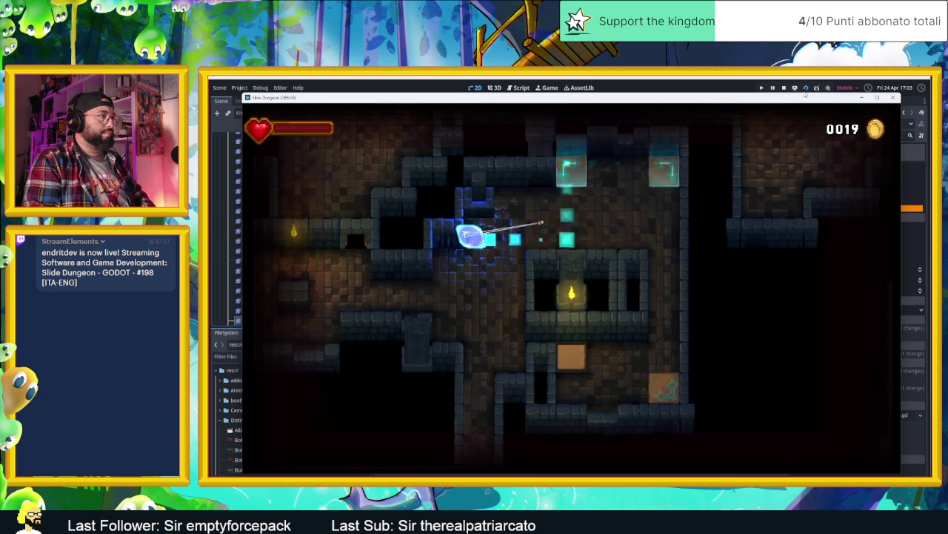
# Steer the slime across rooms between the top and bottom walls.
pyautogui.press('Left')
pyautogui.press('Up')
pyautogui.press('Right')
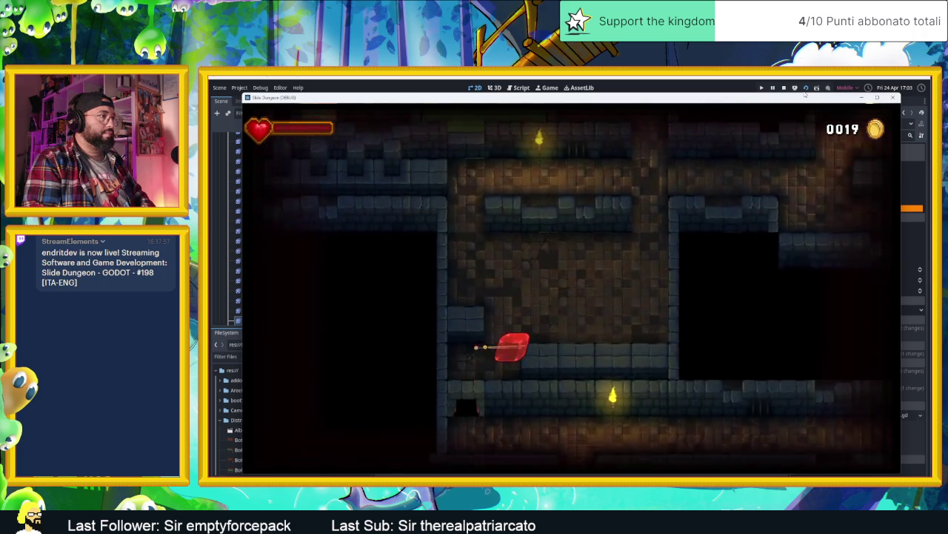
pyautogui.press('Up')
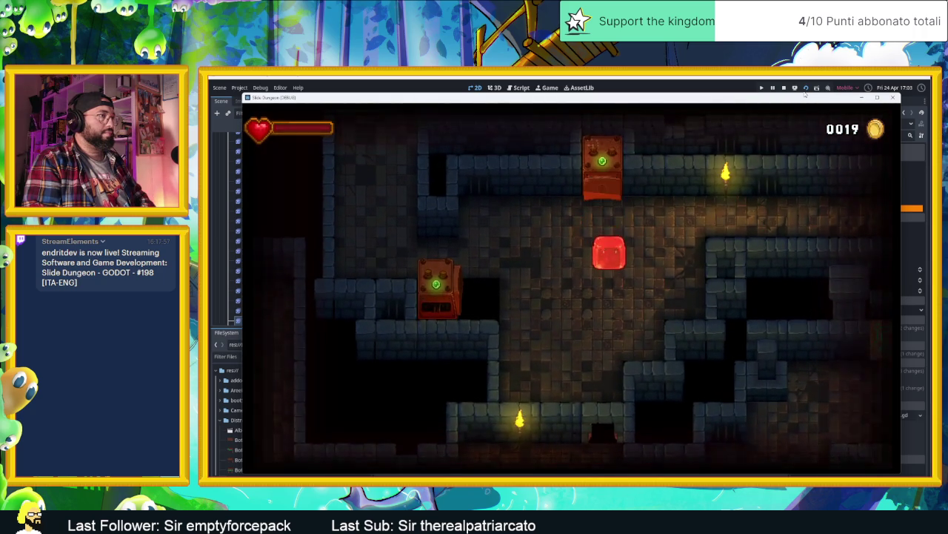
pyautogui.press('Right')
pyautogui.press('Down')
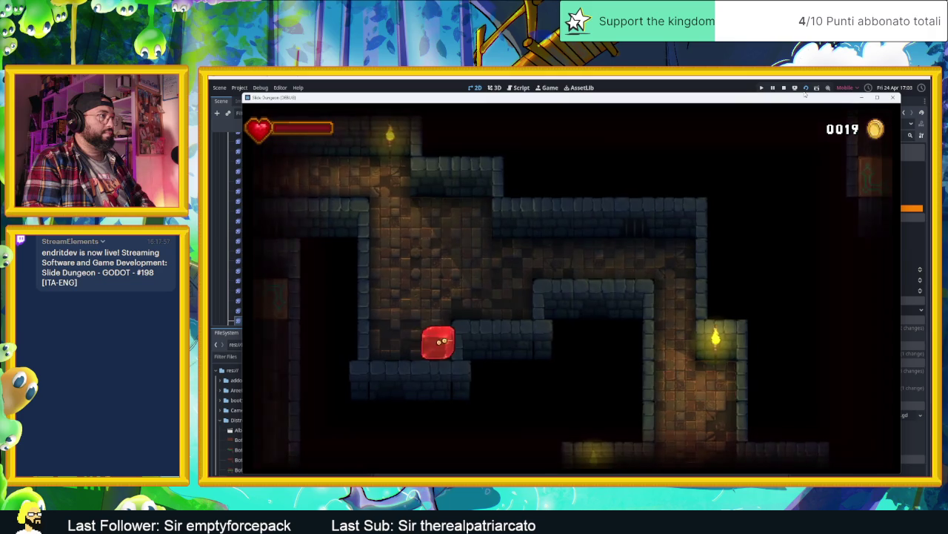
pyautogui.press('Up')
pyautogui.press('Down')
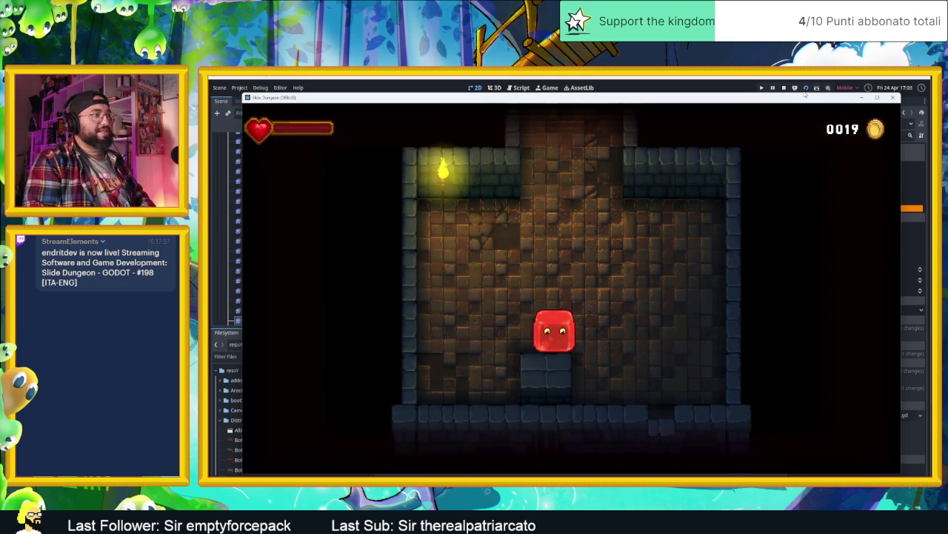
# Guide the slime left and up through new rooms into a new area, then back down.
pyautogui.press('Up')
pyautogui.press('Left')
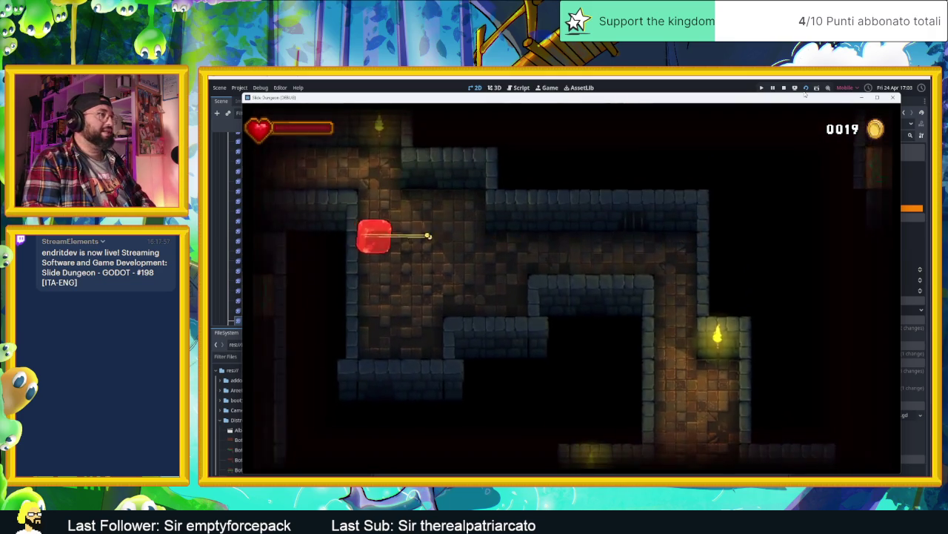
pyautogui.press('Up')
pyautogui.press('Left')
pyautogui.press('Up')
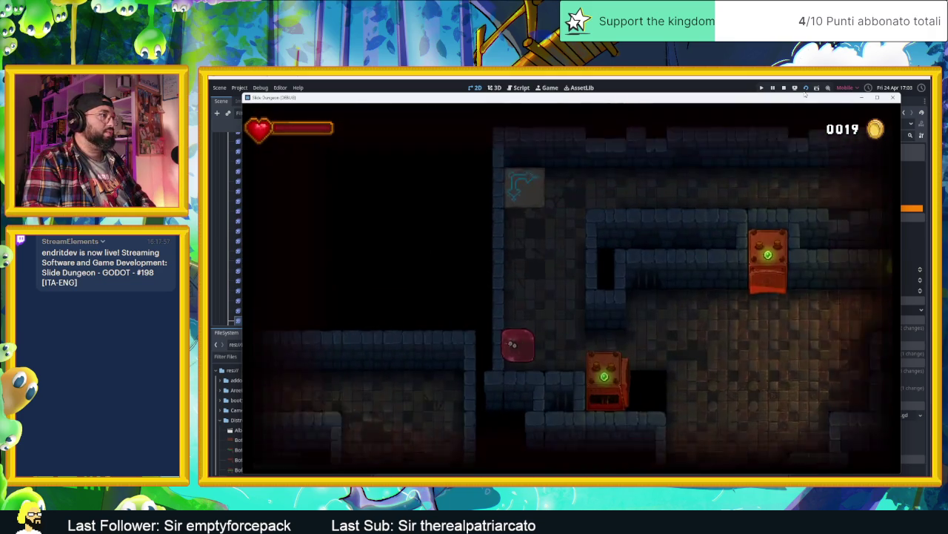
pyautogui.press('Right')
pyautogui.press('Up')
pyautogui.press('Right')
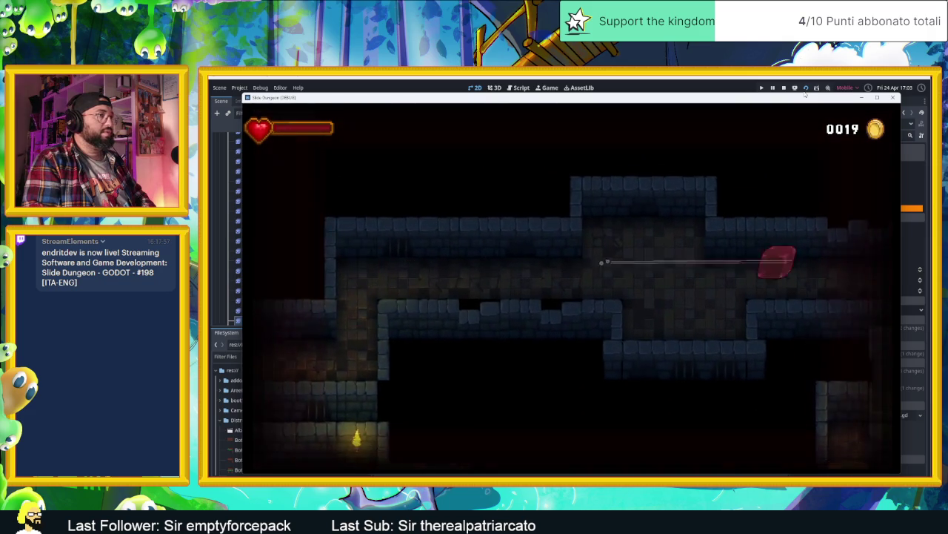
pyautogui.press('Up')
pyautogui.press('Down')
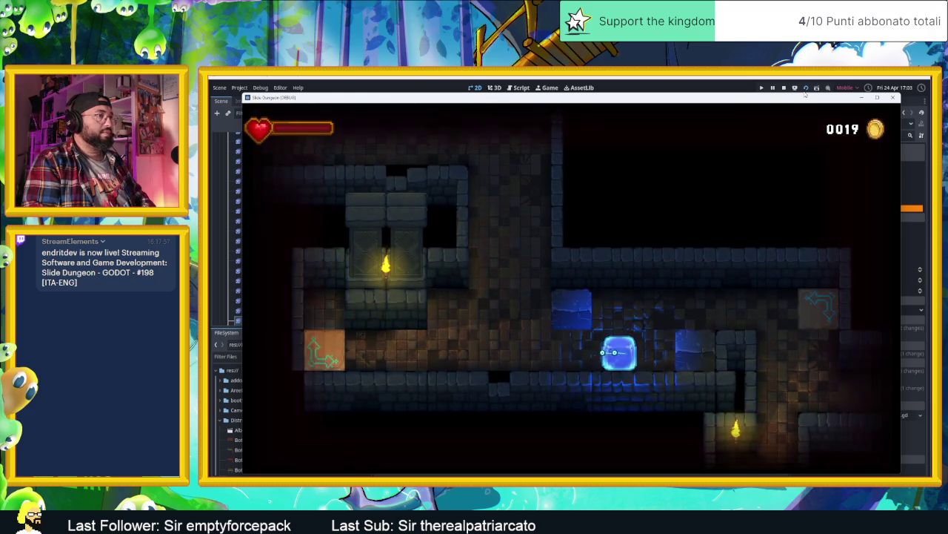
# Take the slime through the portal into the green-pool room and onto the orange tile.
pyautogui.press('Right')
pyautogui.press('Down')
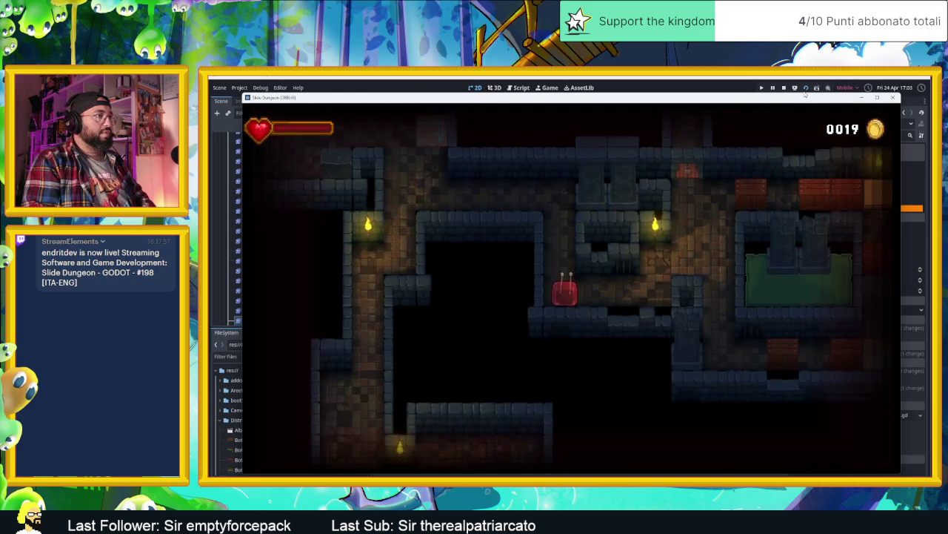
pyautogui.press('Right')
pyautogui.press('Up')
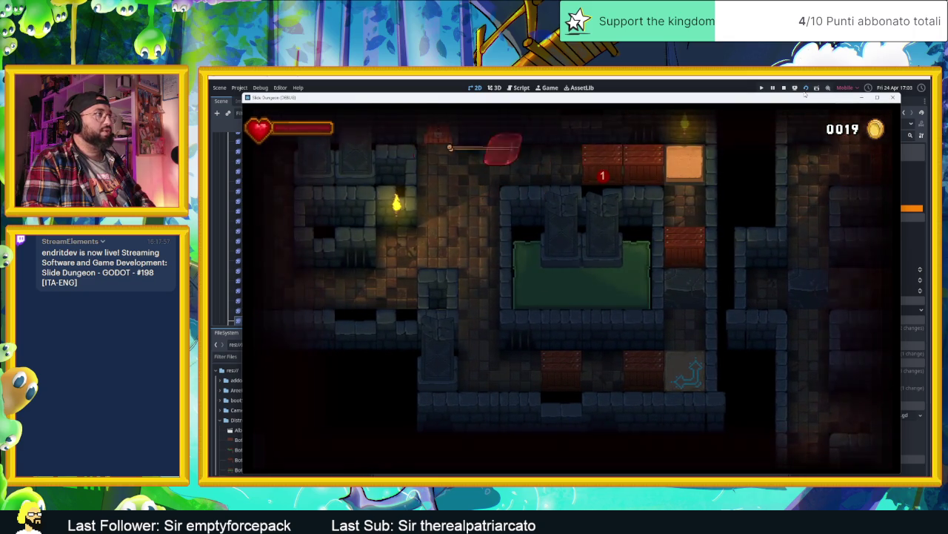
pyautogui.press('Right')
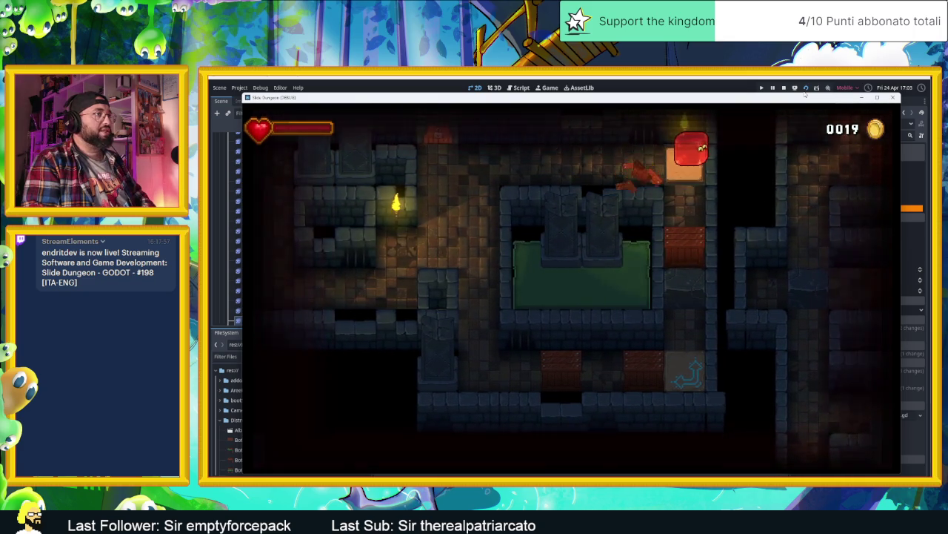
pyautogui.press('Down')
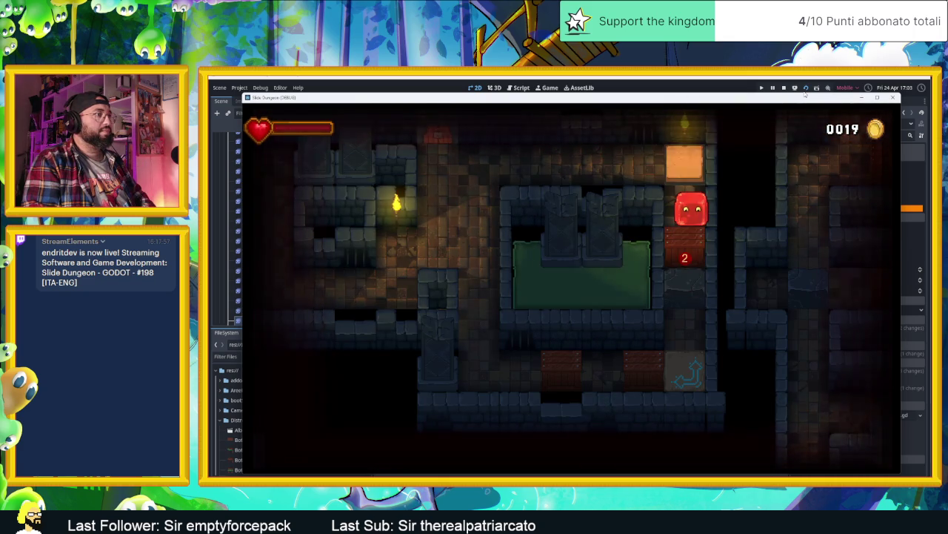
pyautogui.press('Up')
pyautogui.press('Left')
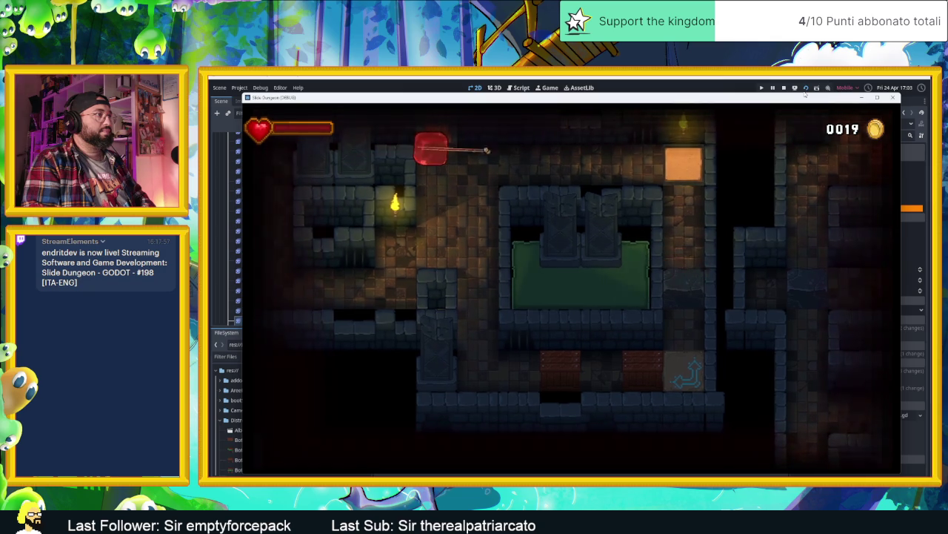
pyautogui.press('Down')
# Slide the slime along the bottom corridor and up the column into the spike room.
pyautogui.press('Right')
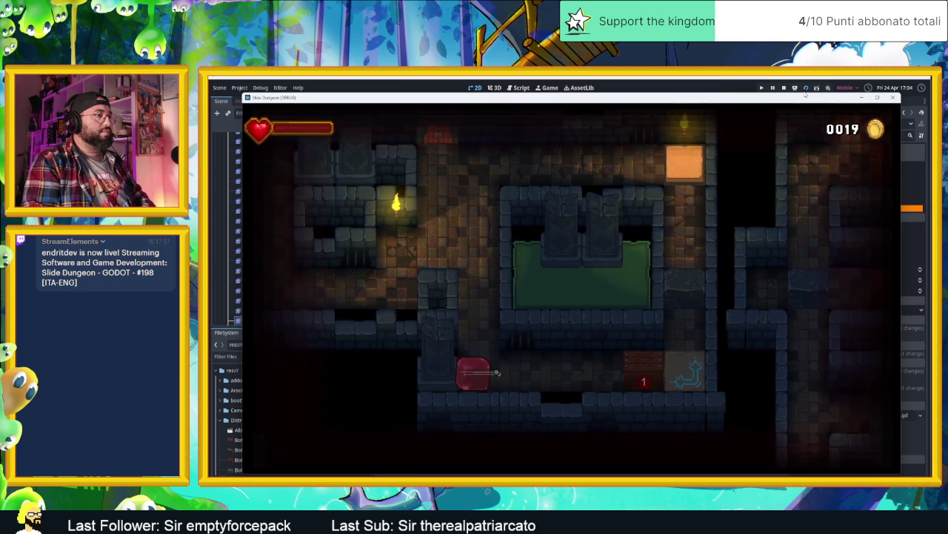
pyautogui.press('Down')
pyautogui.press('Left')
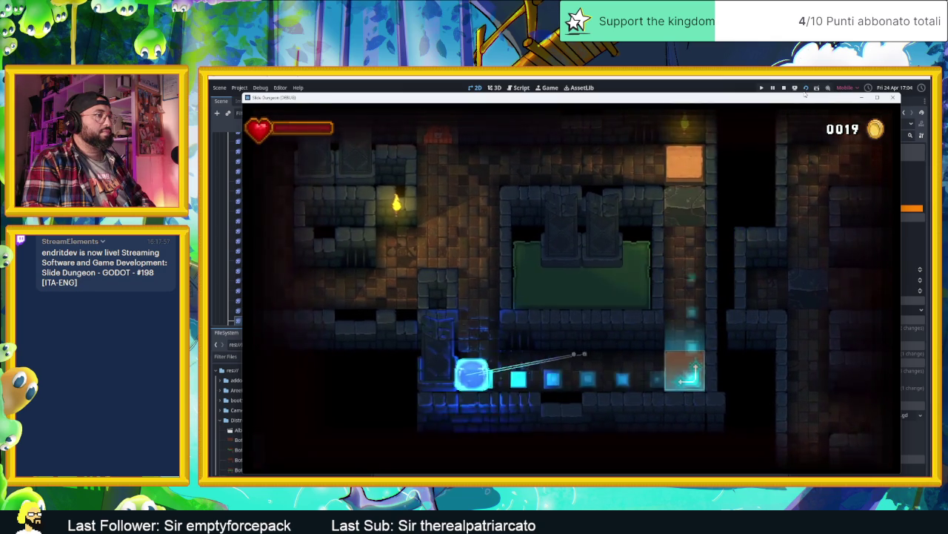
pyautogui.press('Right')
pyautogui.press('Up')
pyautogui.press('Down')
pyautogui.press('Left')
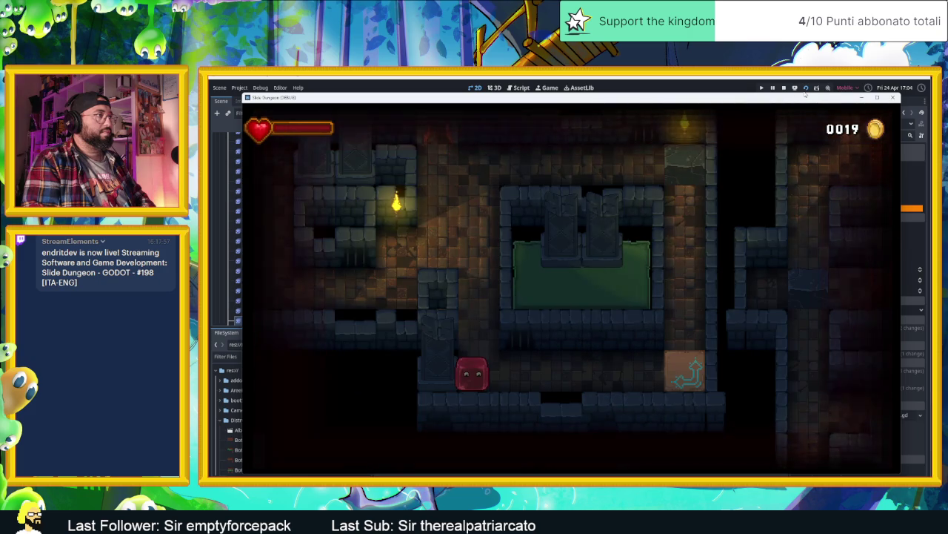
pyautogui.press('Up')
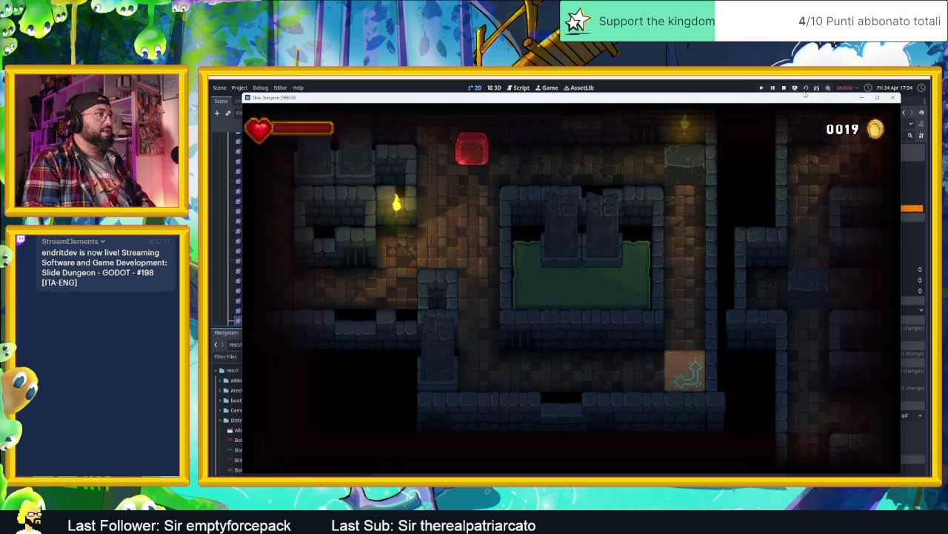
pyautogui.press('Left')
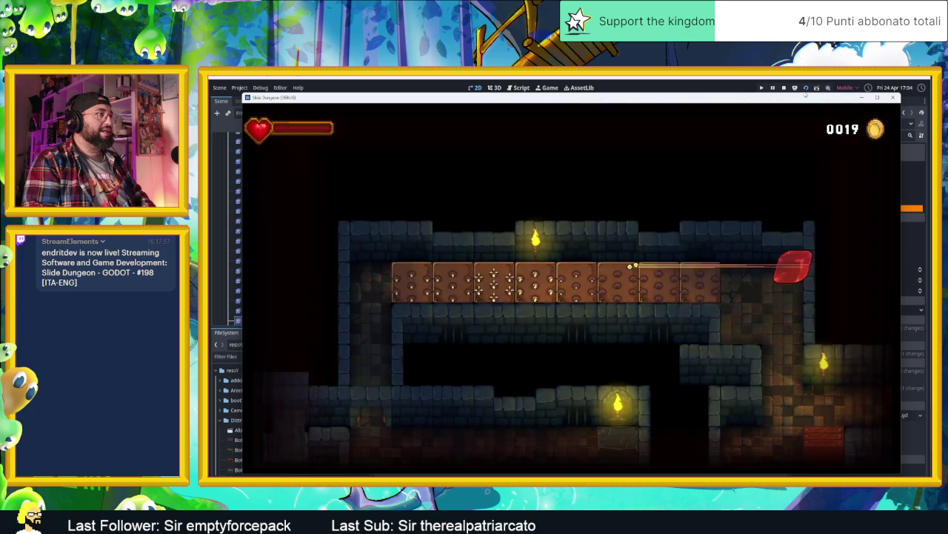
# Smash the "1" block beside the "2" block and ride the arrow-tile speed trail.
pyautogui.press('Down')
pyautogui.press('Left')
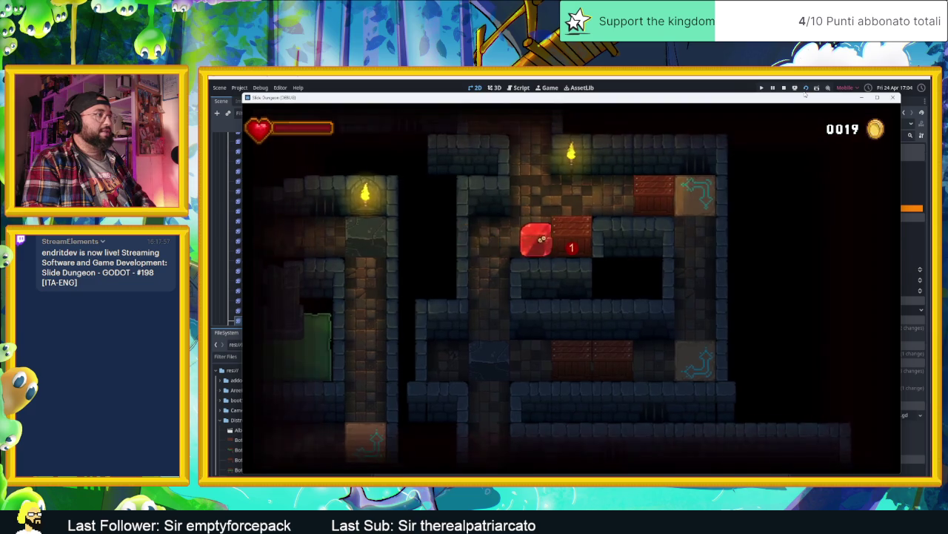
pyautogui.press('Right')
pyautogui.press('Up')
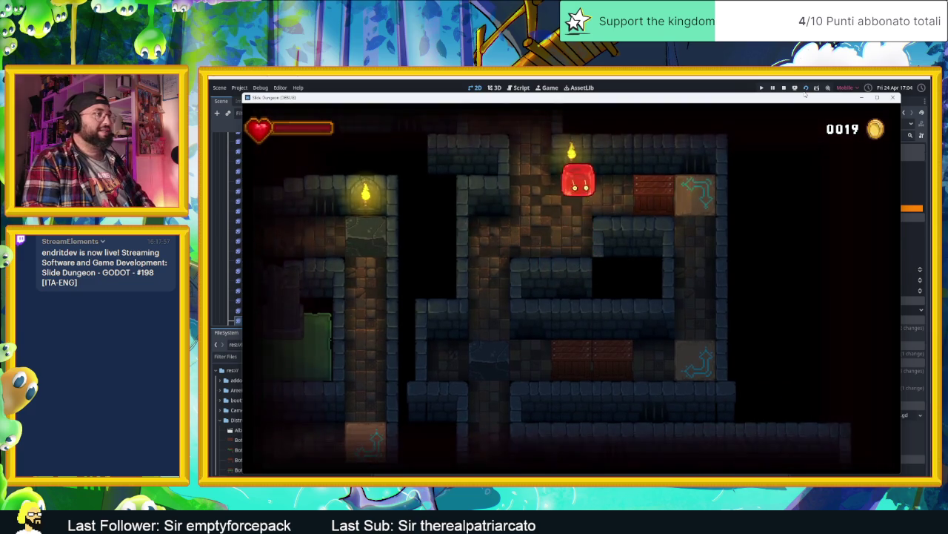
pyautogui.press('Left')
pyautogui.press('Right')
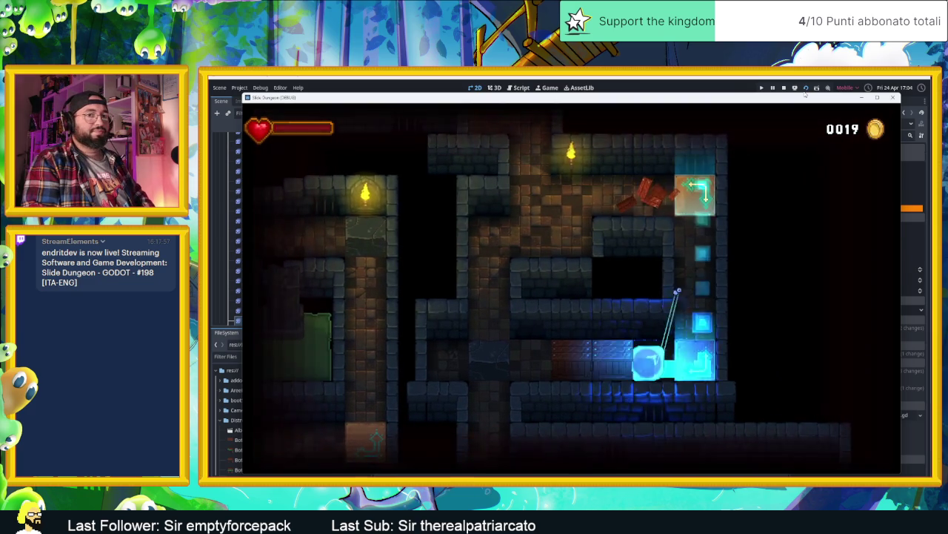
pyautogui.press('Right')
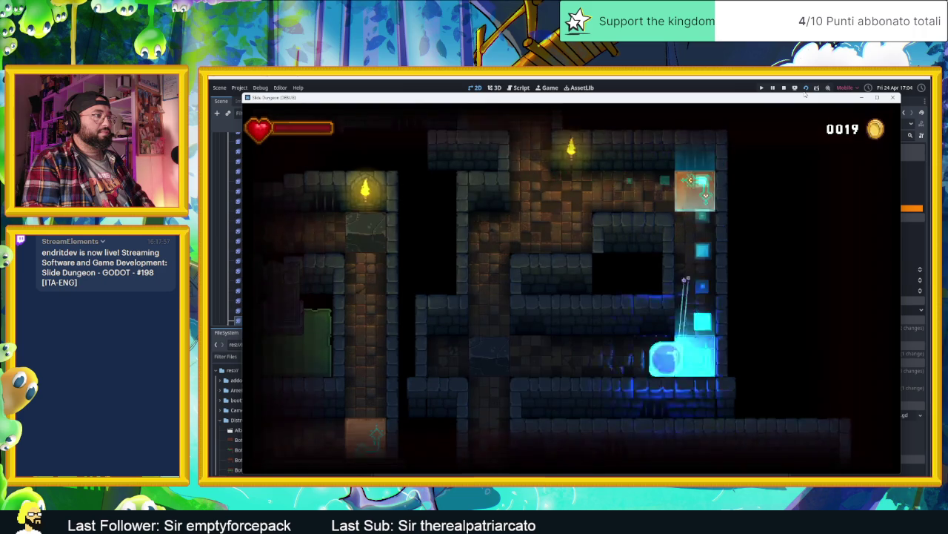
# Slide the slime right into crate 1, back around the top row, and onto the arrow tile.
pyautogui.press('Up')
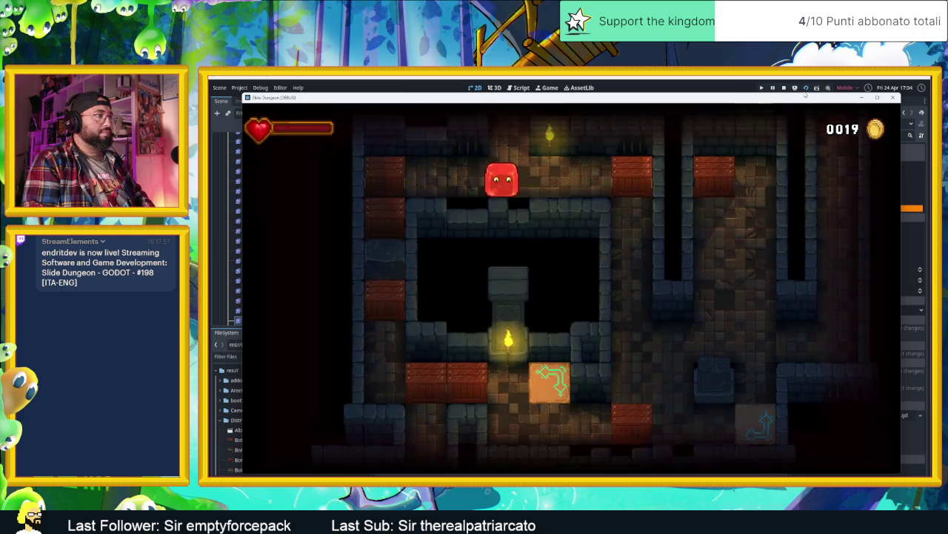
pyautogui.press('Left')
pyautogui.press('Right')
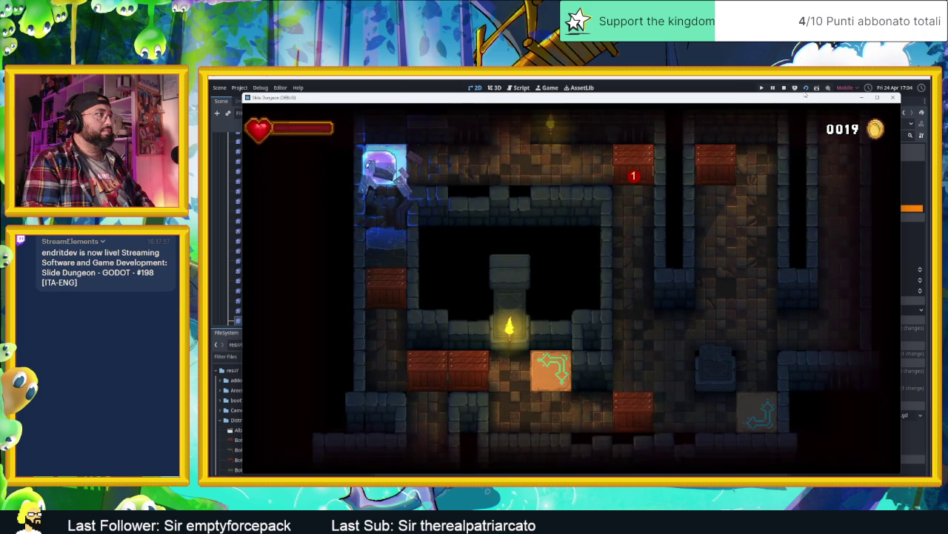
pyautogui.press('Right')
pyautogui.press('Left')
pyautogui.press('Right')
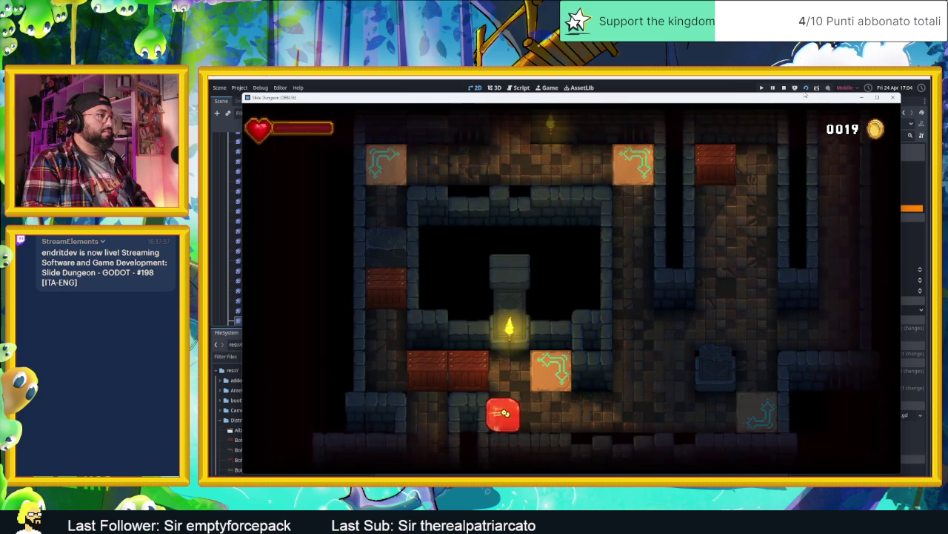
pyautogui.press('Up')
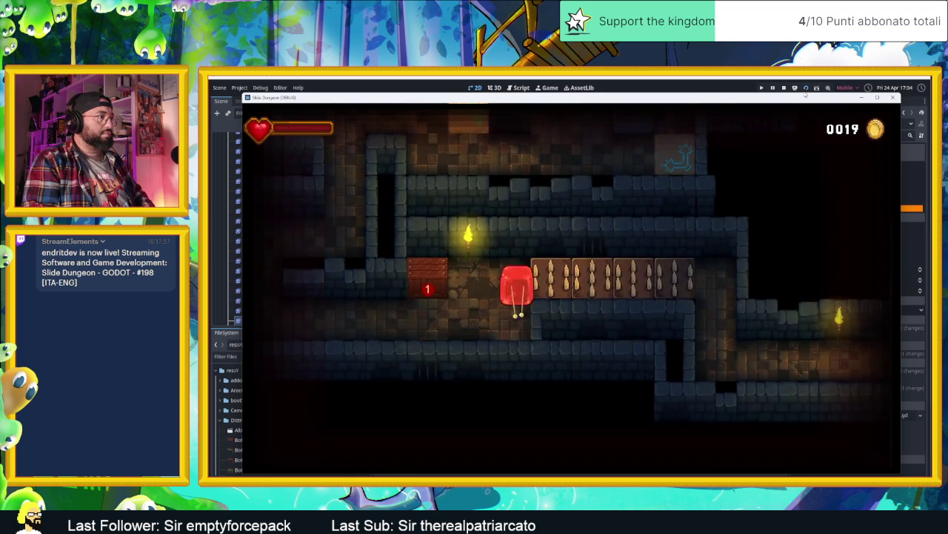
# Slide the slime right, down and left through the first rooms and past the spike row.
pyautogui.press('Right')
pyautogui.press('Down')
pyautogui.press('Left')
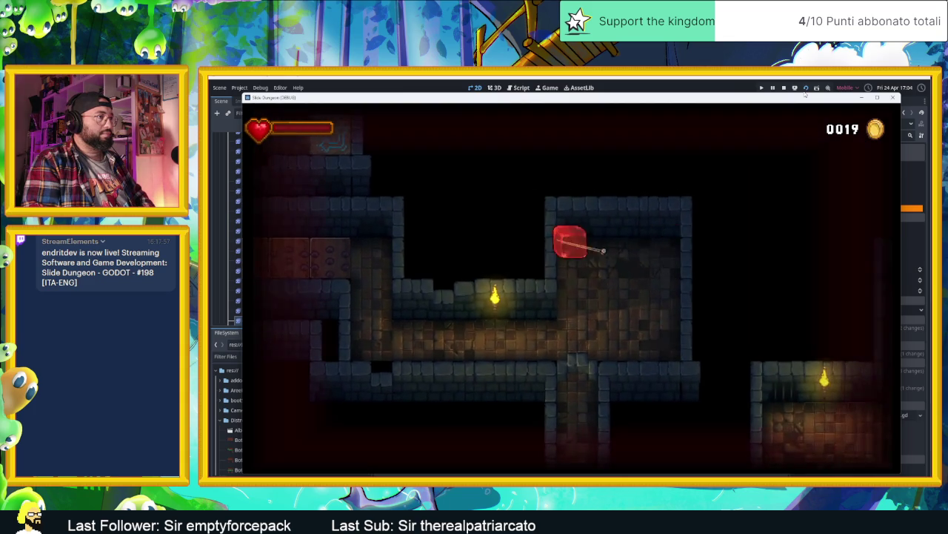
pyautogui.press('Down')
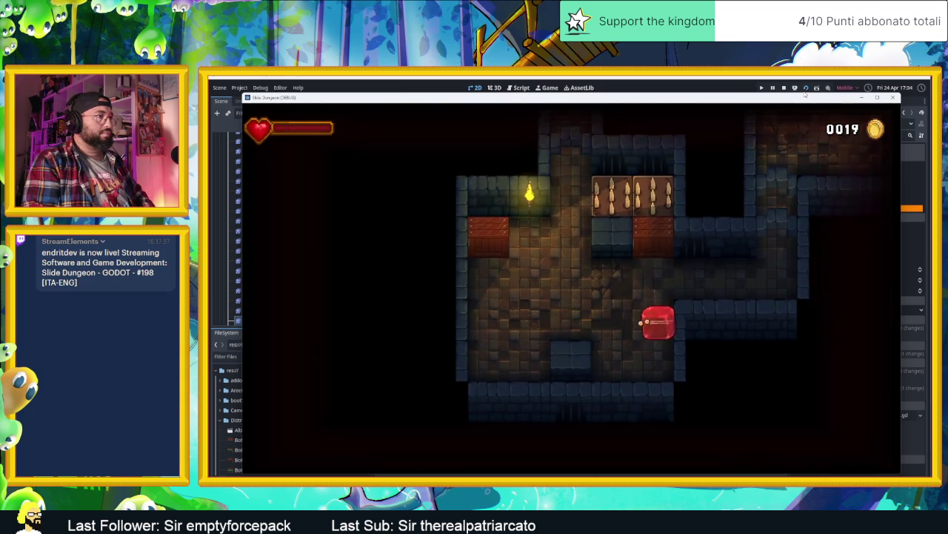
pyautogui.press('Right')
pyautogui.press('Up')
pyautogui.press('Right')
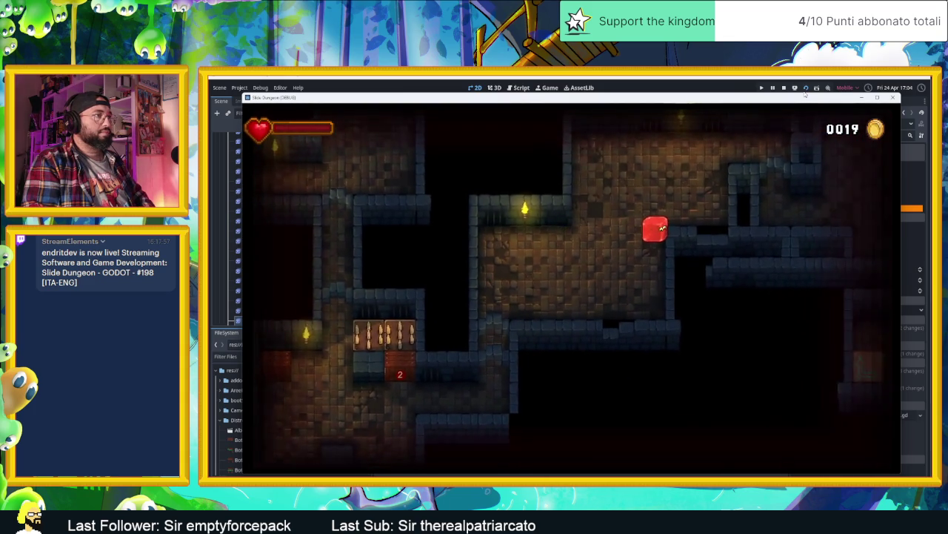
pyautogui.press('Down')
pyautogui.press('Down')
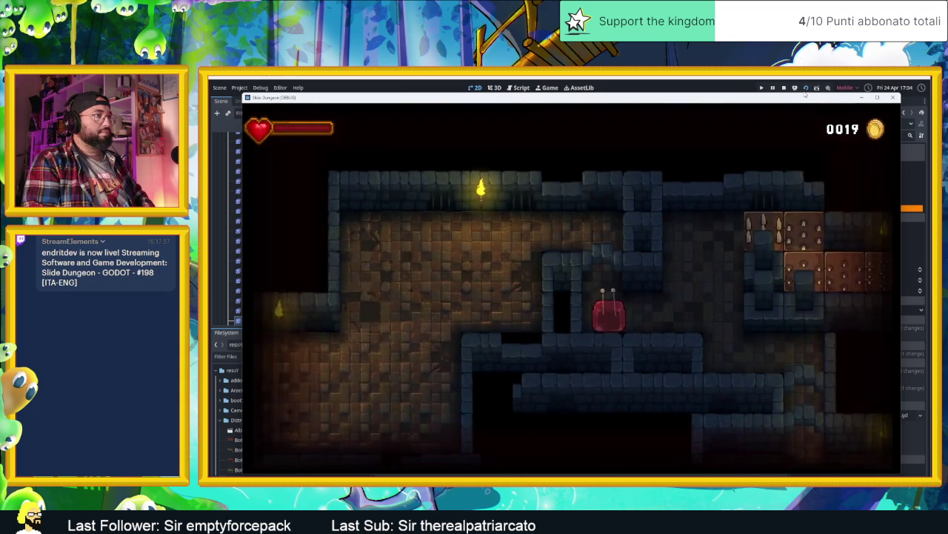
pyautogui.press('Up')
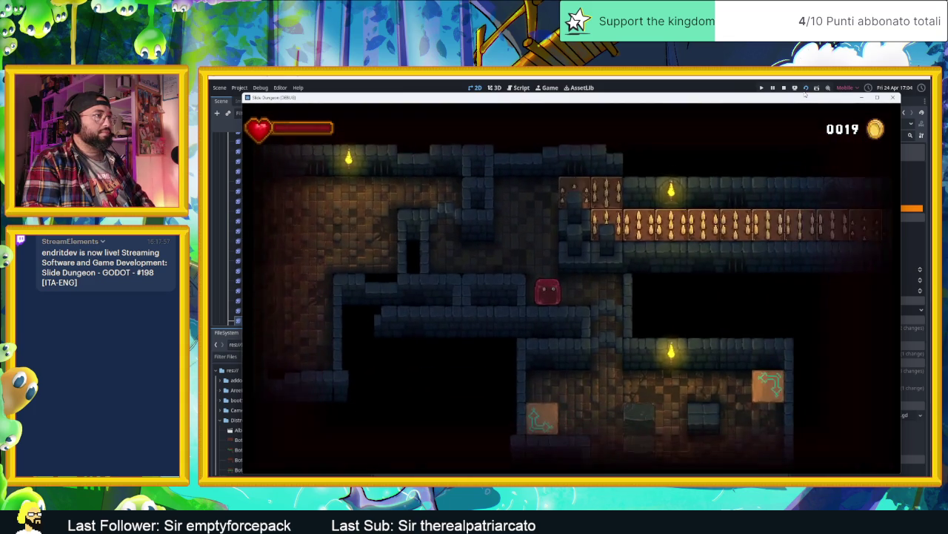
pyautogui.press('Right')
pyautogui.press('Down')
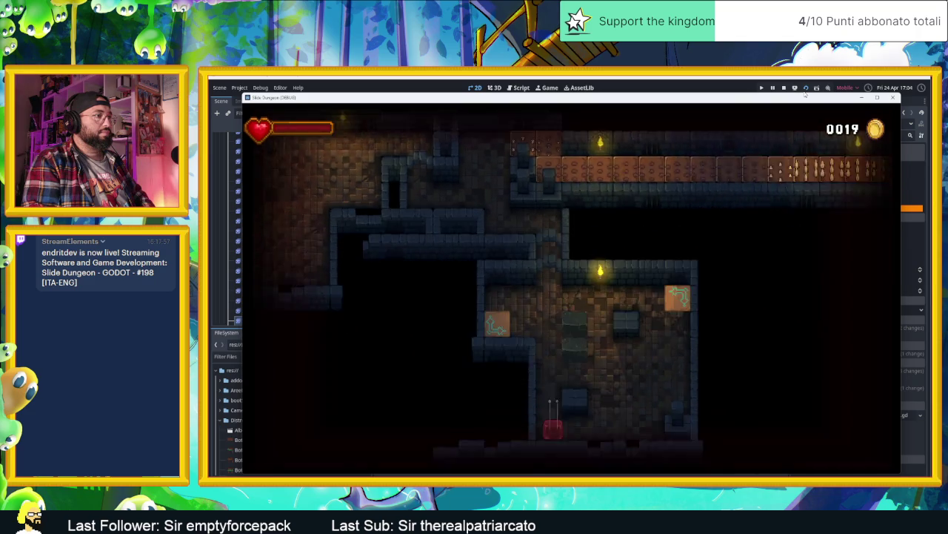
pyautogui.press('Right')
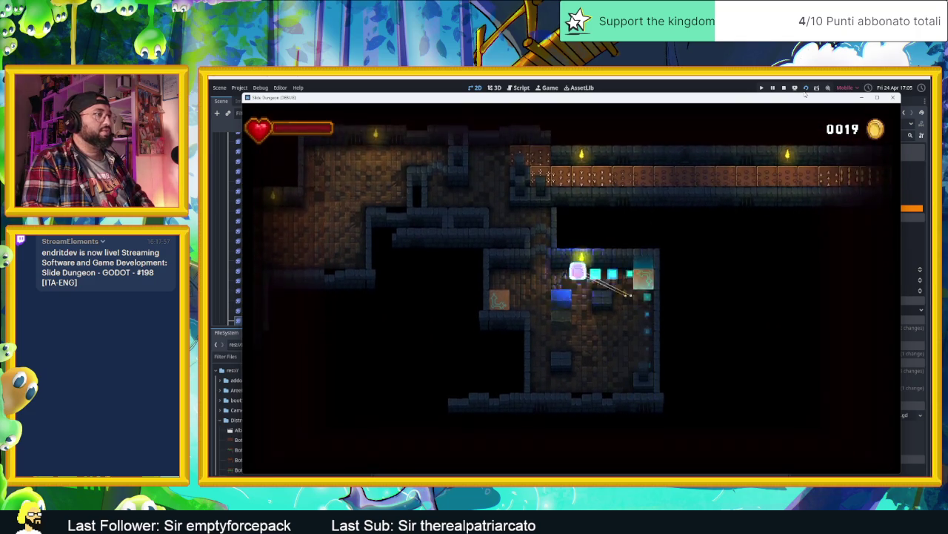
# Slide the player up the orange corridor, along the spiked corridor, down the shaft and into the upper room.
pyautogui.press('Right')
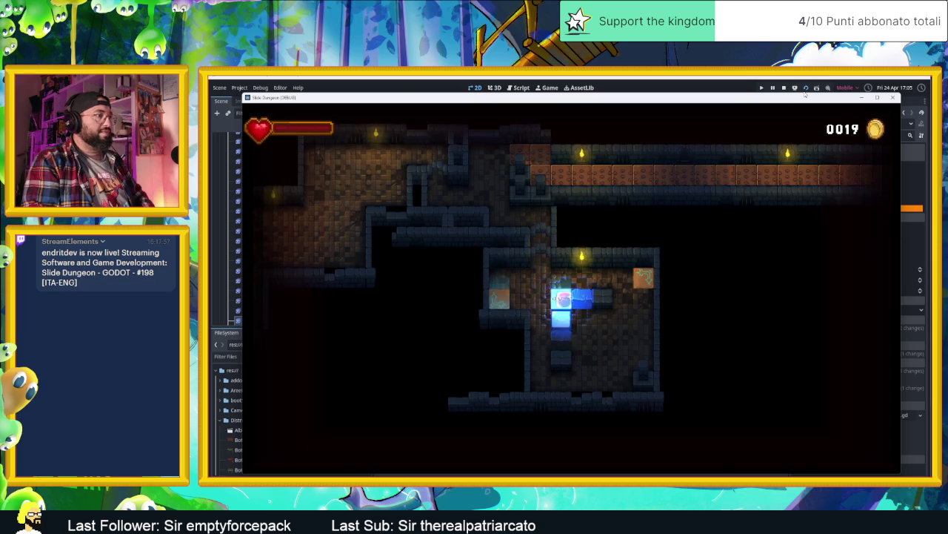
pyautogui.press('Up')
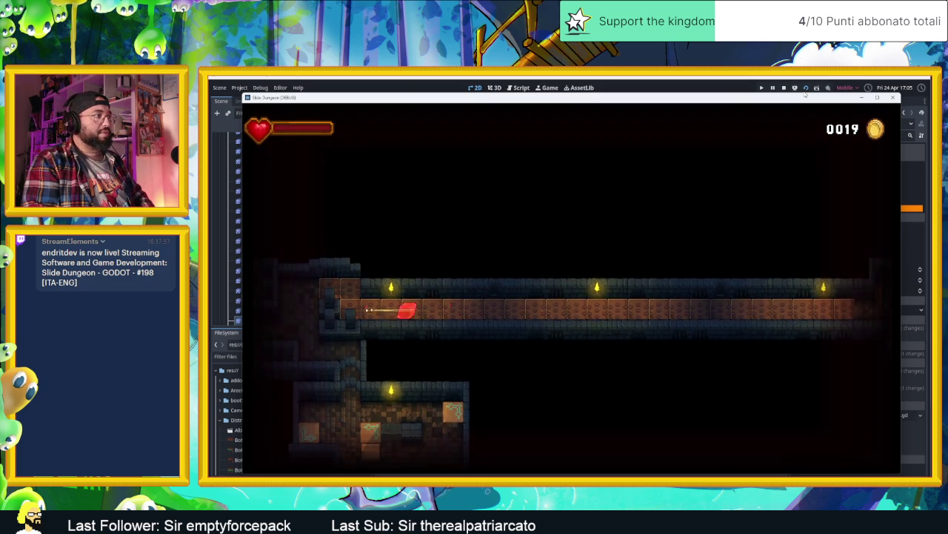
pyautogui.press('Right')
pyautogui.press('Down')
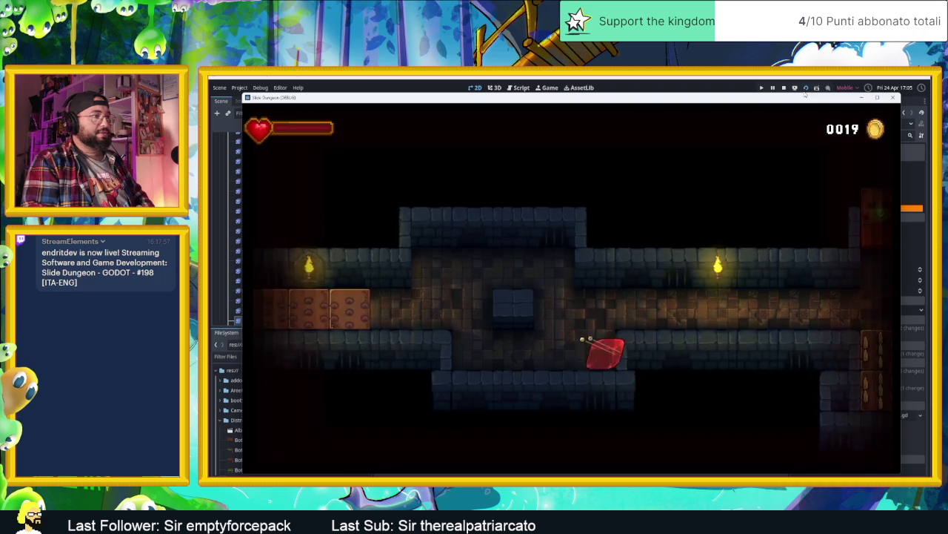
pyautogui.press('Up')
pyautogui.press('Right')
pyautogui.press('Down')
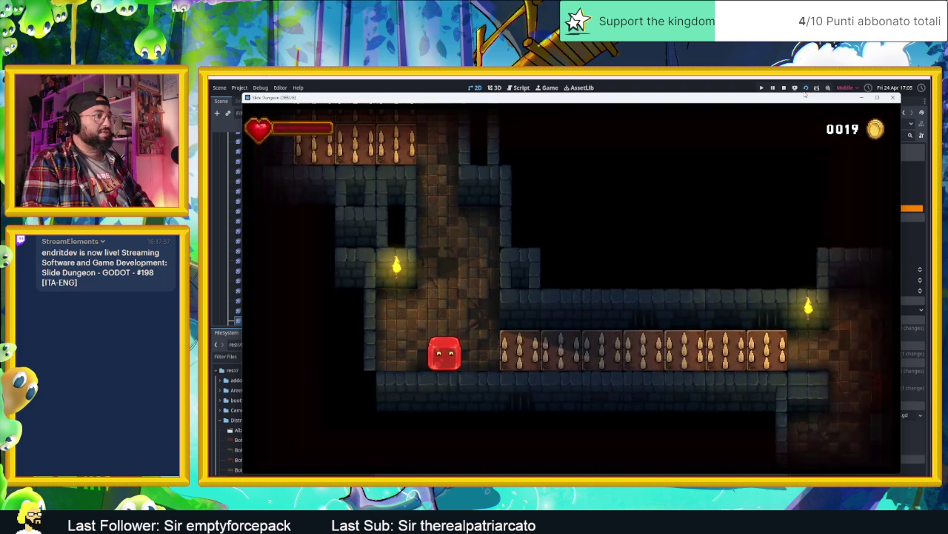
pyautogui.press('Right')
pyautogui.press('Down')
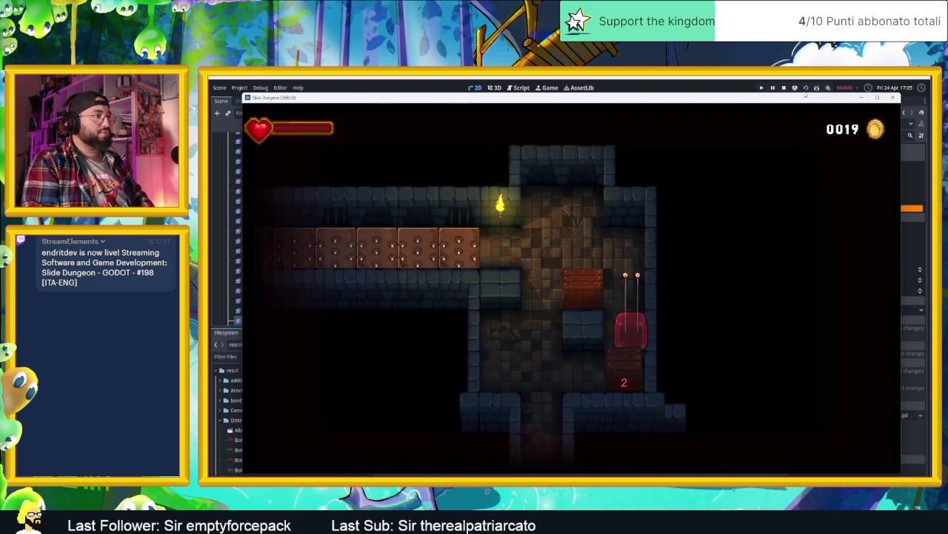
pyautogui.press('Down')
pyautogui.press('Left')
pyautogui.press('Up')
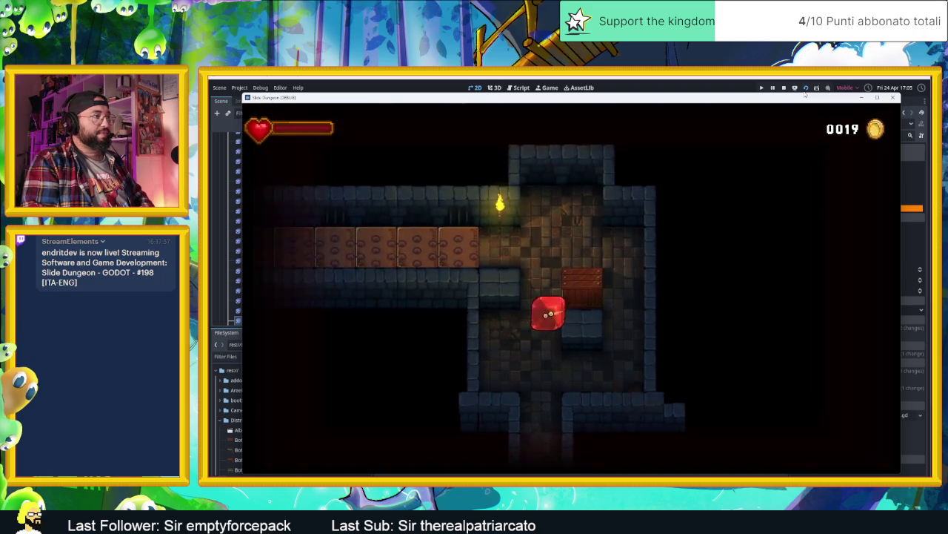
pyautogui.press('Right')
pyautogui.press('Up')
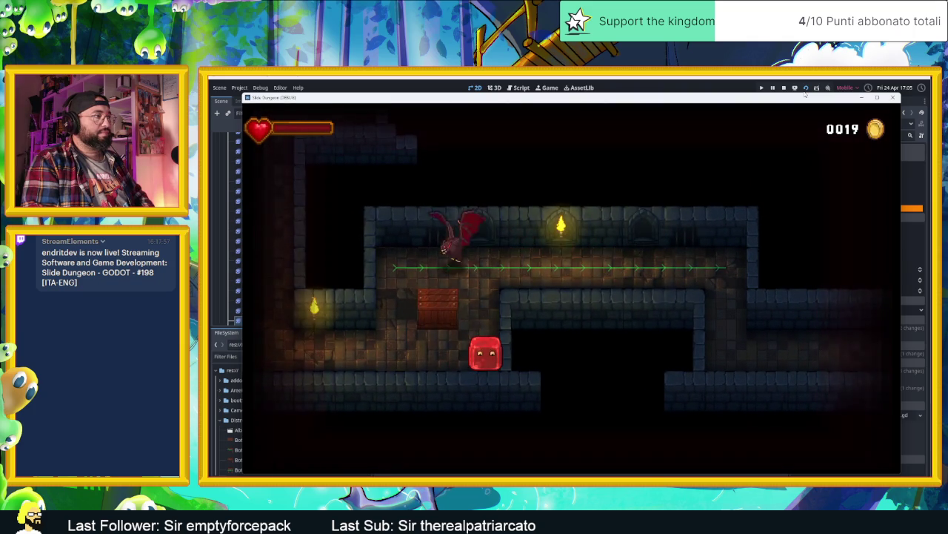
# Slide the player past the orange block and green rail into the lit room, heading toward the door.
pyautogui.press('Right')
pyautogui.press('Down')
pyautogui.press('Left')
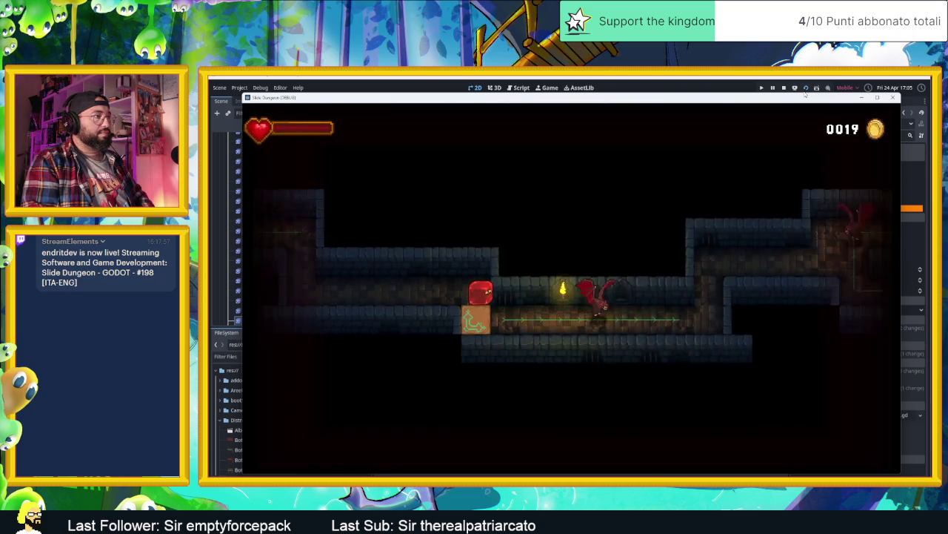
pyautogui.press('Right')
pyautogui.press('Up')
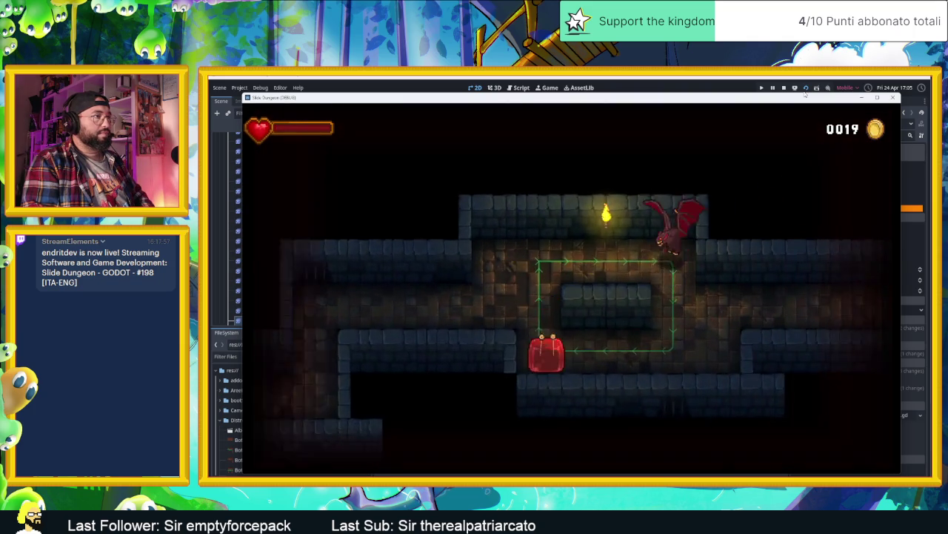
pyautogui.press('Right')
pyautogui.press('Right')
pyautogui.press('Down')
pyautogui.press('Right')
pyautogui.press('Down')
pyautogui.press('Left')
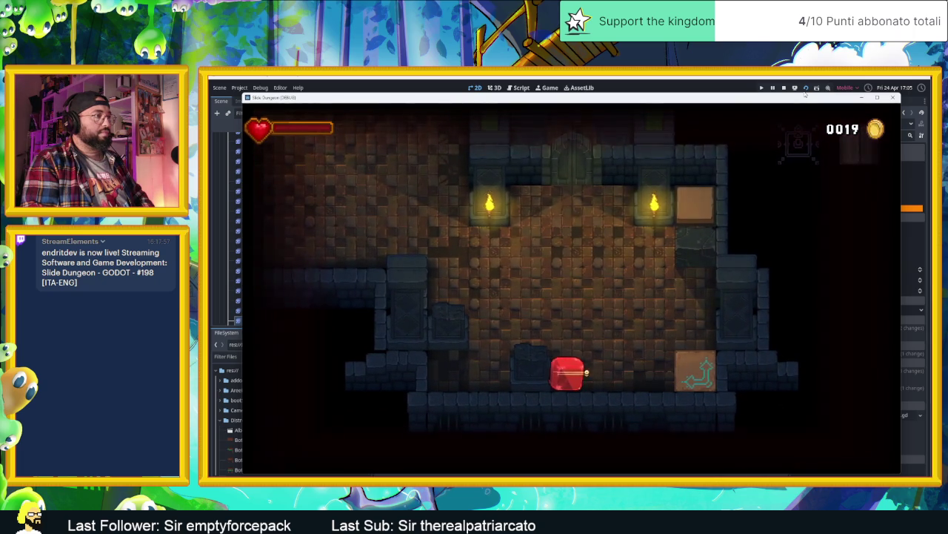
pyautogui.press('Up')
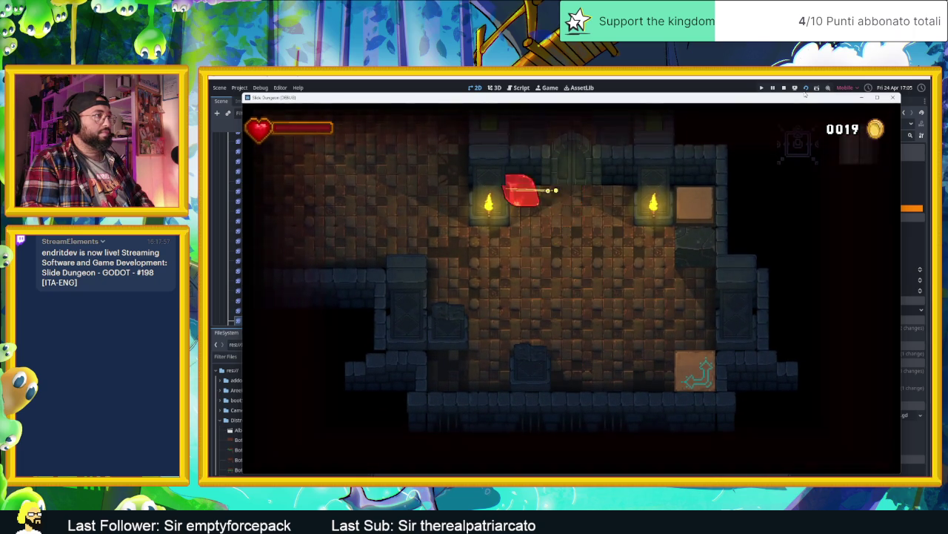
# Ride the upward arrow tile out the top door to the thank-you screen, then close the game.
pyautogui.press('Left')
pyautogui.press('Right')
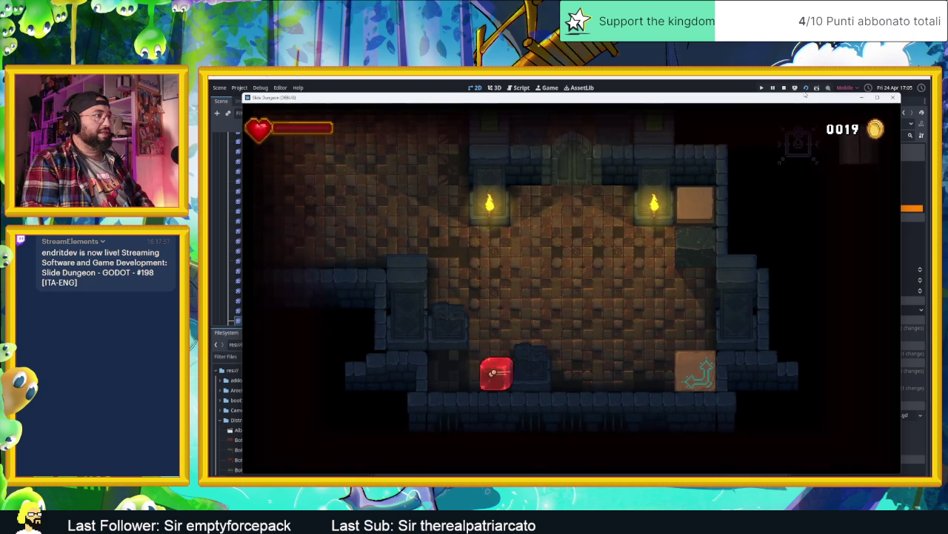
pyautogui.press('Up')
pyautogui.press('Left')
pyautogui.press('Right')
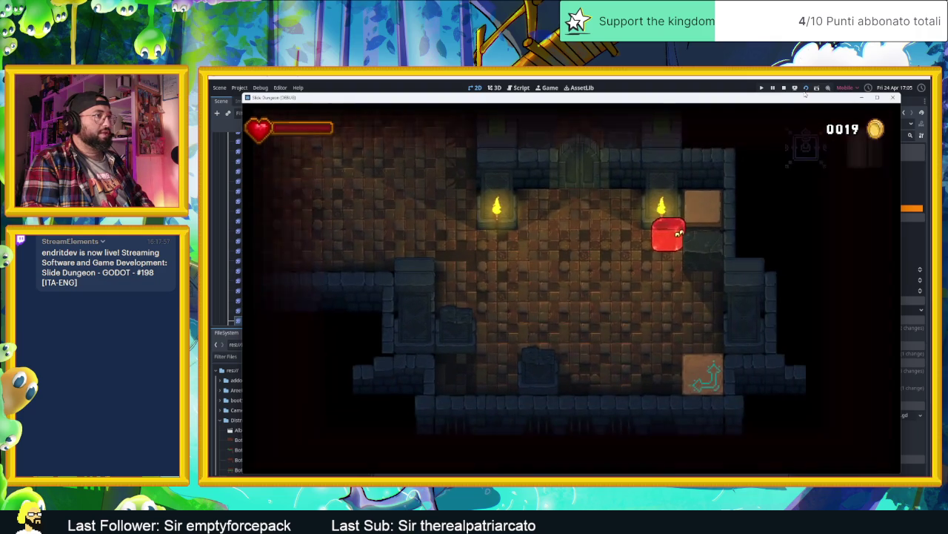
pyautogui.press('Down')
pyautogui.press('Left')
pyautogui.press('Right')
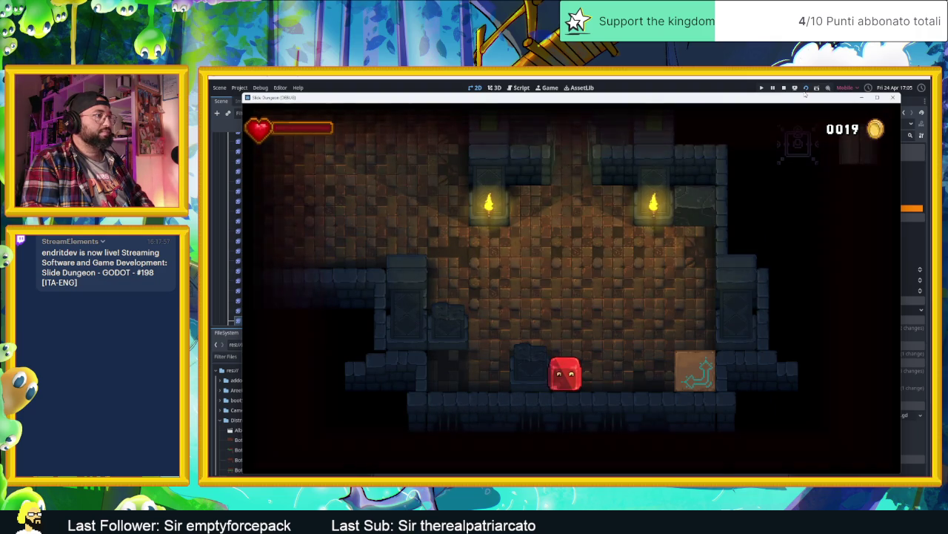
pyautogui.press('Up')
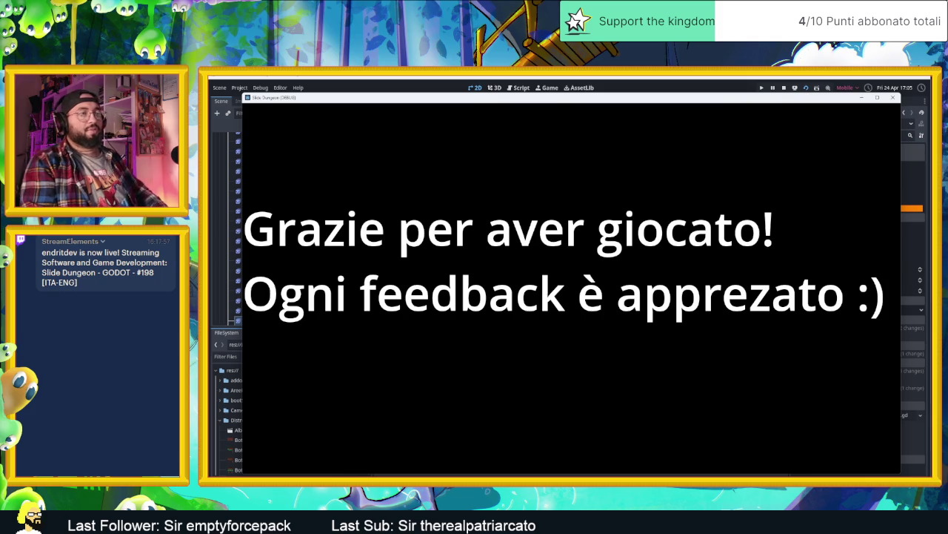
pyautogui.click(895, 98)
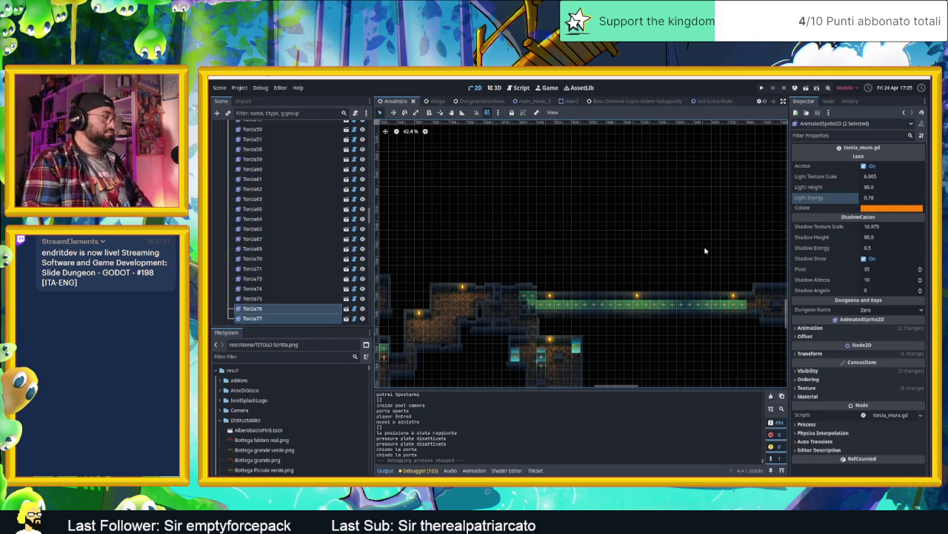
pyautogui.scroll(-2, 699, 264)
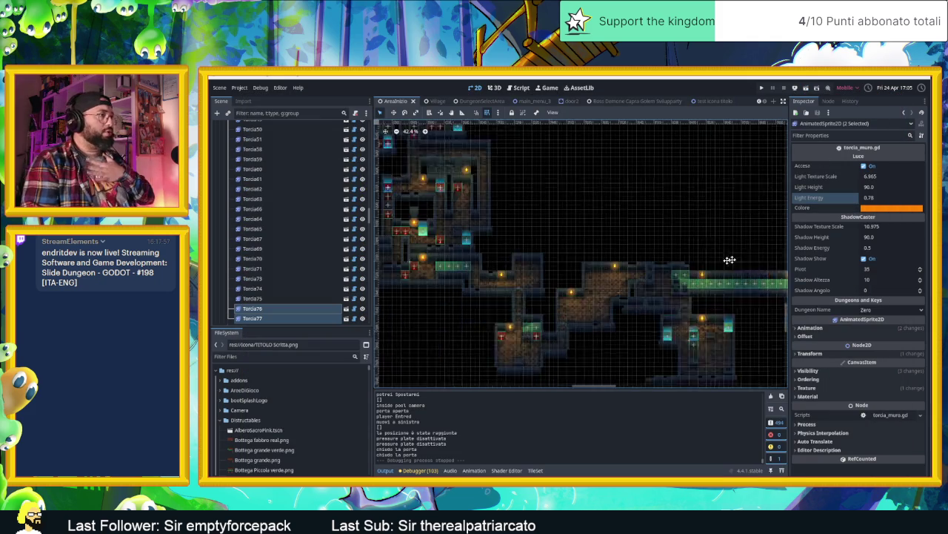
pyautogui.scroll(-2, 659, 257)
pyautogui.click(676, 177)
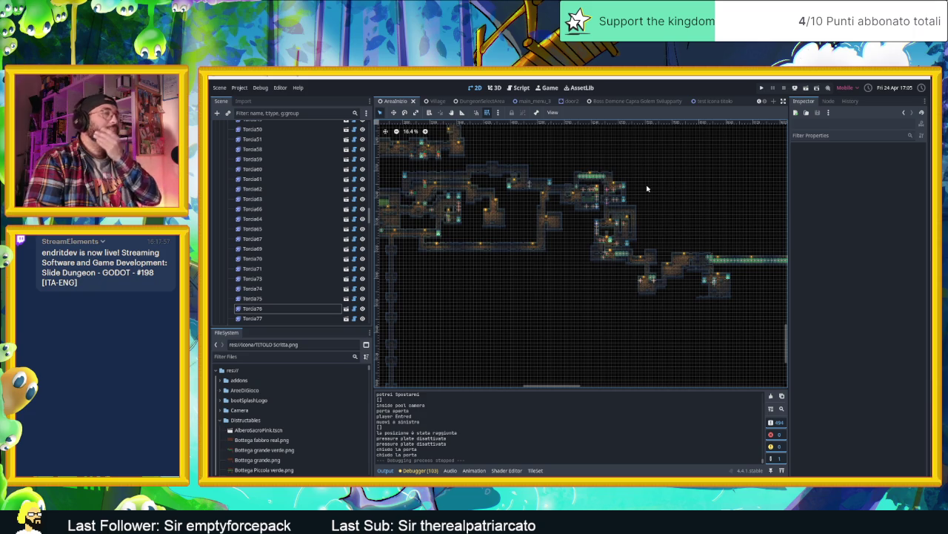
pyautogui.scroll(1, 698, 254)
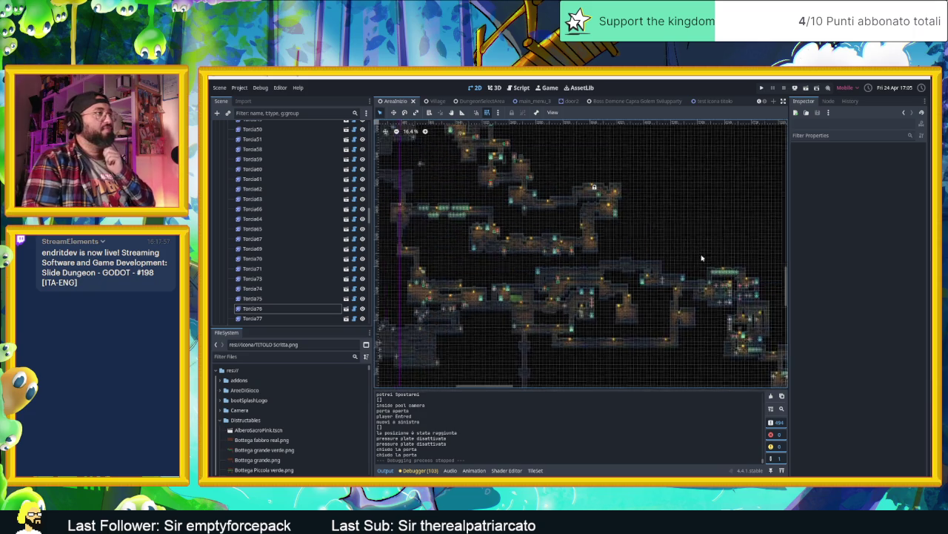
pyautogui.scroll(2, 657, 270)
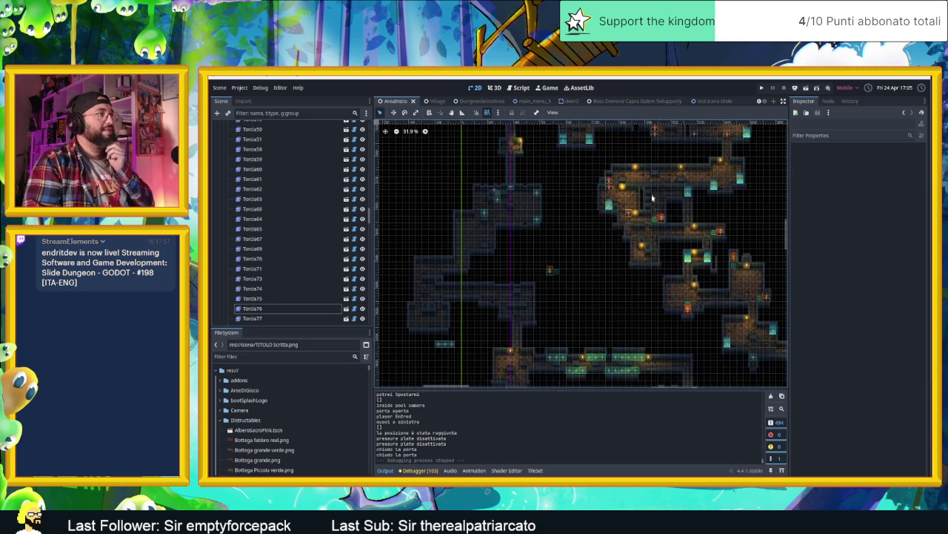
pyautogui.scroll(5, 530, 233)
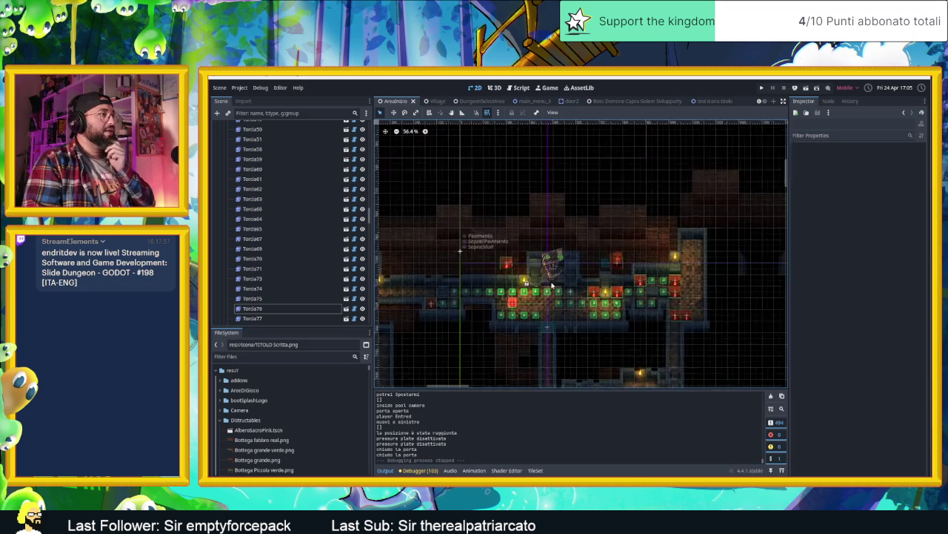
pyautogui.scroll(5, 249, 212)
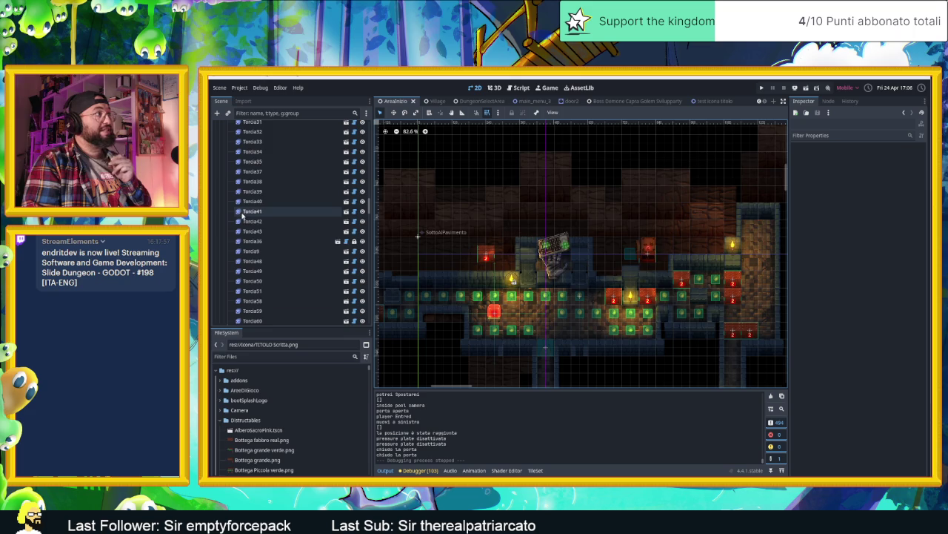
pyautogui.scroll(2, 245, 213)
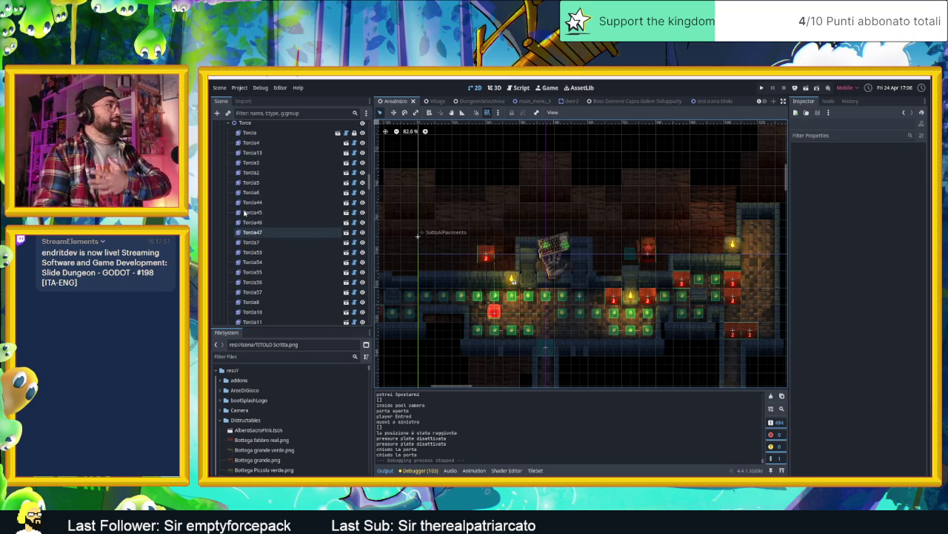
pyautogui.scroll(-5, 248, 219)
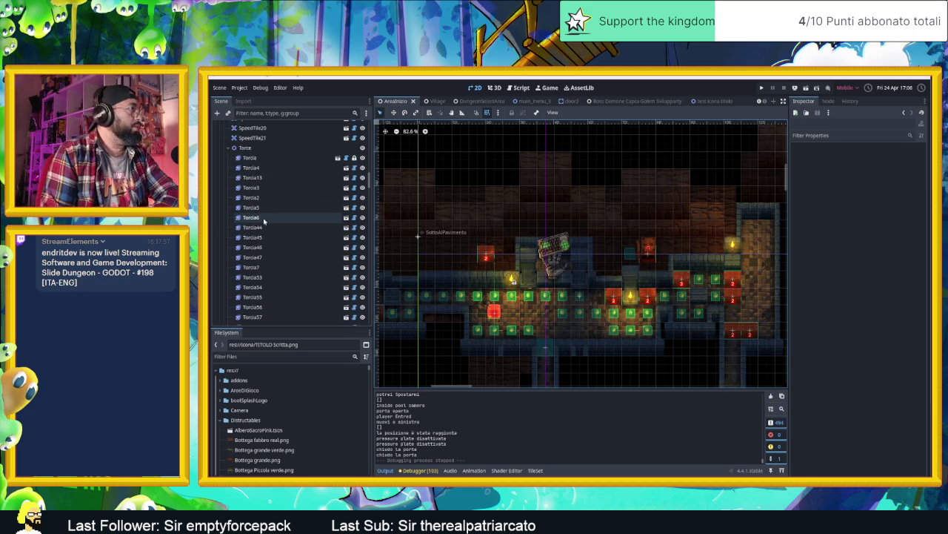
# Inspect the light settings of torches Torcia12, Torcia2 and Torcia13 in the Scene dock.
pyautogui.scroll(-10, 261, 228)
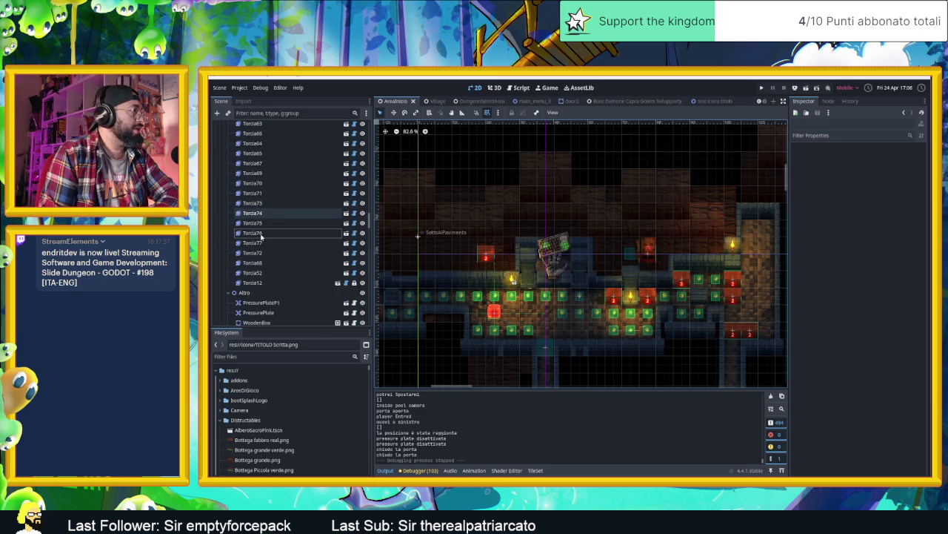
pyautogui.click(255, 282)
pyautogui.scroll(-5, 297, 192)
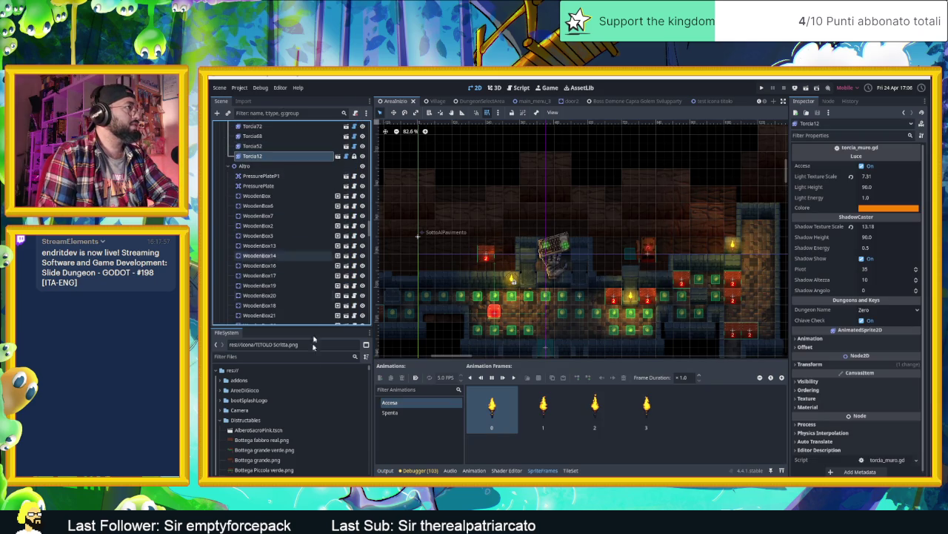
pyautogui.scroll(-10, 289, 281)
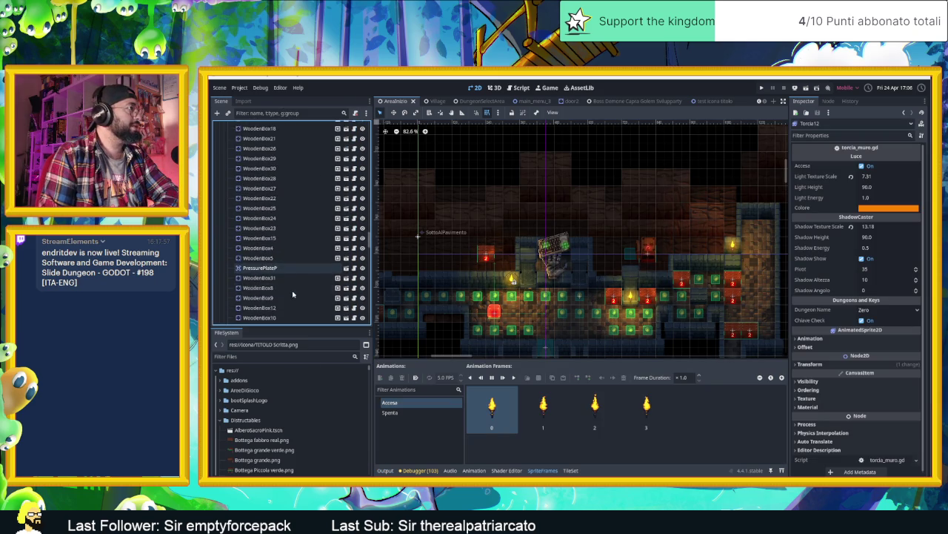
pyautogui.scroll(15, 290, 297)
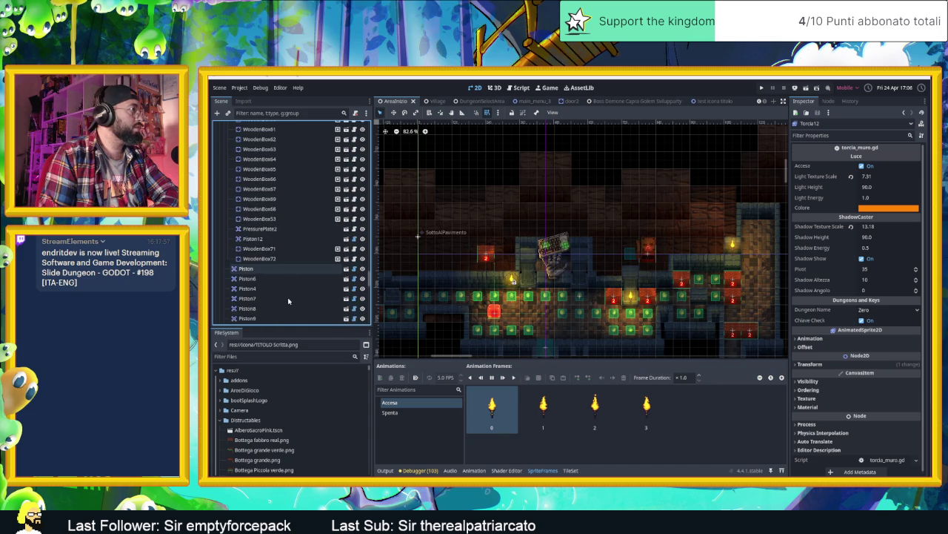
pyautogui.click(282, 279)
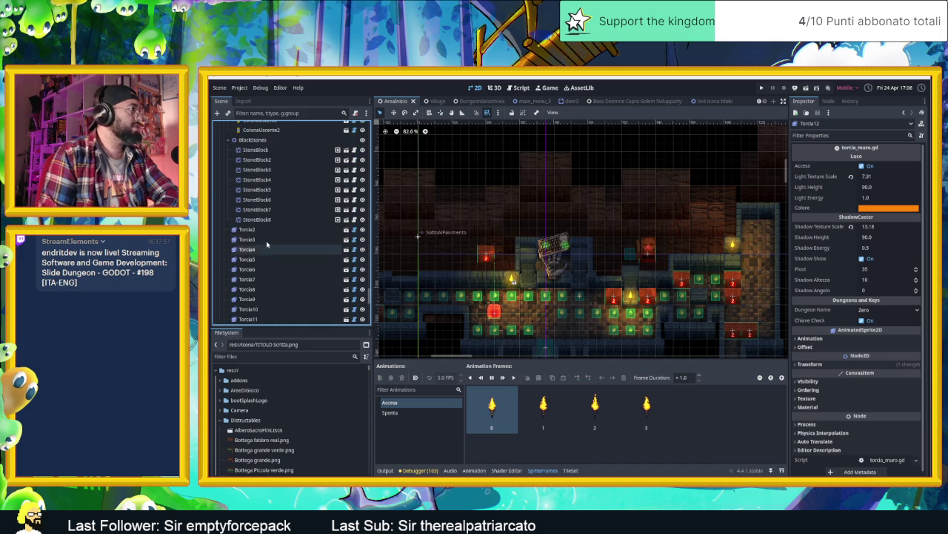
pyautogui.scroll(-3, 274, 262)
pyautogui.scroll(-5, 274, 262)
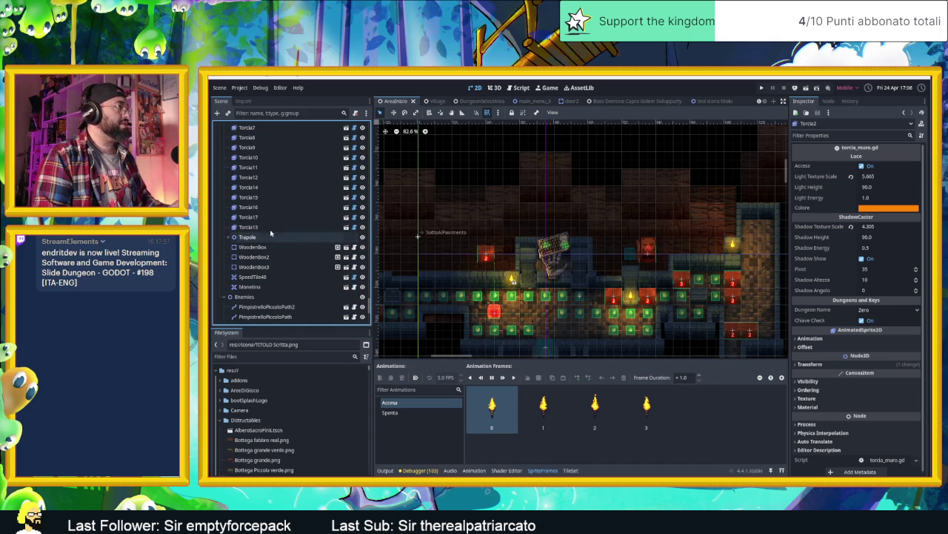
pyautogui.click(273, 226)
pyautogui.scroll(5, 275, 214)
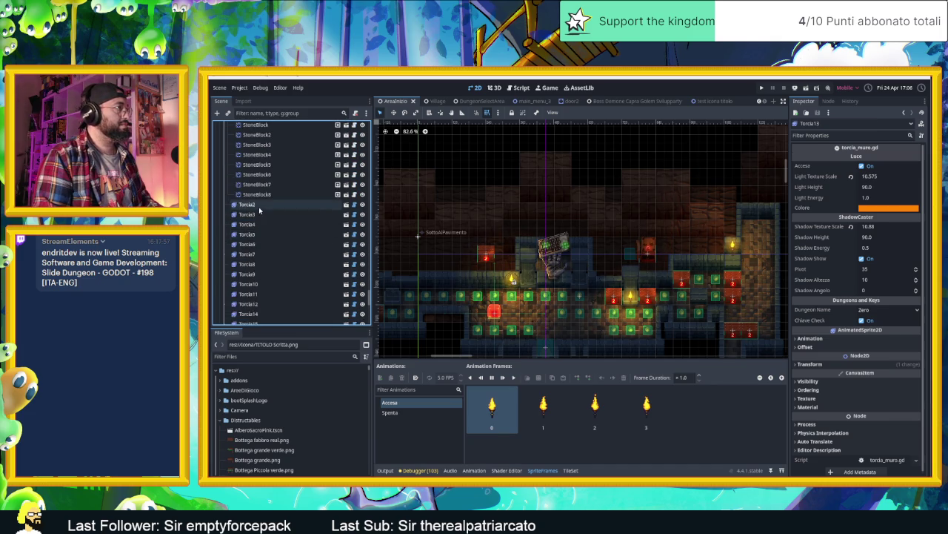
# Range-select the run of 16 loose Torcia nodes in the Scene dock.
pyautogui.keyDown('shift'); pyautogui.click(259, 207); pyautogui.keyUp('shift')
pyautogui.scroll(-6, 279, 235)
pyautogui.scroll(-5, 279, 235)
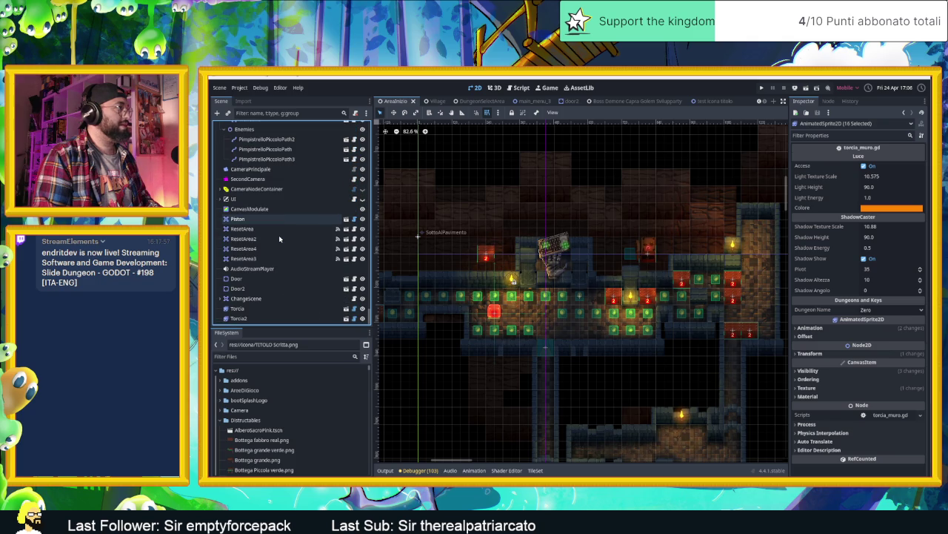
pyautogui.scroll(-10, 278, 239)
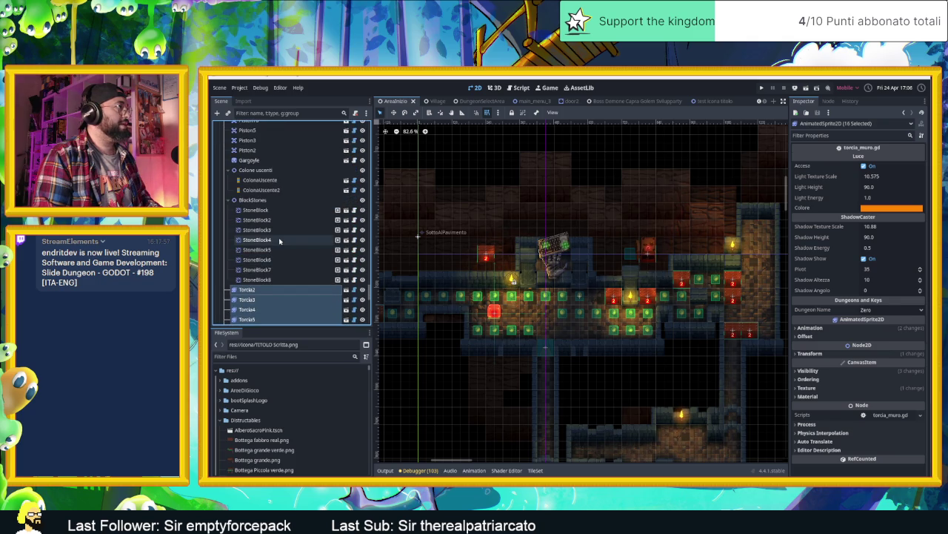
# Drag the selected torches into the Torce group and check the moved Torcia78.
pyautogui.moveTo(259, 291)
pyautogui.mouseDown()
pyautogui.moveTo(272, 141)
pyautogui.moveTo(263, 197)
pyautogui.mouseUp()
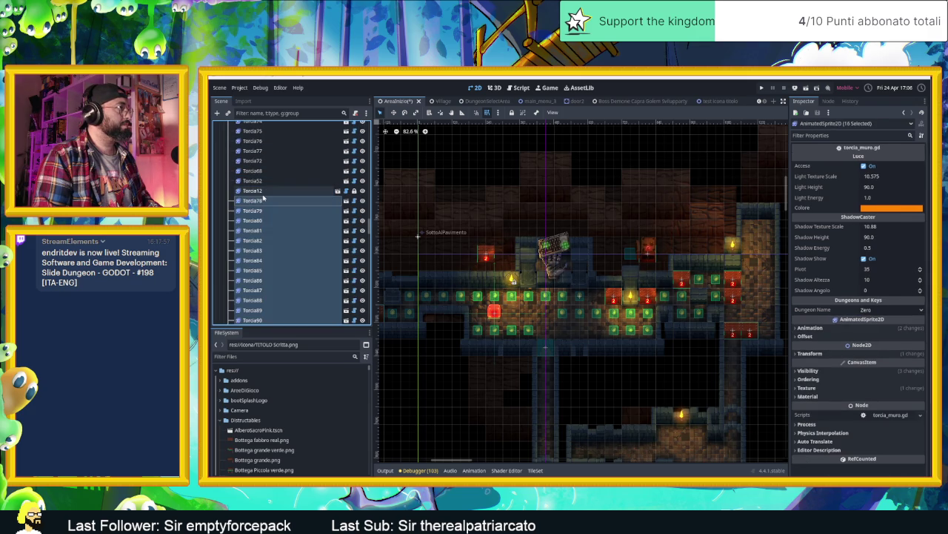
pyautogui.click(272, 201)
pyautogui.scroll(-10, 281, 220)
pyautogui.scroll(-10, 278, 237)
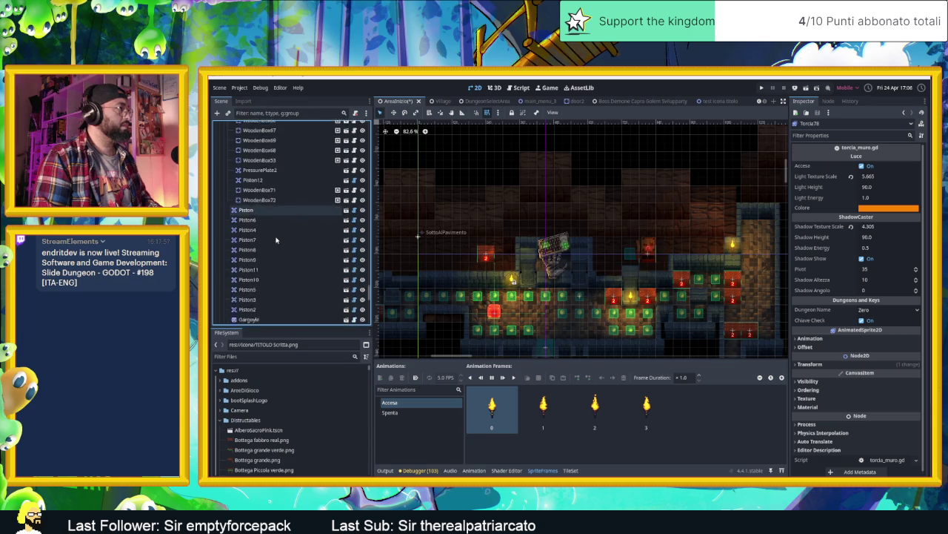
pyautogui.scroll(15, 276, 240)
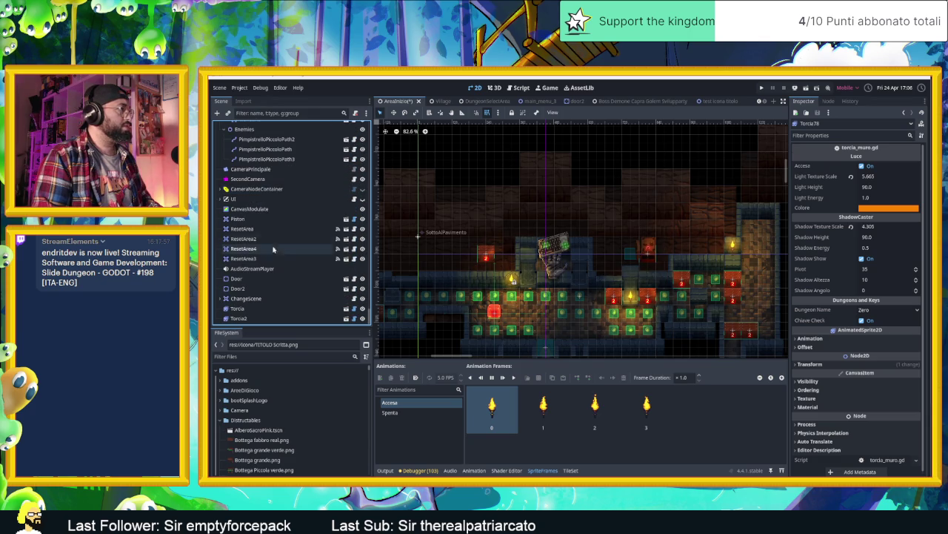
# Move Torcia and Torcia2 into the Torce group too, then collapse and select Torce.
pyautogui.click(245, 308)
pyautogui.keyDown('shift'); pyautogui.click(264, 318); pyautogui.keyUp('shift')
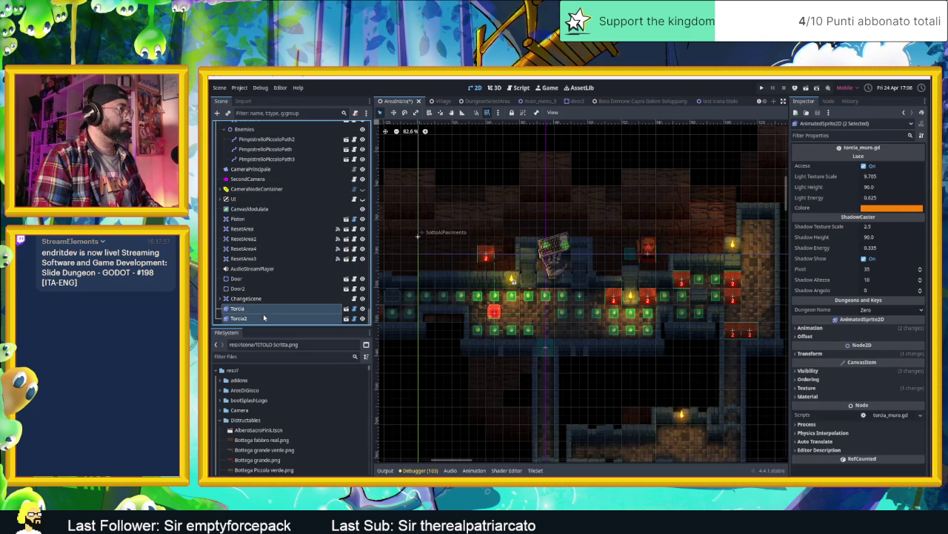
pyautogui.moveTo(266, 264)
pyautogui.mouseDown()
pyautogui.moveTo(271, 318)
pyautogui.moveTo(256, 179)
pyautogui.moveTo(274, 181)
pyautogui.mouseUp()
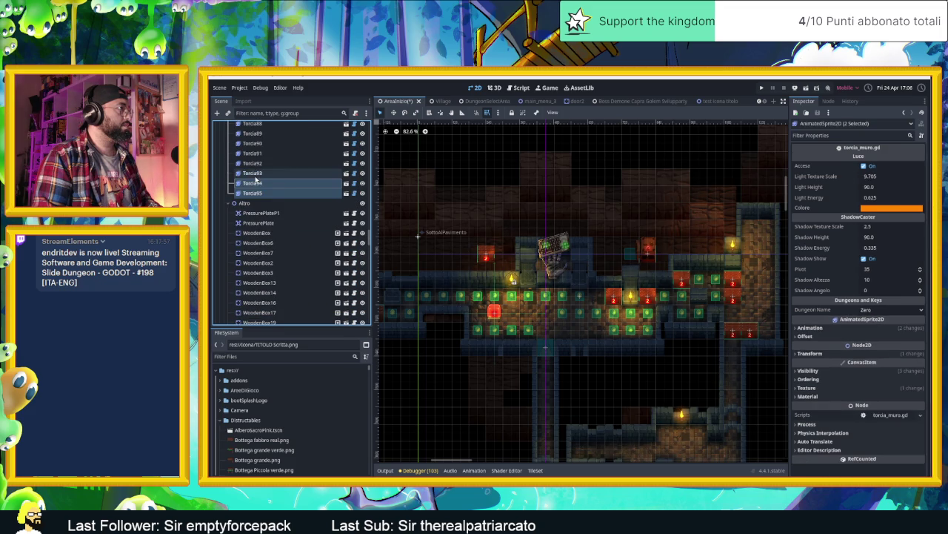
pyautogui.click(282, 175)
pyautogui.scroll(15, 281, 183)
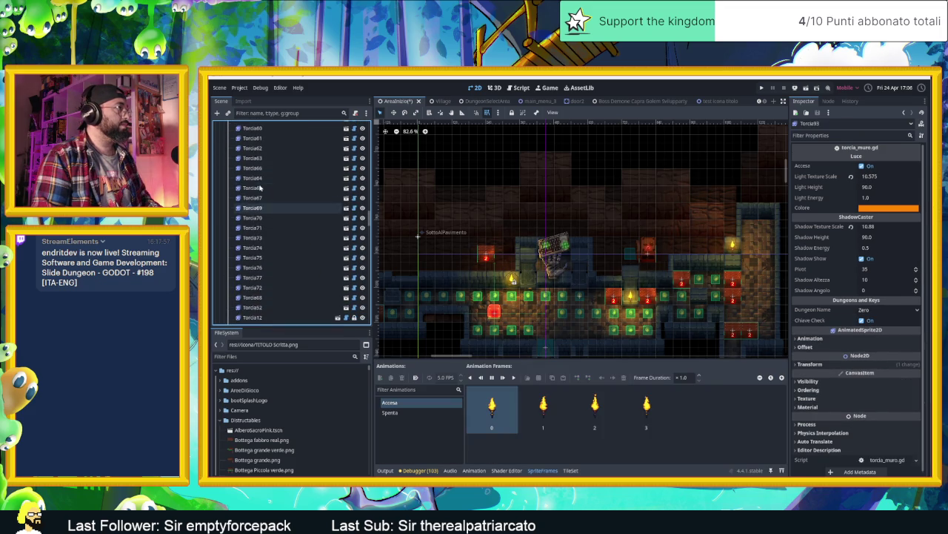
pyautogui.scroll(-3, 252, 189)
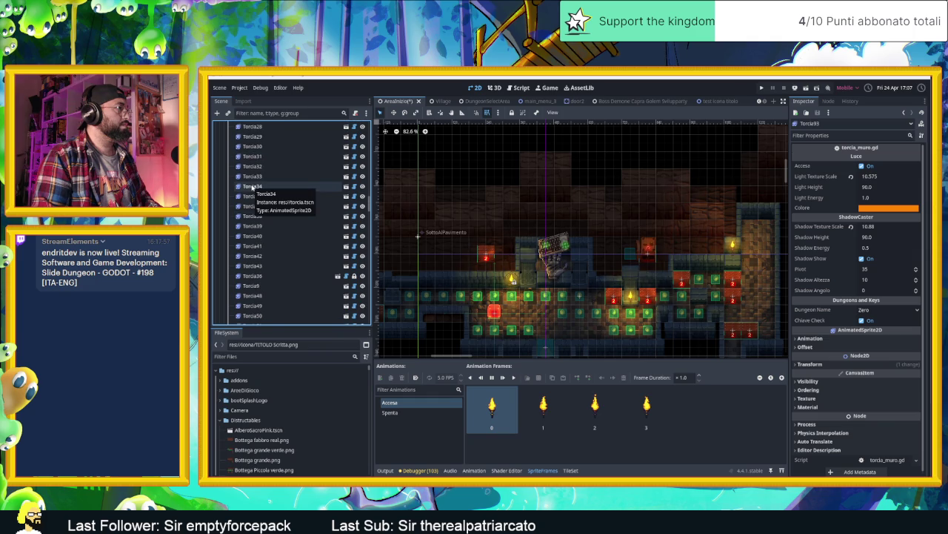
pyautogui.scroll(10, 252, 189)
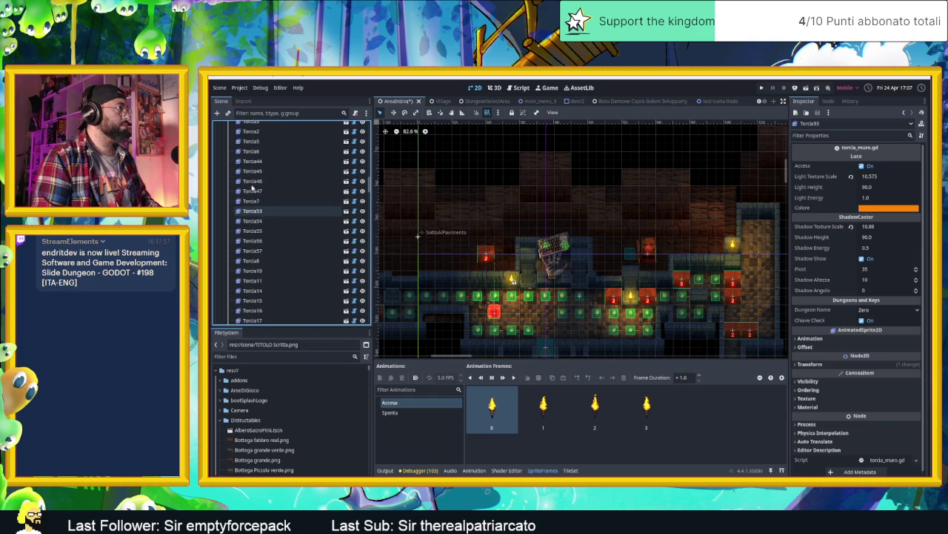
pyautogui.click(227, 209)
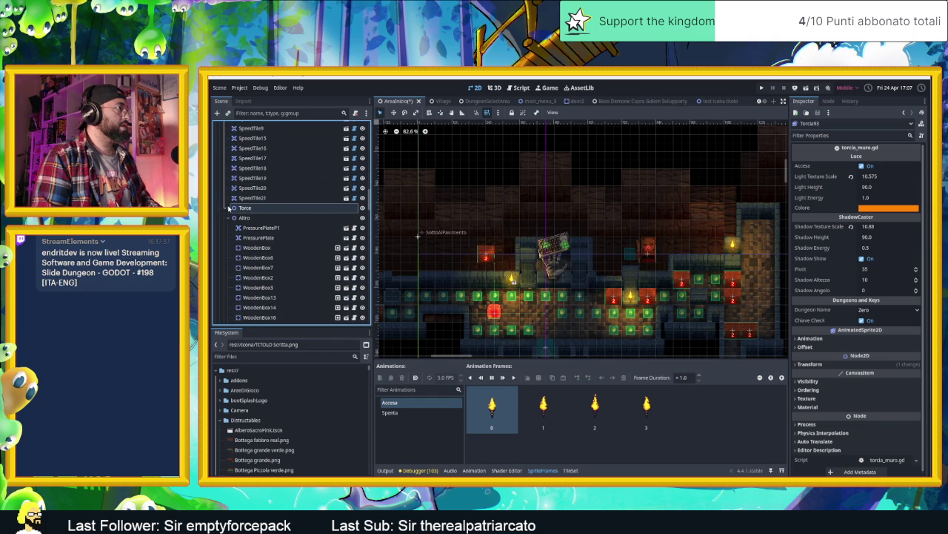
pyautogui.click(276, 208)
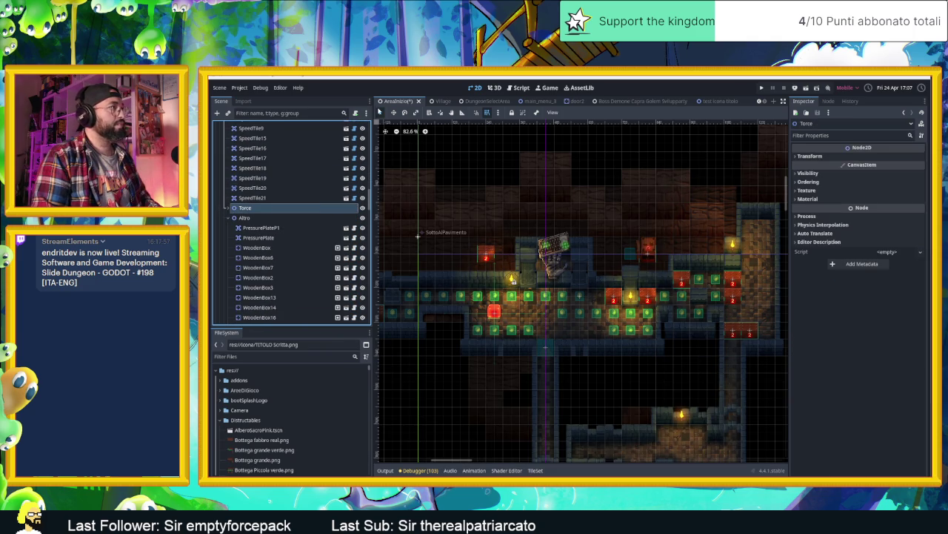
# Lock the Torce group, then expand it to inspect Torcia, Torcia4 and Torcia13 before collapsing it.
pyautogui.click(512, 113)
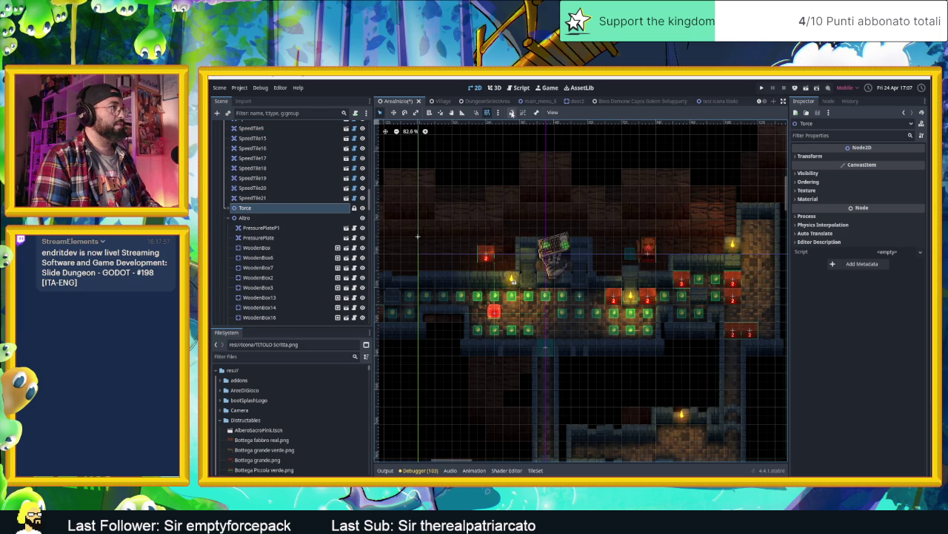
pyautogui.click(229, 209)
pyautogui.click(248, 218)
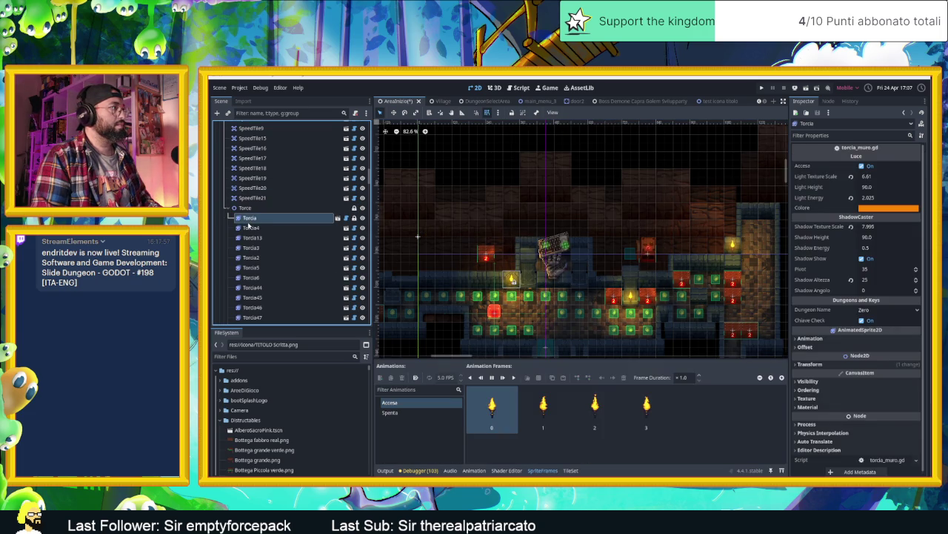
pyautogui.click(254, 227)
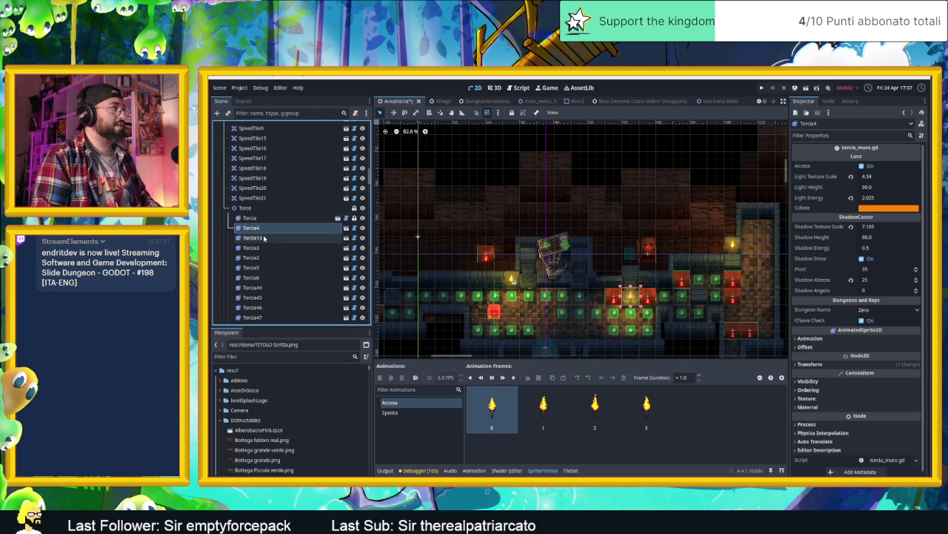
pyautogui.click(264, 237)
pyautogui.click(229, 208)
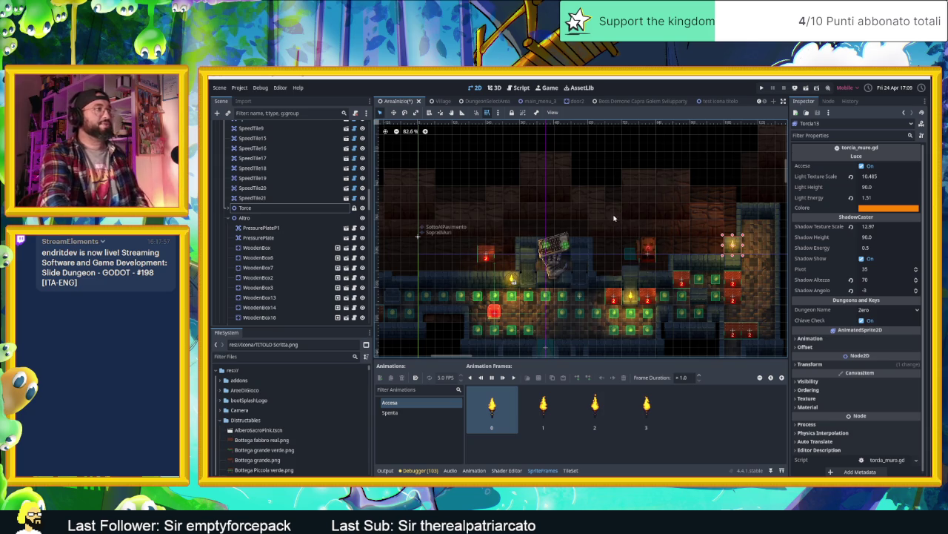
# Move WoodenBox31 up to the top of the level and pan to the left rooms.
pyautogui.scroll(-3, 627, 213)
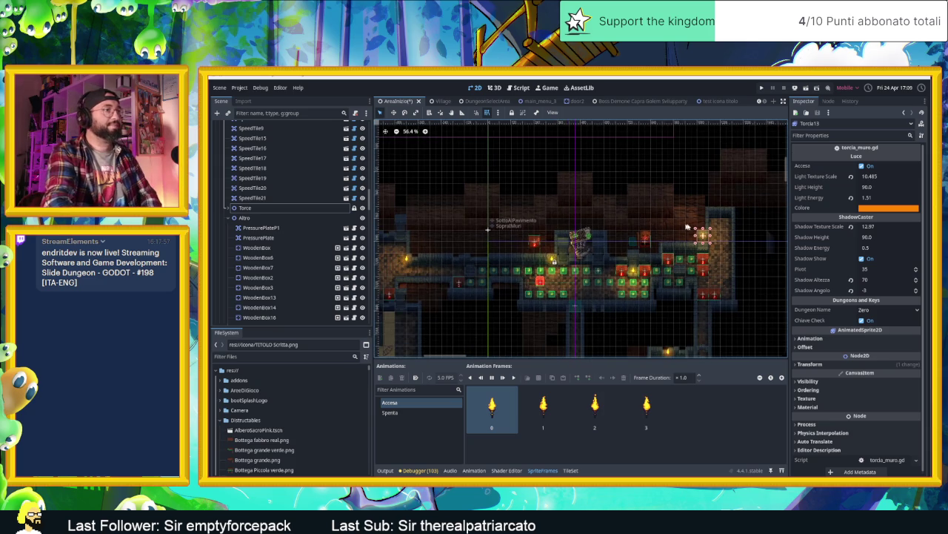
pyautogui.click(644, 242)
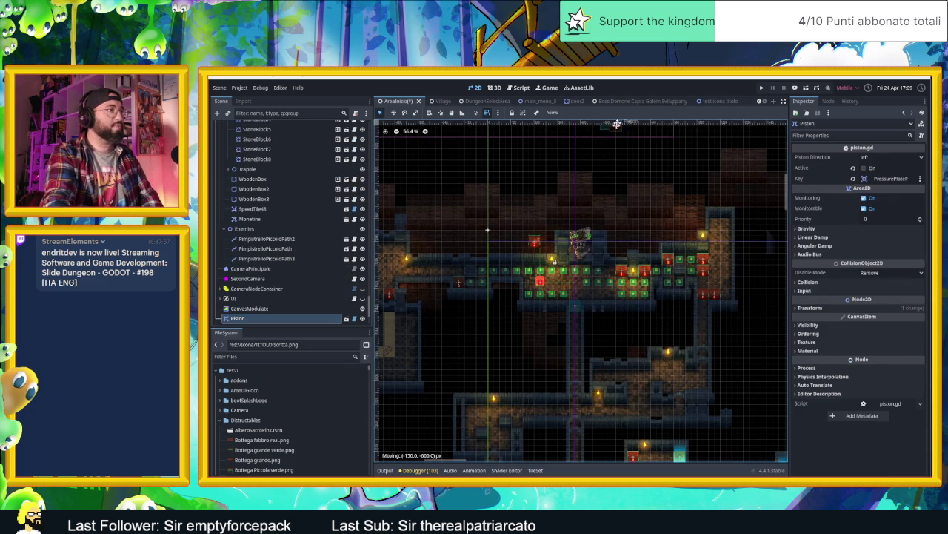
pyautogui.click(535, 243)
pyautogui.moveTo(535, 243); pyautogui.dragTo(522, 132)
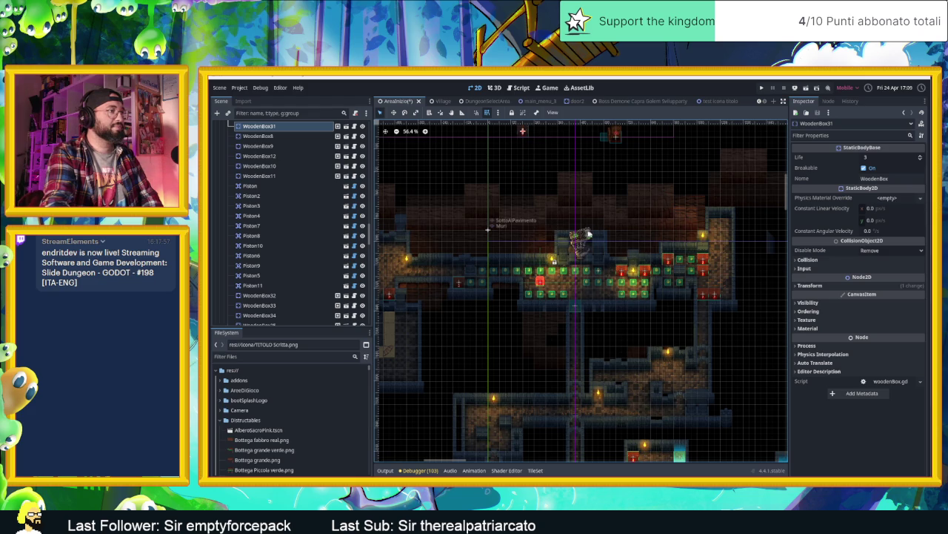
pyautogui.moveTo(487, 221); pyautogui.dragTo(576, 223)
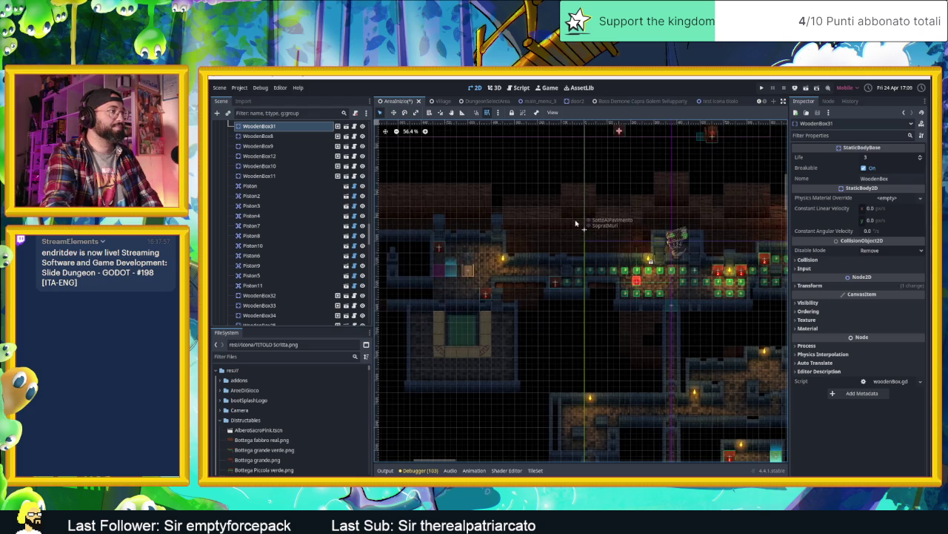
# Paste a new piston into the level, clear its pressure plate key, make it active and point it up.
pyautogui.hotkey('ctrl', 'v')
pyautogui.moveTo(689, 141)
pyautogui.mouseDown()
pyautogui.moveTo(397, 317)
pyautogui.moveTo(554, 287)
pyautogui.moveTo(515, 287)
pyautogui.mouseUp()
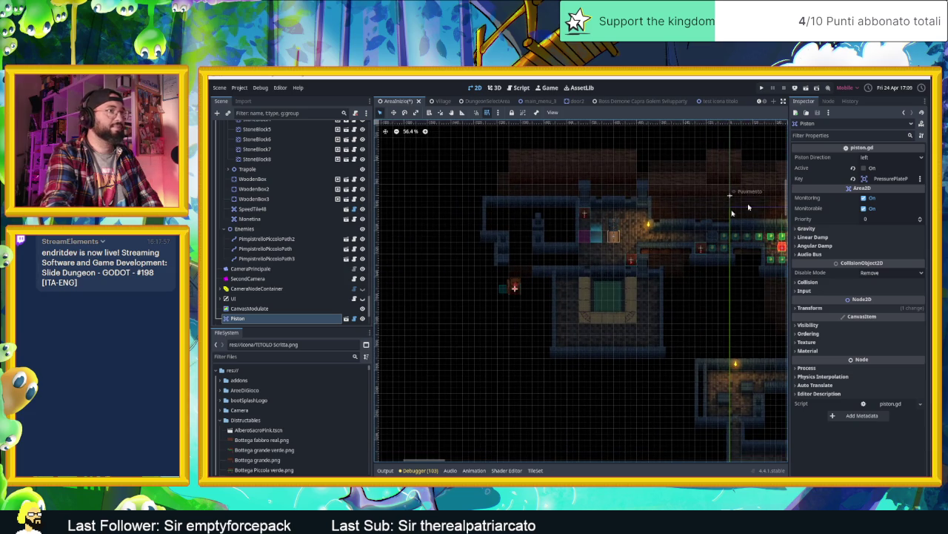
pyautogui.click(852, 178)
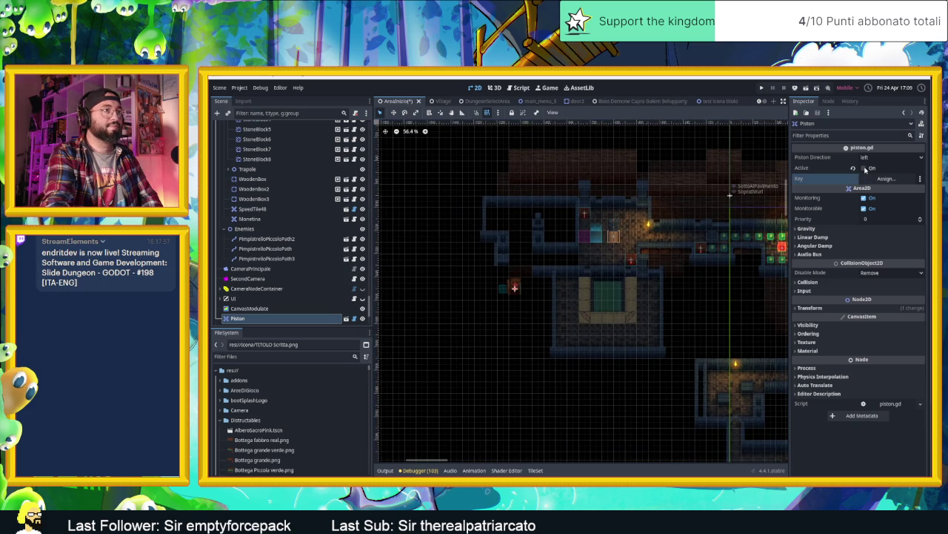
pyautogui.click(864, 169)
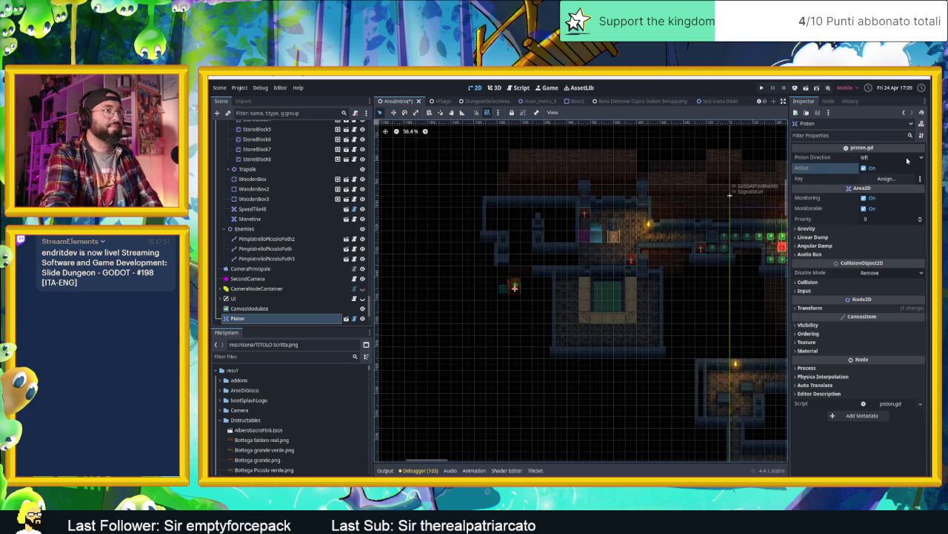
pyautogui.click(889, 157)
pyautogui.click(881, 184)
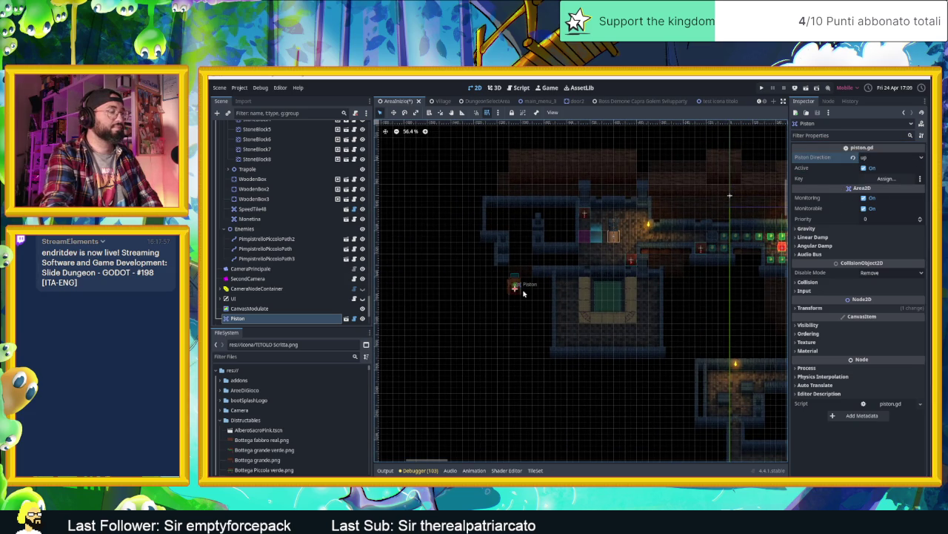
# Duplicate the piston as Piston2 right beside the original and save the scene.
pyautogui.scroll(2, 515, 282)
pyautogui.moveTo(513, 291); pyautogui.dragTo(513, 269)
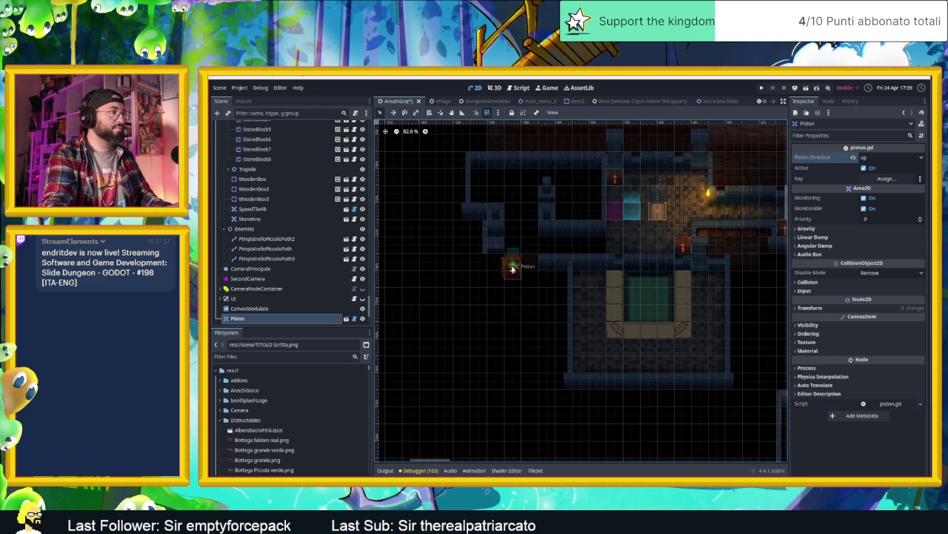
pyautogui.moveTo(512, 268); pyautogui.dragTo(512, 283)
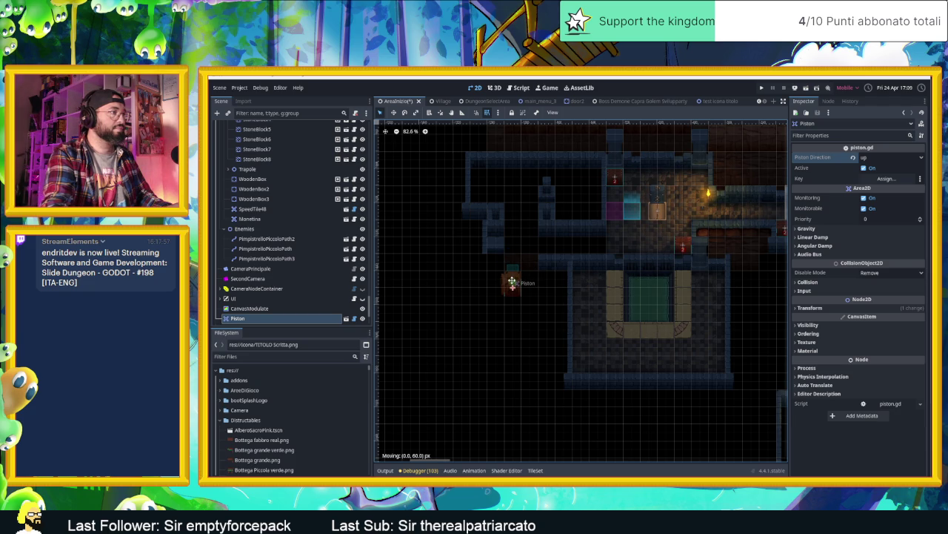
pyautogui.hotkey('ctrl', 'd')
pyautogui.moveTo(512, 284); pyautogui.dragTo(530, 284)
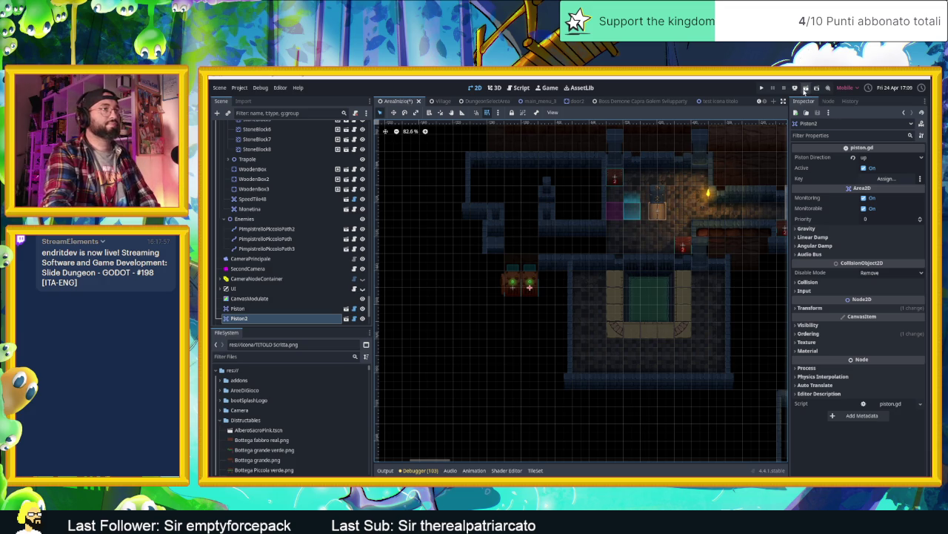
pyautogui.hotkey('ctrl', 's')
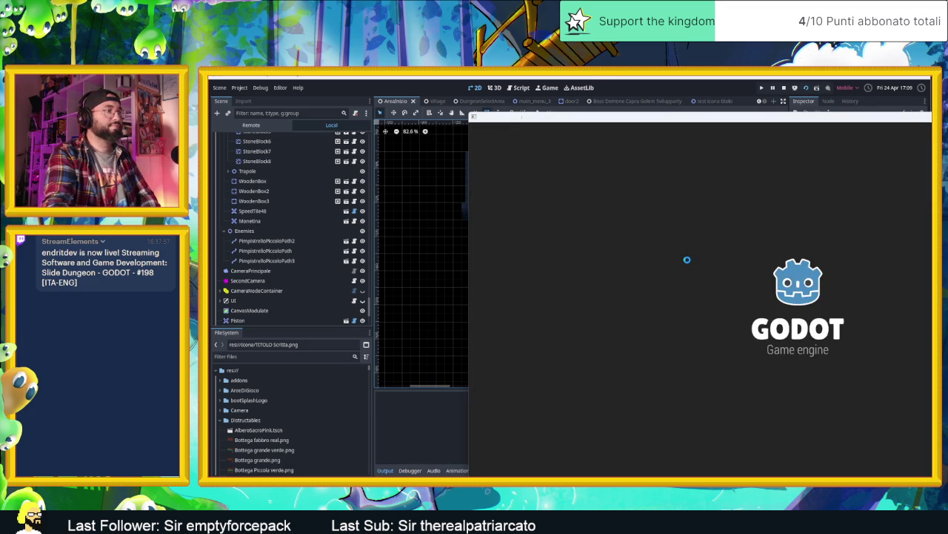
# Slide the slime along the coin row, into the upper area and along the lower corridor.
pyautogui.press('Up')
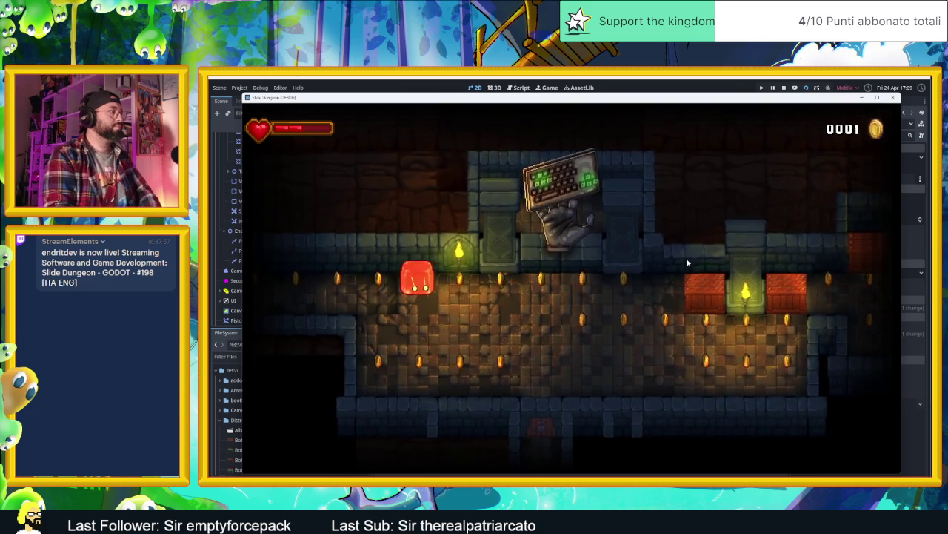
pyautogui.press('Right')
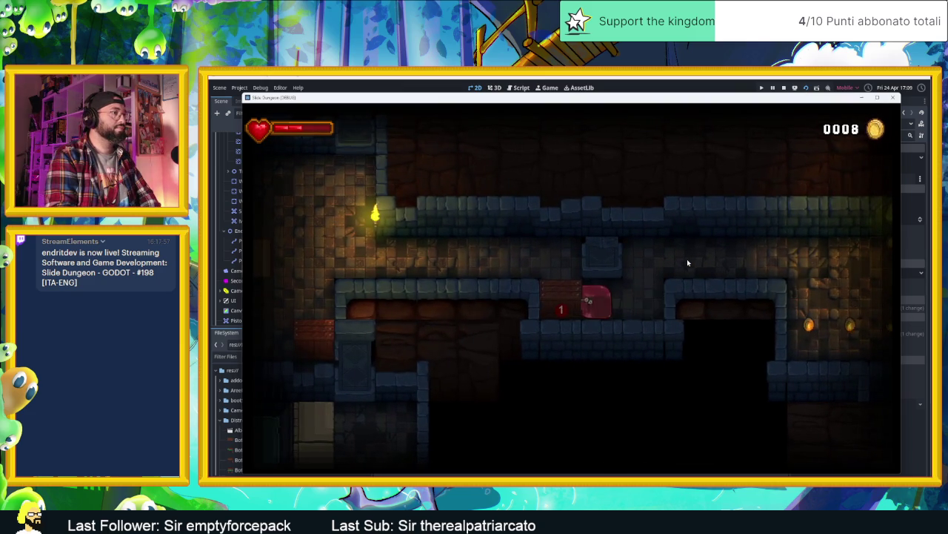
pyautogui.press('Up')
pyautogui.press('Down')
pyautogui.press('Up')
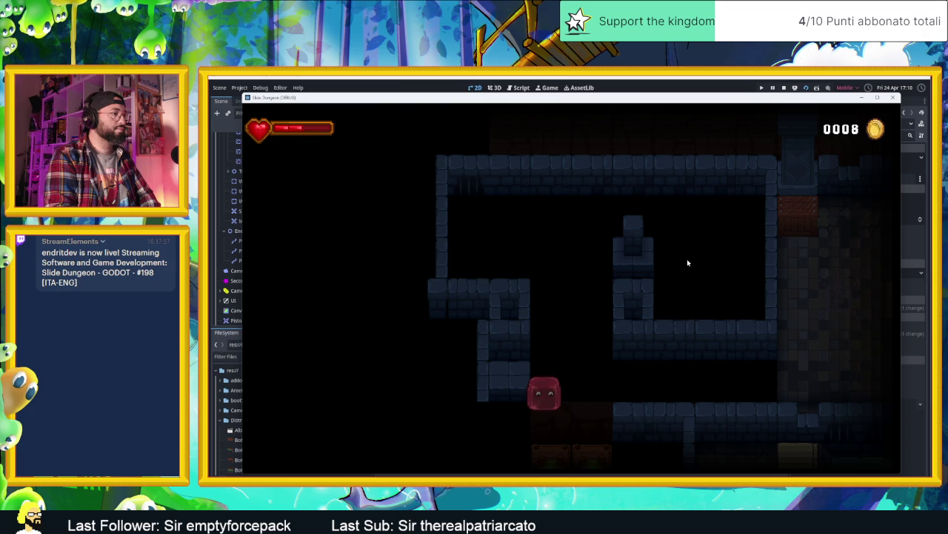
pyautogui.press('Right')
pyautogui.press('Up')
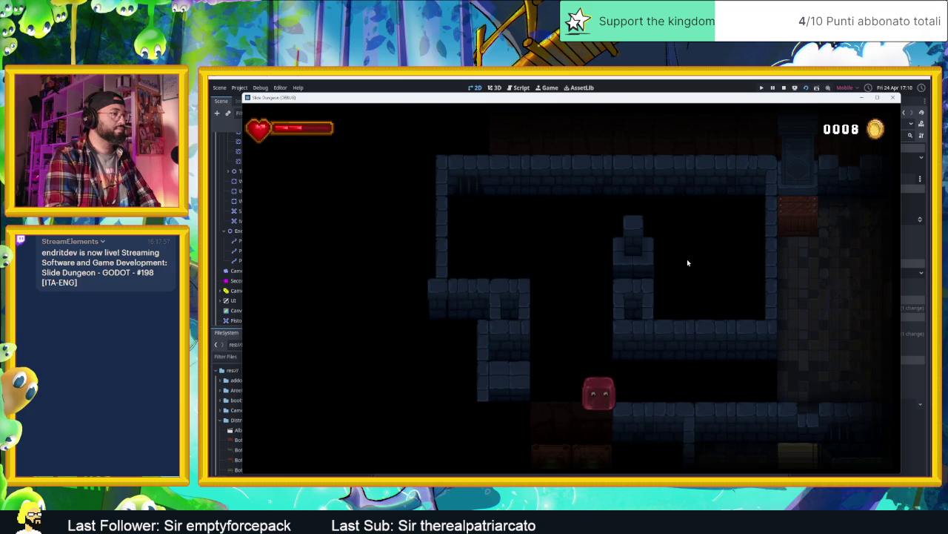
# Bounce the slime between the lower corridor and upper wall, then stop the game.
pyautogui.press('Left')
pyautogui.press('Down')
pyautogui.press('Right')
pyautogui.press('Down')
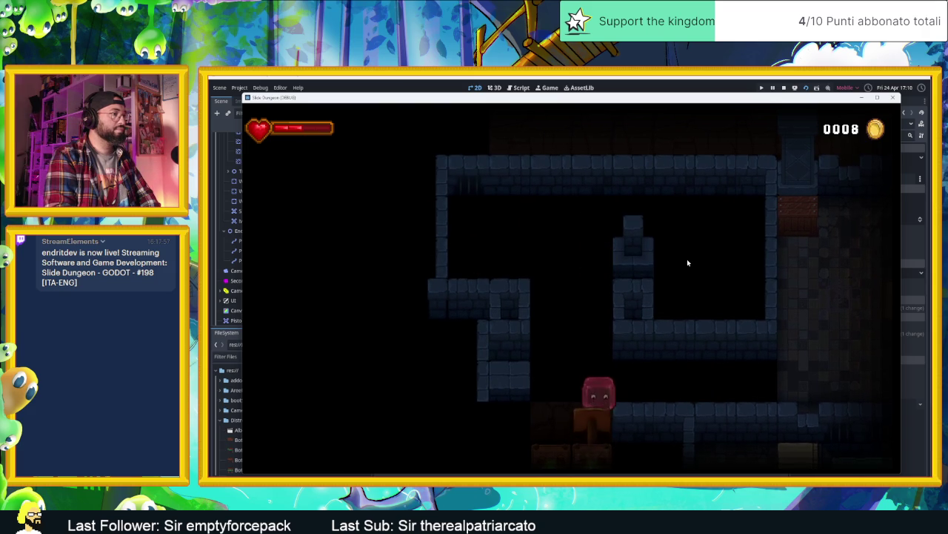
pyautogui.press('Up')
pyautogui.press('Left')
pyautogui.press('Down')
pyautogui.press('Right')
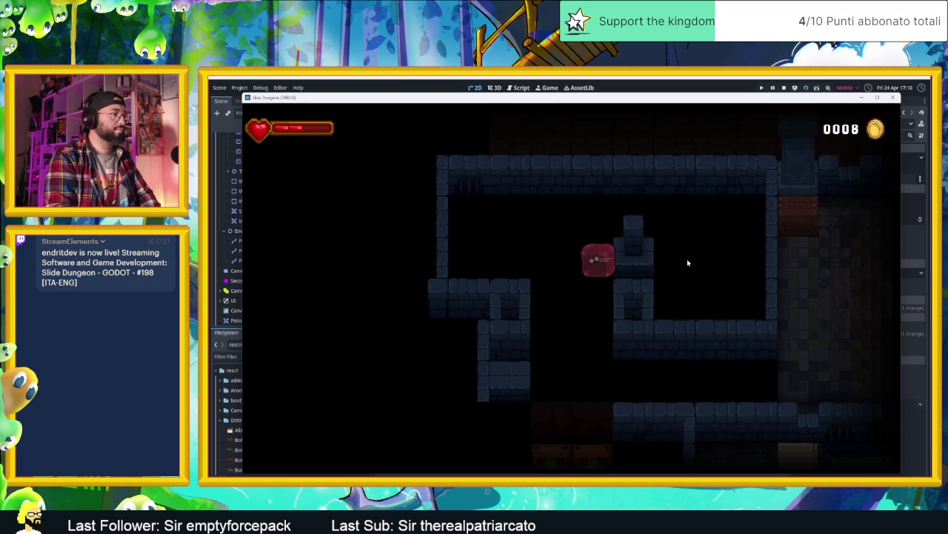
pyautogui.press('Down')
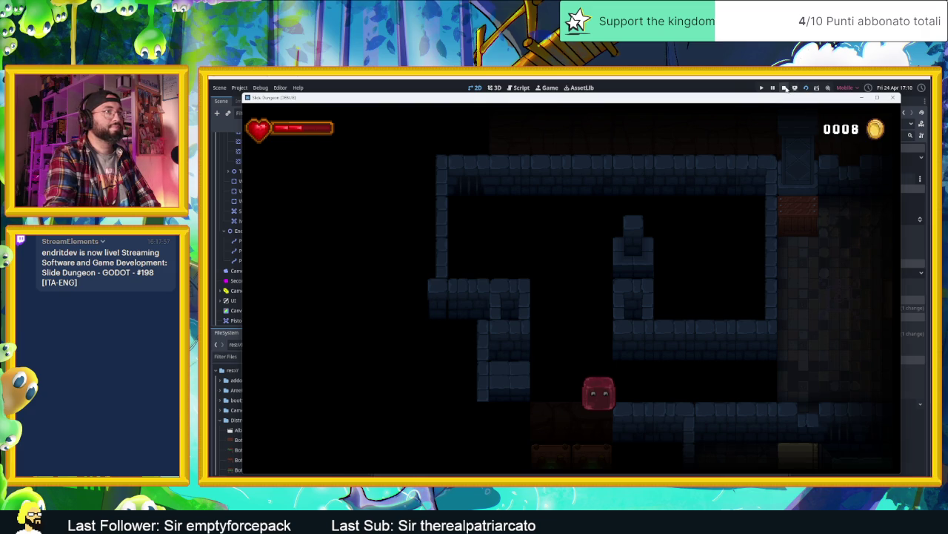
pyautogui.click(785, 87)
# Raise Piston2 about 30 px and lift the original Piston level with it, side by side.
pyautogui.scroll(5, 525, 276)
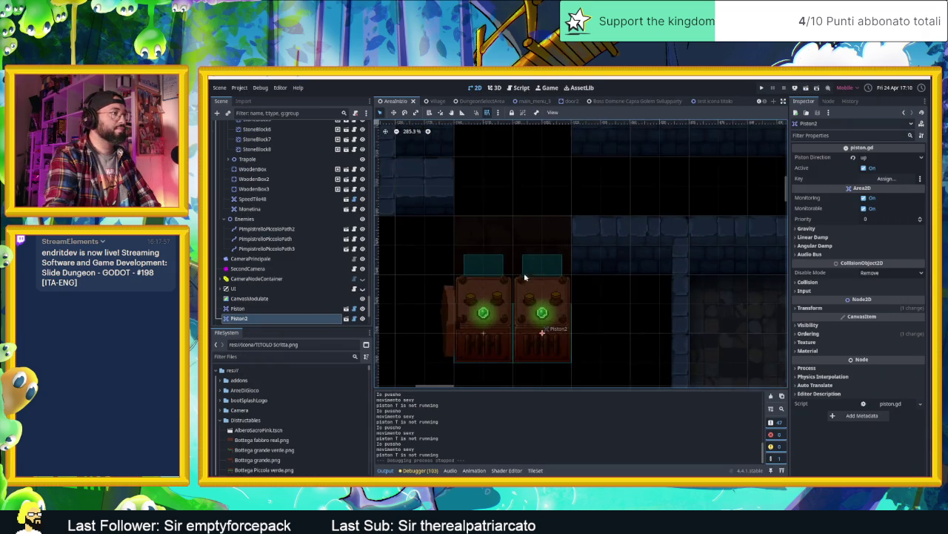
pyautogui.scroll(1, 525, 275)
pyautogui.moveTo(547, 295); pyautogui.dragTo(549, 269)
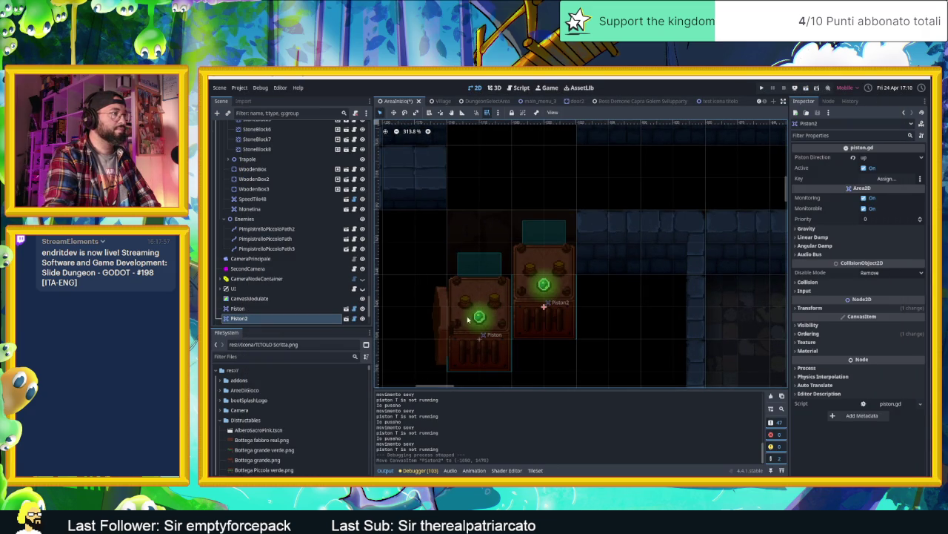
pyautogui.click(445, 324)
pyautogui.moveTo(511, 320)
pyautogui.mouseDown()
pyautogui.moveTo(509, 294)
pyautogui.moveTo(512, 320)
pyautogui.mouseUp()
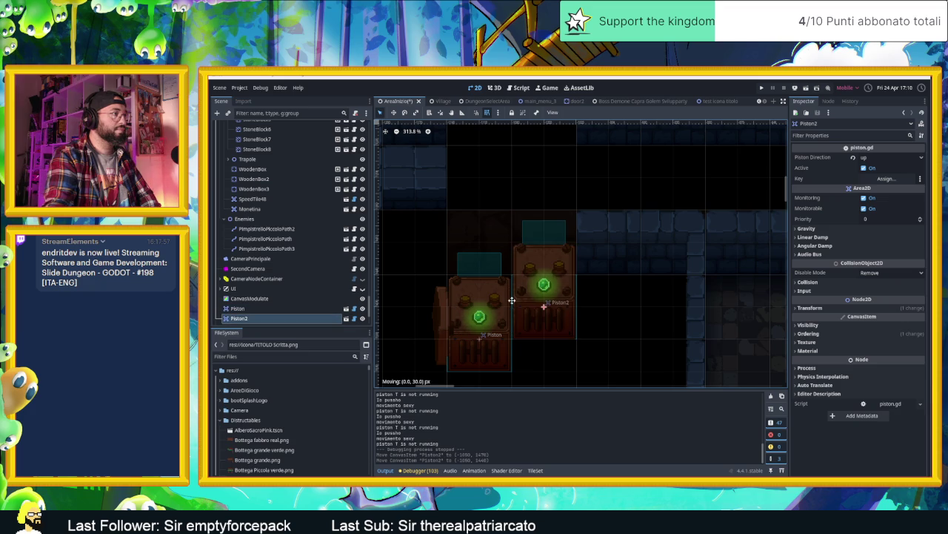
pyautogui.click(439, 311)
pyautogui.moveTo(439, 313); pyautogui.dragTo(440, 284)
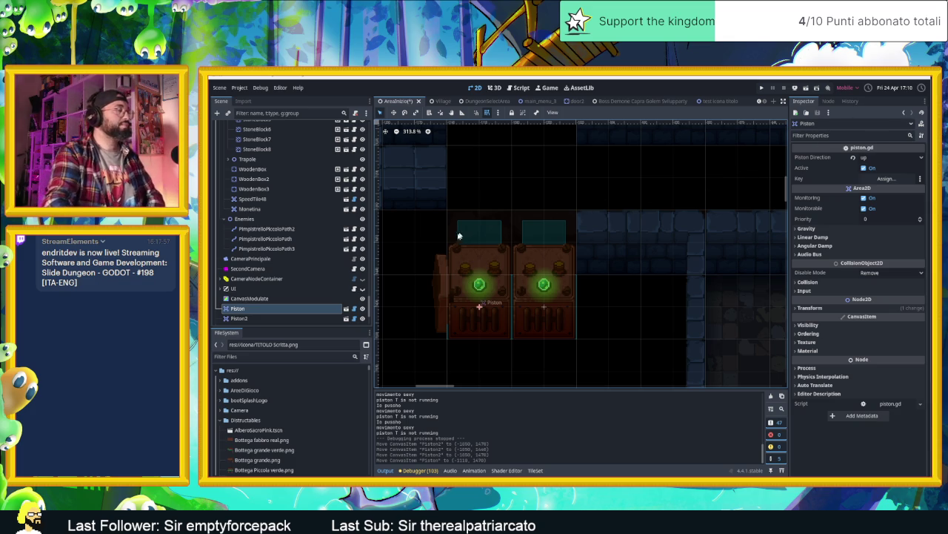
pyautogui.scroll(-2, 503, 194)
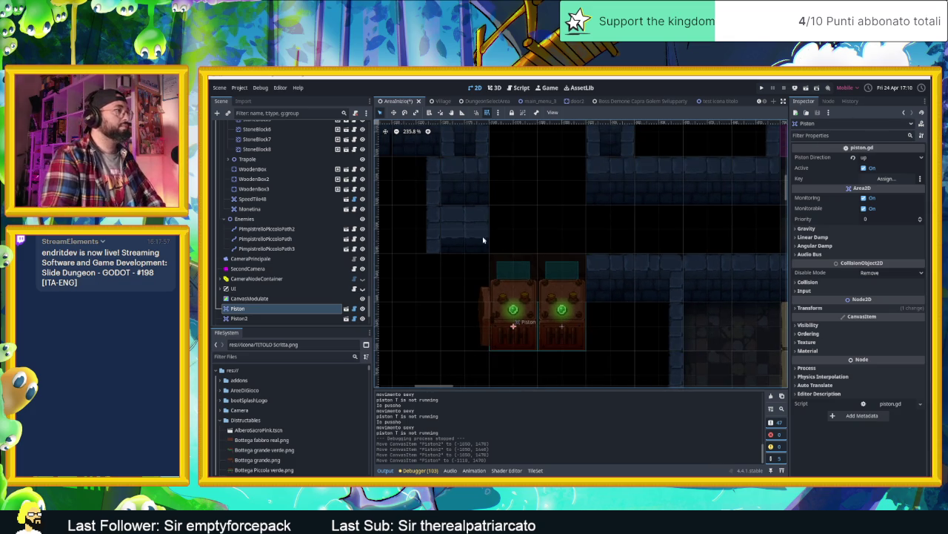
pyautogui.scroll(10, 293, 199)
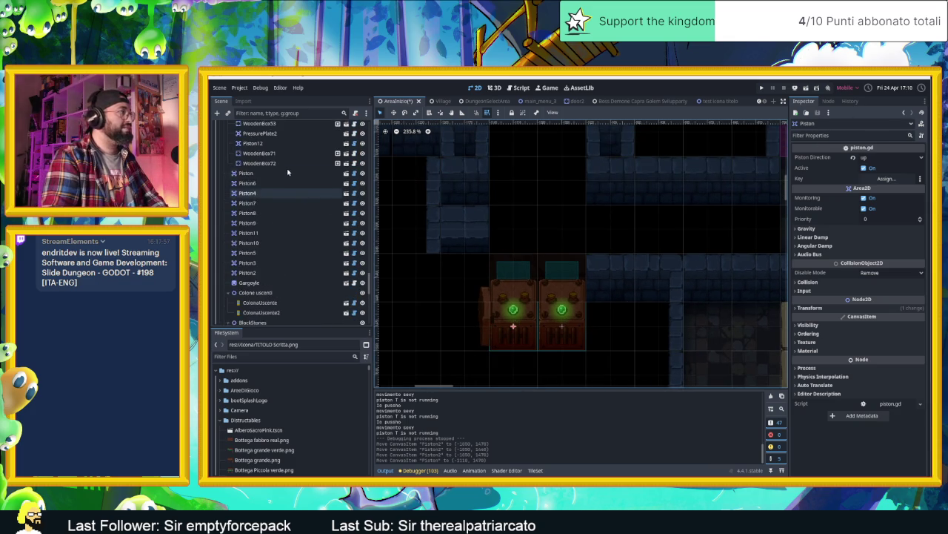
pyautogui.scroll(10, 294, 175)
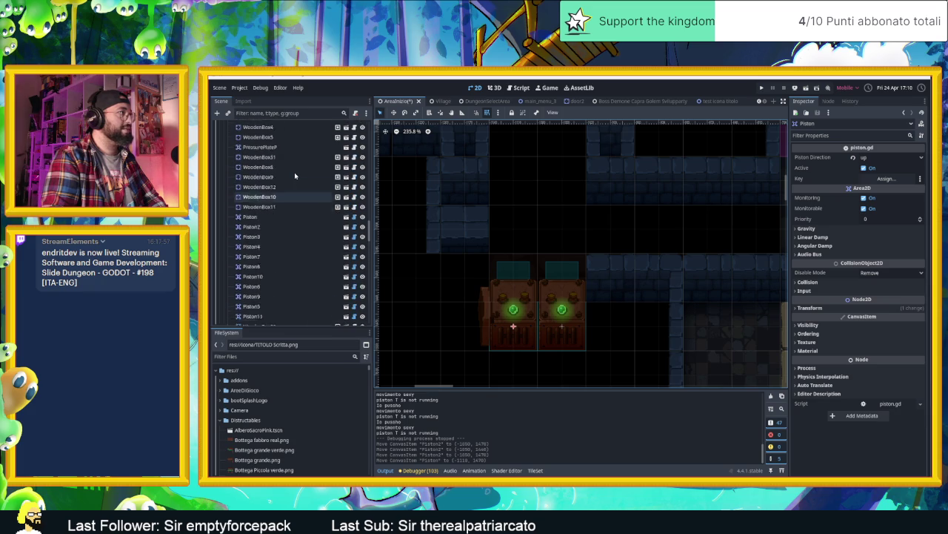
pyautogui.scroll(15, 294, 172)
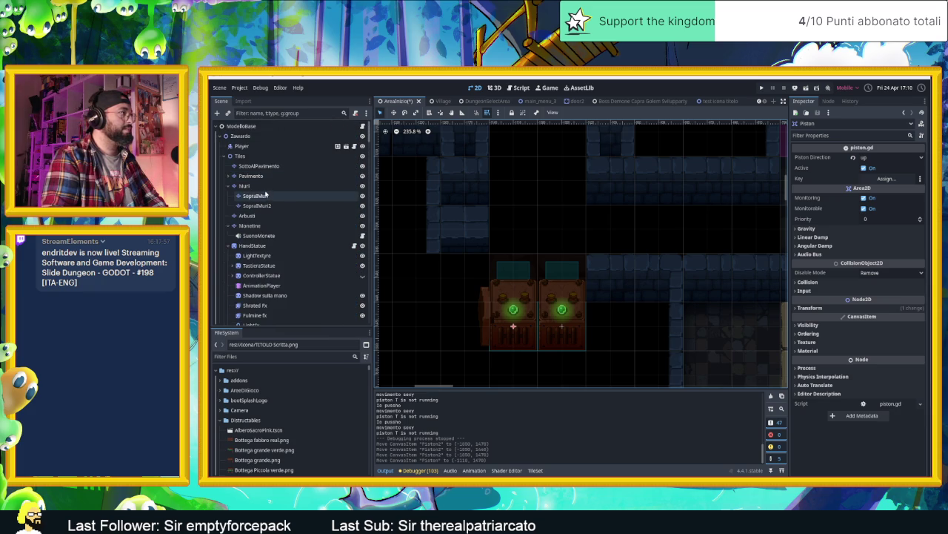
# On the Muri layer, paint wall tiles left of the pistons and in two cells below them.
pyautogui.click(263, 186)
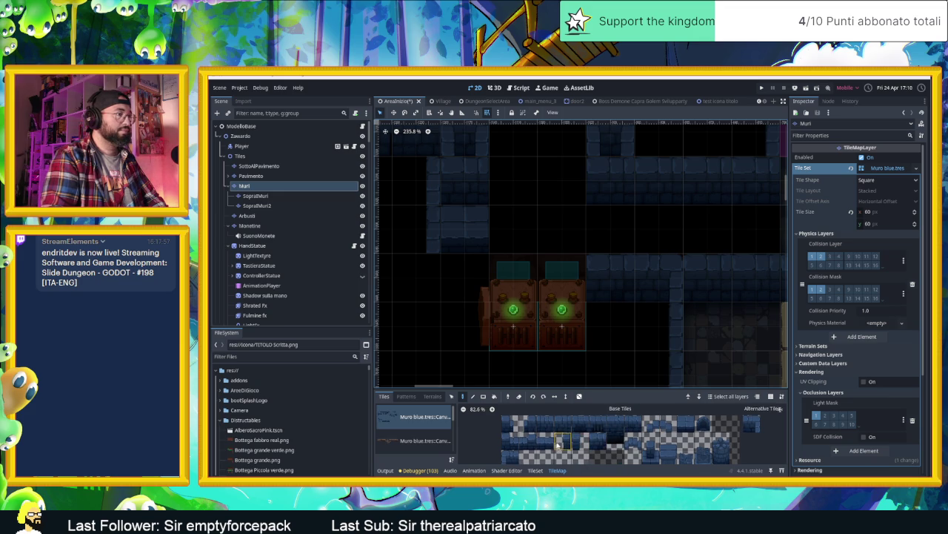
pyautogui.scroll(-2, 558, 442)
pyautogui.click(553, 454)
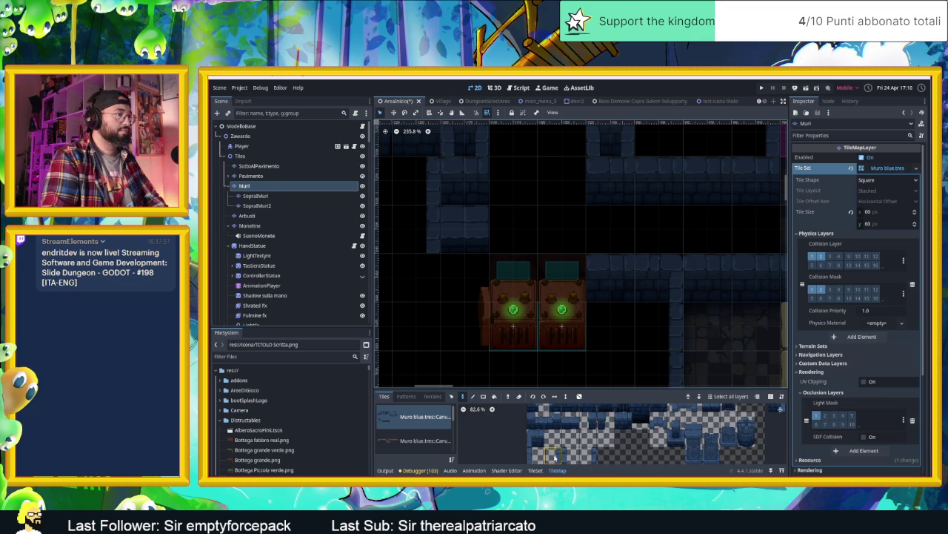
pyautogui.click(470, 317)
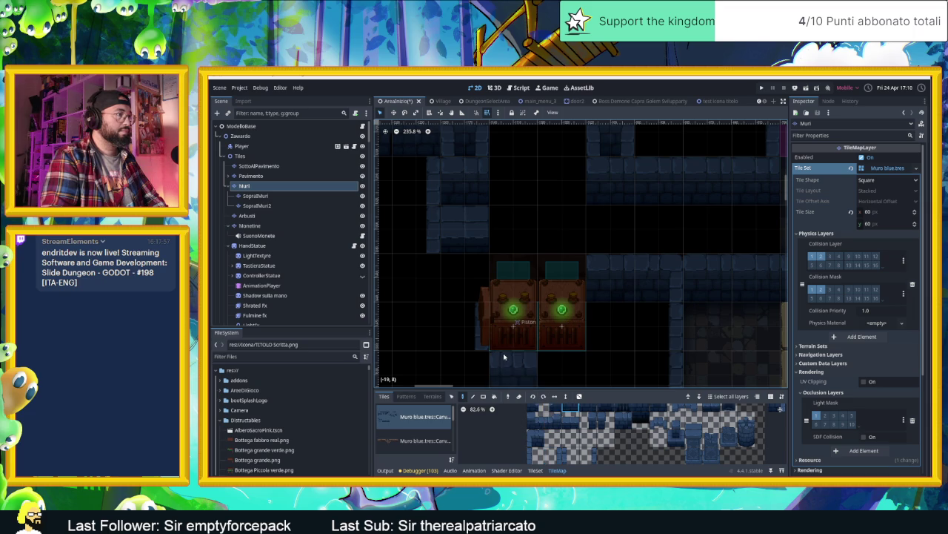
pyautogui.click(561, 360)
pyautogui.click(513, 360)
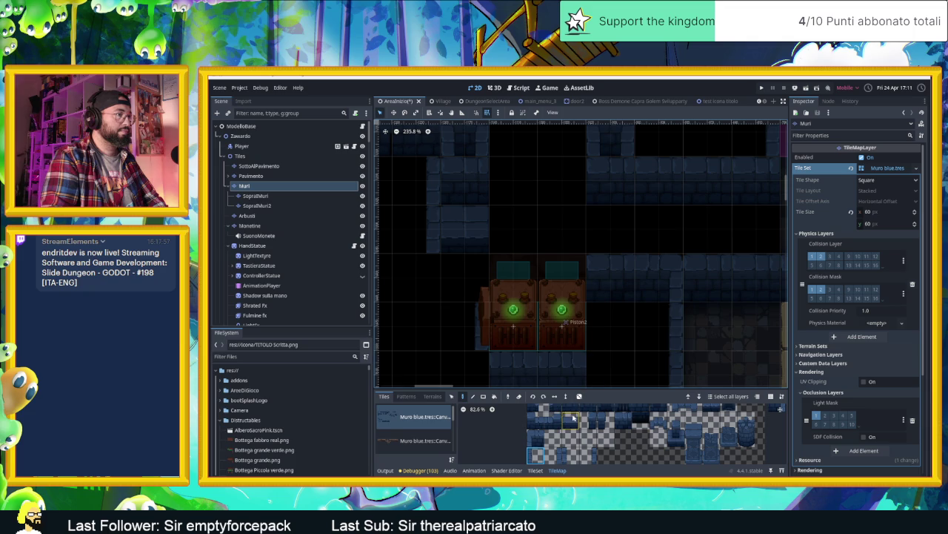
# Fill the bottom row's left-end cell with another wall tile, then save and run the scene.
pyautogui.scroll(2, 593, 445)
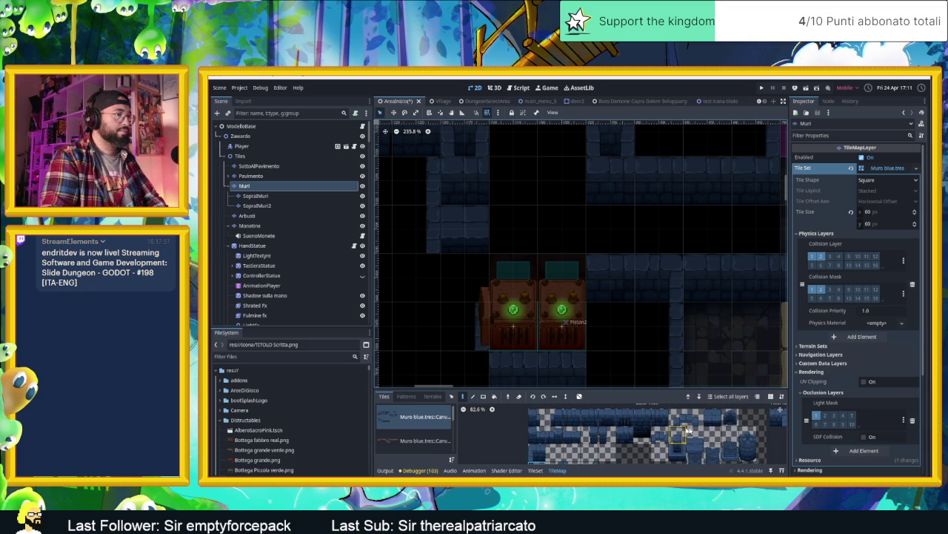
pyautogui.click(535, 452)
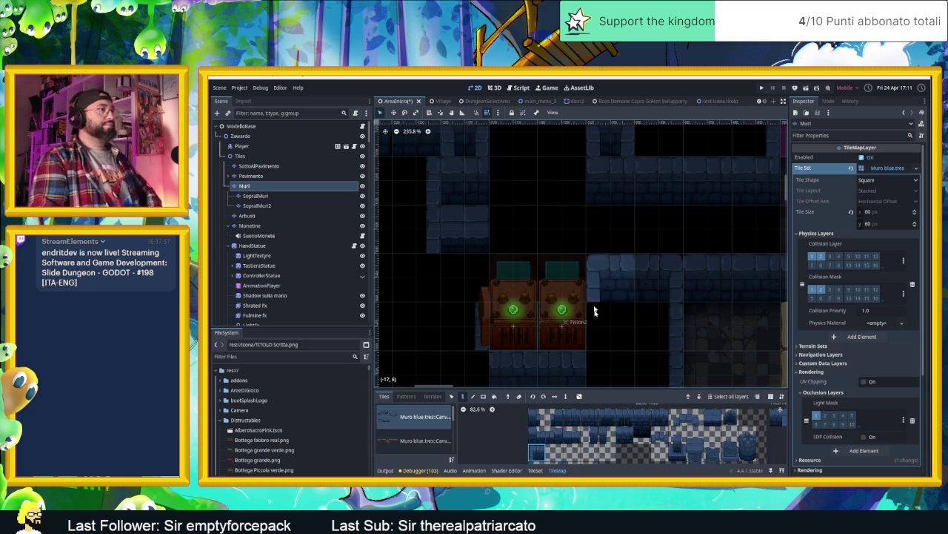
pyautogui.scroll(-2, 555, 435)
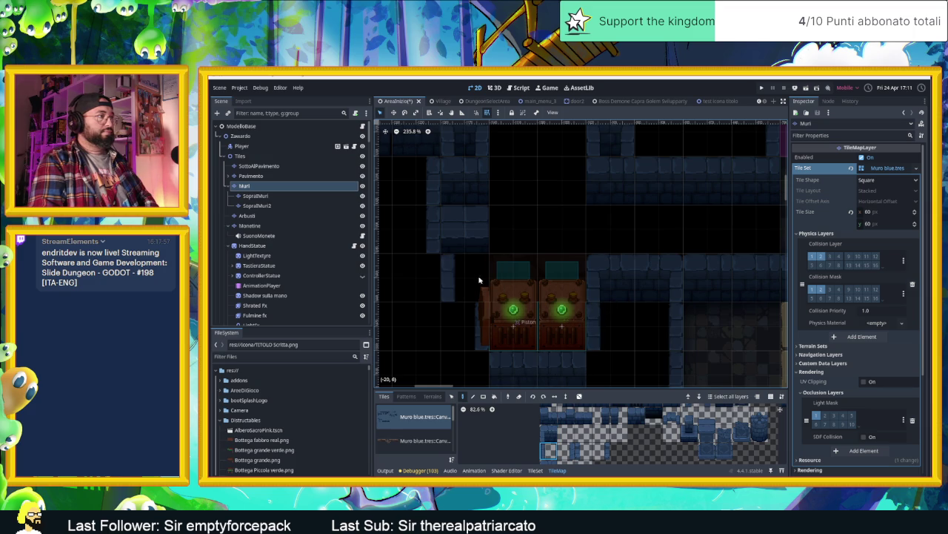
pyautogui.scroll(2, 665, 434)
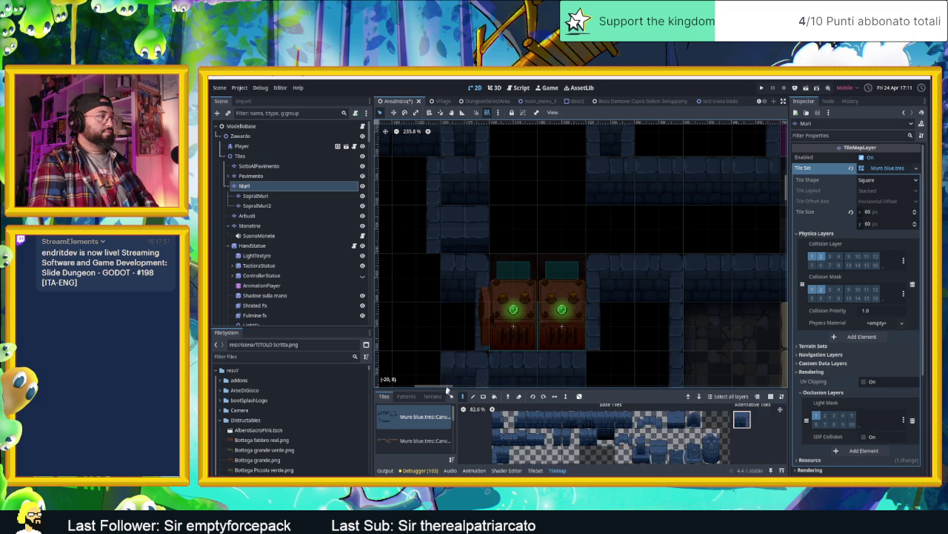
pyautogui.click(588, 438)
pyautogui.click(554, 437)
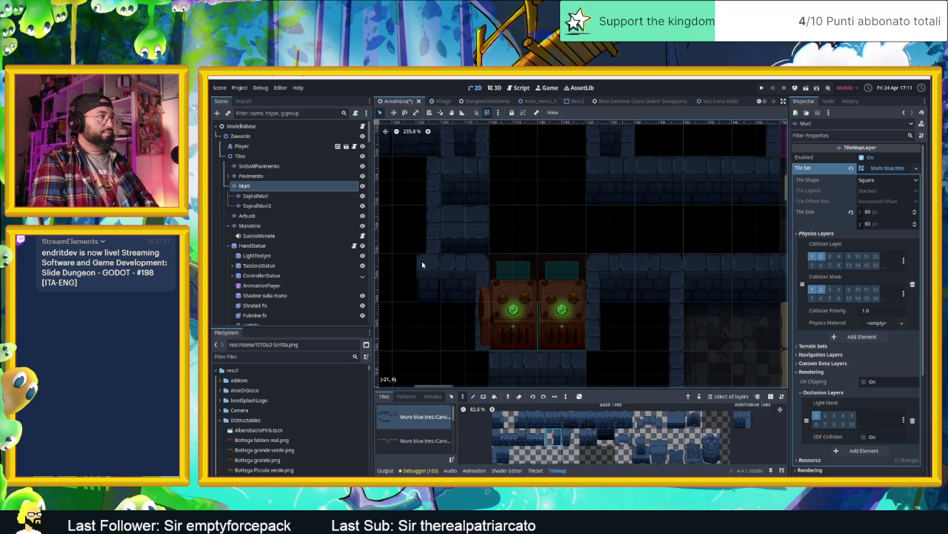
pyautogui.click(476, 363)
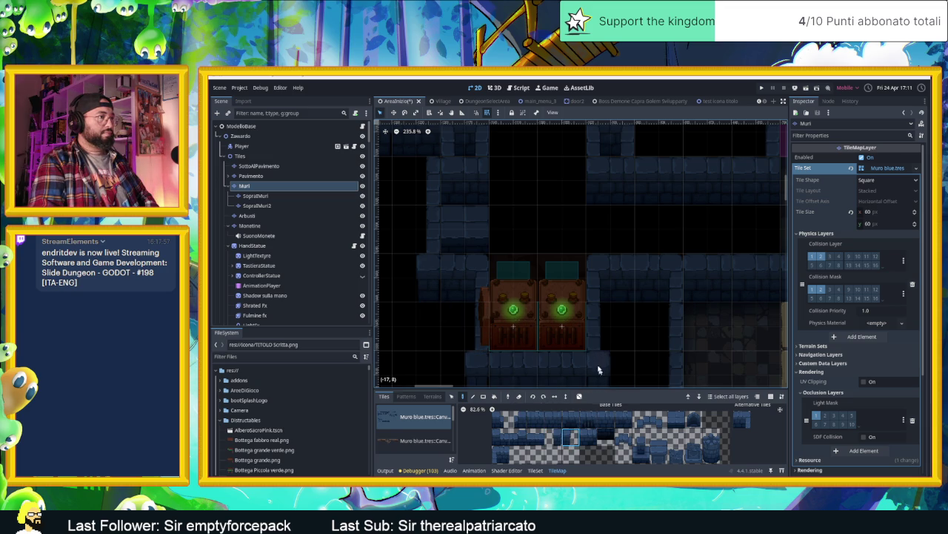
pyautogui.scroll(-3, 623, 334)
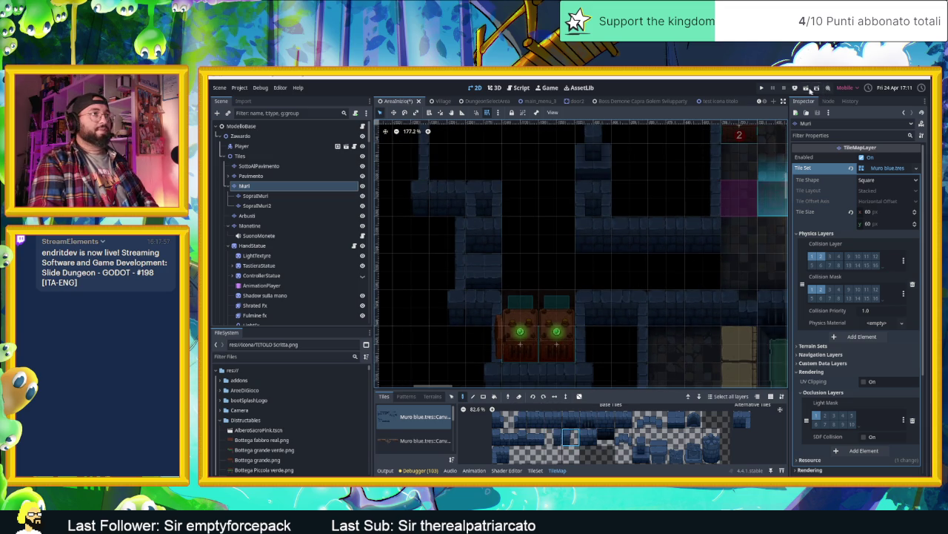
pyautogui.click(807, 88)
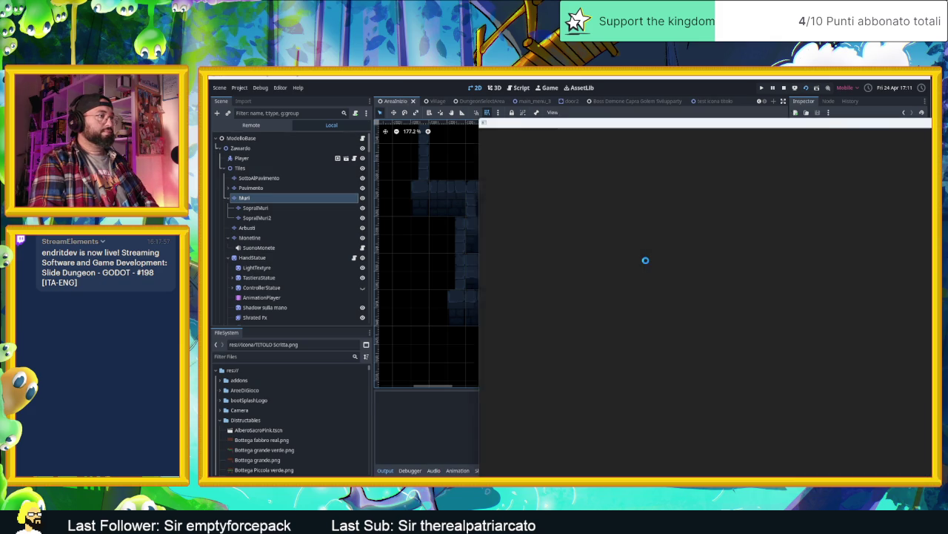
# Slide the player through the first rooms and corridors, collecting coins along the way.
pyautogui.press('Left')
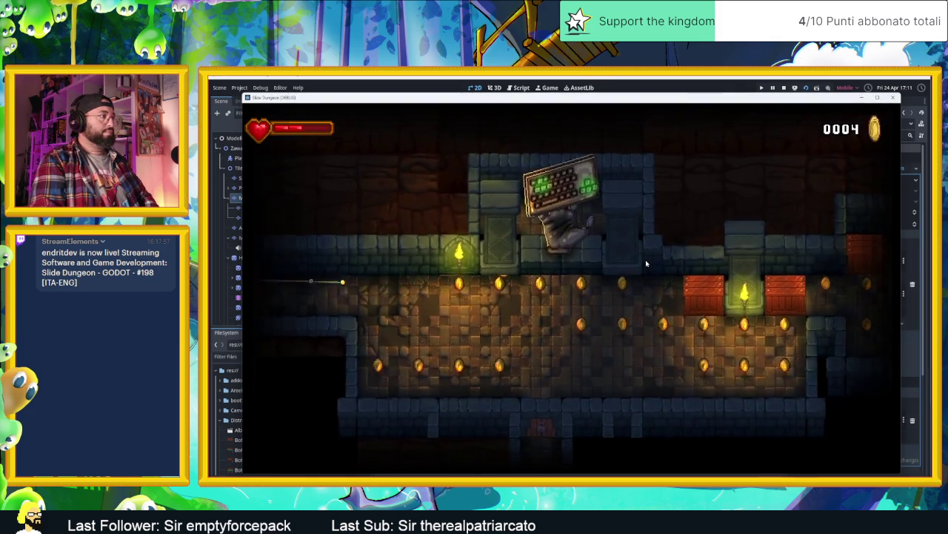
pyautogui.press('Right')
pyautogui.press('Left')
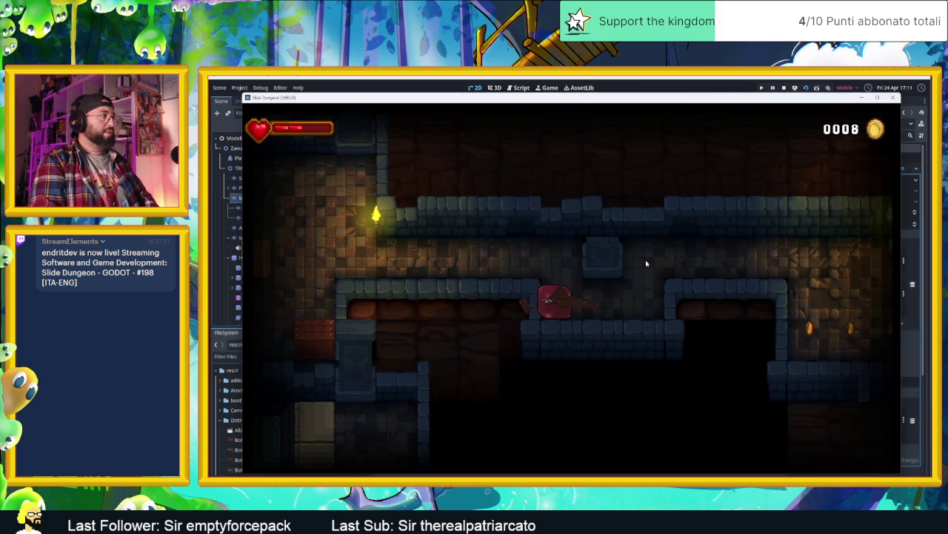
pyautogui.press('Up')
pyautogui.press('Left')
pyautogui.press('Right')
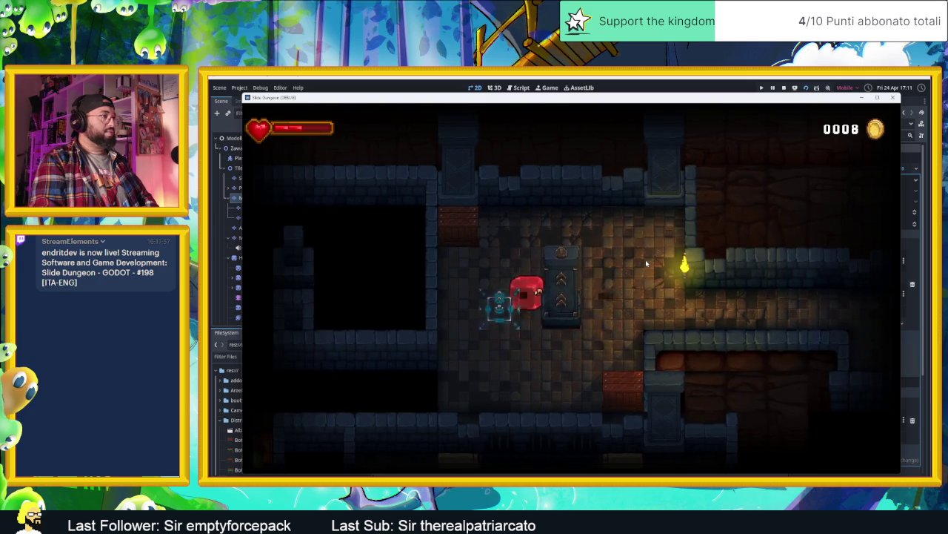
pyautogui.press('Down')
pyautogui.press('Left')
pyautogui.press('Down')
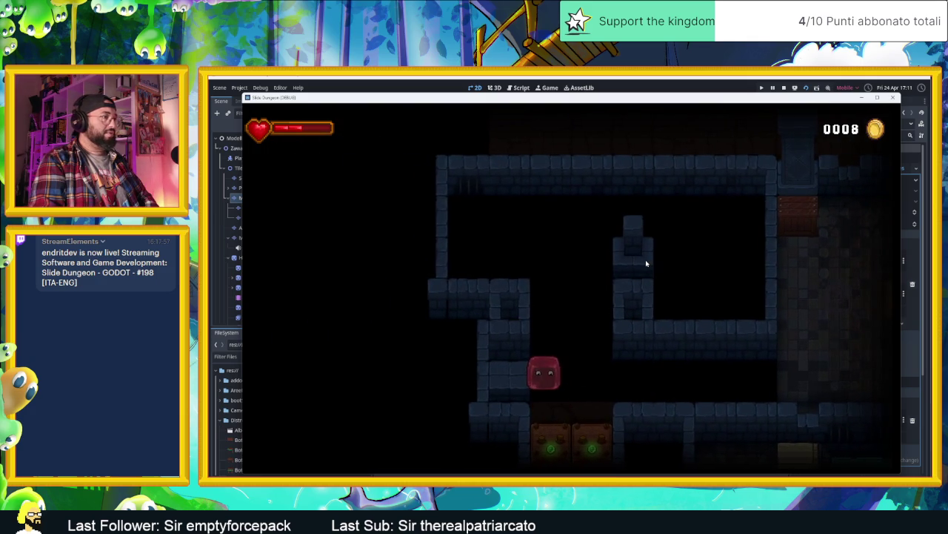
pyautogui.press('Right')
pyautogui.press('Left')
pyautogui.press('Up')
pyautogui.press('Right')
pyautogui.press('Down')
pyautogui.press('Left')
pyautogui.press('Up')
pyautogui.press('Left')
pyautogui.press('Down')
pyautogui.press('Right')
pyautogui.press('Down')
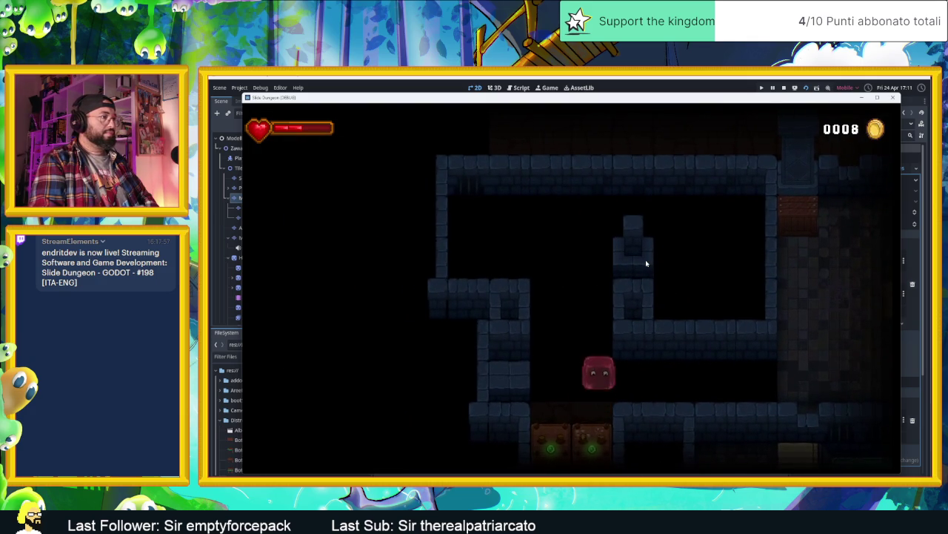
pyautogui.press('Right')
pyautogui.press('Left')
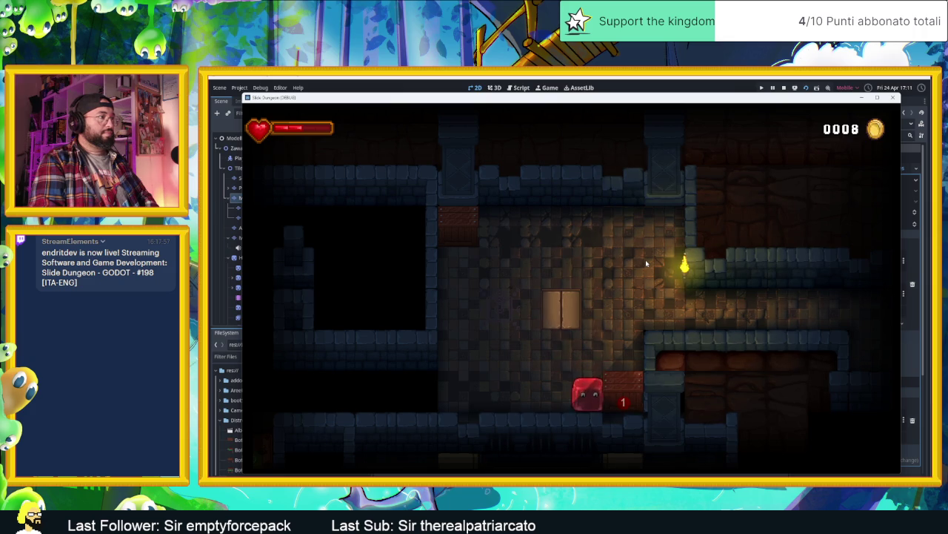
# Maneuver around the block marked 2, then head past the torch into the coin room.
pyautogui.press('Up')
pyautogui.press('Left')
pyautogui.press('Down')
pyautogui.press('Right')
pyautogui.press('Up')
pyautogui.press('Left')
pyautogui.press('Down')
pyautogui.press('Right')
pyautogui.press('Up')
pyautogui.press('Left')
pyautogui.press('Right')
pyautogui.press('Down')
pyautogui.press('Right')
pyautogui.press('Down')
# Sweep the lit room and the coin corridor, collecting all their coins.
pyautogui.press('Left')
pyautogui.press('Down')
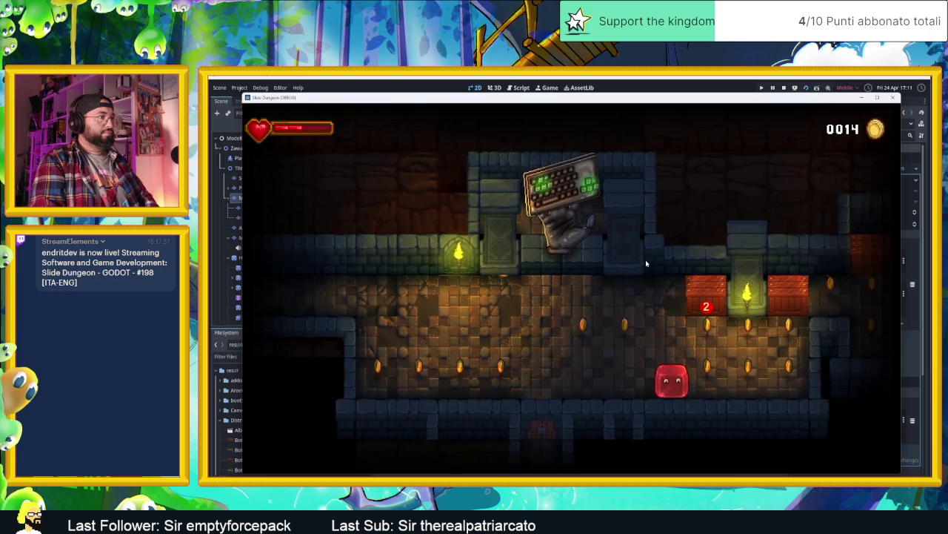
pyautogui.press('Left')
pyautogui.press('Up')
pyautogui.press('Right')
pyautogui.press('Down')
pyautogui.press('Right')
pyautogui.press('Up')
pyautogui.press('Left')
pyautogui.press('Down')
pyautogui.press('Right')
pyautogui.press('Up')
pyautogui.press('Down')
pyautogui.press('Left')
pyautogui.press('Up')
pyautogui.press('Right')
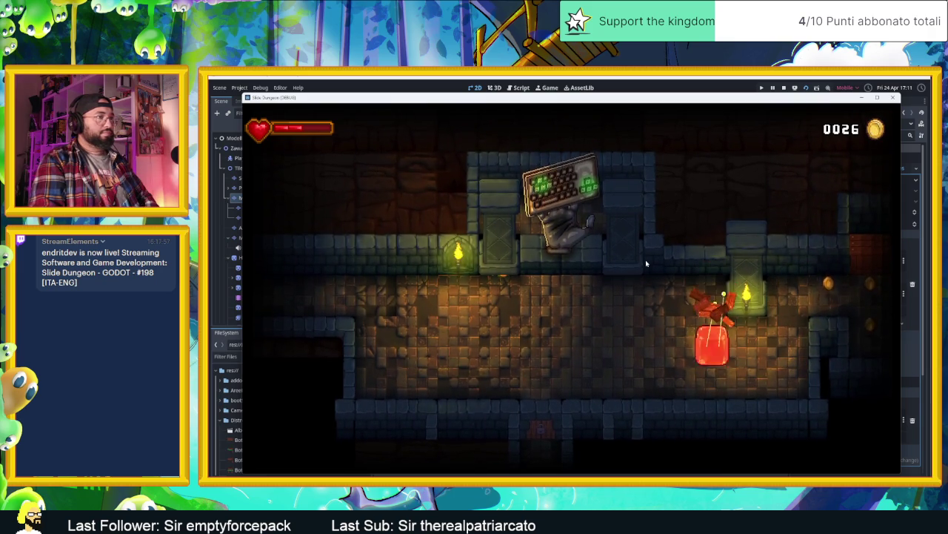
pyautogui.press('Right')
pyautogui.press('Down')
pyautogui.press('Left')
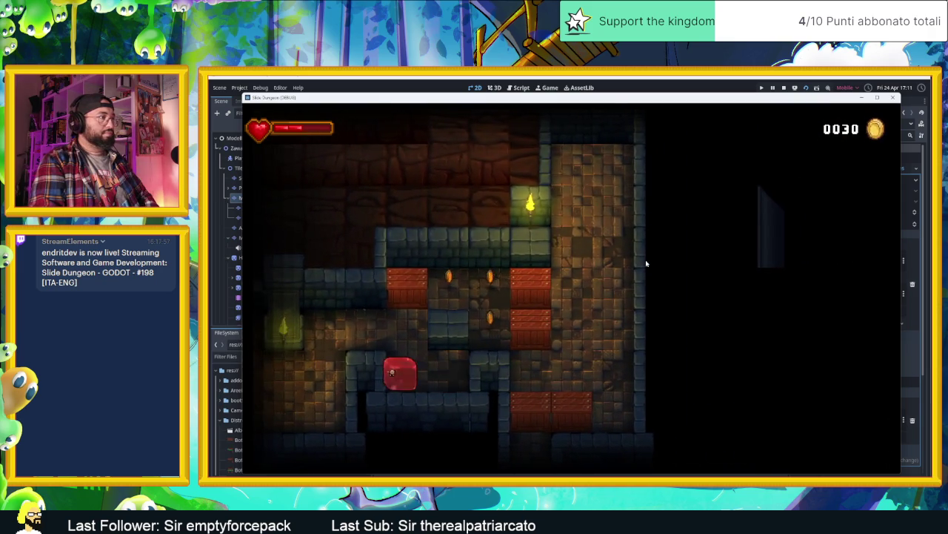
pyautogui.press('Up')
pyautogui.press('Right')
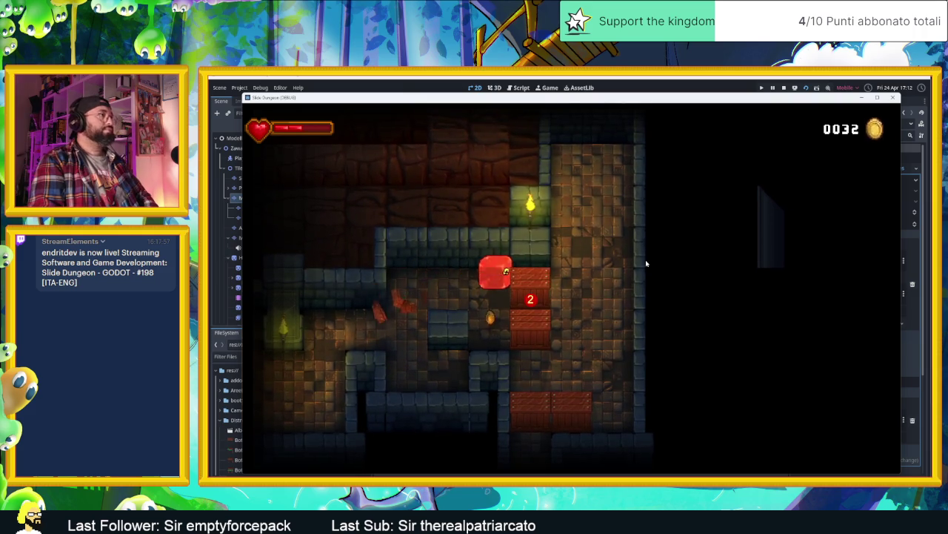
pyautogui.press('Down')
pyautogui.press('Up')
pyautogui.press('Right')
pyautogui.press('Down')
pyautogui.press('Up')
pyautogui.press('Left')
# Hit the numbered crate repeatedly until it breaks, then break the upper crate.
pyautogui.press('Down')
pyautogui.press('Up')
pyautogui.press('Down')
pyautogui.press('Right')
pyautogui.press('Up')
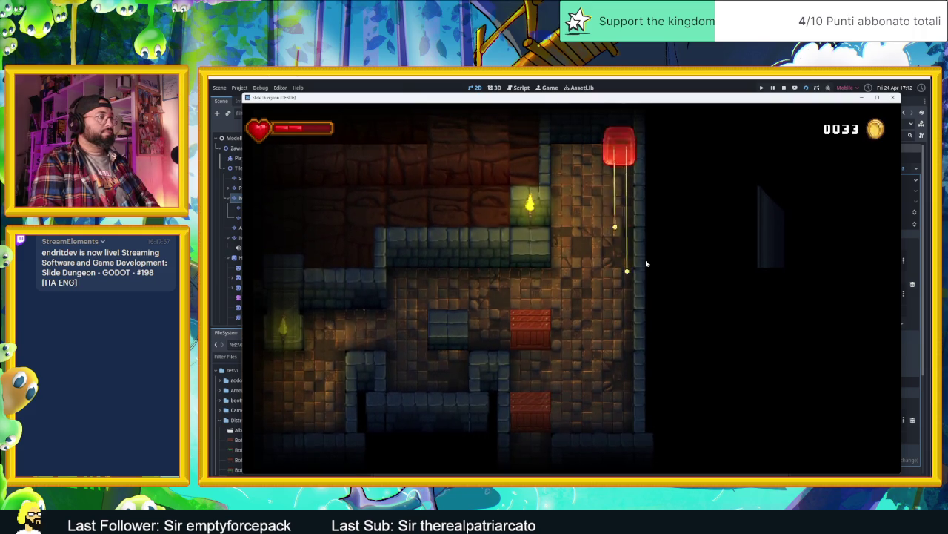
pyautogui.press('Left')
pyautogui.press('Down')
pyautogui.press('Right')
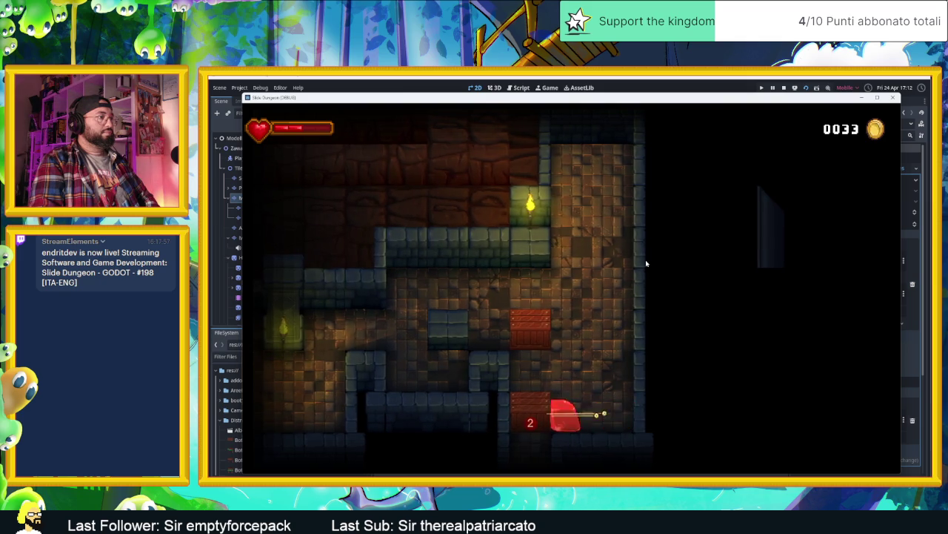
pyautogui.press('Left')
pyautogui.press('Up')
pyautogui.press('Down')
pyautogui.press('Right')
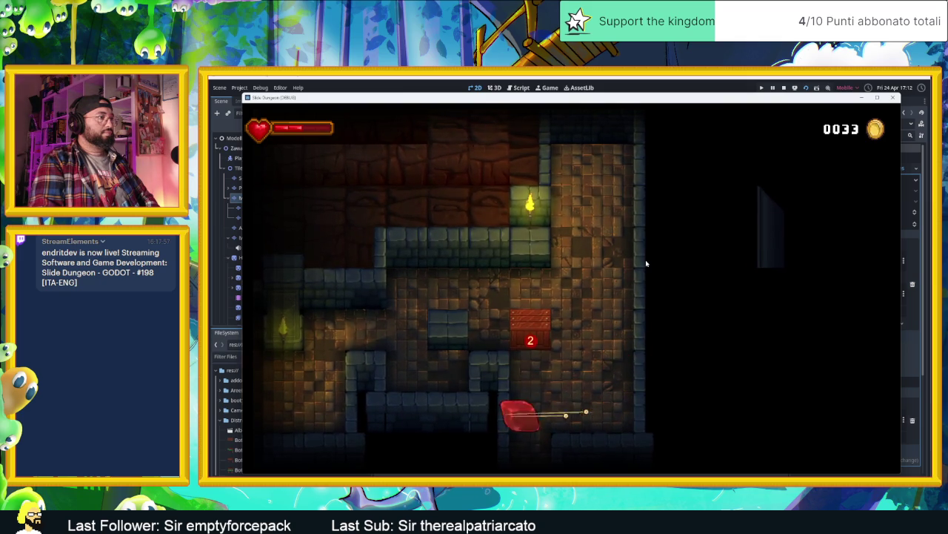
pyautogui.press('Up')
pyautogui.press('Down')
pyautogui.press('Left')
pyautogui.press('Up')
# Explore the new area, test the arrow speed tile, then stop the game.
pyautogui.press('Right')
pyautogui.press('Up')
pyautogui.press('Left')
pyautogui.press('Right')
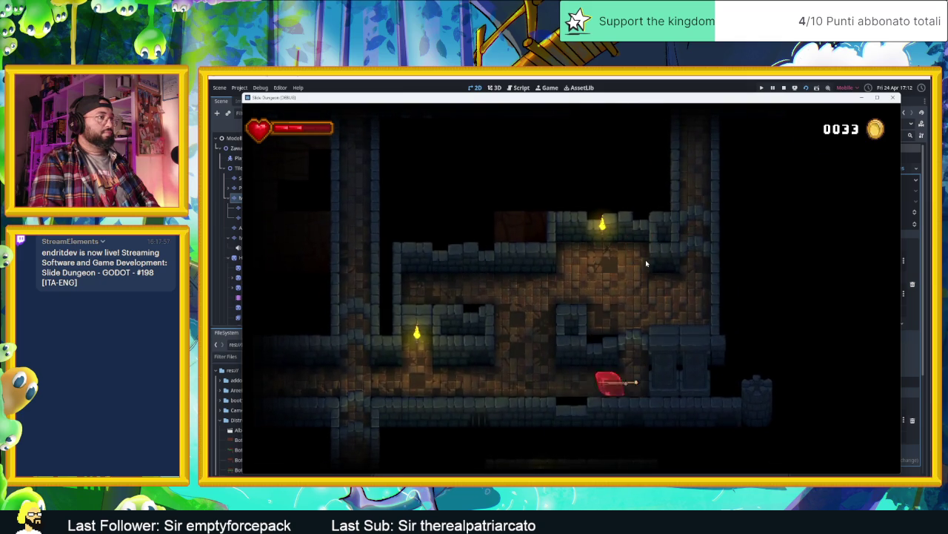
pyautogui.press('Left')
pyautogui.press('Down')
pyautogui.press('Right')
pyautogui.press('Up')
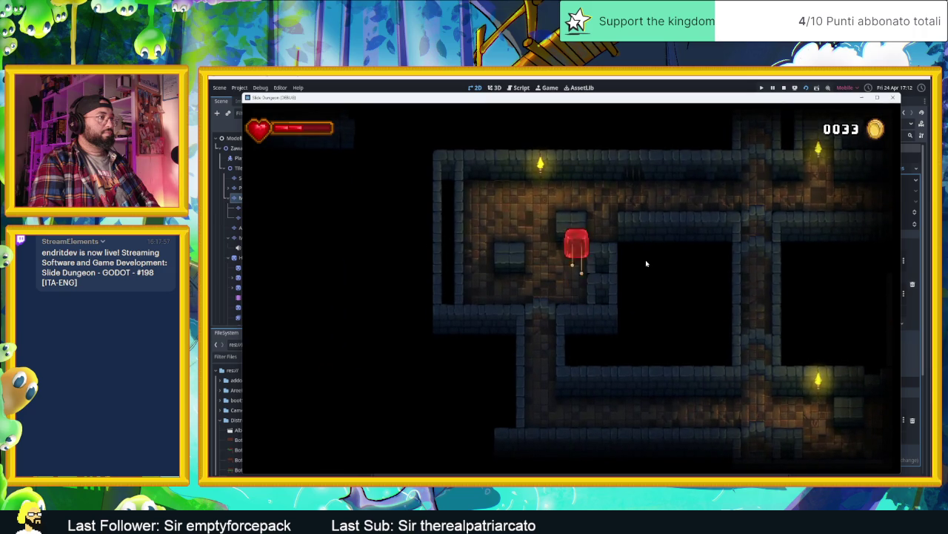
pyautogui.press('Left')
pyautogui.press('Right')
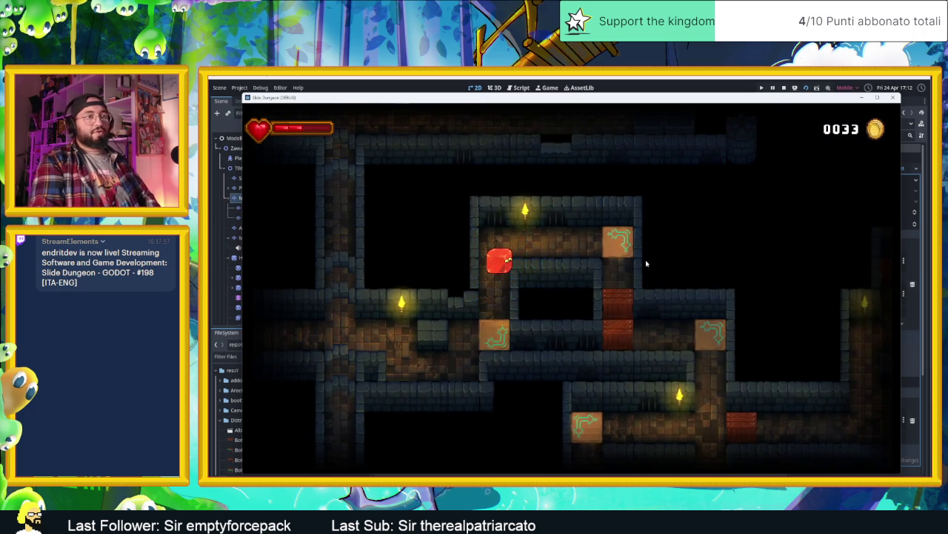
pyautogui.click(783, 88)
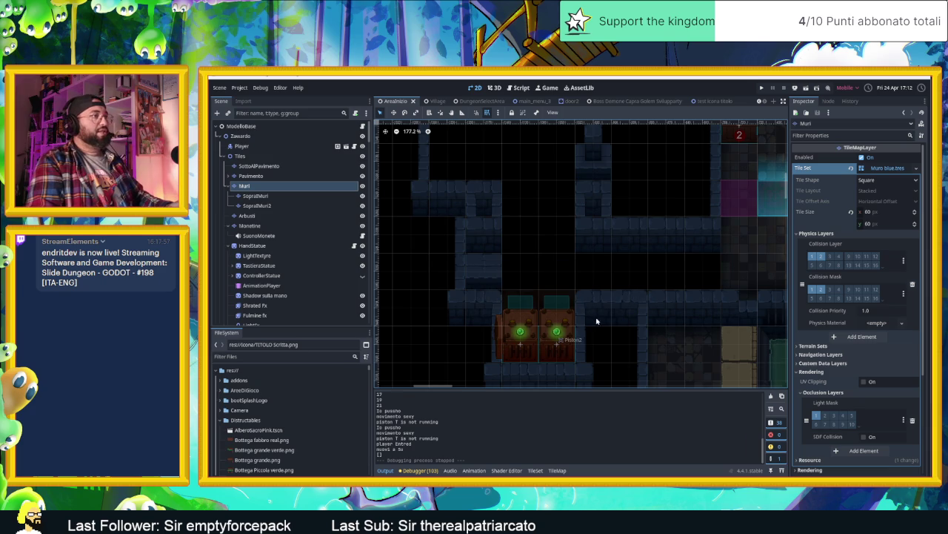
# Select the Oggetti group in the Scene dock to view its properties.
pyautogui.scroll(-5, 618, 326)
pyautogui.scroll(-3, 509, 254)
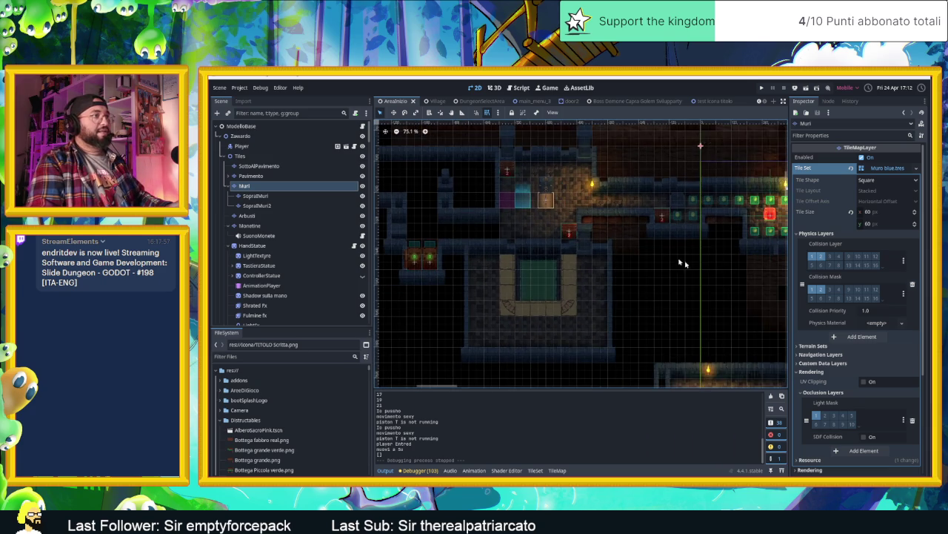
pyautogui.scroll(3, 670, 258)
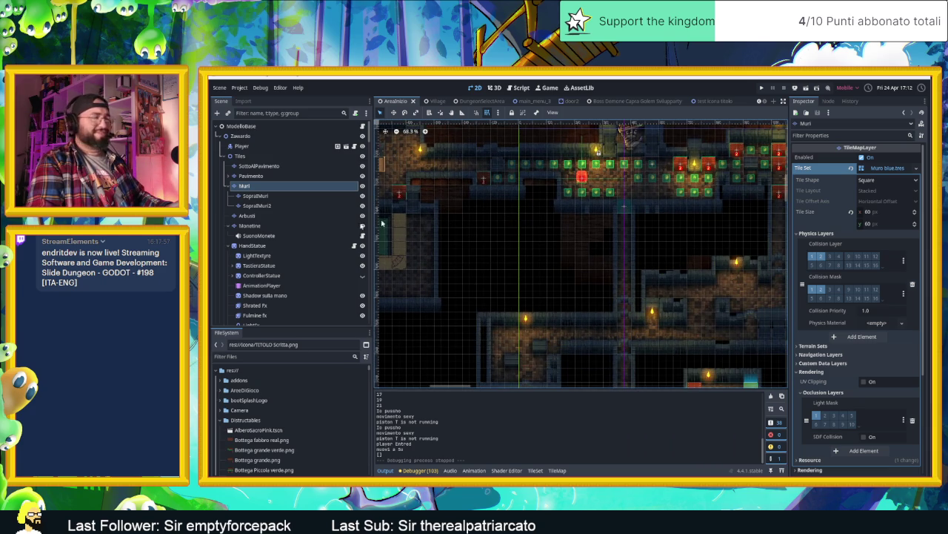
pyautogui.scroll(-8, 286, 253)
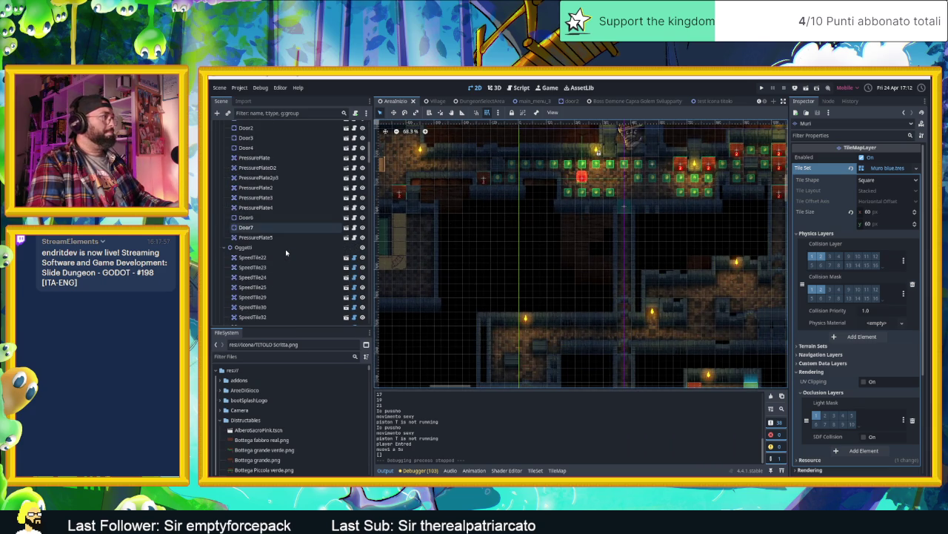
pyautogui.scroll(-5, 286, 253)
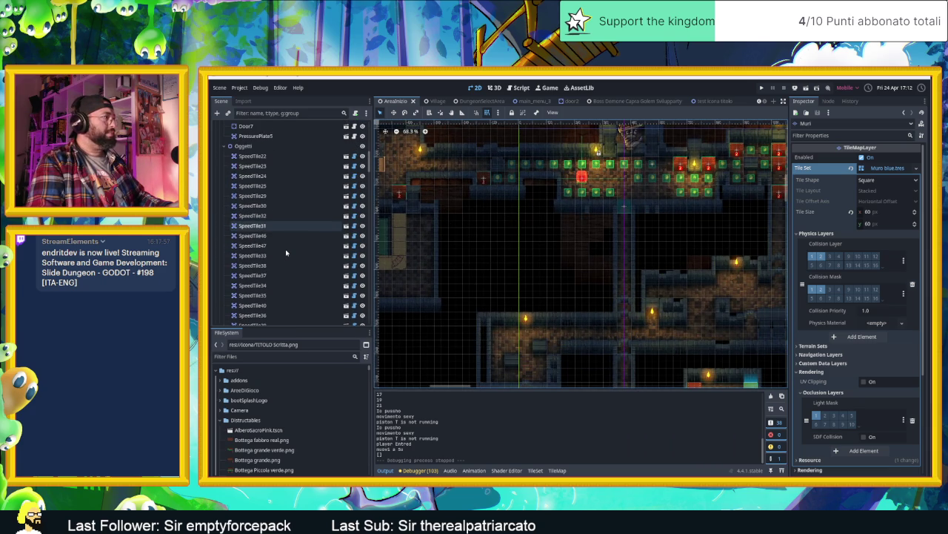
pyautogui.click(255, 146)
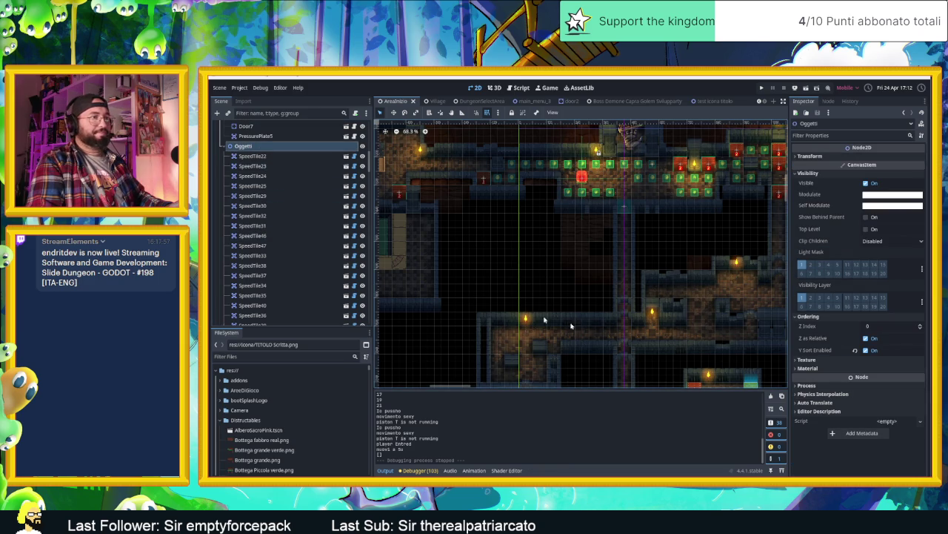
# Select SpeedTile48, toggle its visibility off and back on, and zoom the view out.
pyautogui.scroll(-5, 307, 241)
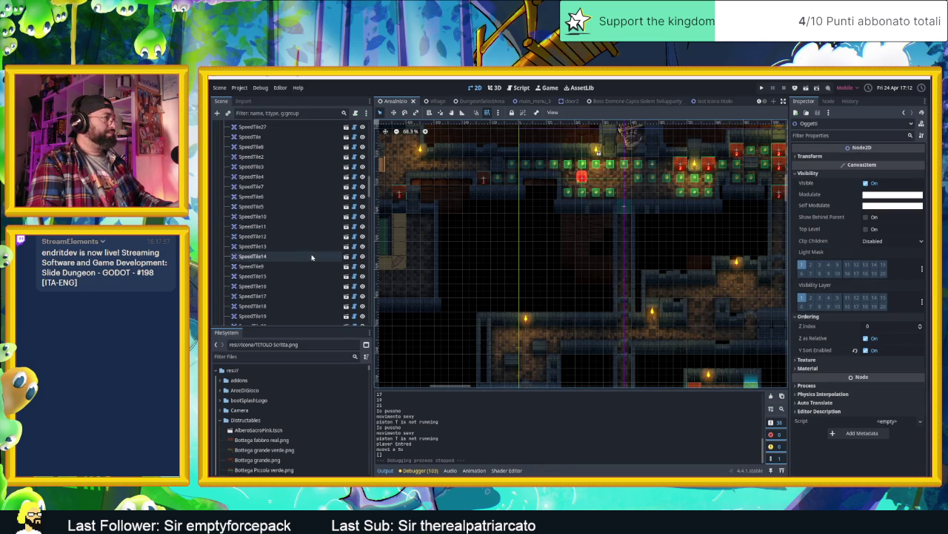
pyautogui.scroll(-5, 312, 257)
pyautogui.scroll(-1, 312, 258)
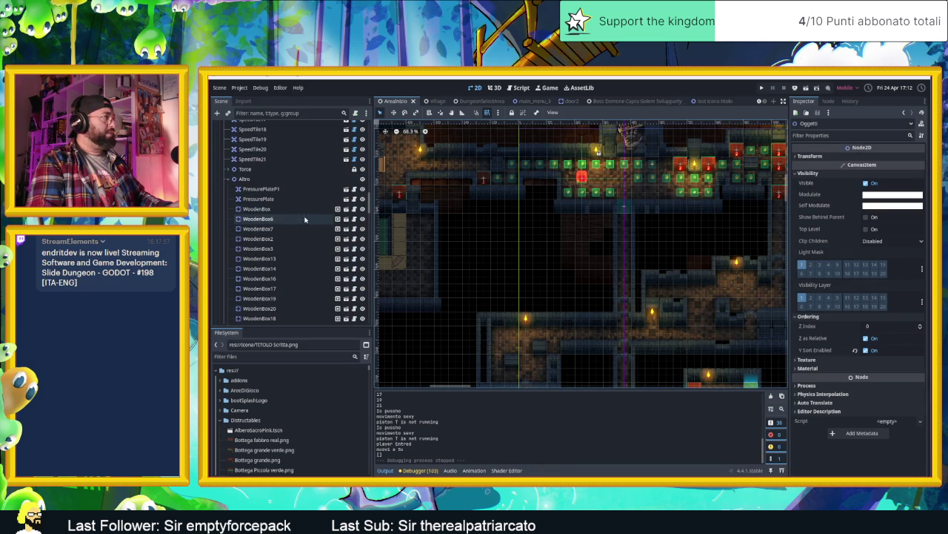
pyautogui.scroll(-7, 275, 229)
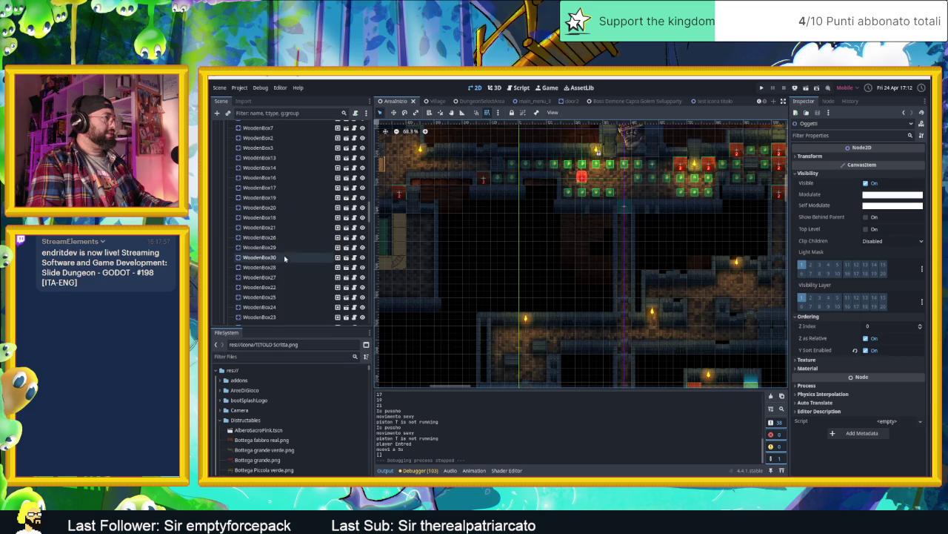
pyautogui.scroll(-6, 300, 274)
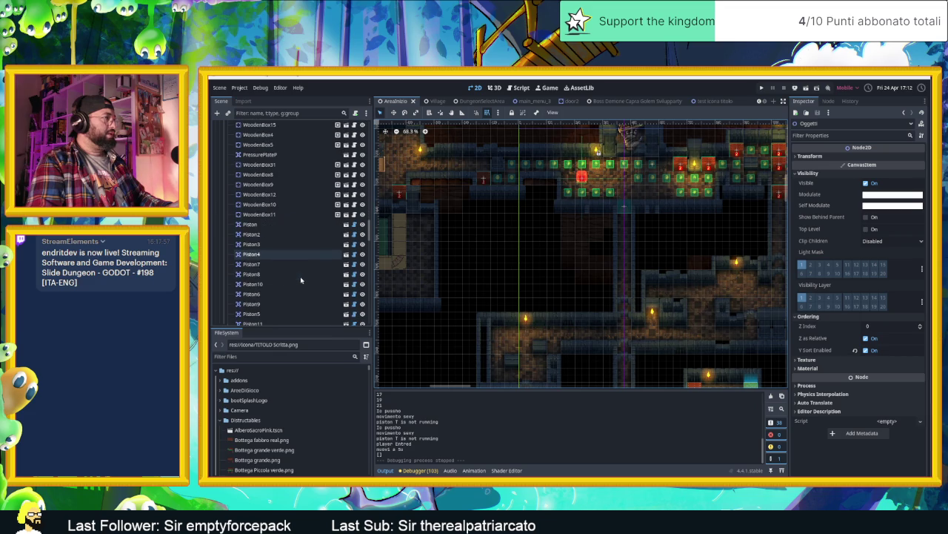
pyautogui.scroll(-4, 300, 277)
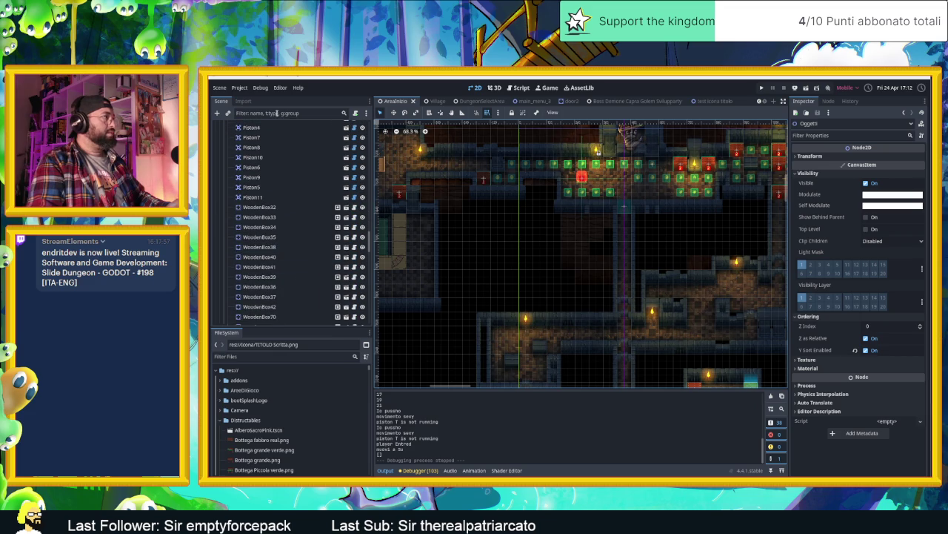
pyautogui.scroll(-10, 296, 248)
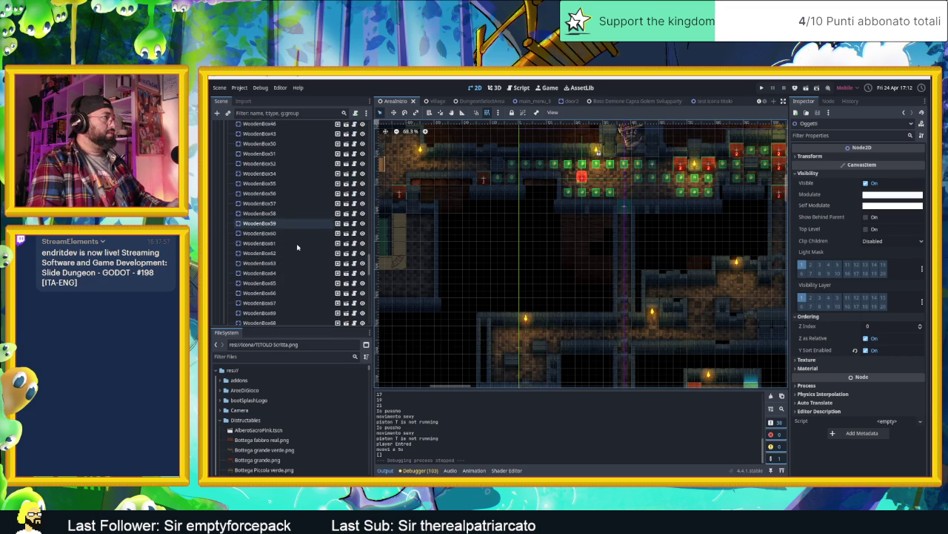
pyautogui.scroll(-5, 297, 246)
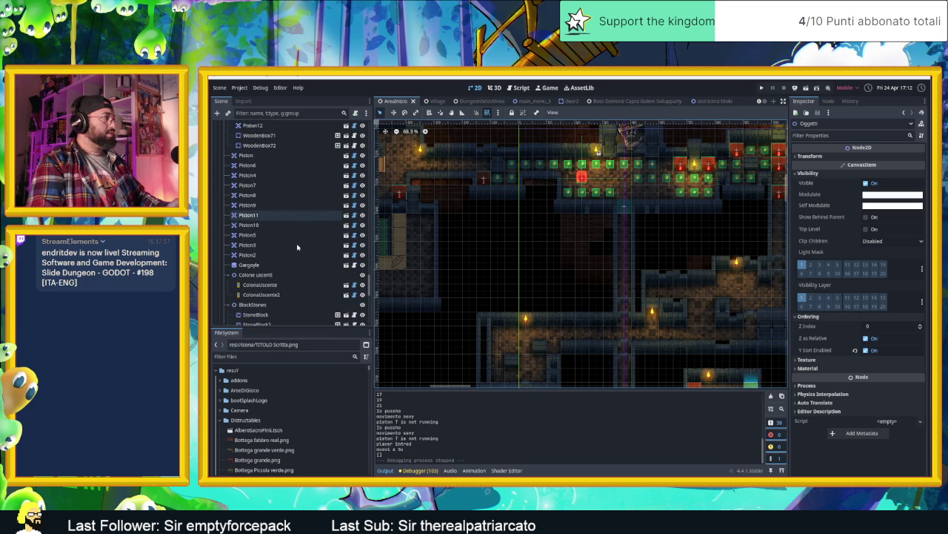
pyautogui.scroll(-5, 297, 247)
pyautogui.scroll(-1, 297, 247)
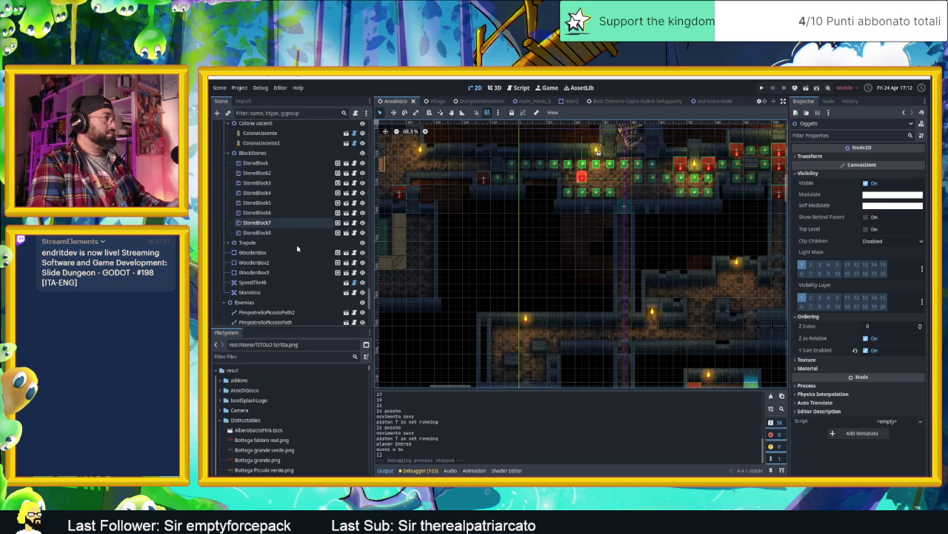
pyautogui.click(279, 283)
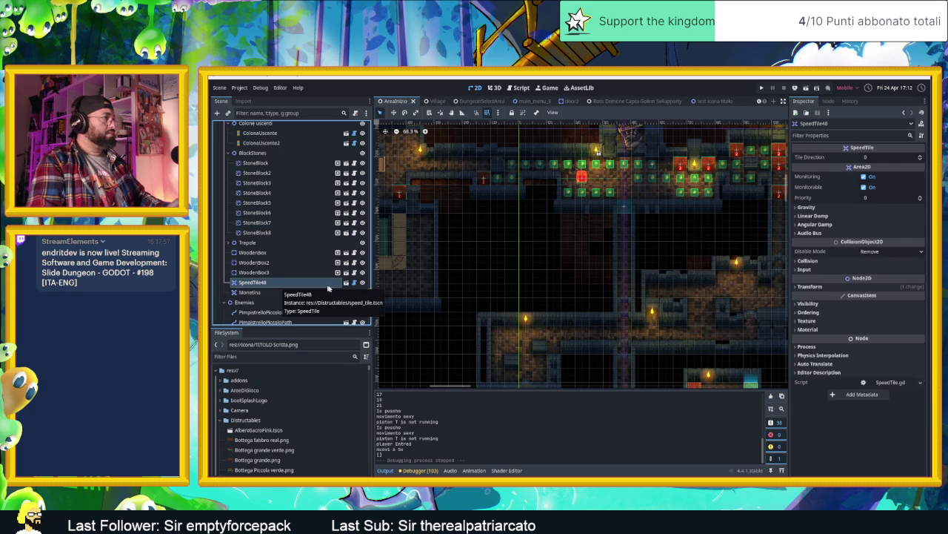
pyautogui.click(362, 282)
pyautogui.click(362, 282)
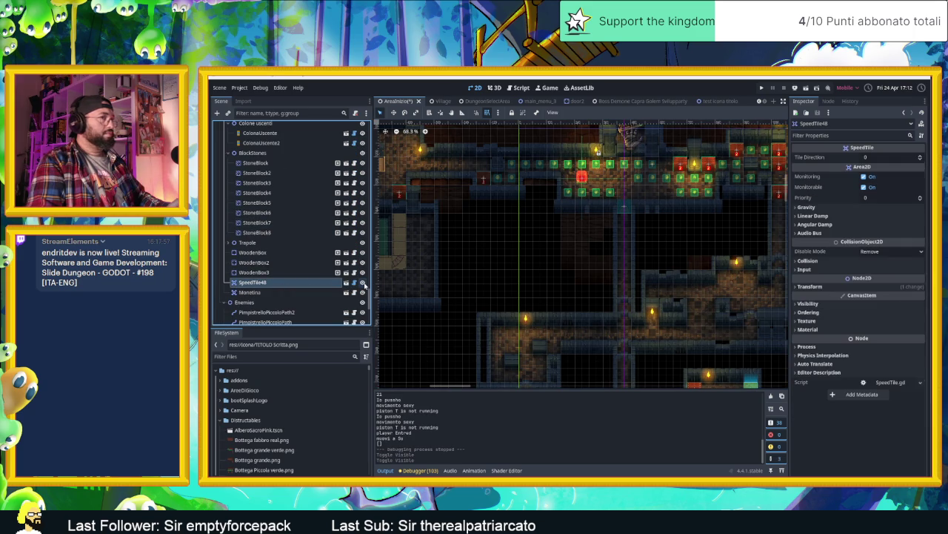
pyautogui.scroll(-3, 548, 282)
pyautogui.scroll(-2, 550, 282)
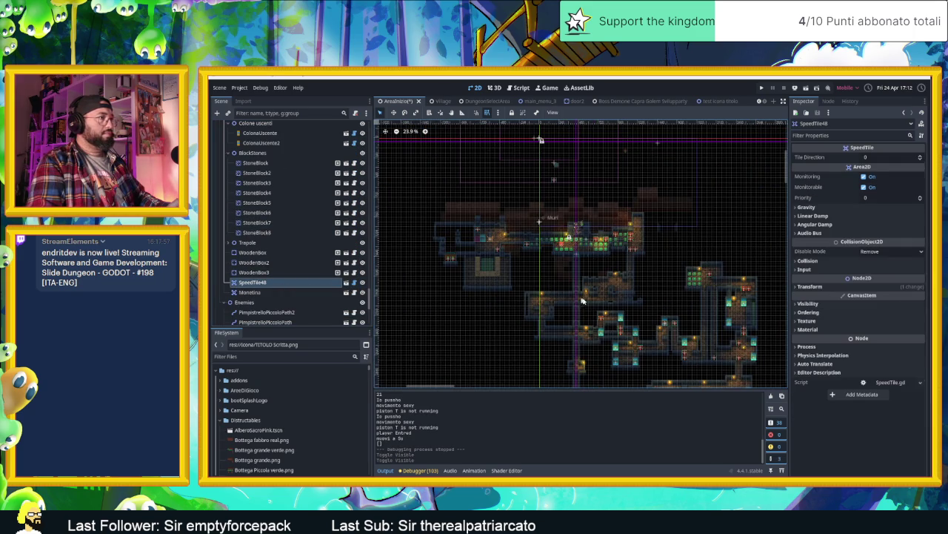
pyautogui.rightClick(283, 282)
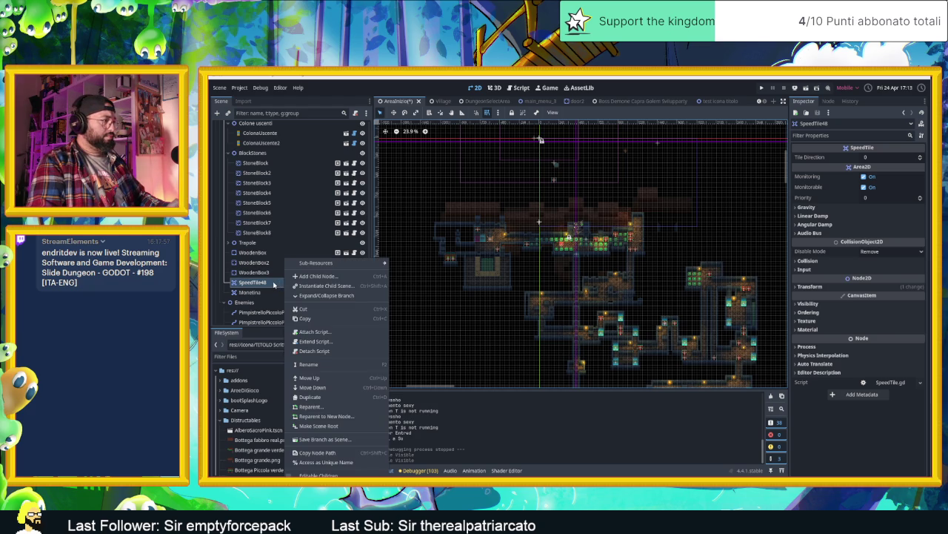
pyautogui.click(264, 283)
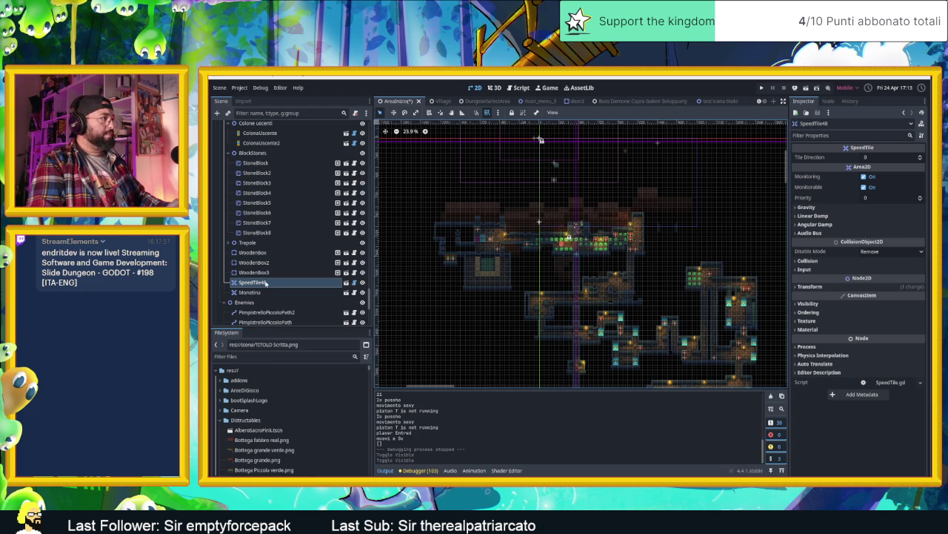
pyautogui.scroll(-2, 296, 297)
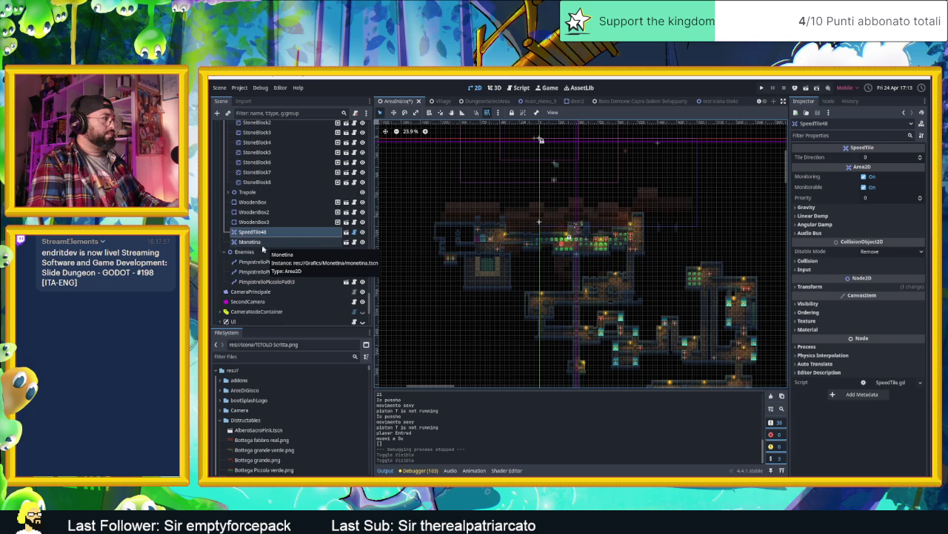
pyautogui.scroll(-4, 285, 296)
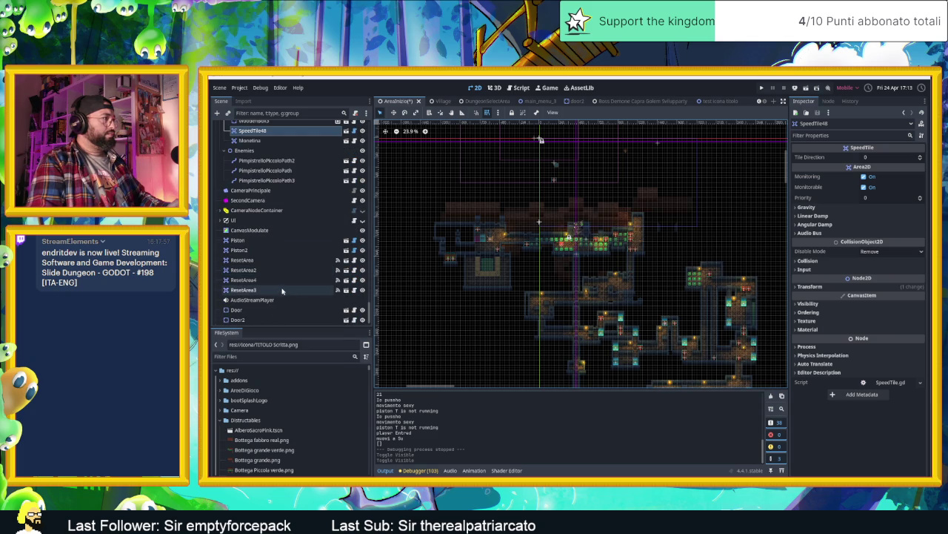
pyautogui.scroll(-1, 280, 284)
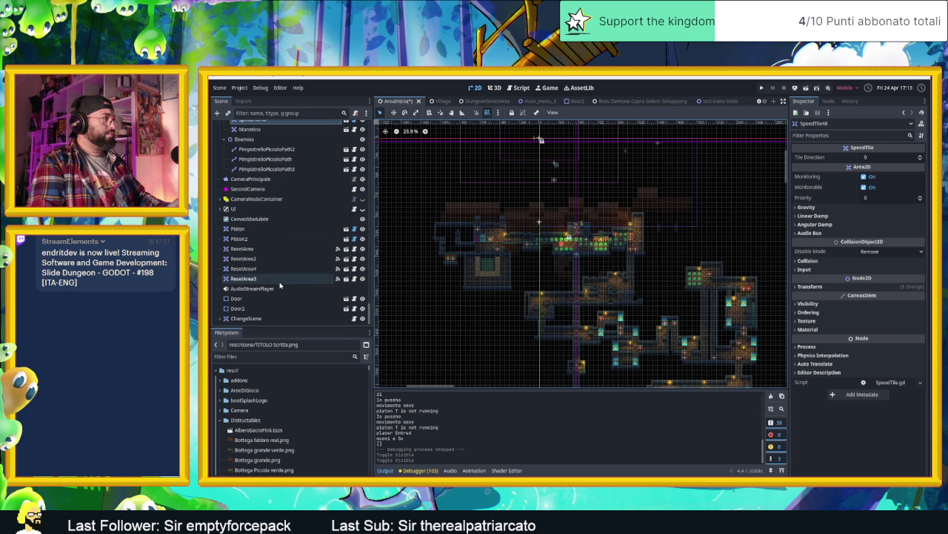
pyautogui.scroll(5, 278, 283)
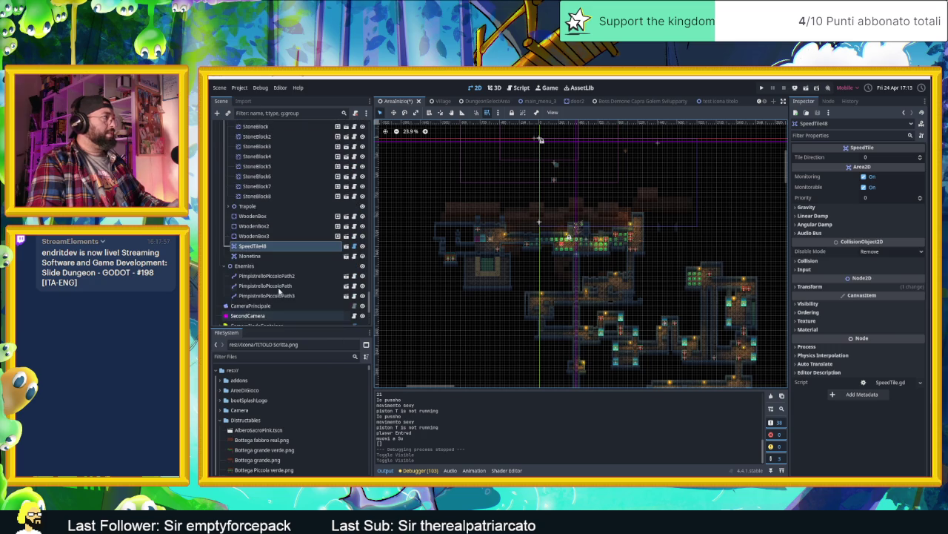
pyautogui.scroll(-3, 273, 282)
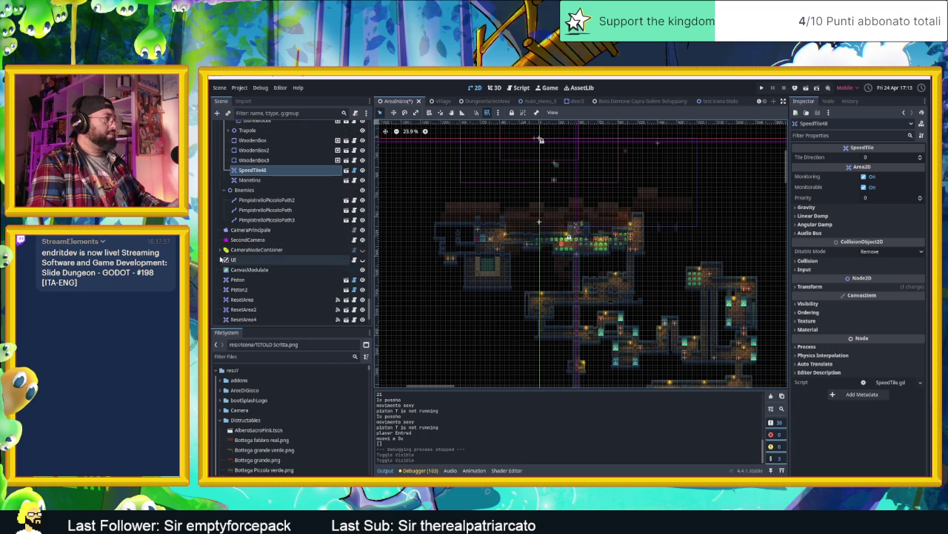
pyautogui.scroll(-2, 274, 293)
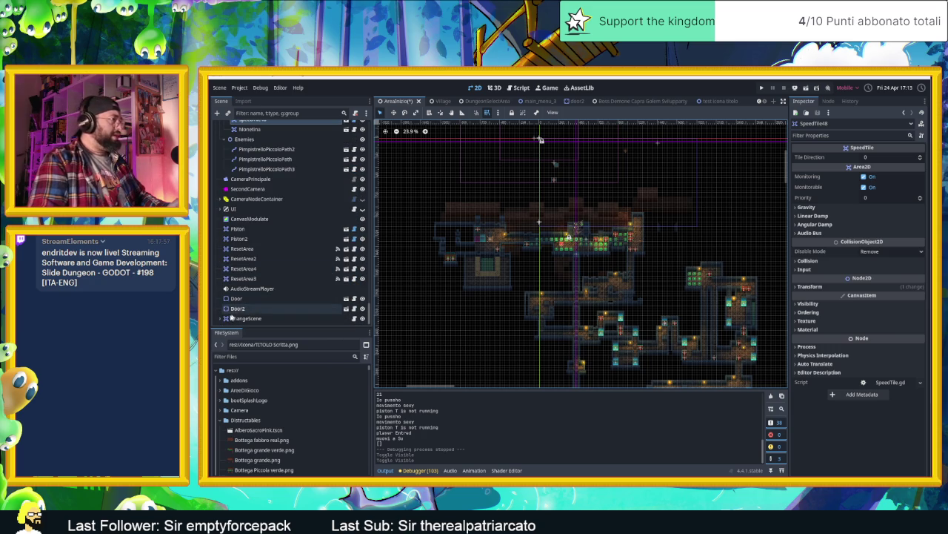
pyautogui.scroll(5, 267, 289)
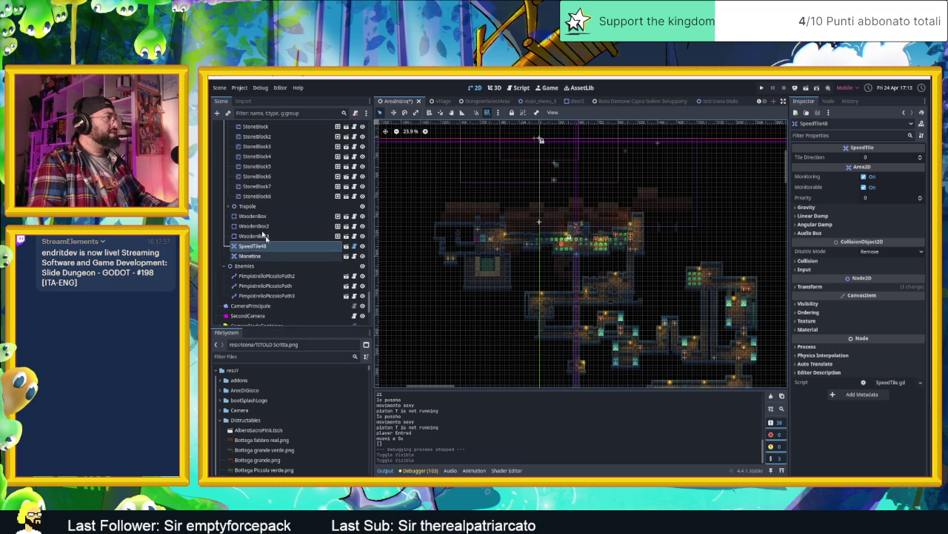
pyautogui.click(233, 207)
pyautogui.scroll(-5, 267, 237)
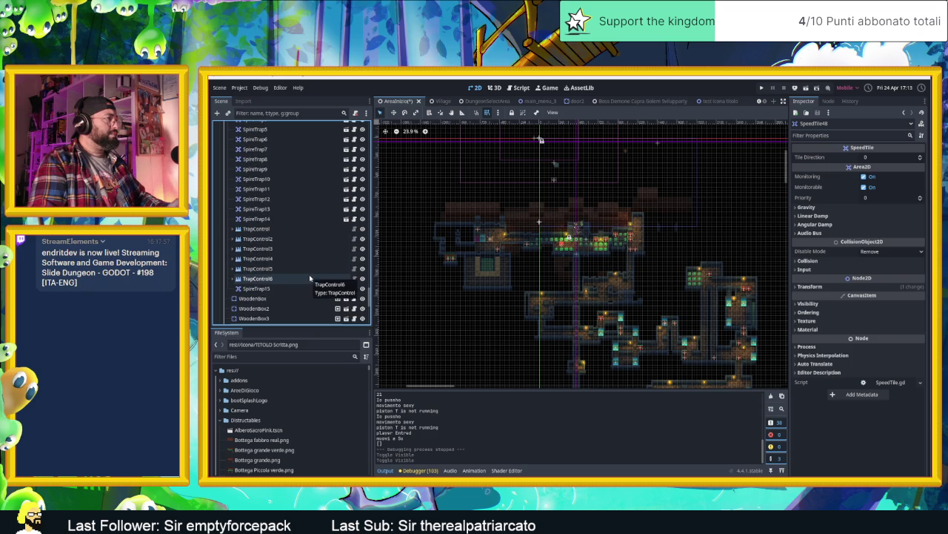
pyautogui.scroll(4, 310, 278)
pyautogui.click(234, 206)
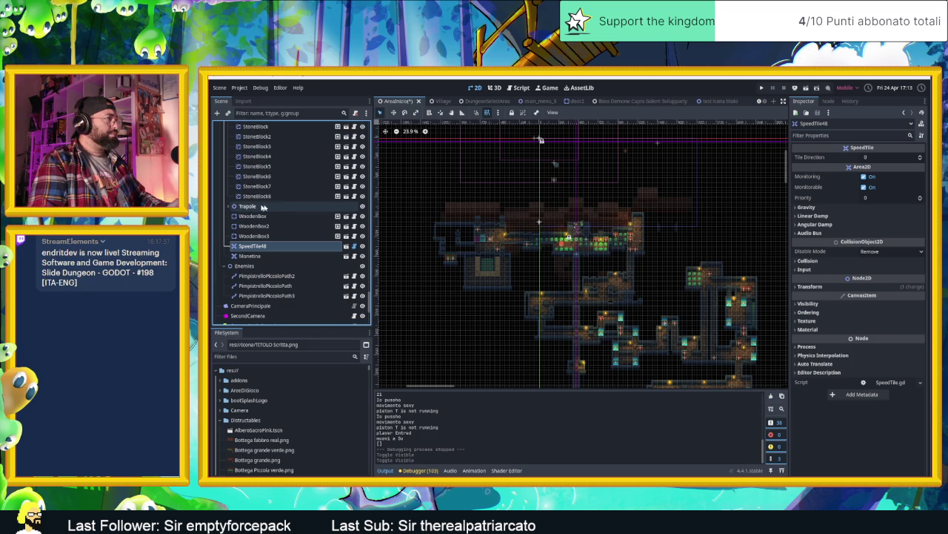
pyautogui.scroll(2, 270, 210)
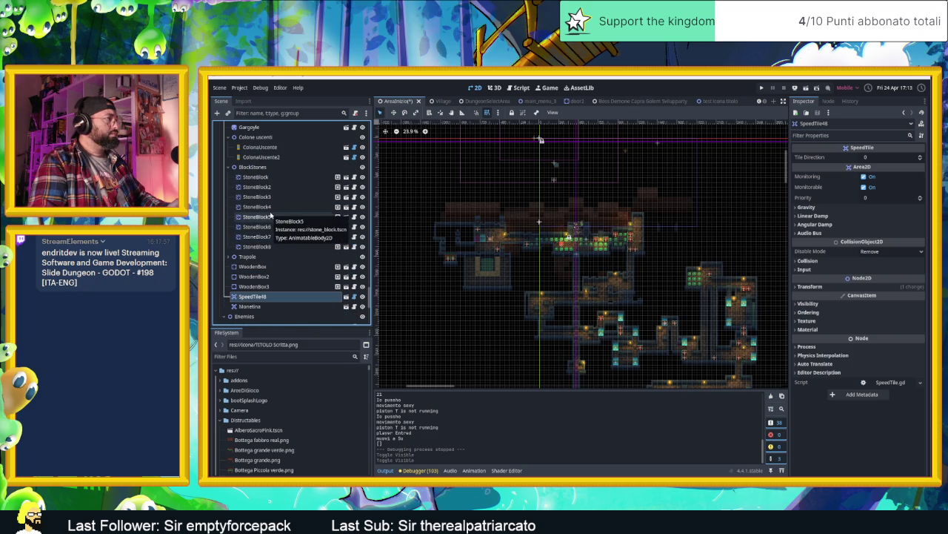
pyautogui.scroll(5, 274, 213)
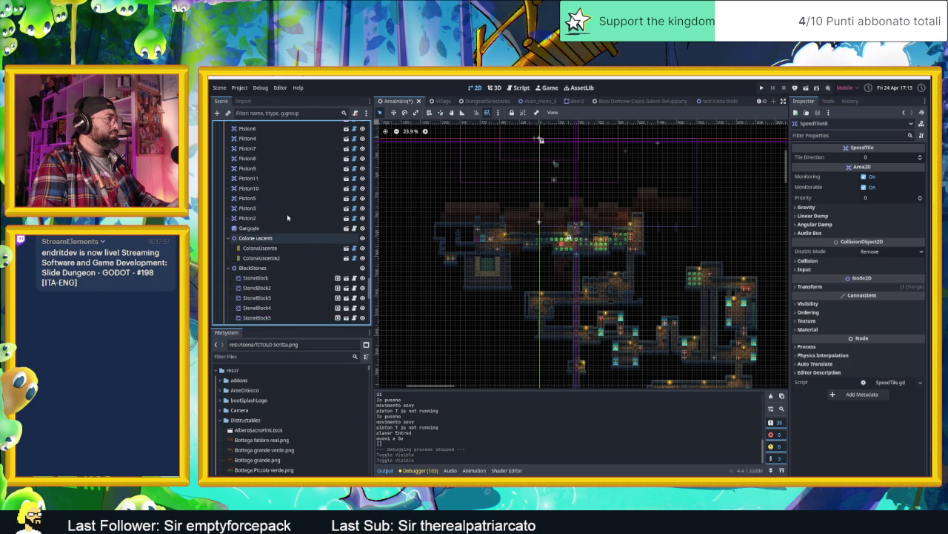
pyautogui.scroll(5, 288, 217)
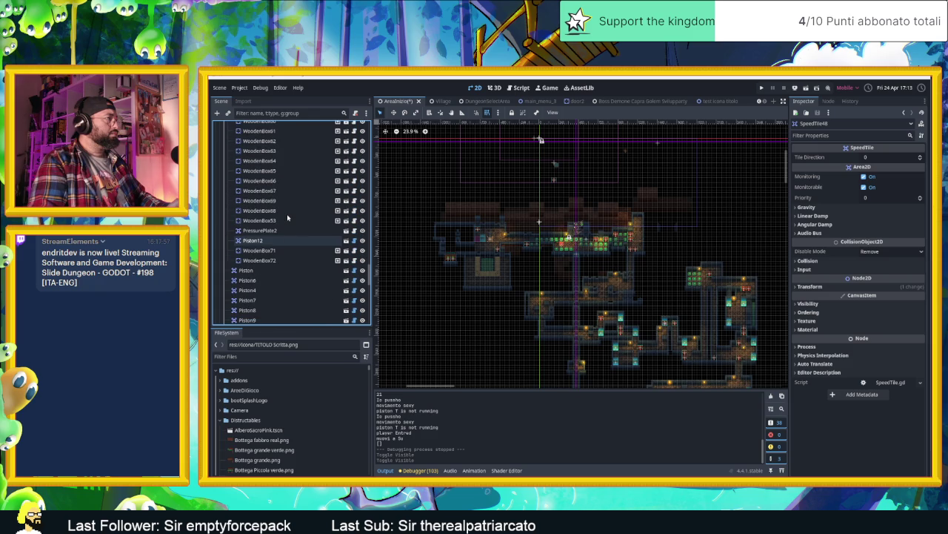
pyautogui.scroll(10, 287, 214)
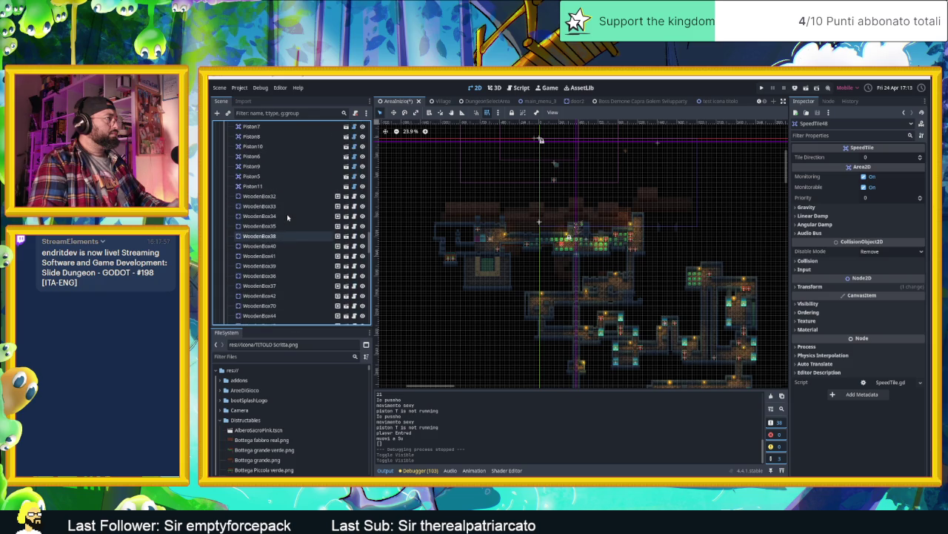
pyautogui.scroll(10, 287, 214)
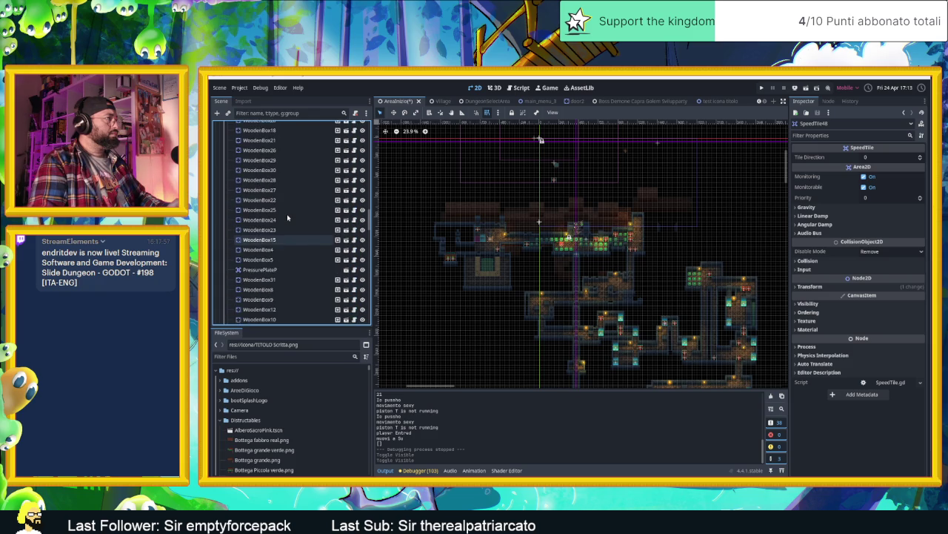
pyautogui.scroll(5, 287, 214)
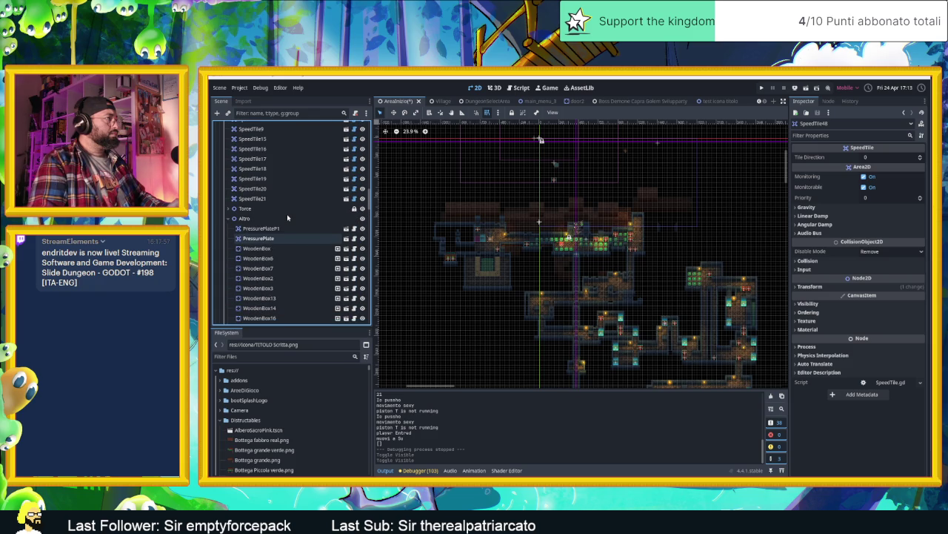
pyautogui.scroll(5, 271, 217)
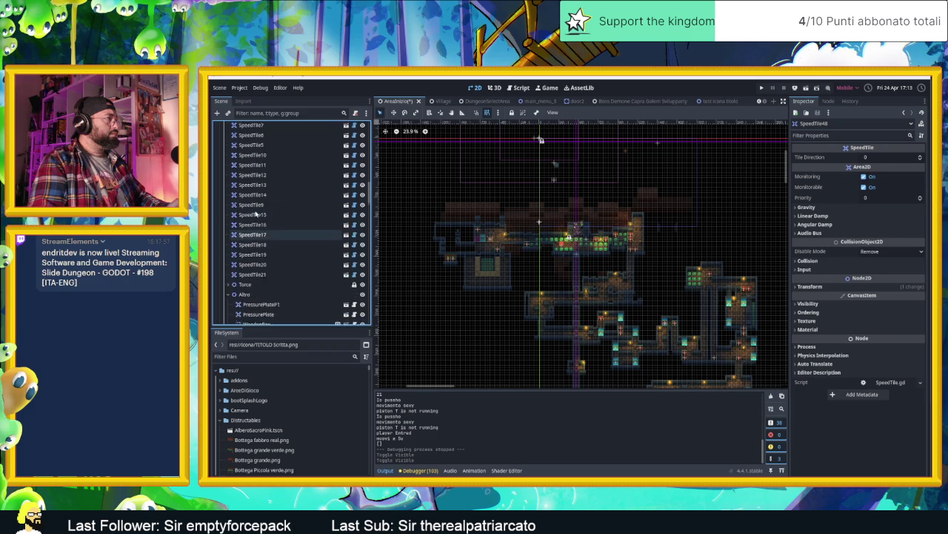
pyautogui.scroll(5, 263, 214)
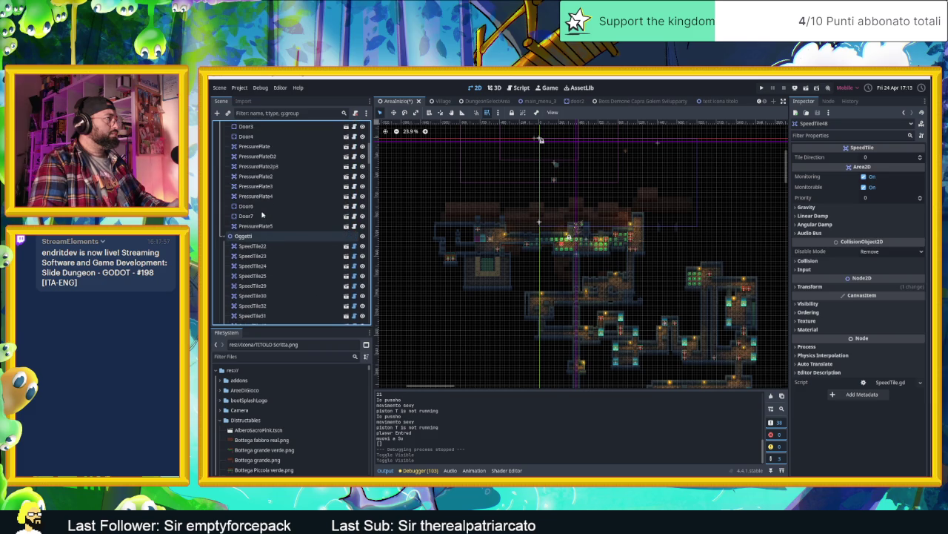
pyautogui.scroll(5, 277, 217)
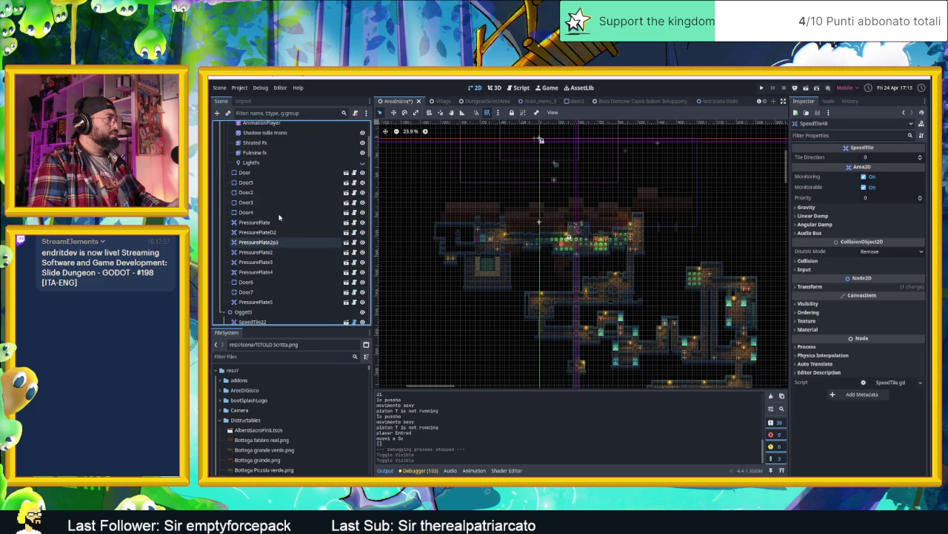
pyautogui.scroll(2, 279, 217)
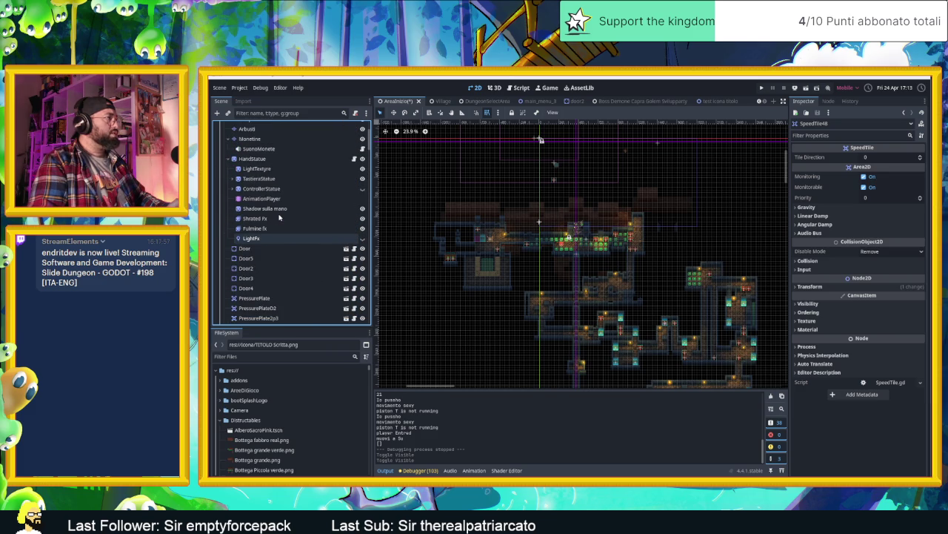
pyautogui.scroll(2, 279, 216)
pyautogui.click(229, 209)
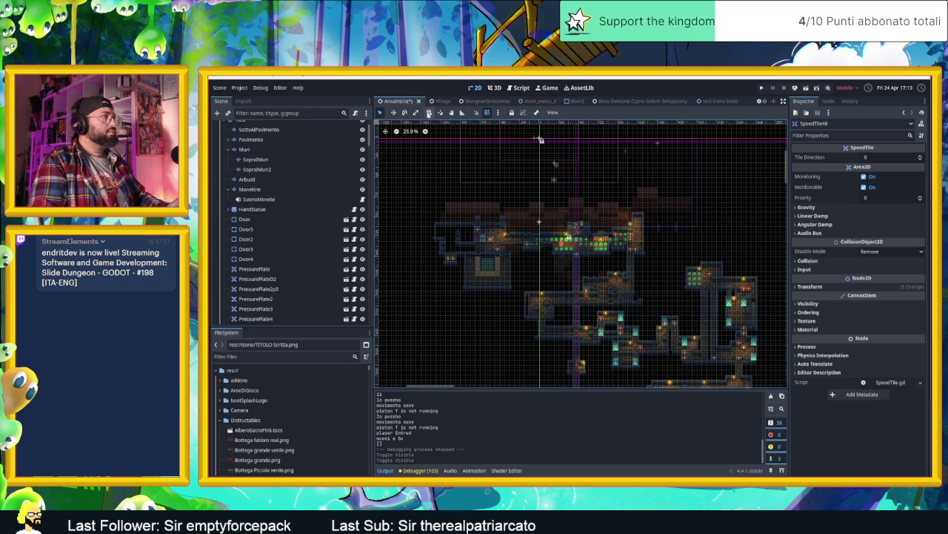
# Try the Lock and Group buttons on the selected node, then ungroup it again.
pyautogui.click(512, 112)
pyautogui.click(522, 112)
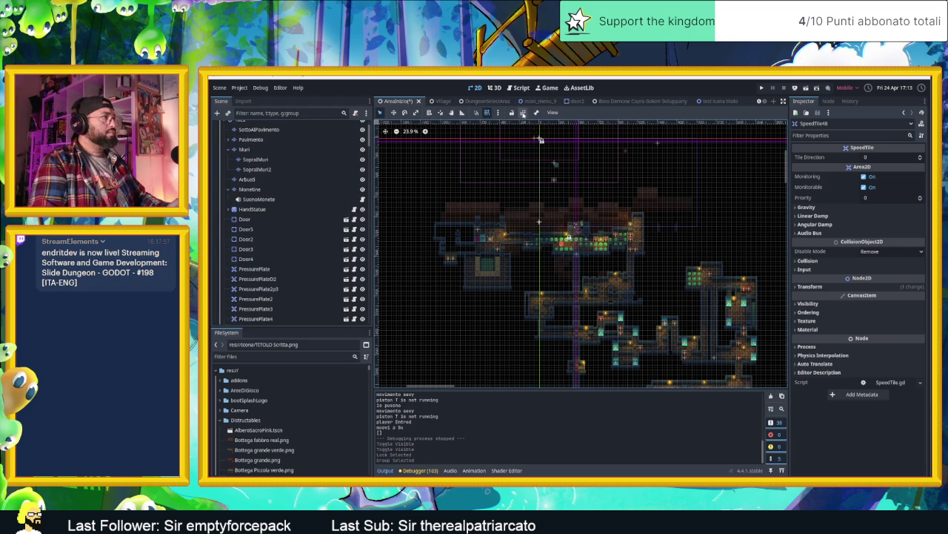
pyautogui.click(523, 113)
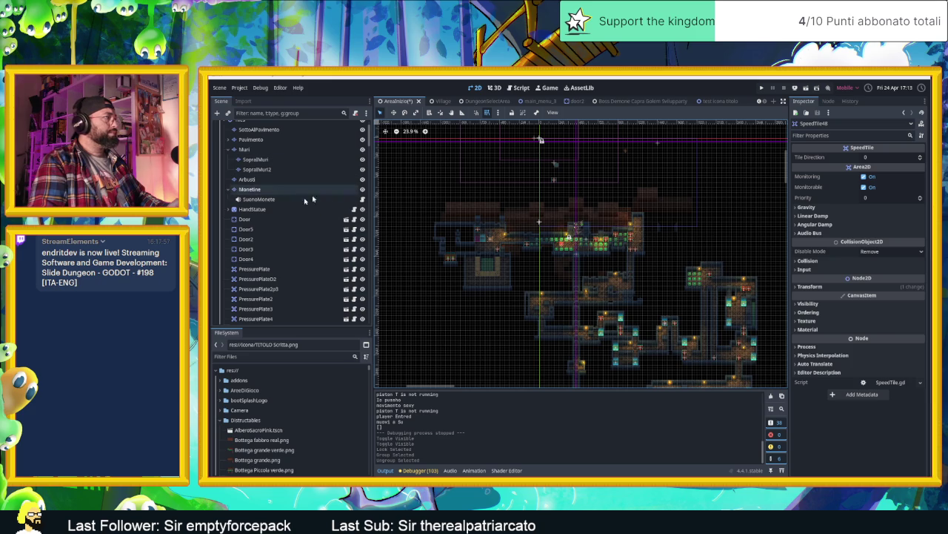
# Select HandStatue, then group and lock it so it cannot be moved.
pyautogui.click(281, 209)
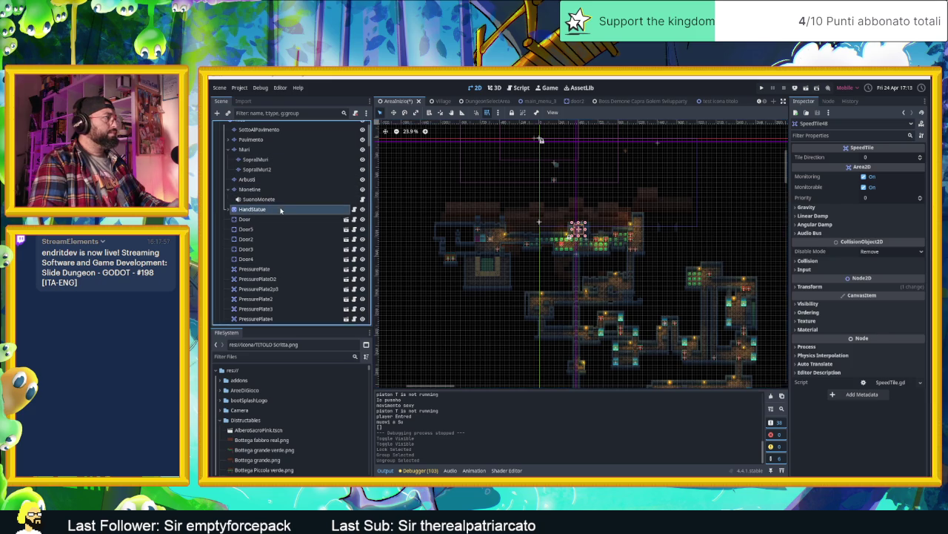
pyautogui.click(525, 114)
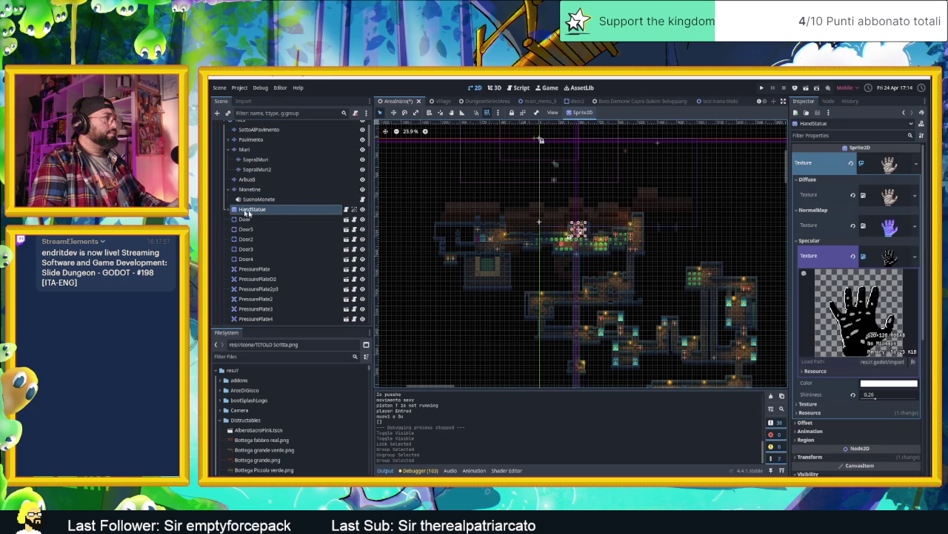
pyautogui.click(512, 113)
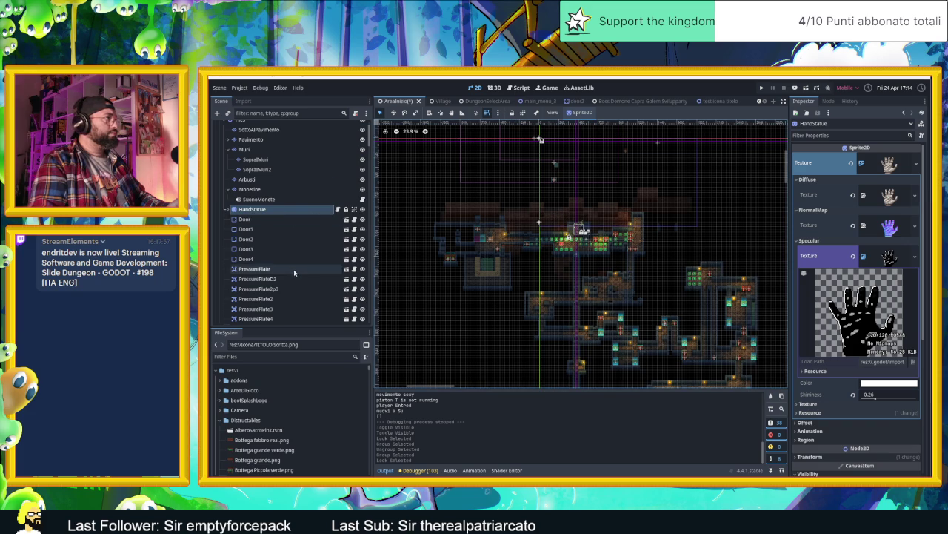
# Select SpeedTile48 in the Scene tree and unlock it for editing.
pyautogui.scroll(-10, 294, 274)
pyautogui.scroll(-10, 294, 285)
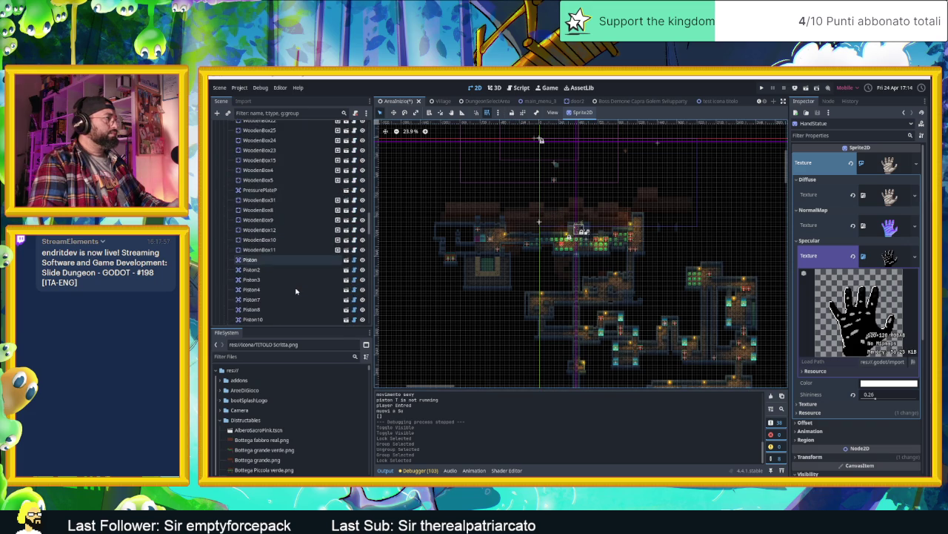
pyautogui.scroll(3, 292, 206)
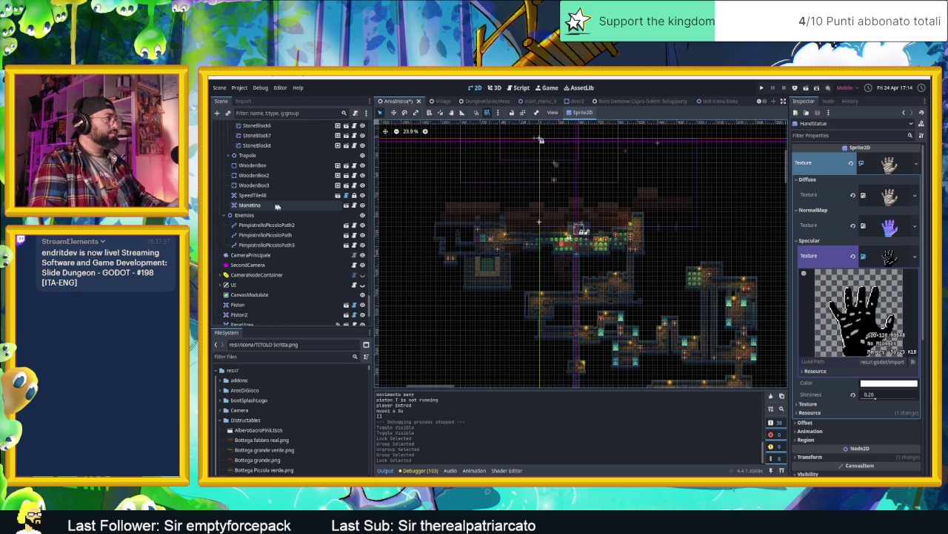
pyautogui.click(267, 196)
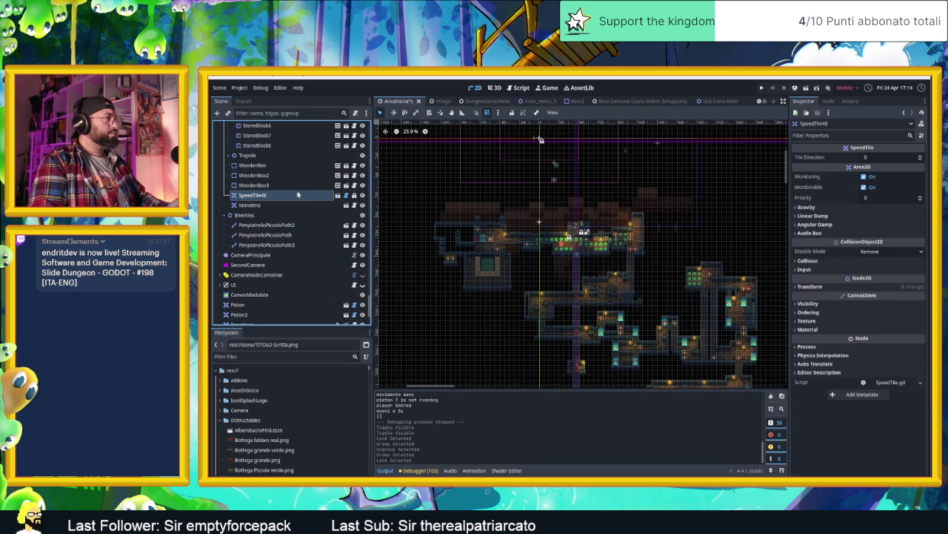
pyautogui.click(523, 113)
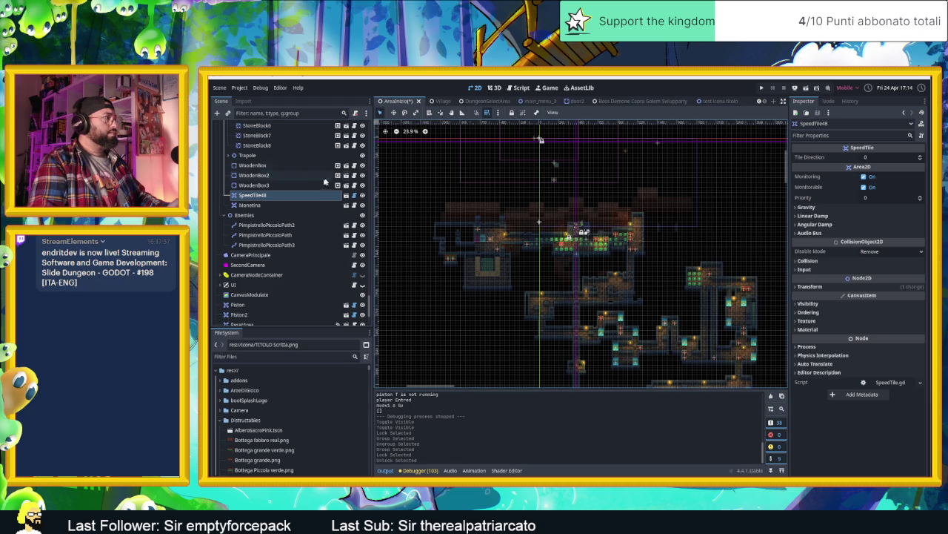
# Drag SpeedTile48 into the Oggetti group as its first child.
pyautogui.moveTo(260, 196)
pyautogui.mouseDown()
pyautogui.moveTo(259, 112)
pyautogui.moveTo(265, 211)
pyautogui.mouseUp()
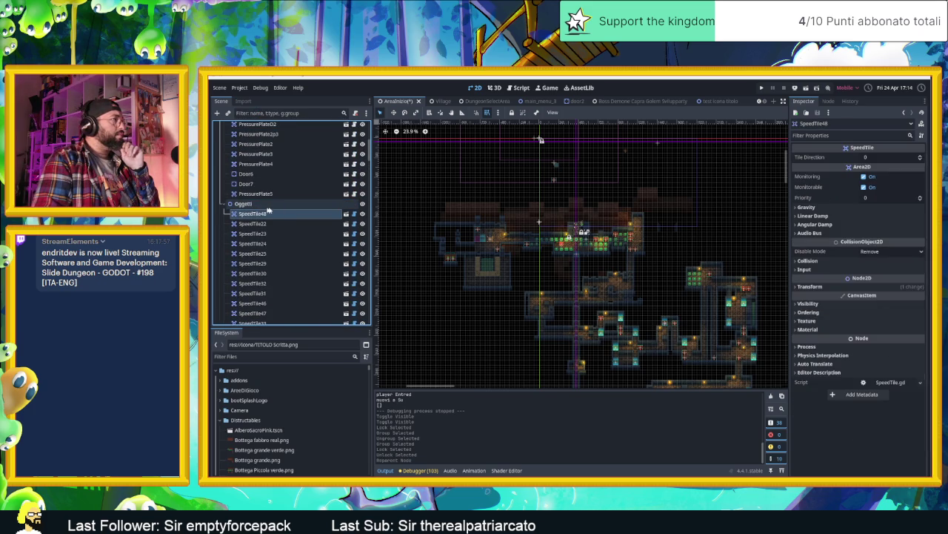
pyautogui.click(279, 208)
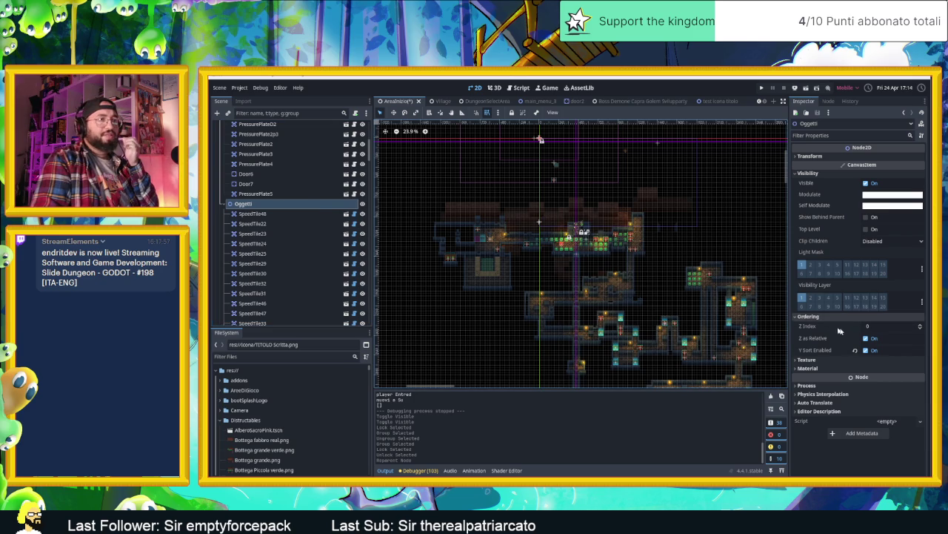
pyautogui.scroll(6, 294, 242)
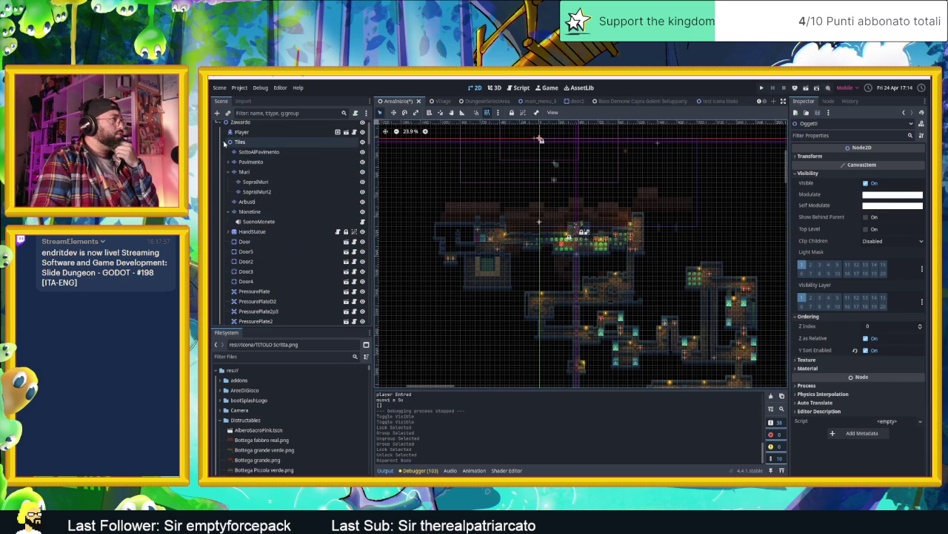
pyautogui.click(226, 142)
pyautogui.scroll(1, 254, 166)
pyautogui.click(240, 137)
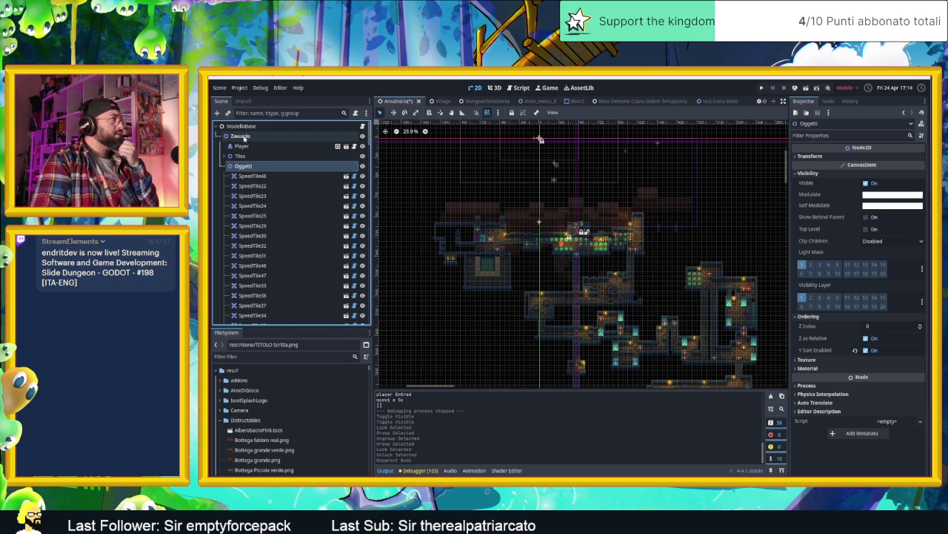
# Reselect SpeedTile48, check its ordering settings, and open the speed_tile scene.
pyautogui.click(252, 178)
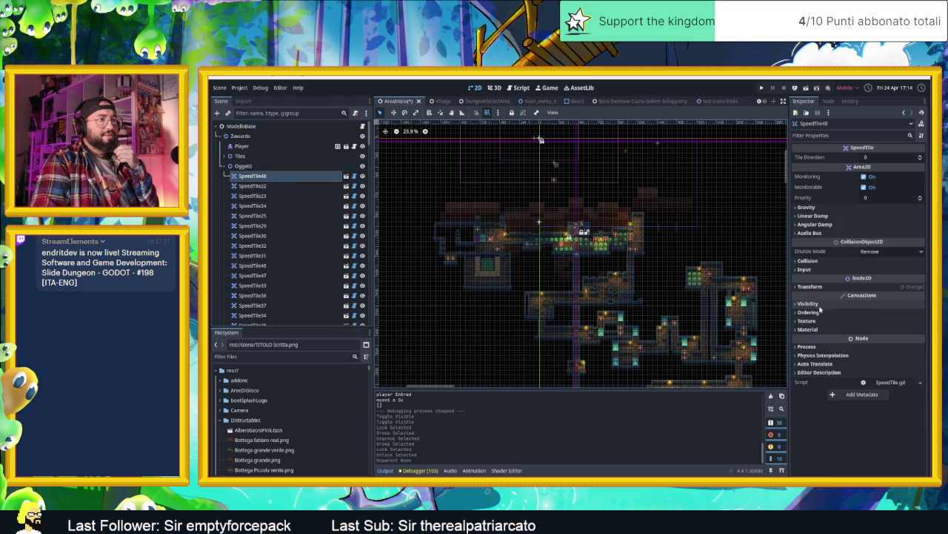
pyautogui.click(819, 313)
pyautogui.click(819, 312)
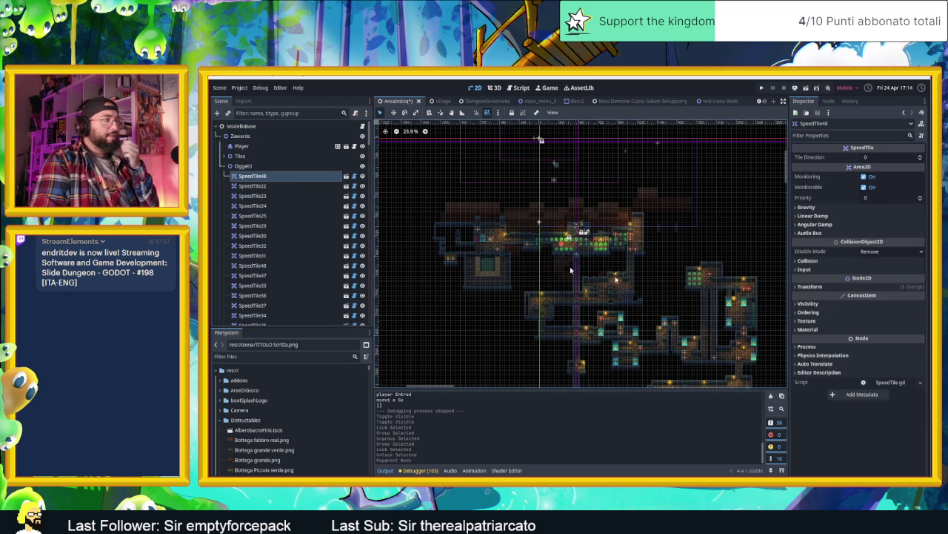
pyautogui.click(345, 177)
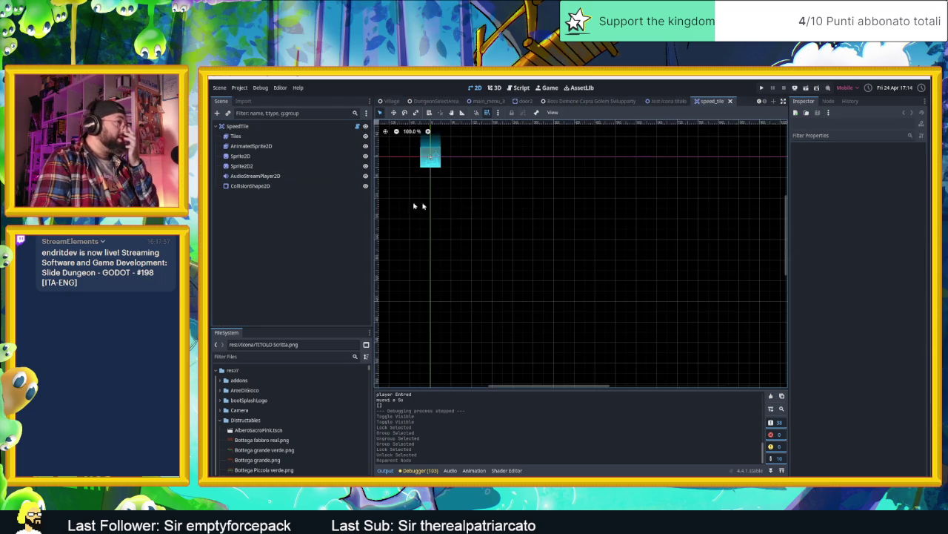
# Inspect the SpeedTile root, the Tiles and AnimatedSprite2D frames, and the root's transform.
pyautogui.scroll(5, 426, 154)
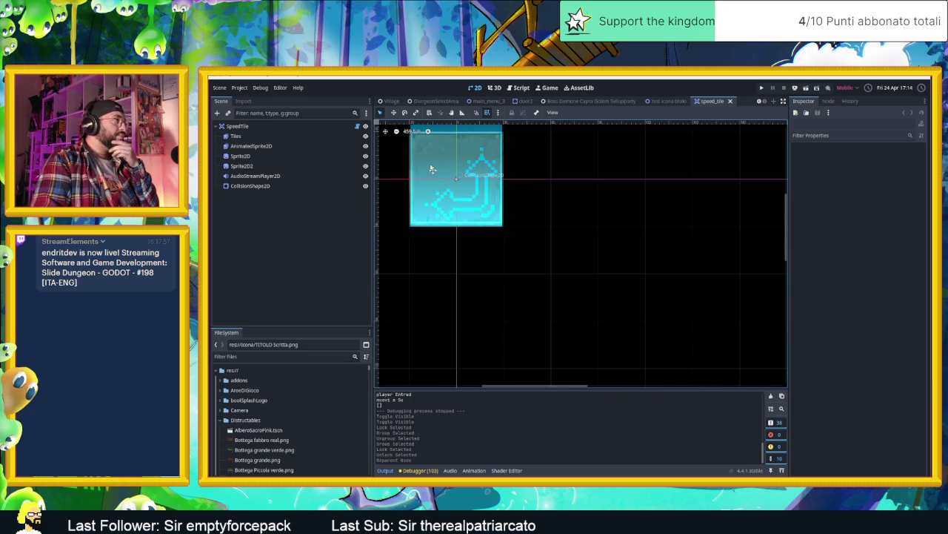
pyautogui.scroll(2, 427, 163)
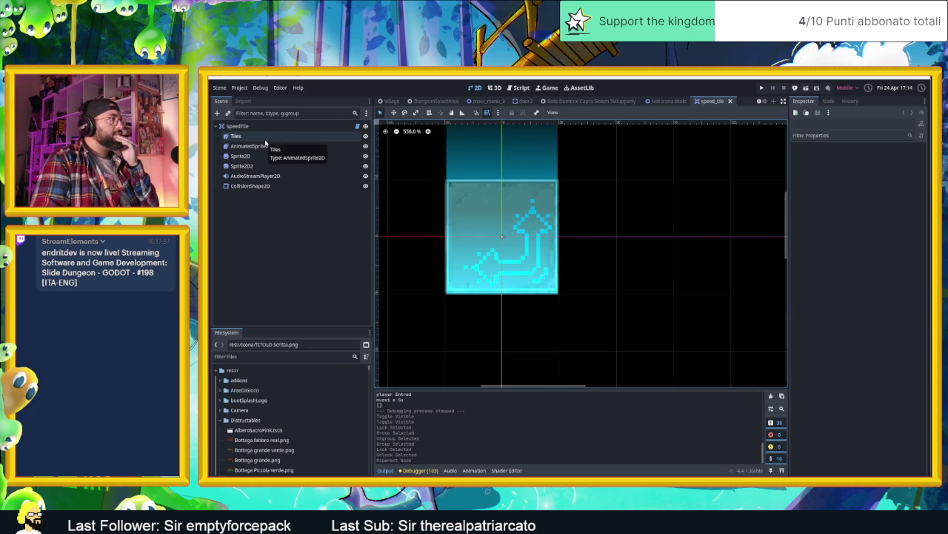
pyautogui.click(237, 126)
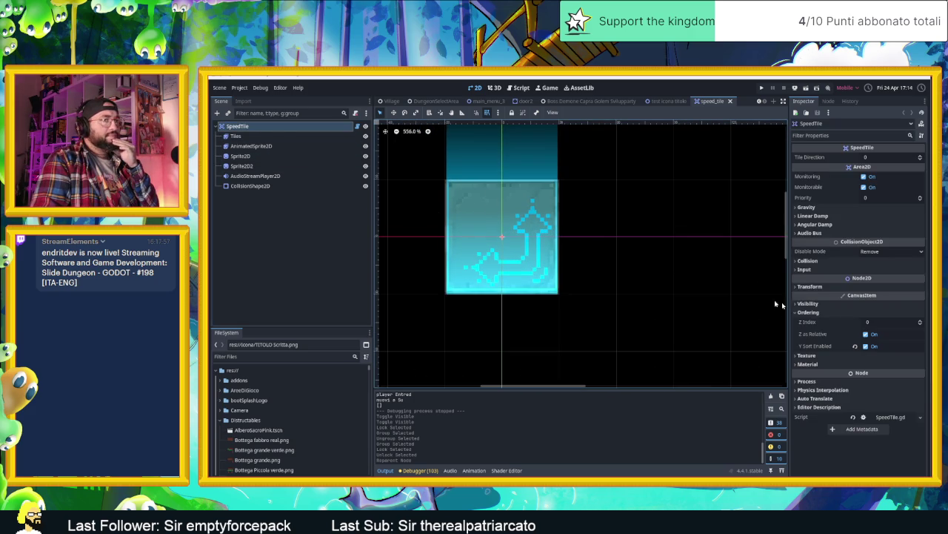
pyautogui.click(236, 136)
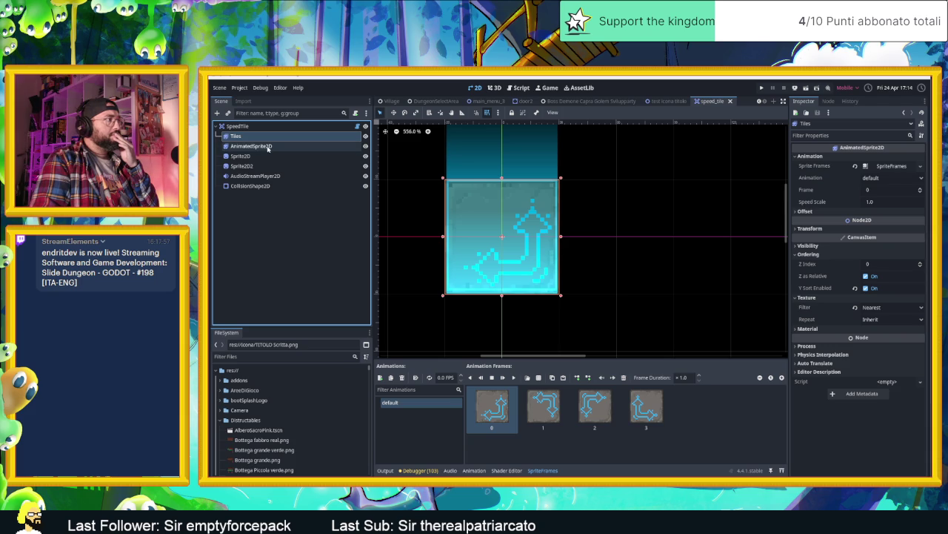
pyautogui.click(268, 148)
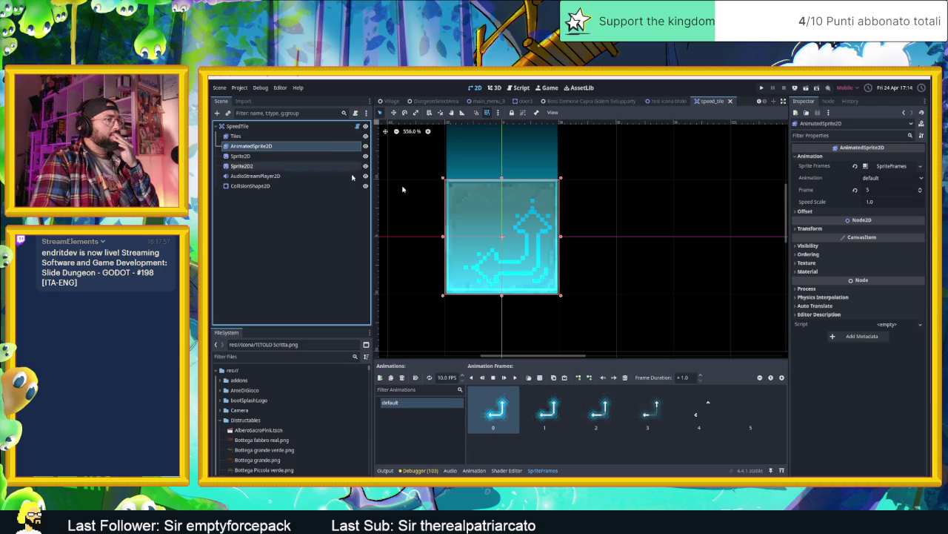
pyautogui.click(296, 141)
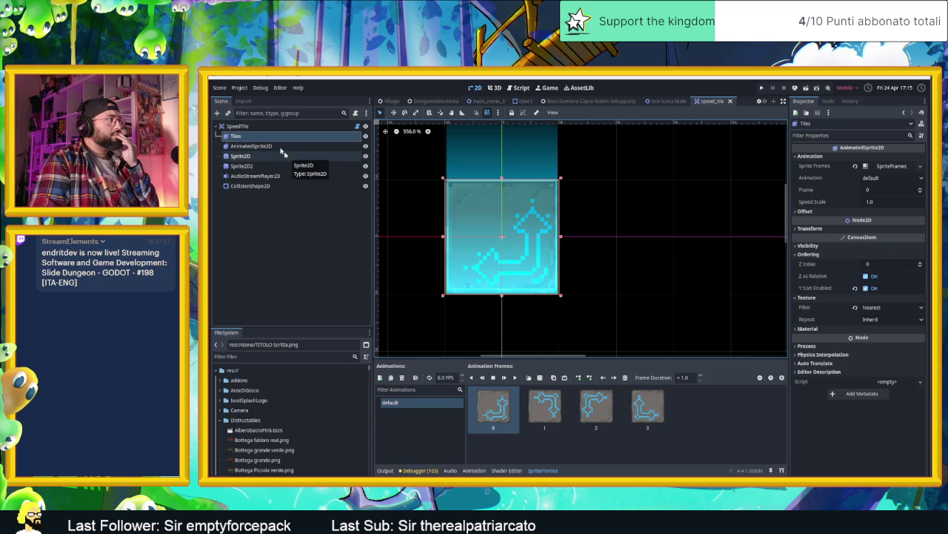
pyautogui.click(259, 129)
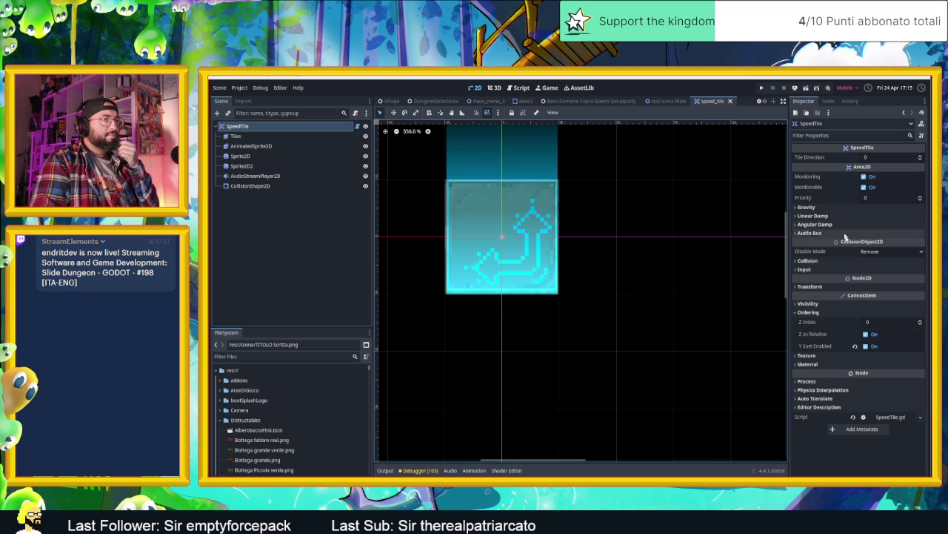
pyautogui.click(829, 288)
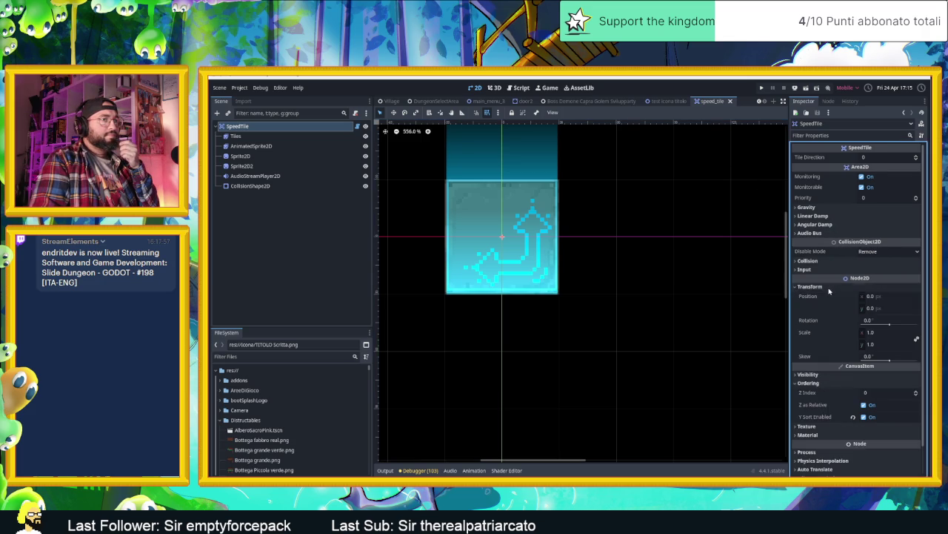
pyautogui.click(829, 288)
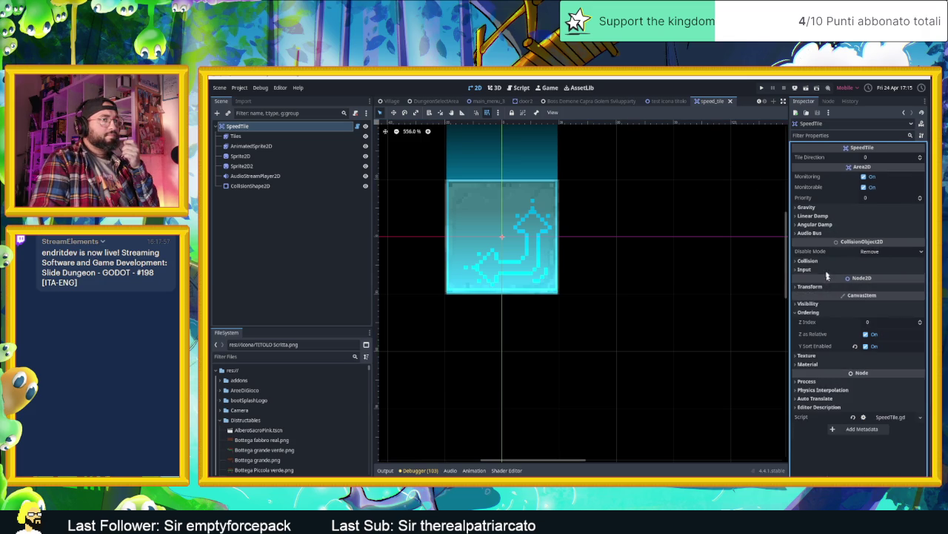
# Check the Sprite2D, Sprite2D2, audio and collision nodes, then expand the Tiles sprite's Offset settings.
pyautogui.click(262, 156)
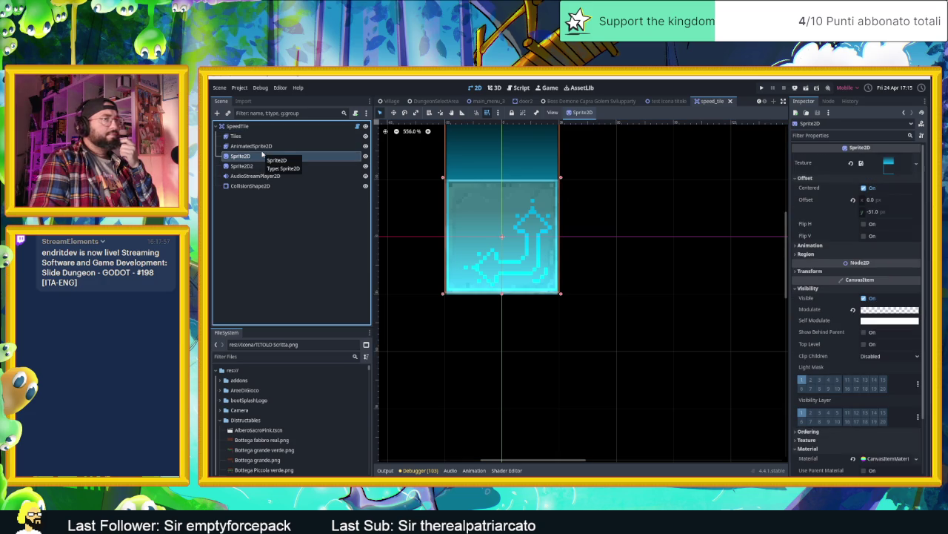
pyautogui.click(252, 146)
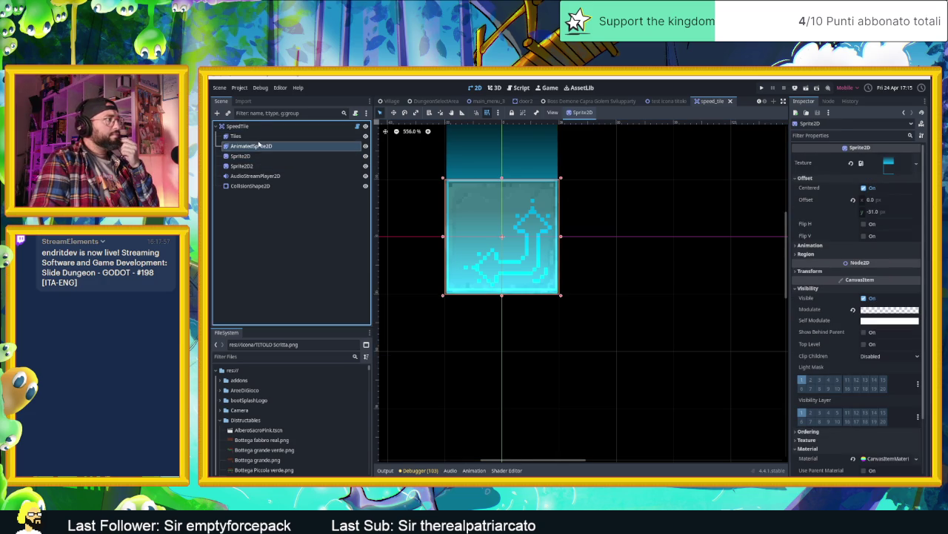
pyautogui.click(237, 136)
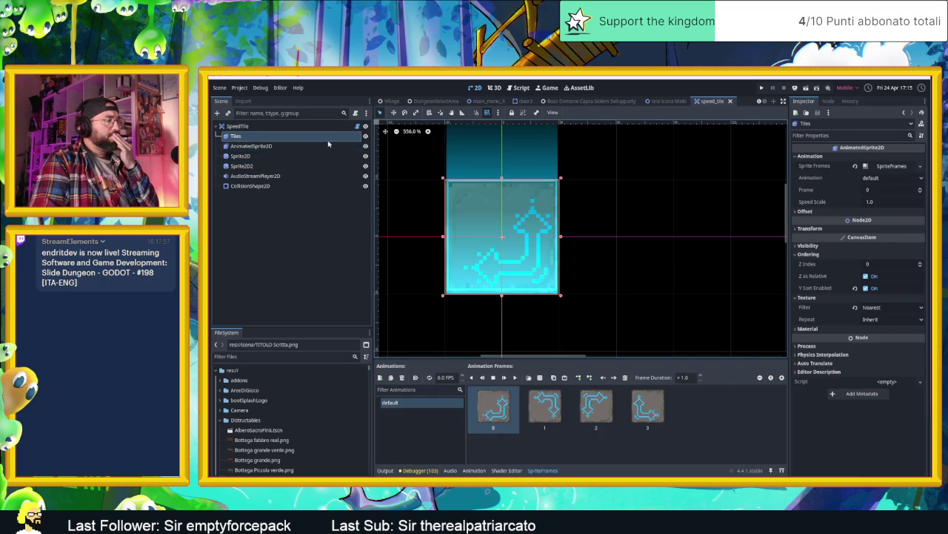
pyautogui.click(280, 166)
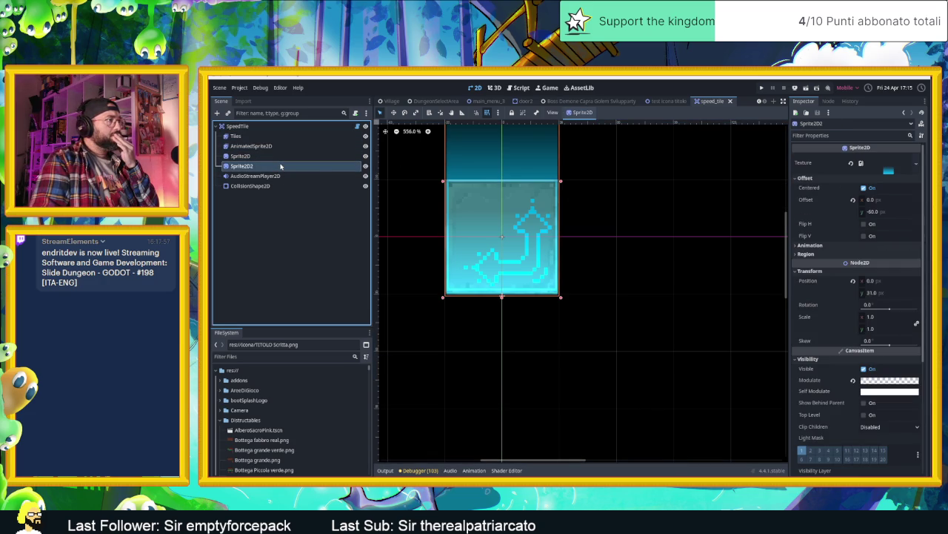
pyautogui.click(267, 178)
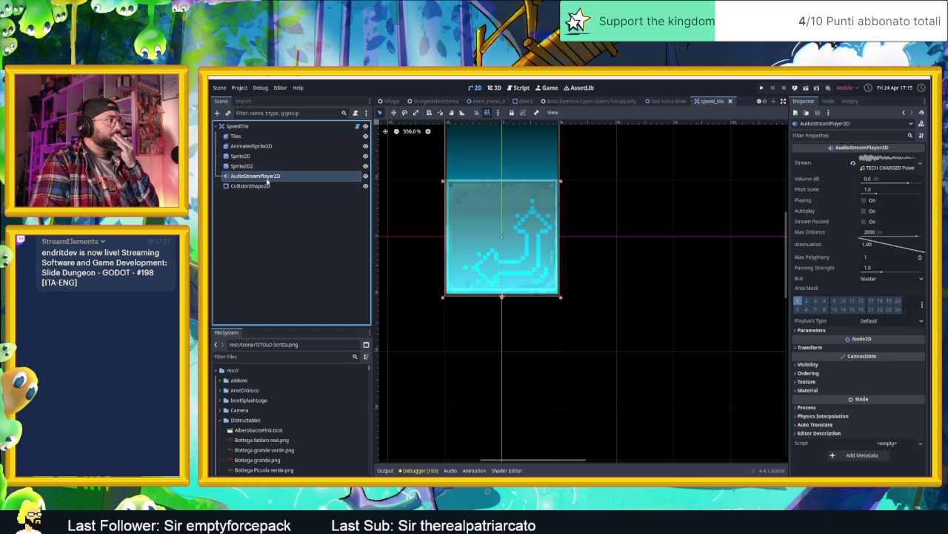
pyautogui.click(264, 186)
pyautogui.click(254, 137)
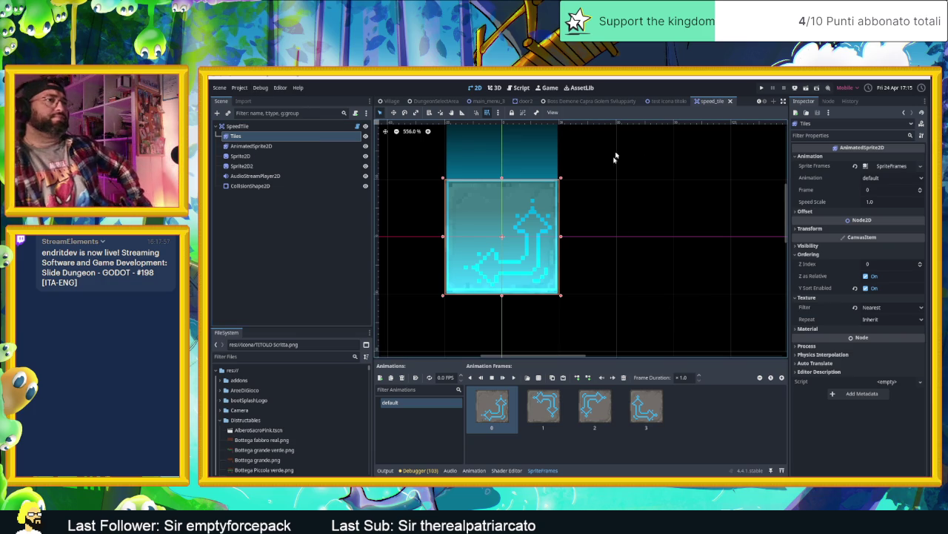
pyautogui.click(808, 212)
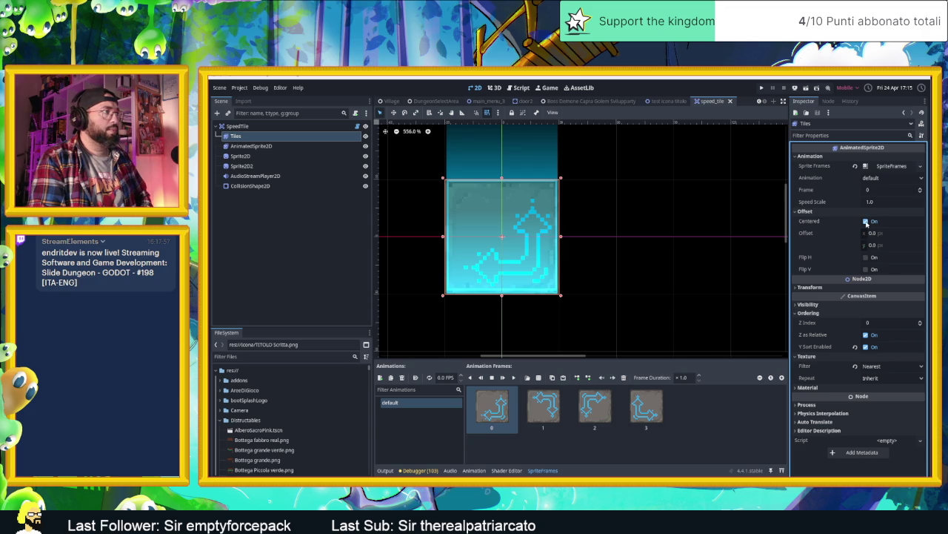
# Turn off Centered on the Tiles sprite, shift it by -30, -30 px, and save speed_tile.
pyautogui.click(866, 221)
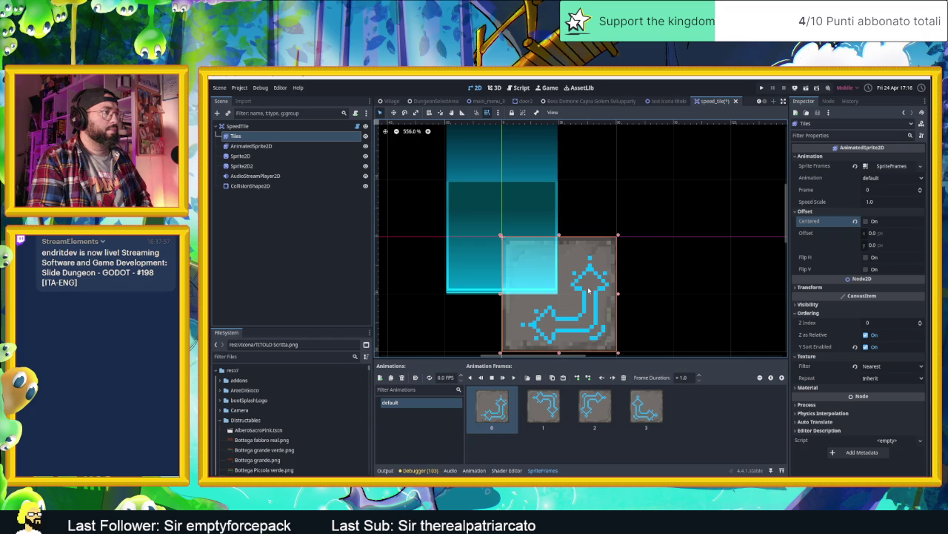
pyautogui.moveTo(565, 261); pyautogui.dragTo(548, 247)
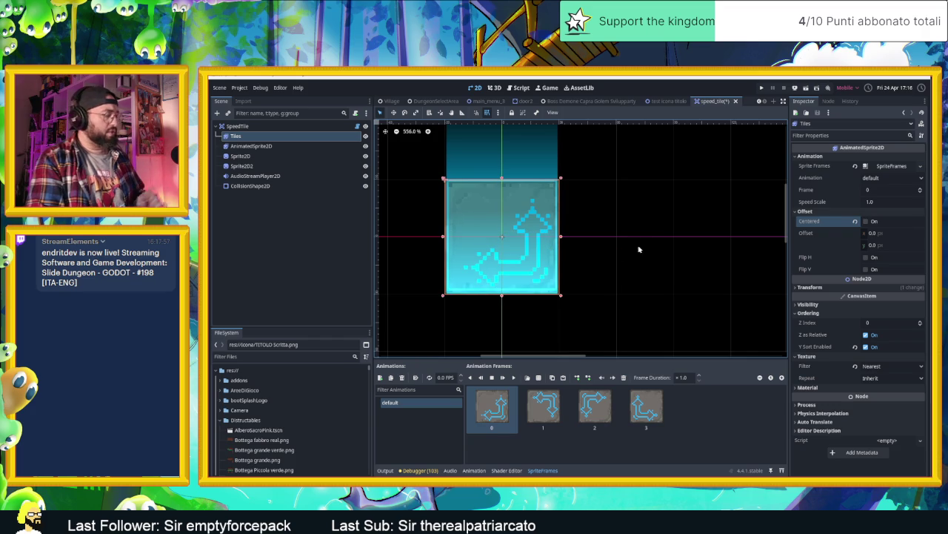
pyautogui.hotkey('ctrl', 's')
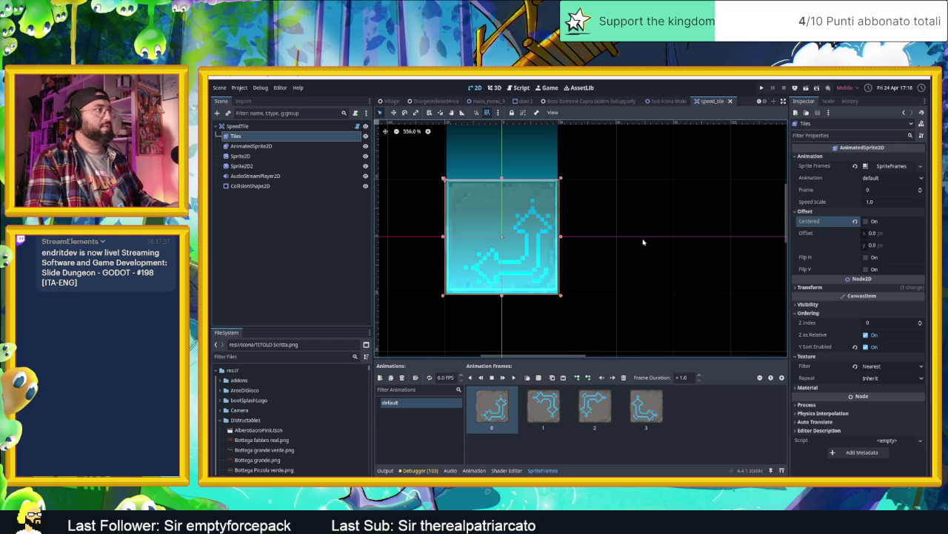
# Return to the AreaInizio level scene and save it.
pyautogui.scroll(2, 379, 104)
pyautogui.click(433, 100)
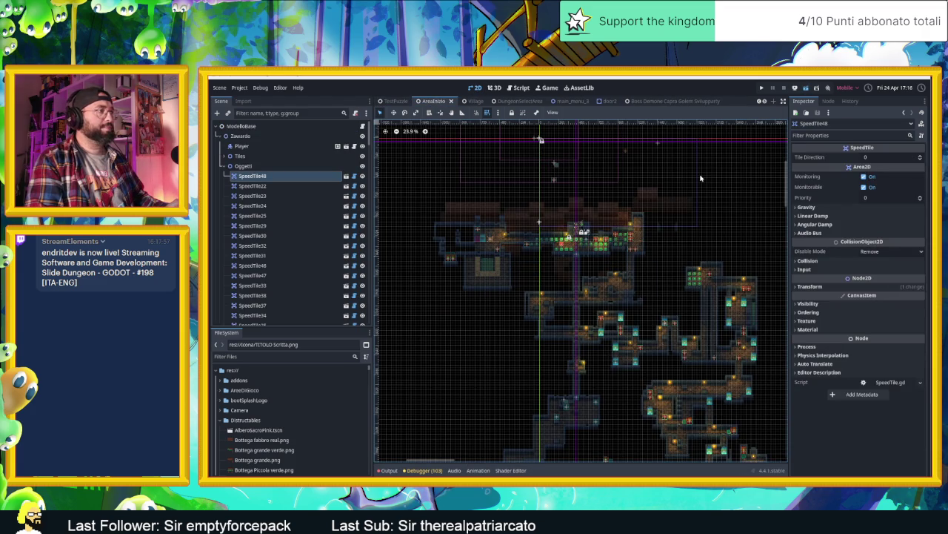
pyautogui.hotkey('ctrl', 's')
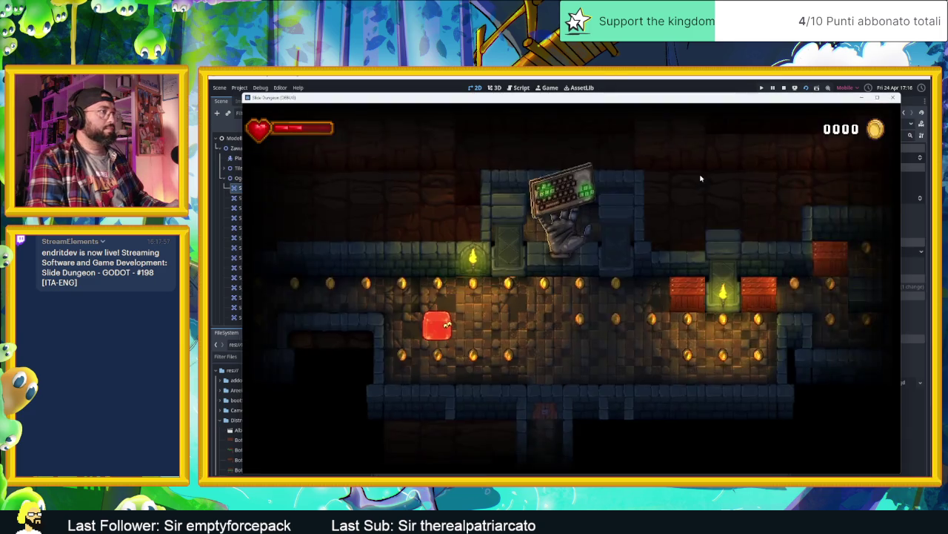
# Slide the red block through the first rooms, crate areas and corridors, collecting coins.
pyautogui.press('Down')
pyautogui.press('Right')
pyautogui.press('Up')
pyautogui.press('Down')
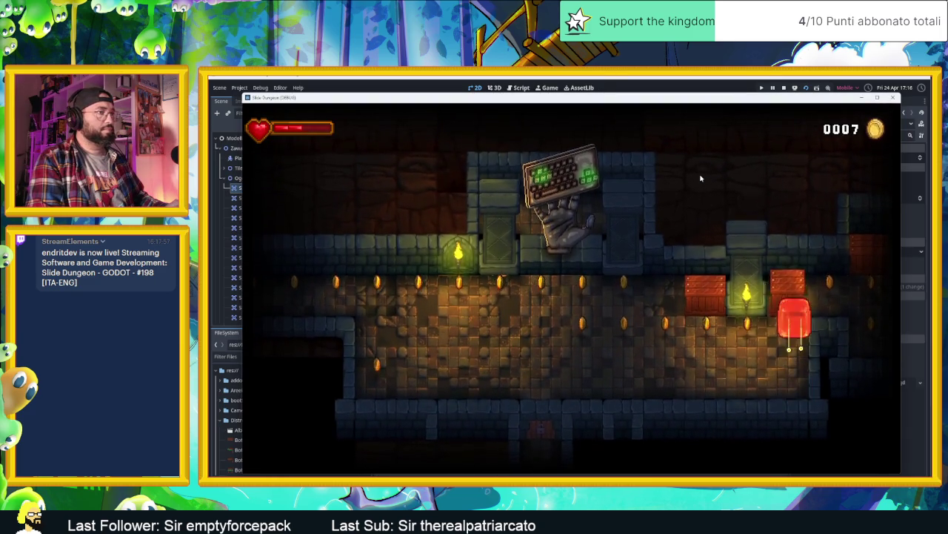
pyautogui.press('Right')
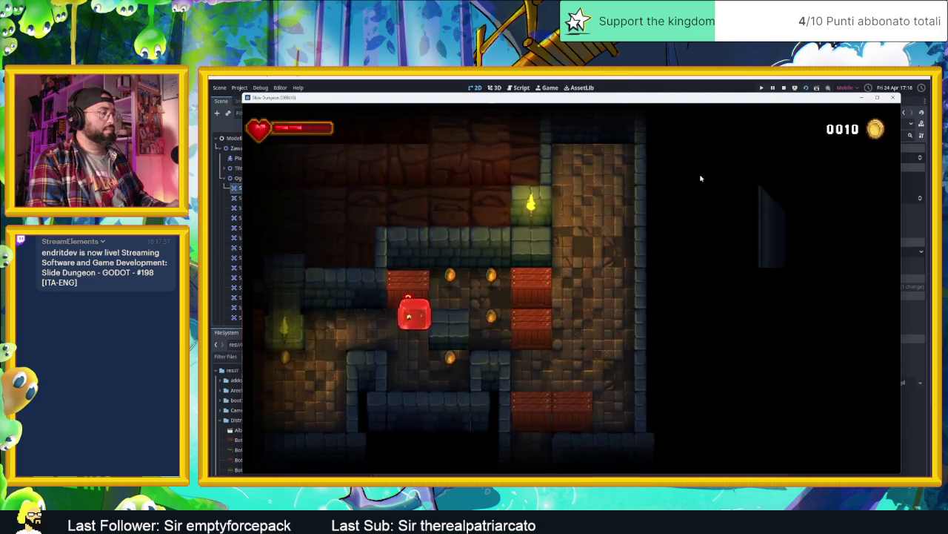
pyautogui.press('Up')
pyautogui.press('Right')
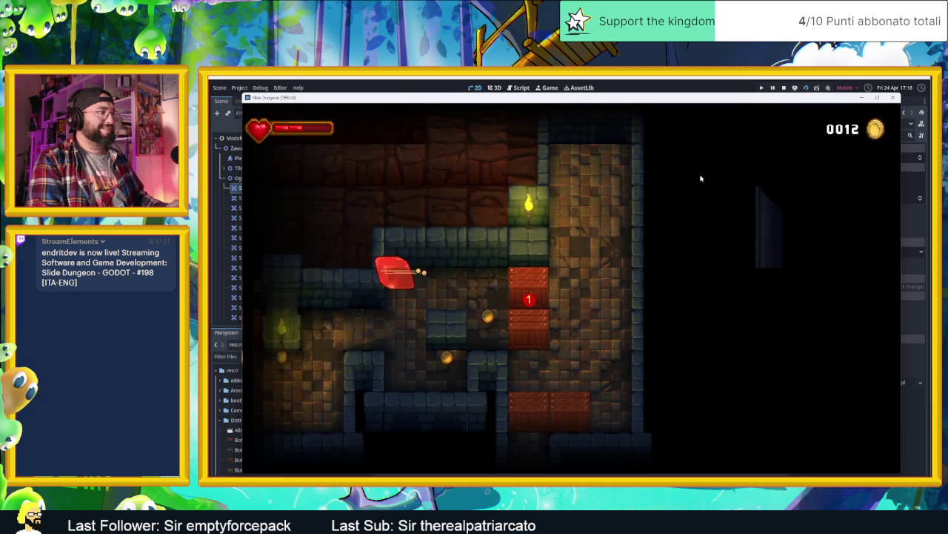
pyautogui.press('Up')
pyautogui.press('Left')
pyautogui.press('Down')
pyautogui.press('Up')
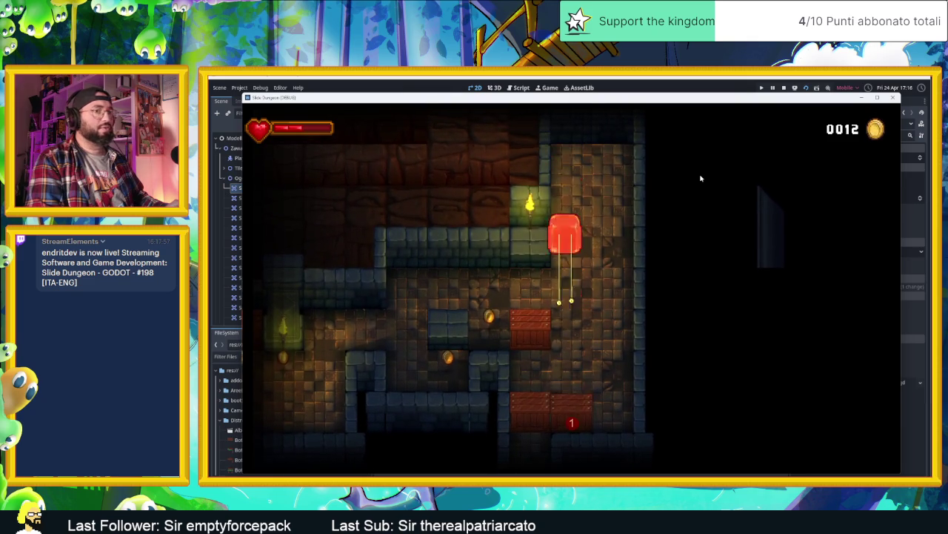
pyautogui.press('Down')
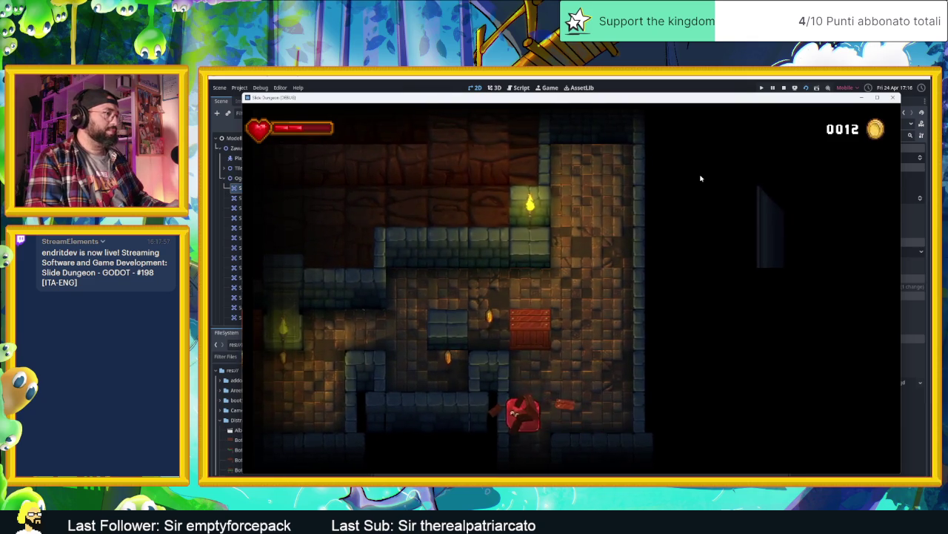
pyautogui.press('Right')
pyautogui.press('Up')
pyautogui.press('Left')
pyautogui.press('Up')
pyautogui.press('Right')
pyautogui.press('Down')
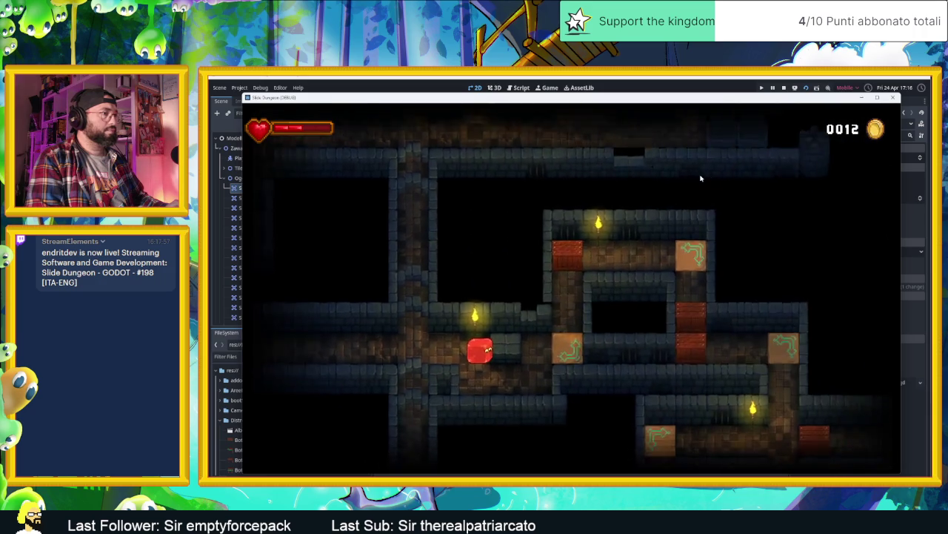
pyautogui.press('Right')
pyautogui.press('Down')
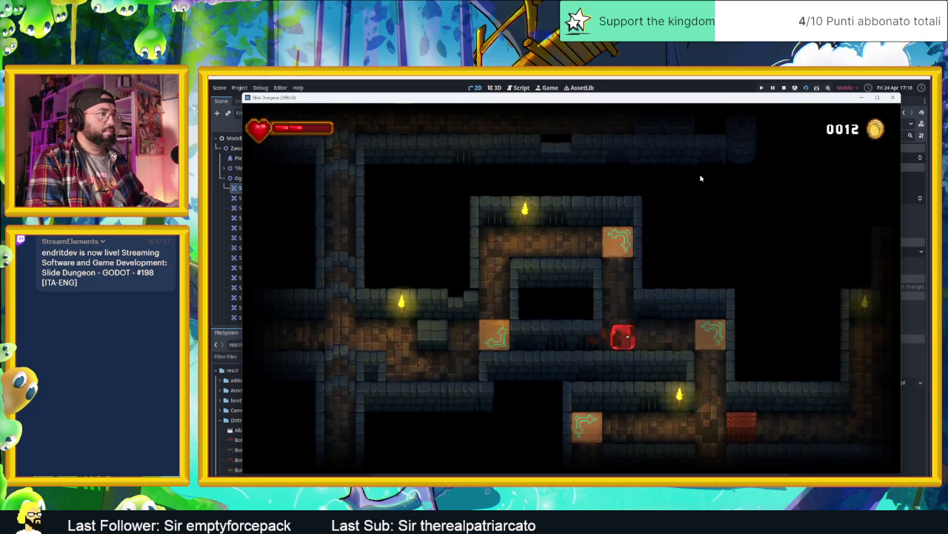
pyautogui.press('Left')
pyautogui.press('Up')
pyautogui.press('Right')
pyautogui.press('Up')
pyautogui.press('Down')
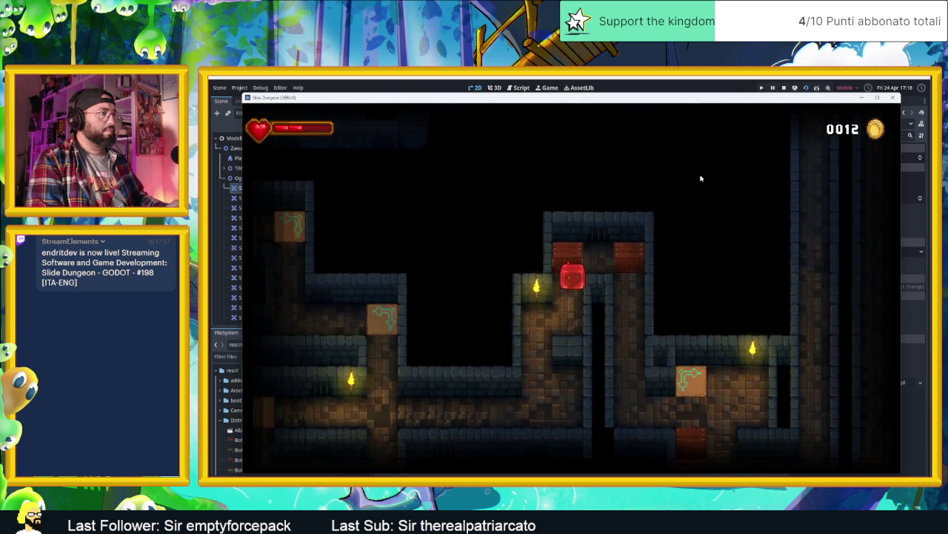
# Ride the arrow speed tiles down the shaft and across the lower room.
pyautogui.press('Up')
pyautogui.press('Left')
pyautogui.press('Up')
pyautogui.press('Left')
pyautogui.press('Left')
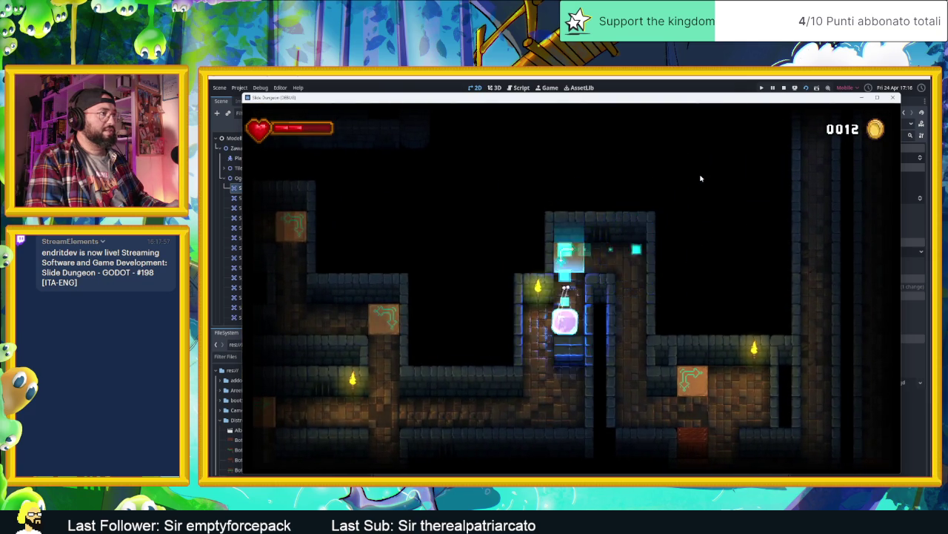
pyautogui.press('Down')
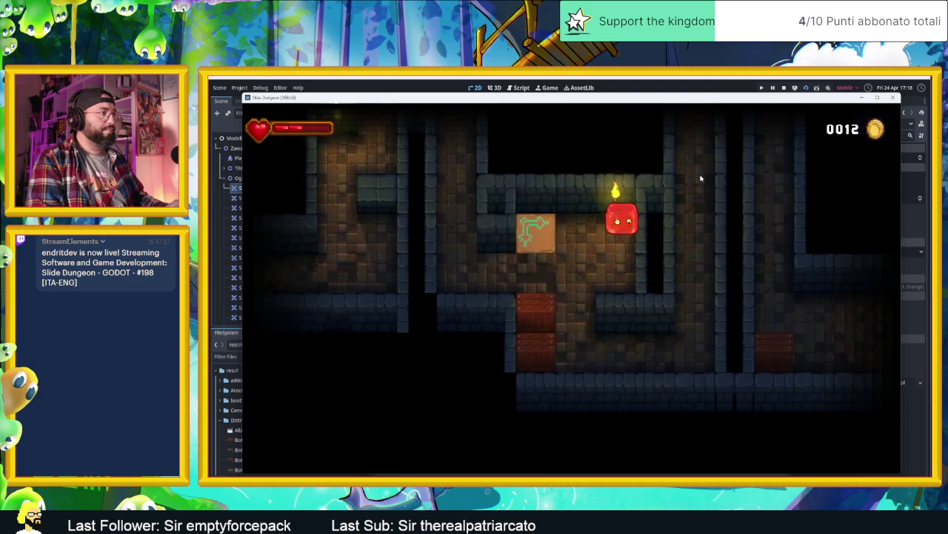
pyautogui.press('Up')
pyautogui.press('Right')
pyautogui.press('Left')
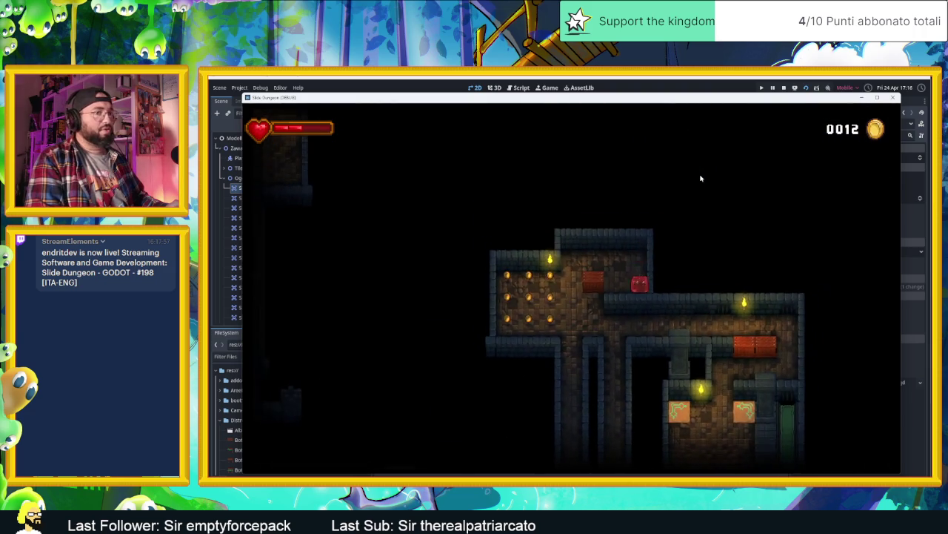
pyautogui.press('Left')
pyautogui.press('Down')
pyautogui.press('Right')
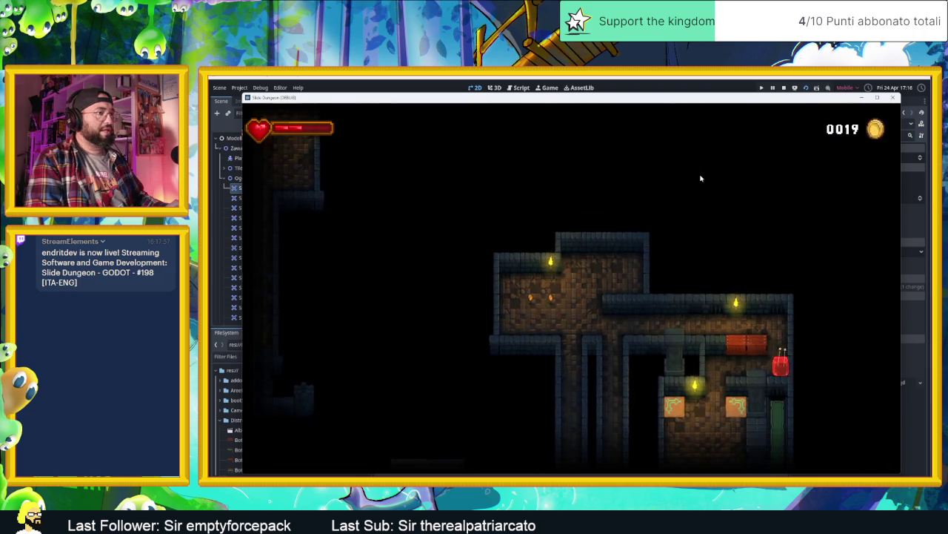
pyautogui.press('Down')
pyautogui.press('Left')
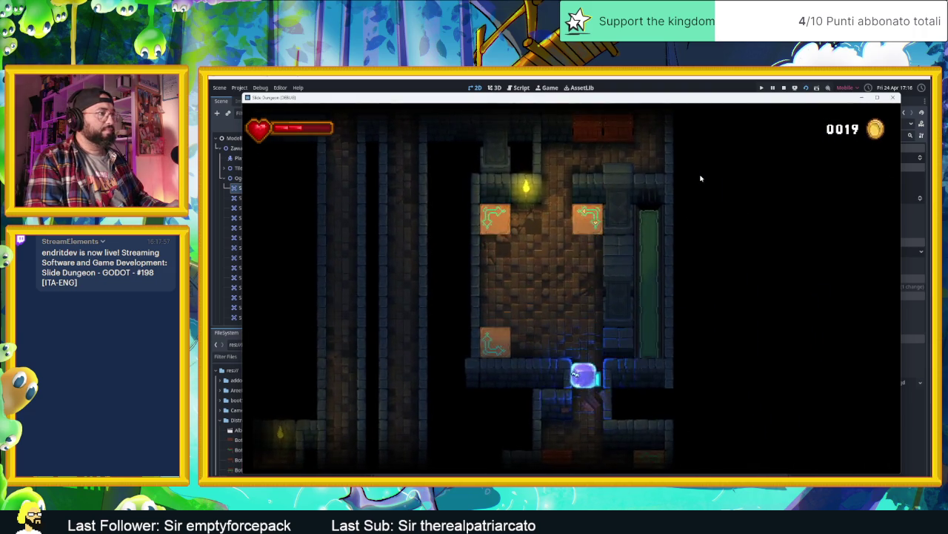
pyautogui.press('Right')
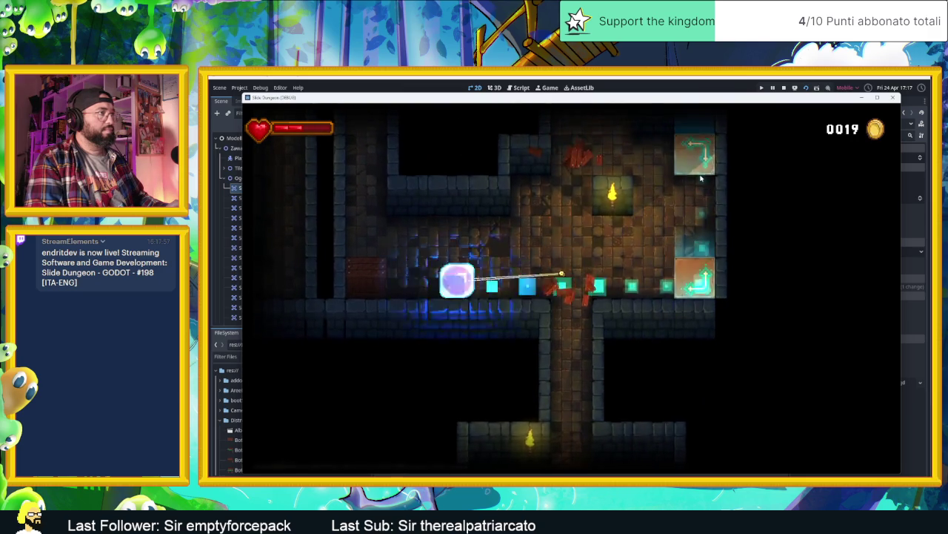
pyautogui.press('Up')
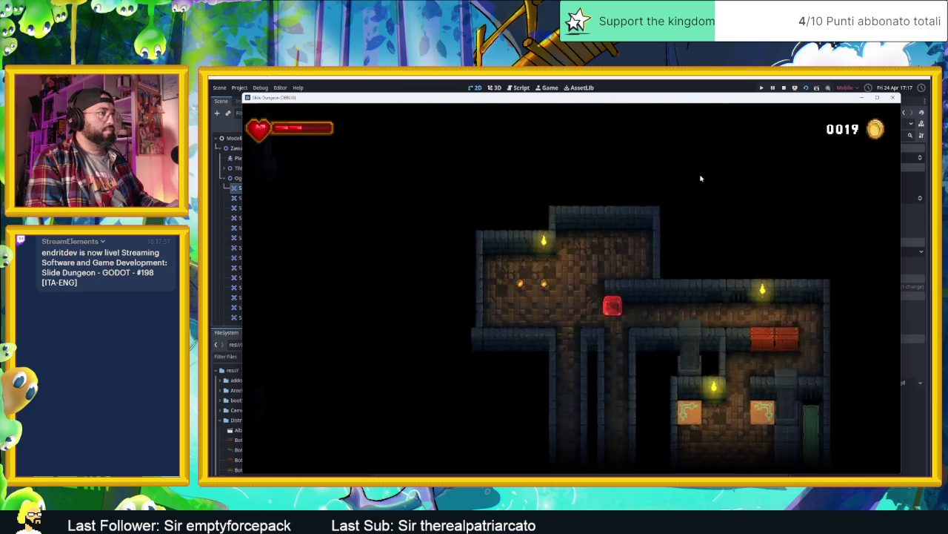
pyautogui.press('Right')
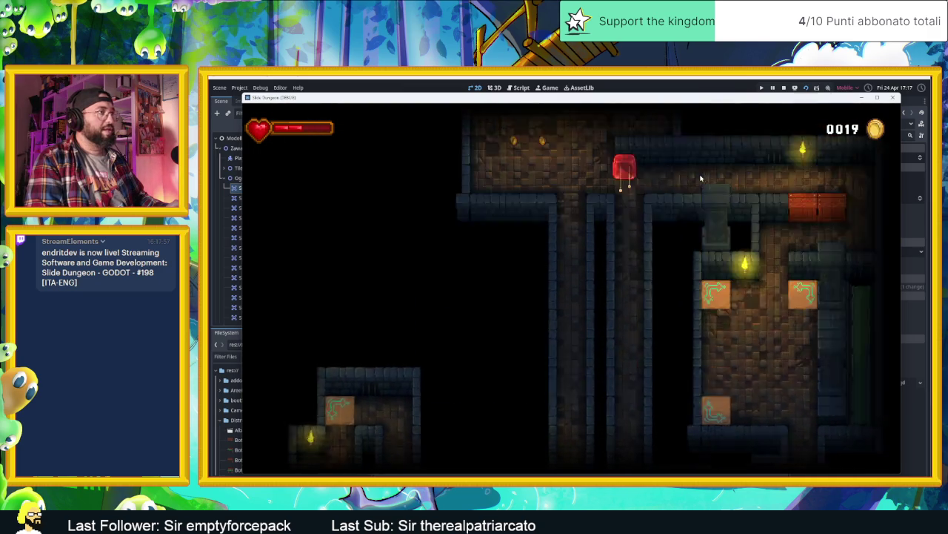
# Keep sliding through the lower rooms, testing the speed tile by the lower-left crate, coins reaching 0019.
pyautogui.press('Down')
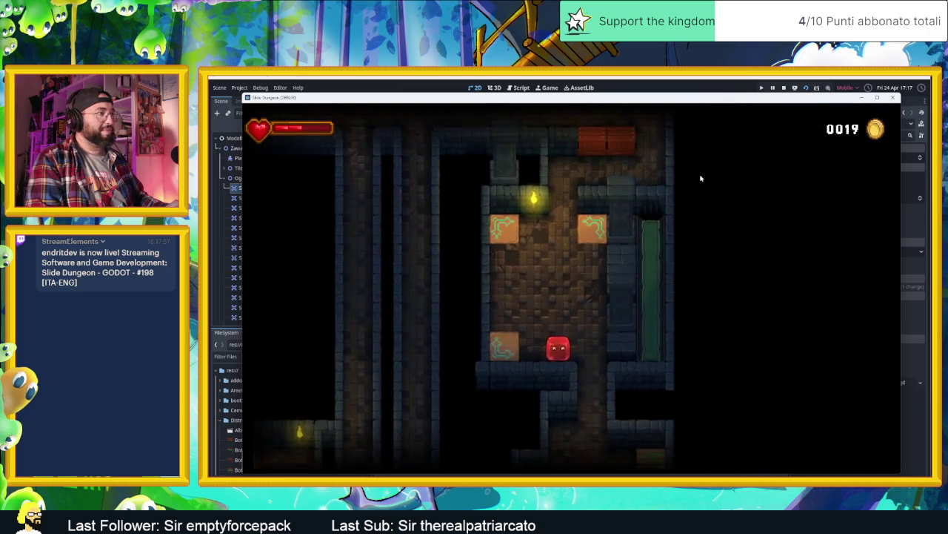
pyautogui.press('Left')
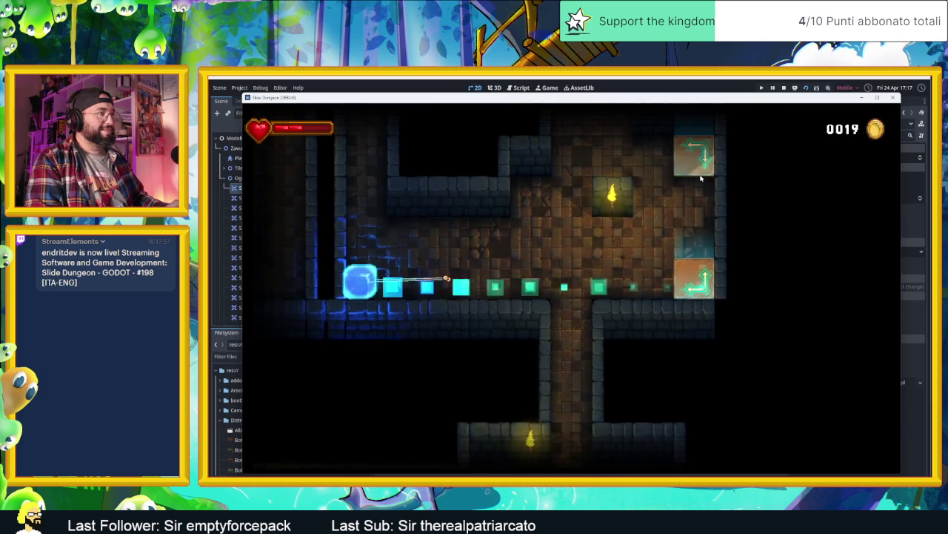
pyautogui.press('Up')
pyautogui.press('Down')
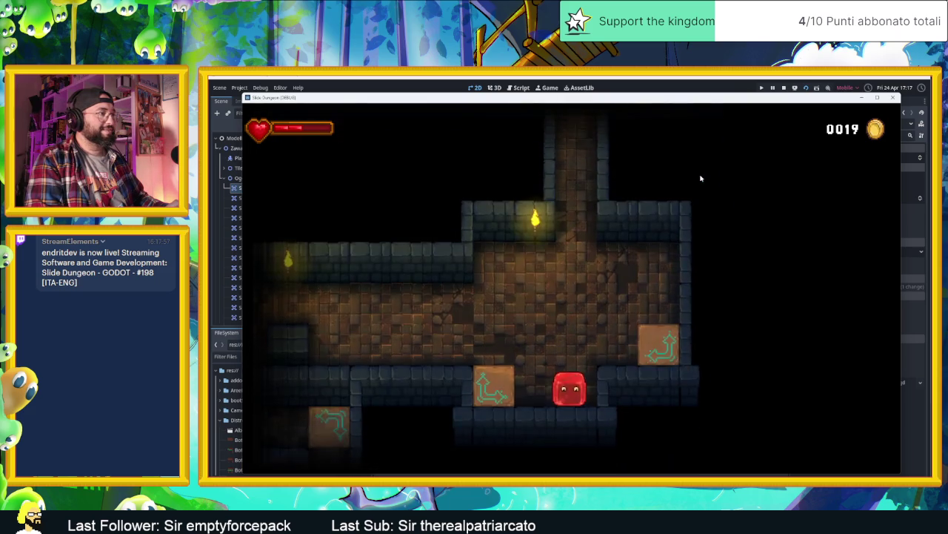
pyautogui.press('Up')
pyautogui.press('Right')
pyautogui.press('Down')
pyautogui.press('Left')
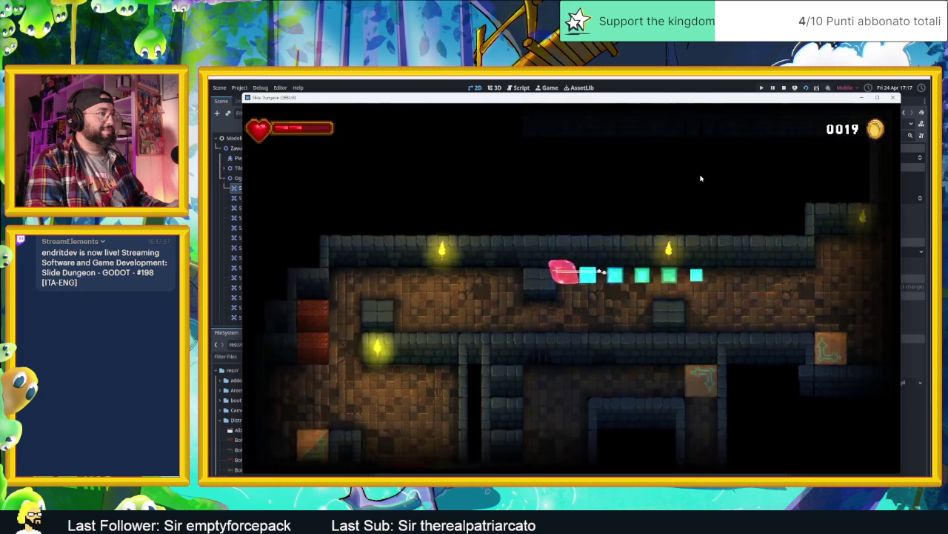
pyautogui.press('Down')
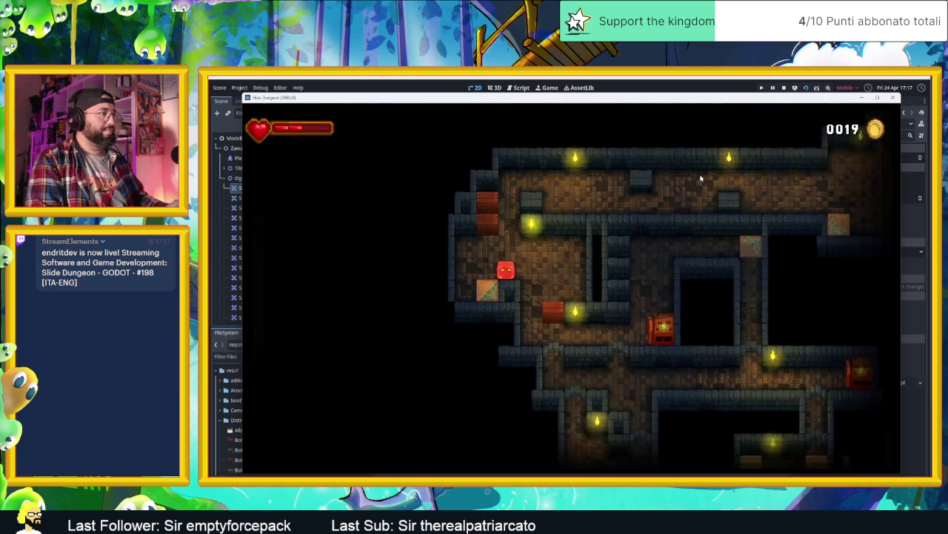
pyautogui.press('Left')
pyautogui.press('Up')
pyautogui.press('Down')
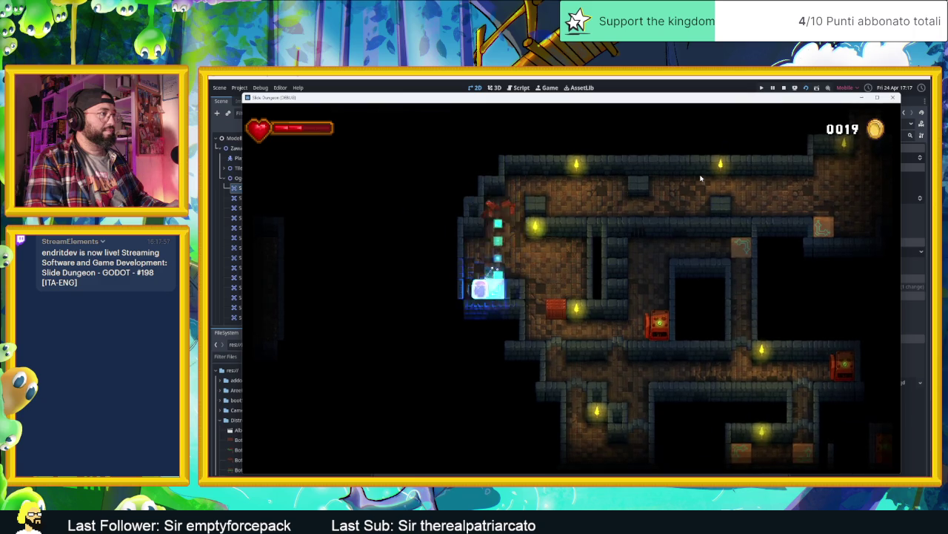
pyautogui.press('Down')
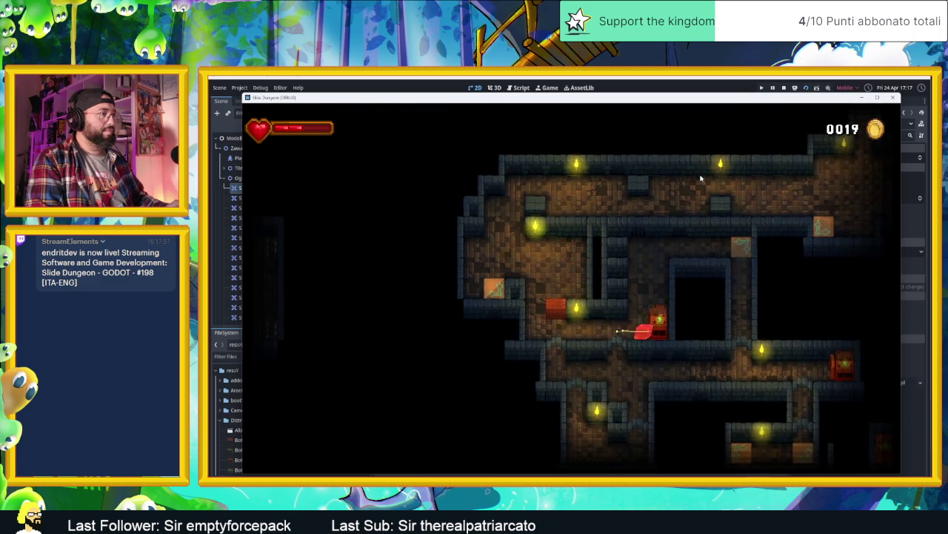
pyautogui.press('Up')
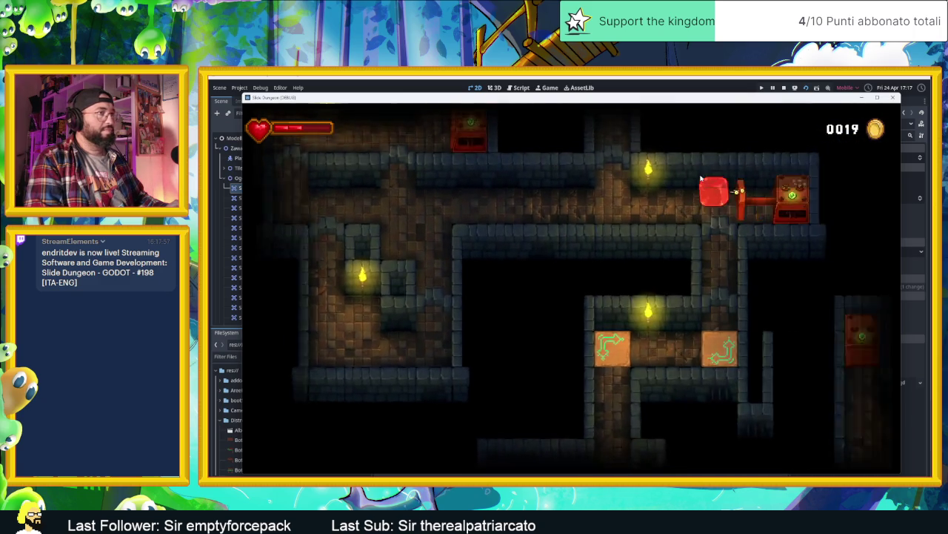
pyautogui.press('Left')
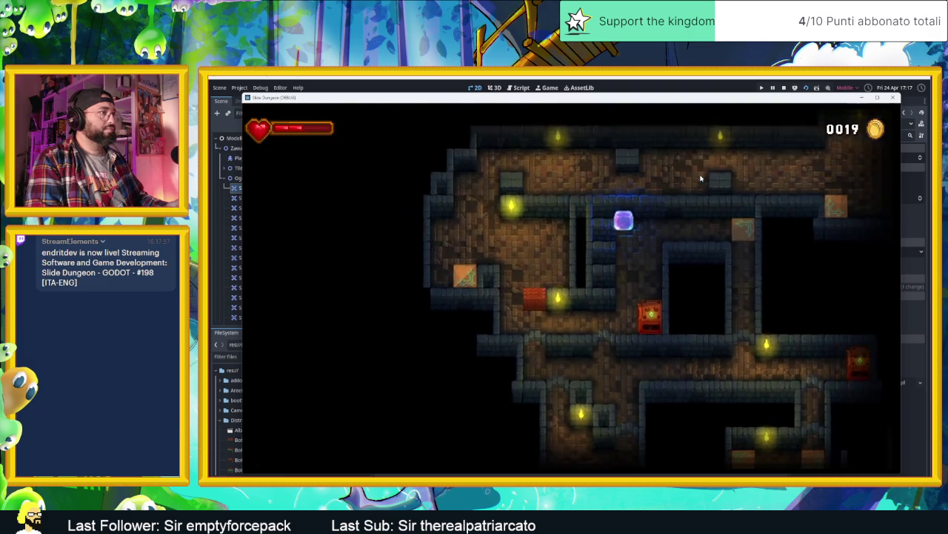
pyautogui.press('Left')
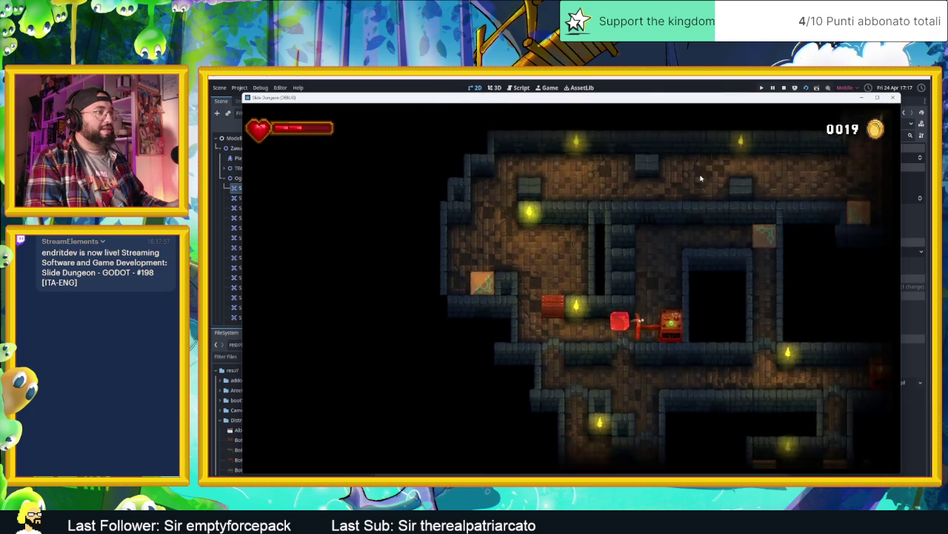
pyautogui.press('Left')
pyautogui.press('Left')
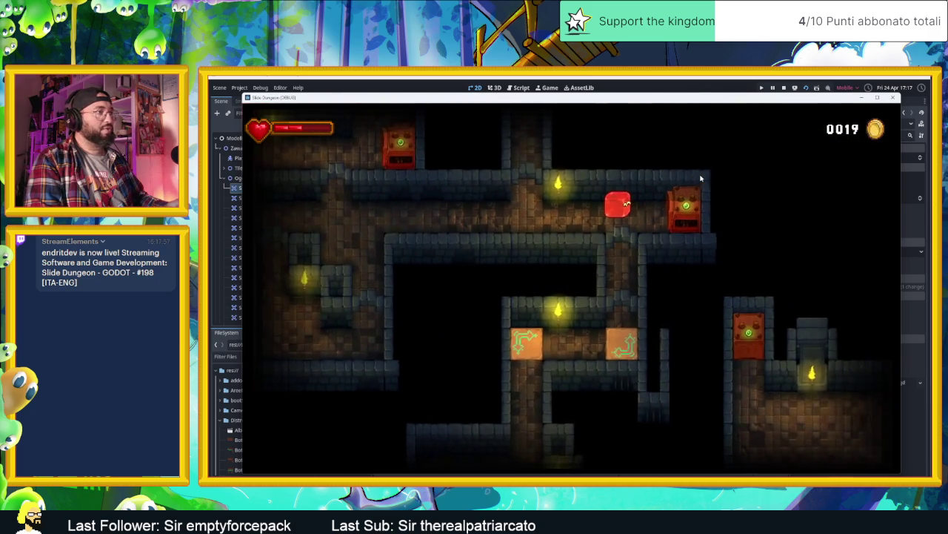
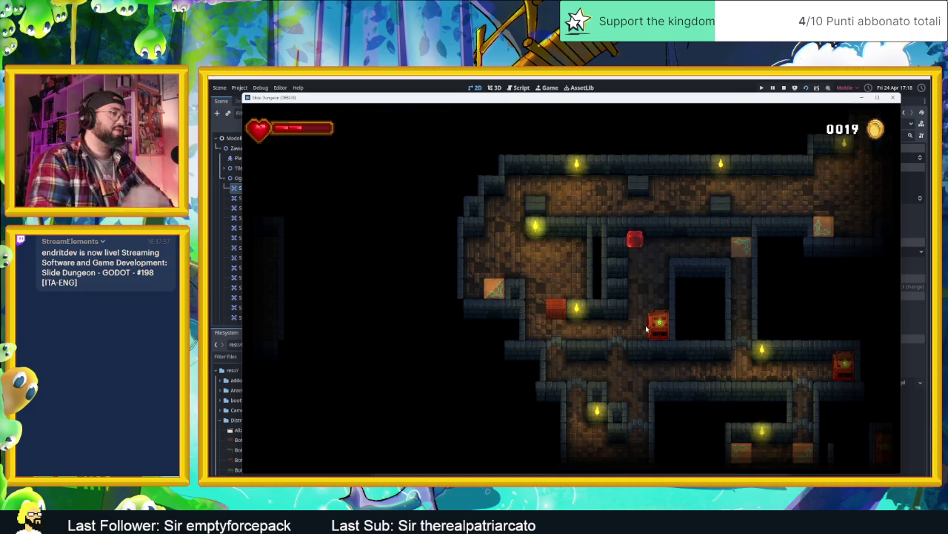
# Slide the slime into the lower corridor, up past the torch and out the top-right exit.
pyautogui.press('Down')
pyautogui.press('Left')
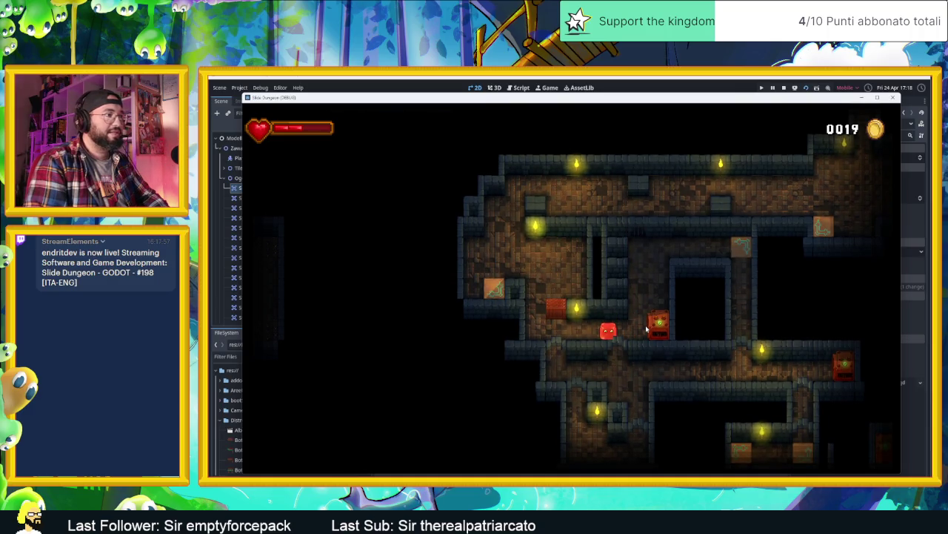
pyautogui.press('Up')
pyautogui.press('Right')
pyautogui.press('Up')
pyautogui.press('Right')
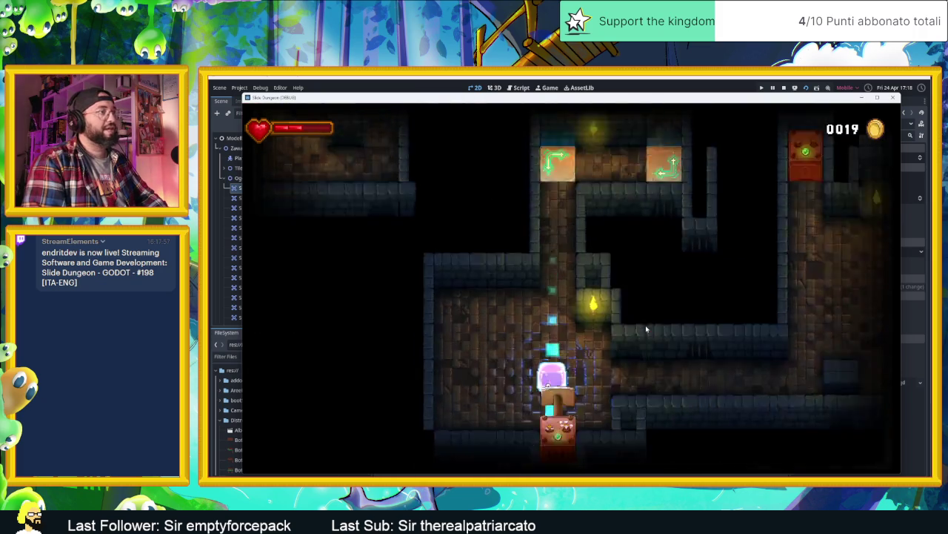
# Slide the slime around the new room, through the lower corridor and into the next room.
pyautogui.press('Up')
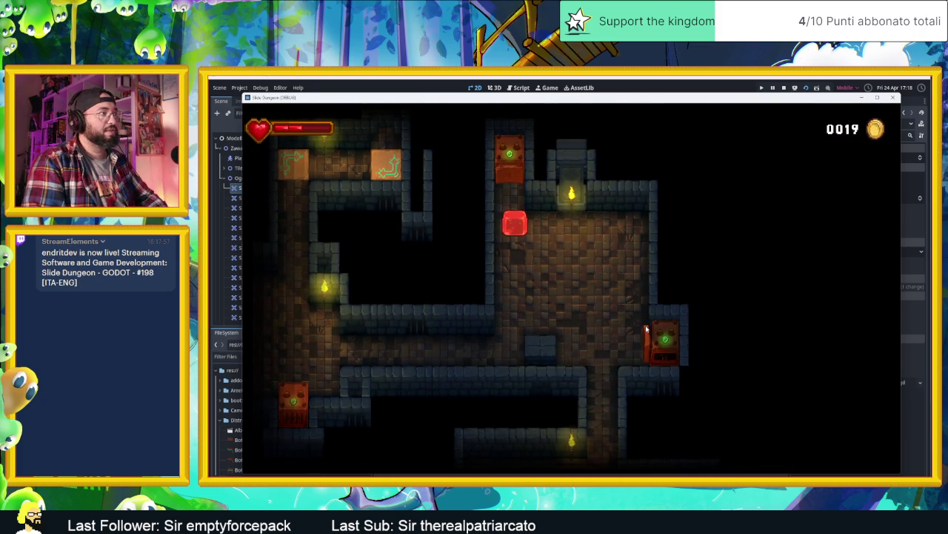
pyautogui.press('Down')
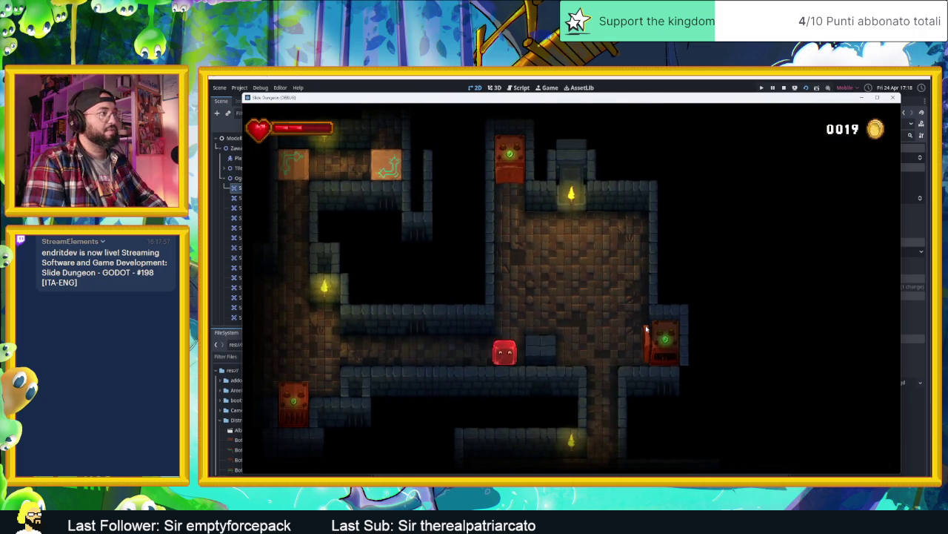
pyautogui.press('Up')
pyautogui.press('Right')
pyautogui.press('Down')
pyautogui.press('Left')
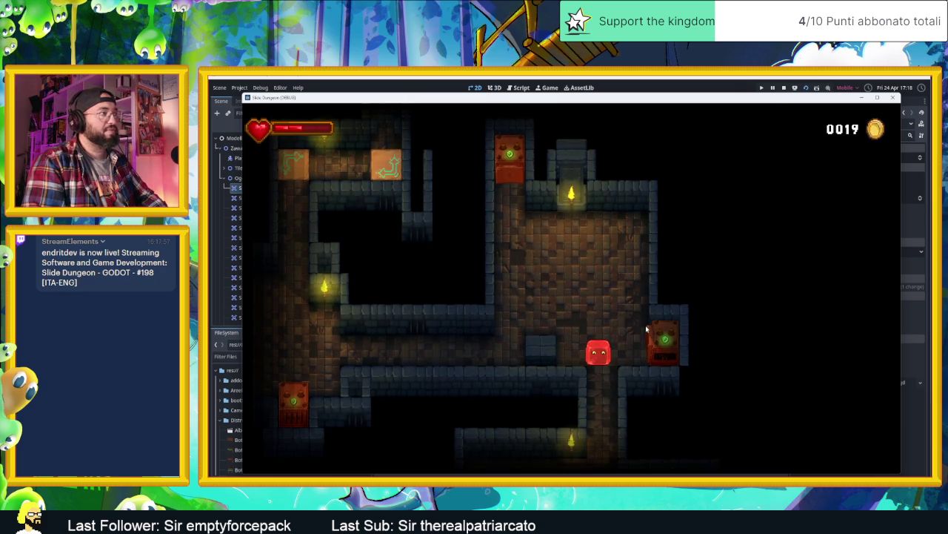
pyautogui.press('Up')
pyautogui.press('Right')
pyautogui.press('Down')
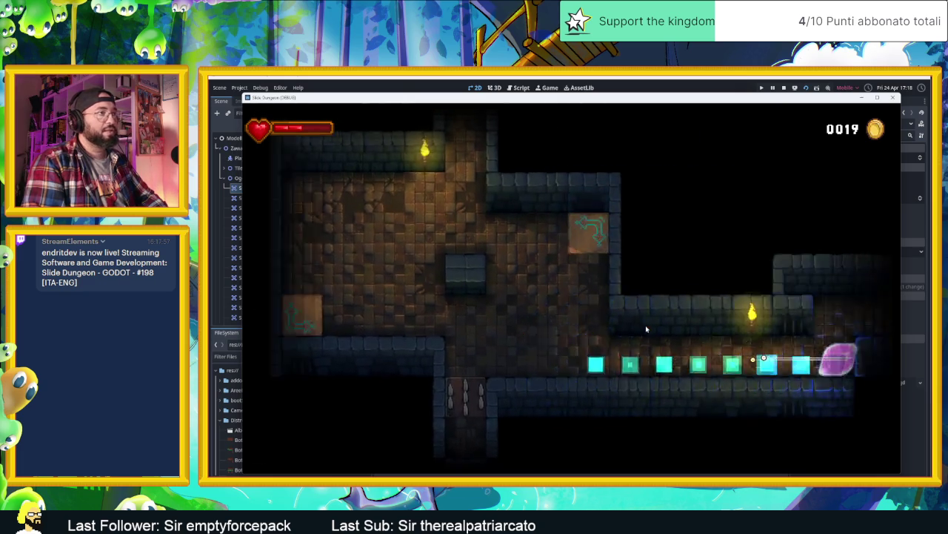
pyautogui.press('Right')
pyautogui.press('Up')
pyautogui.press('Right')
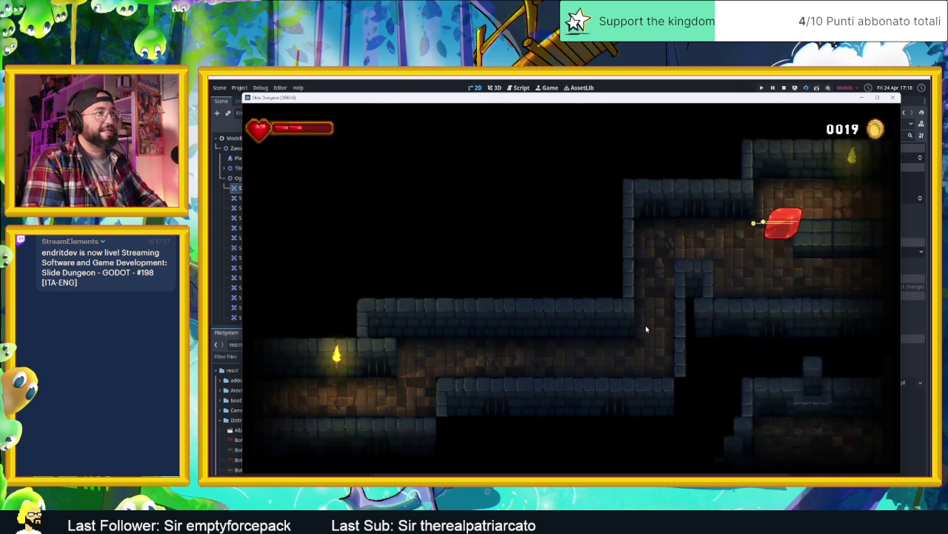
# Slide the slime through several rooms and along the top row to rest beside the stone block.
pyautogui.press('Right')
pyautogui.press('Down')
pyautogui.press('Right')
pyautogui.press('Down')
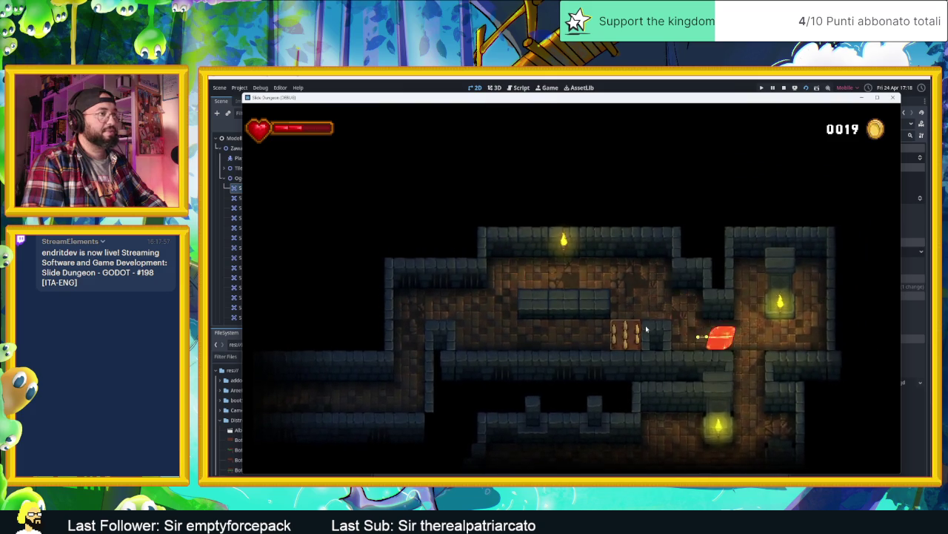
pyautogui.press('Right')
pyautogui.press('Up')
pyautogui.press('Left')
pyautogui.press('Down')
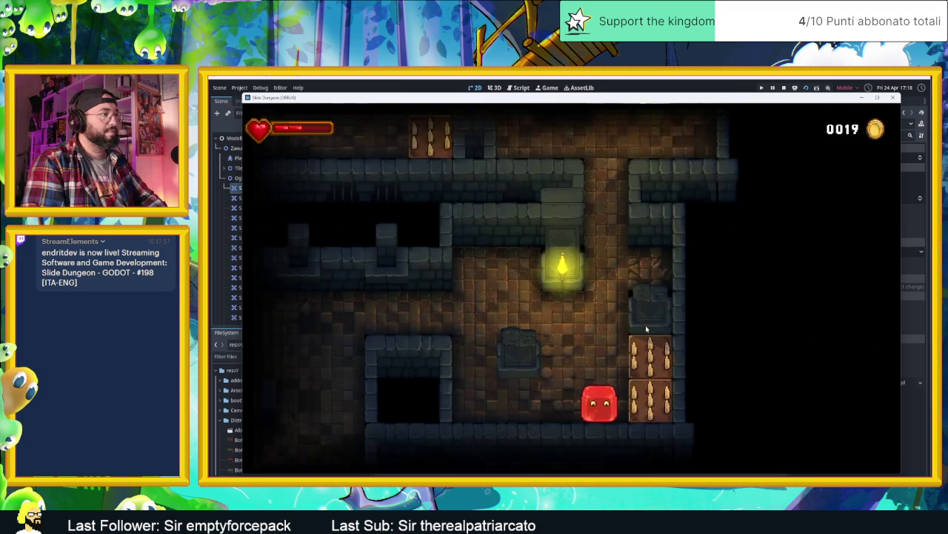
pyautogui.press('Left')
pyautogui.press('Up')
pyautogui.press('Right')
pyautogui.press('Down')
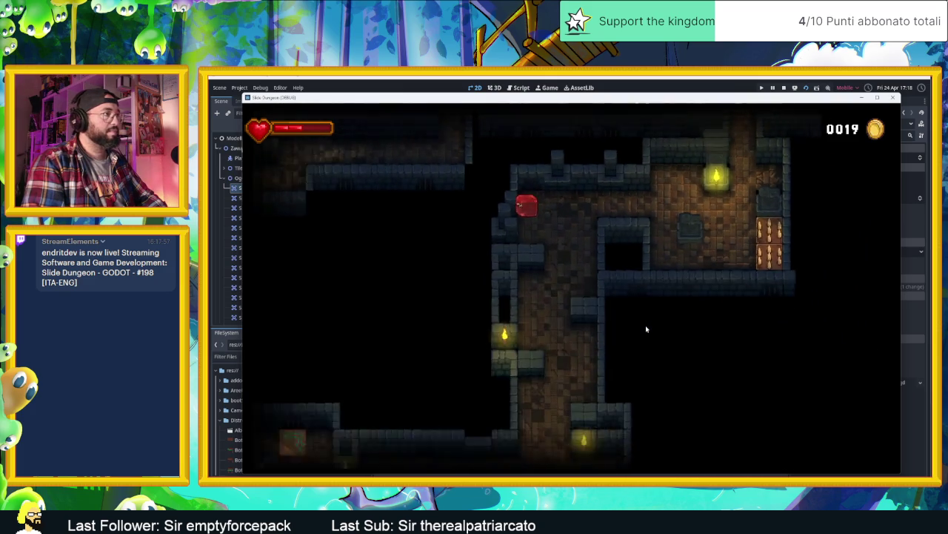
pyautogui.press('Right')
pyautogui.press('Left')
pyautogui.press('Down')
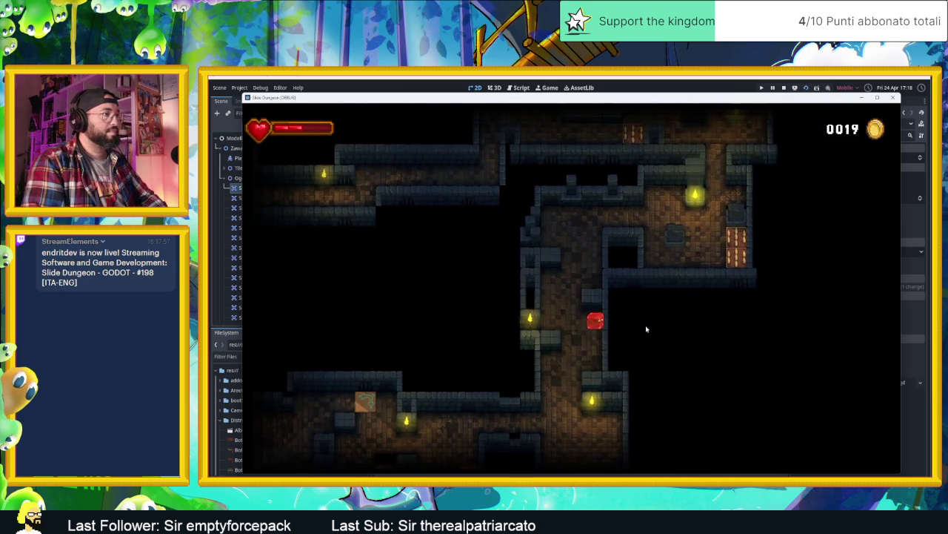
# Slide the slime past the torch, up to the ceiling and down along the corridor.
pyautogui.press('Down')
pyautogui.press('Down')
pyautogui.press('Up')
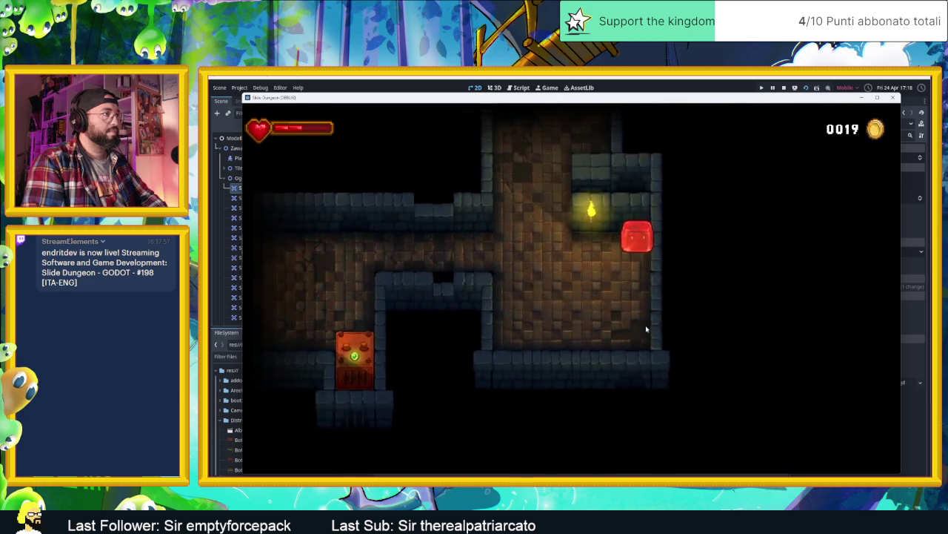
pyautogui.press('Left')
pyautogui.press('Down')
pyautogui.press('Right')
pyautogui.press('Up')
pyautogui.press('Left')
pyautogui.press('Up')
pyautogui.press('Left')
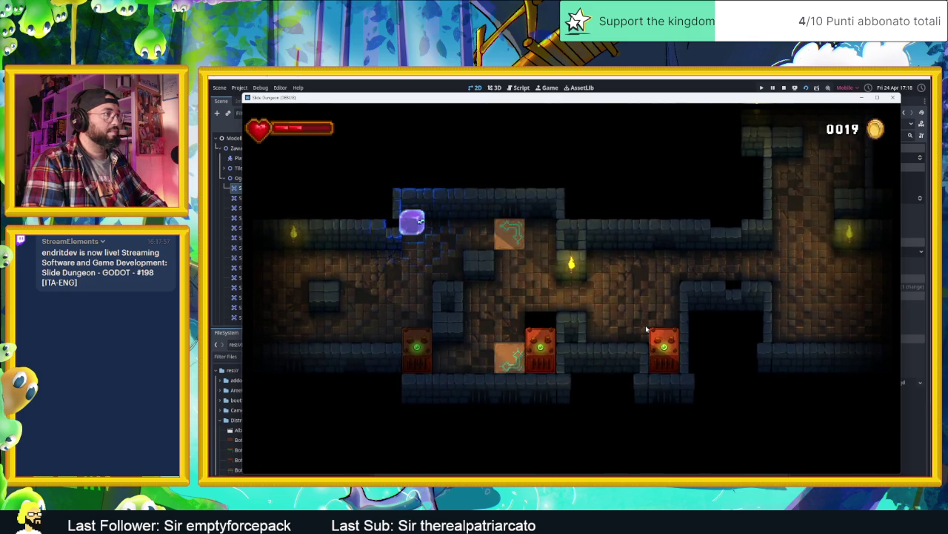
pyautogui.press('Down')
pyautogui.press('Right')
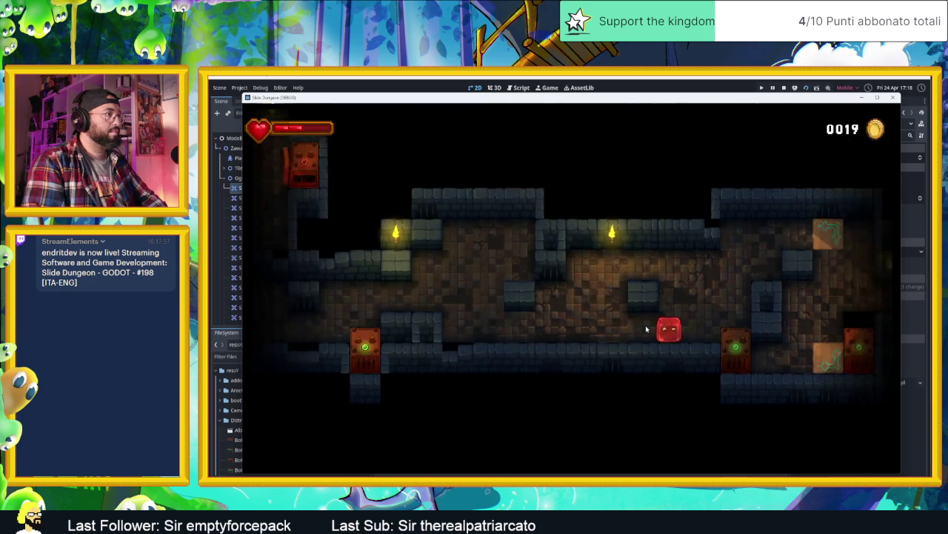
pyautogui.press('Left')
pyautogui.press('Up')
pyautogui.press('Down')
pyautogui.press('Left')
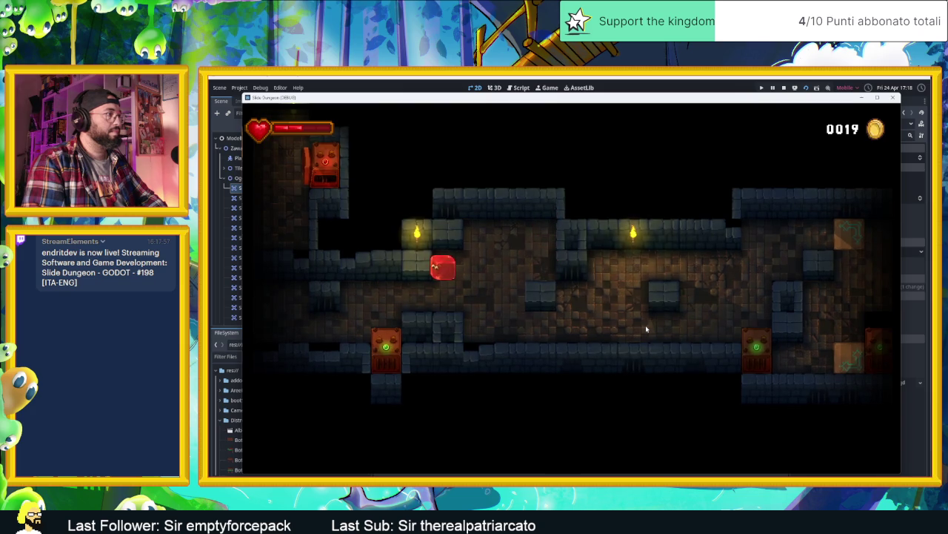
# Ride the arrow tile up to the totem, then slide back around to the room's top row.
pyautogui.press('Down')
pyautogui.press('Left')
pyautogui.press('Right')
pyautogui.press('Down')
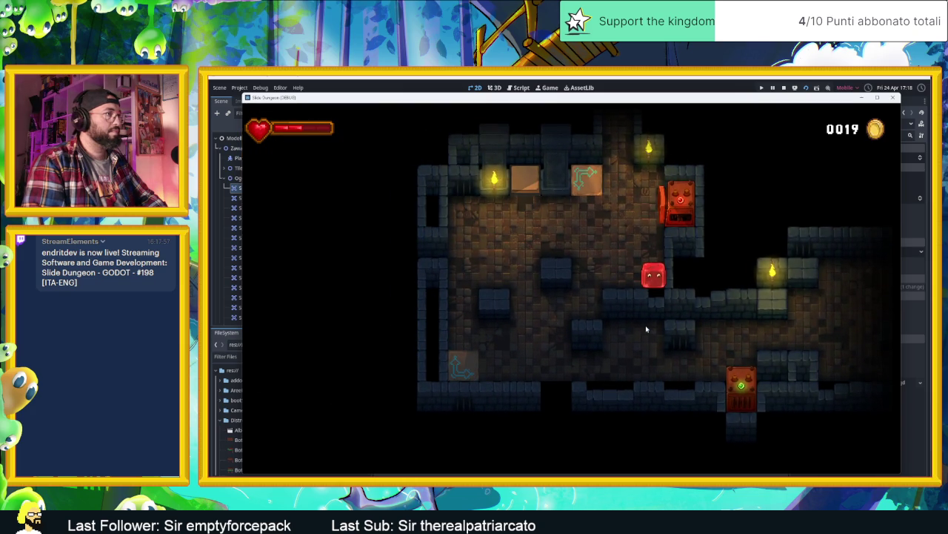
pyautogui.press('Left')
pyautogui.press('Down')
pyautogui.press('Up')
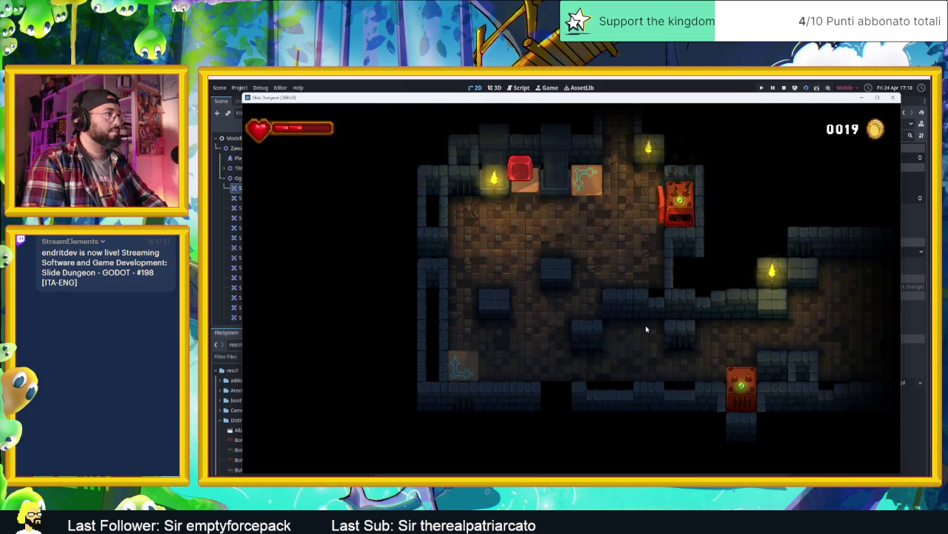
pyautogui.press('Left')
pyautogui.press('Up')
pyautogui.press('Right')
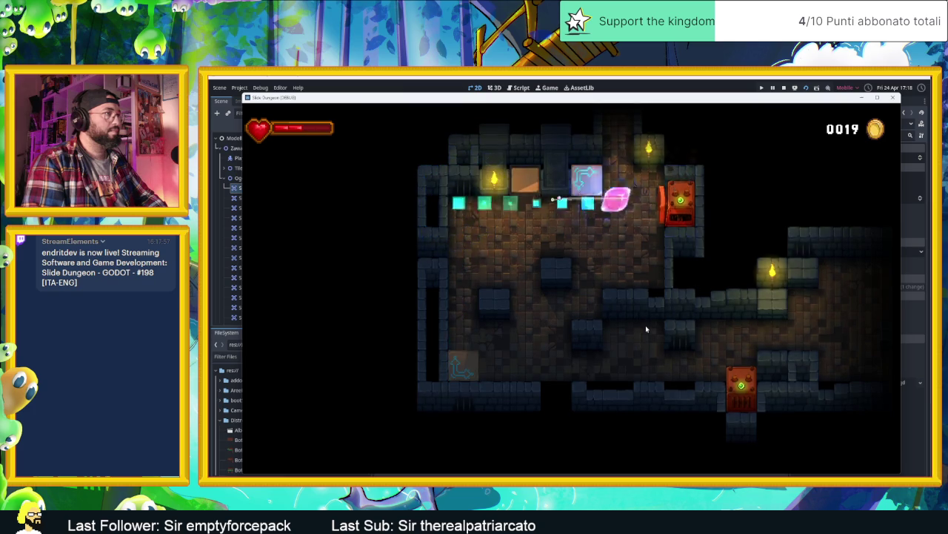
# Slip the slime left past the toggling spikes of the corridor and up into a new room.
pyautogui.press('Up')
pyautogui.press('Left')
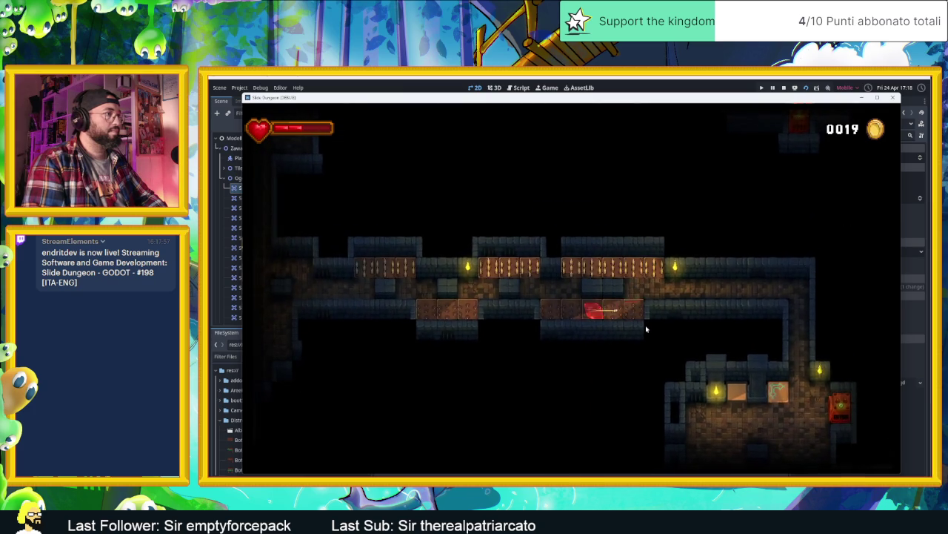
pyautogui.press('Up')
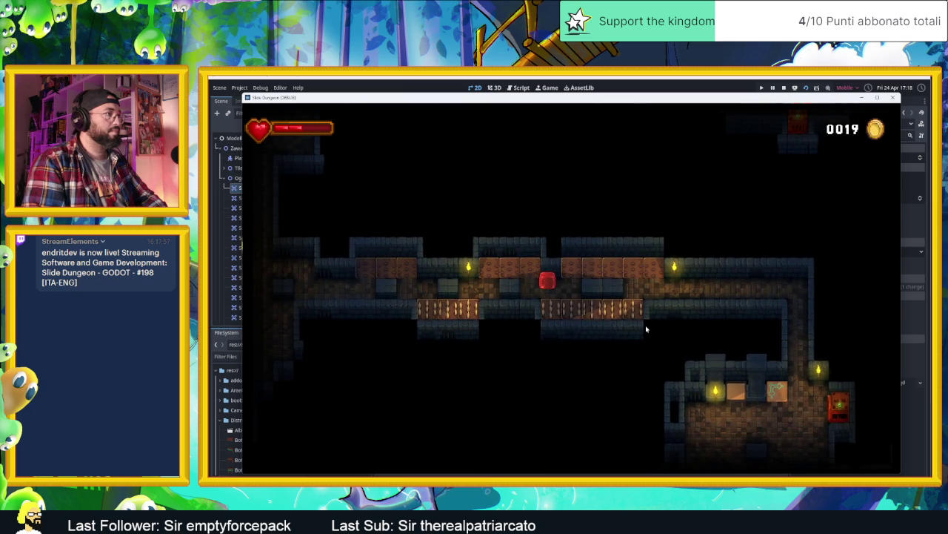
pyautogui.press('Left')
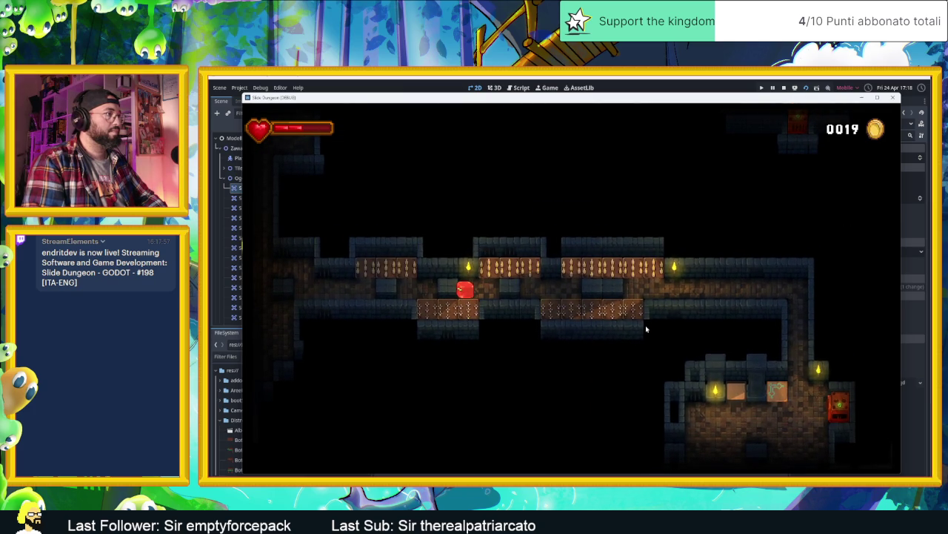
pyautogui.press('Left')
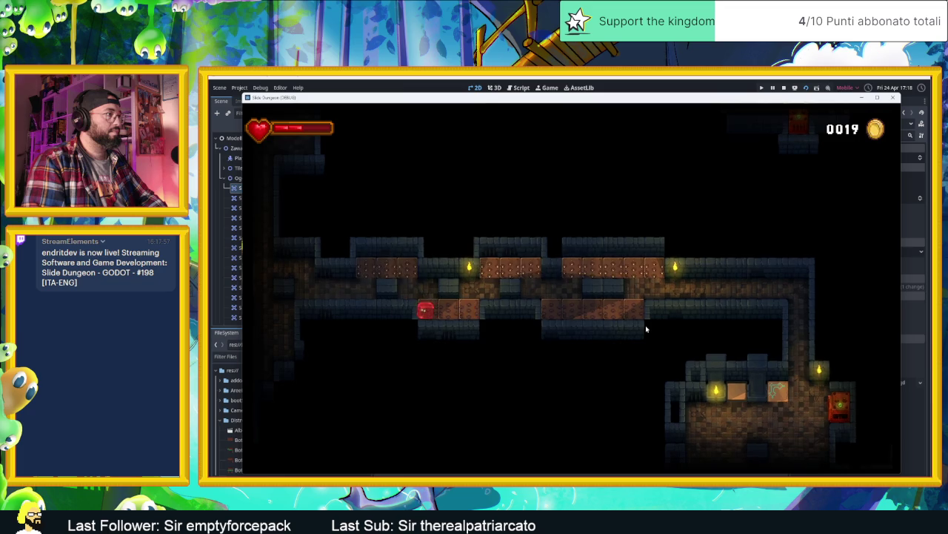
pyautogui.press('Left')
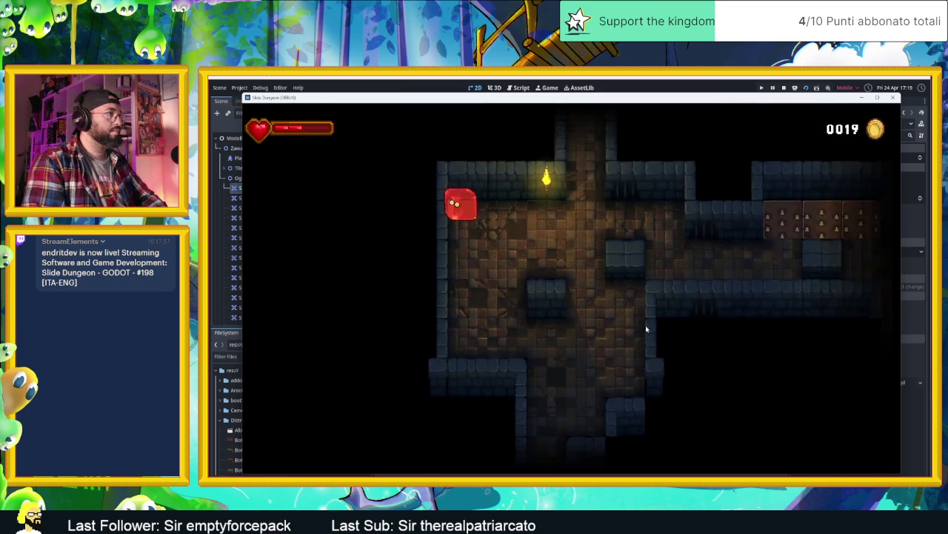
pyautogui.press('Down')
pyautogui.press('Right')
pyautogui.press('Up')
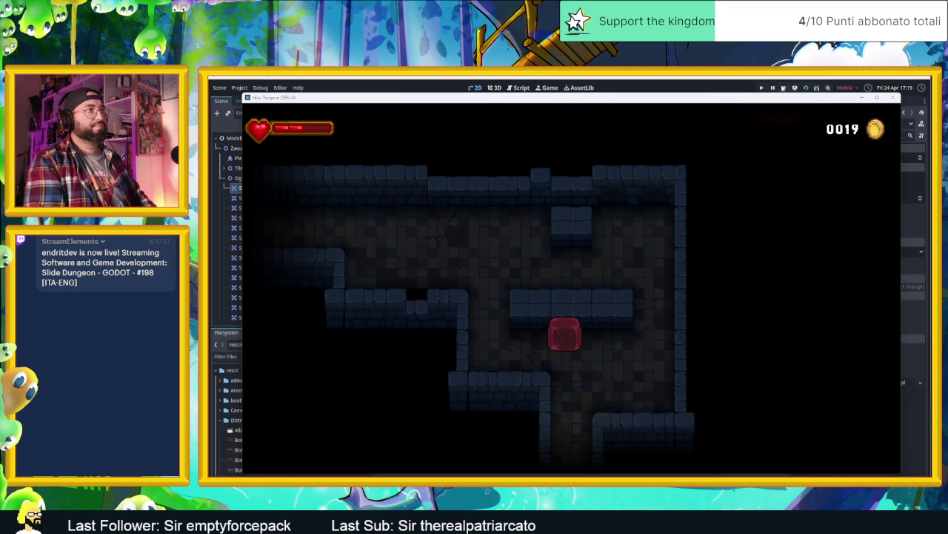
# Stop the playtest and collapse the Oggetti node's children in the Scene dock.
pyautogui.click(784, 87)
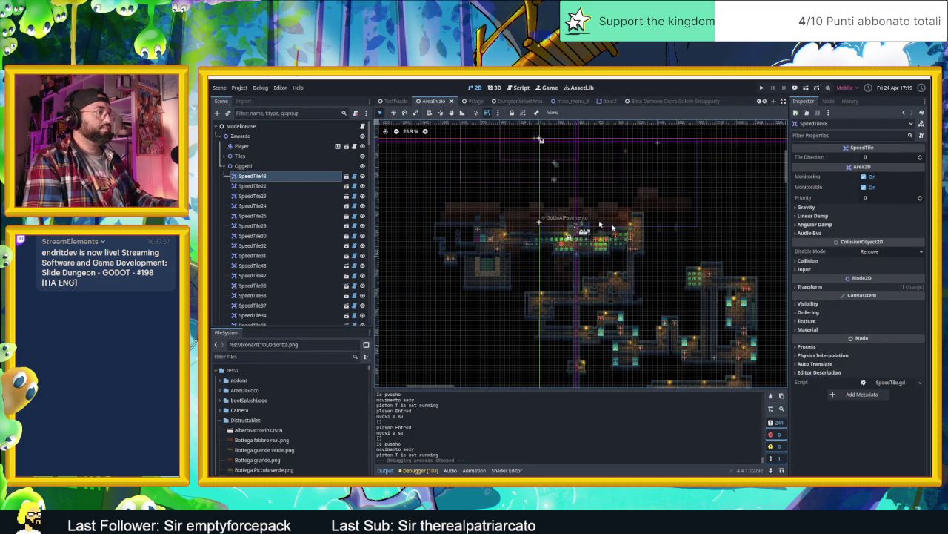
pyautogui.scroll(-5, 587, 278)
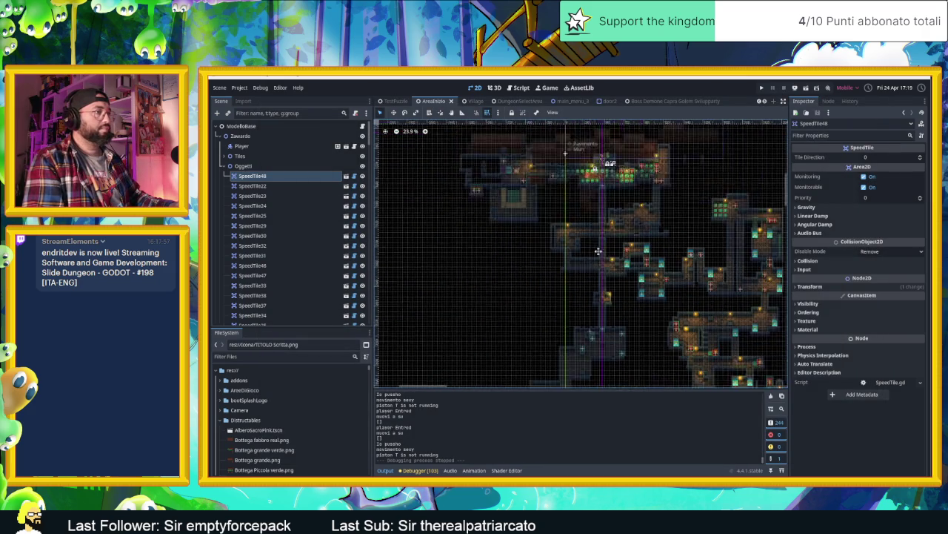
pyautogui.scroll(5, 587, 279)
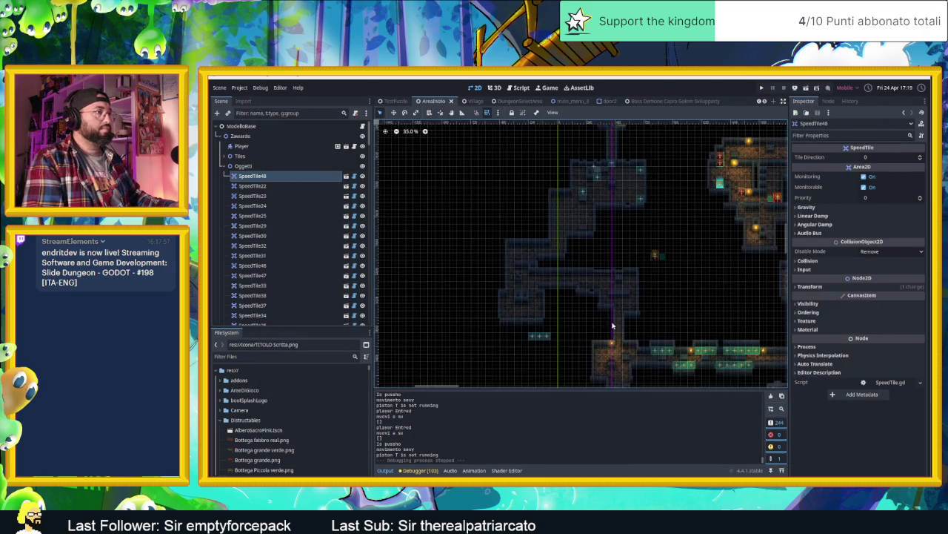
pyautogui.scroll(3, 613, 329)
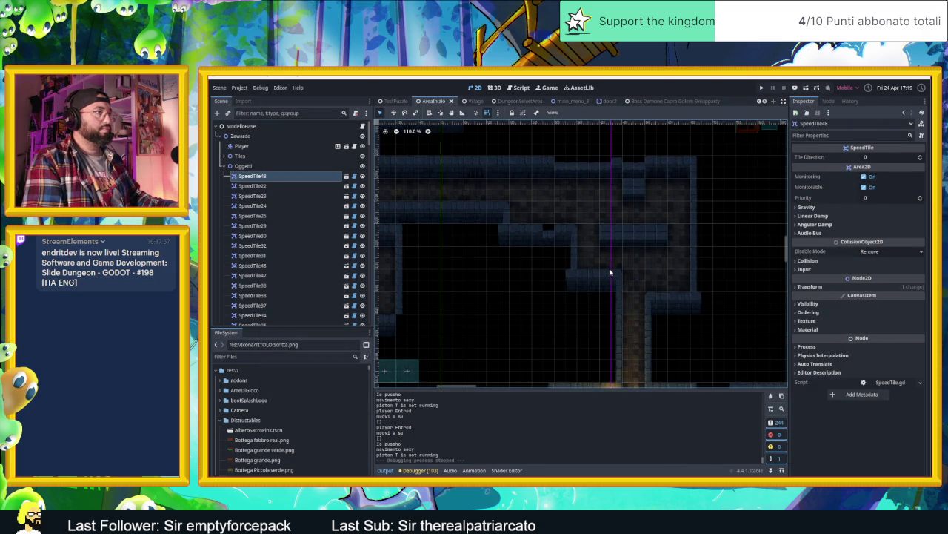
pyautogui.scroll(-2, 601, 270)
pyautogui.scroll(2, 614, 252)
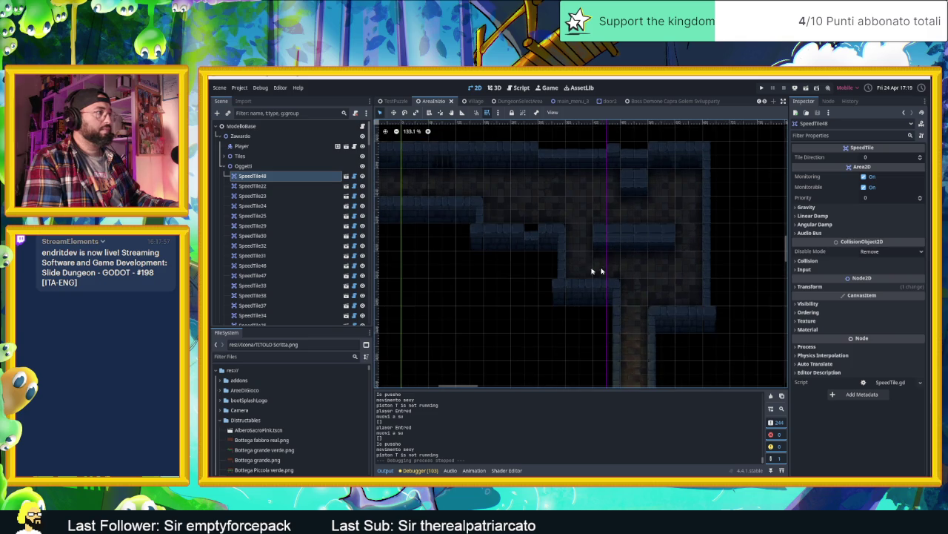
pyautogui.click(248, 165)
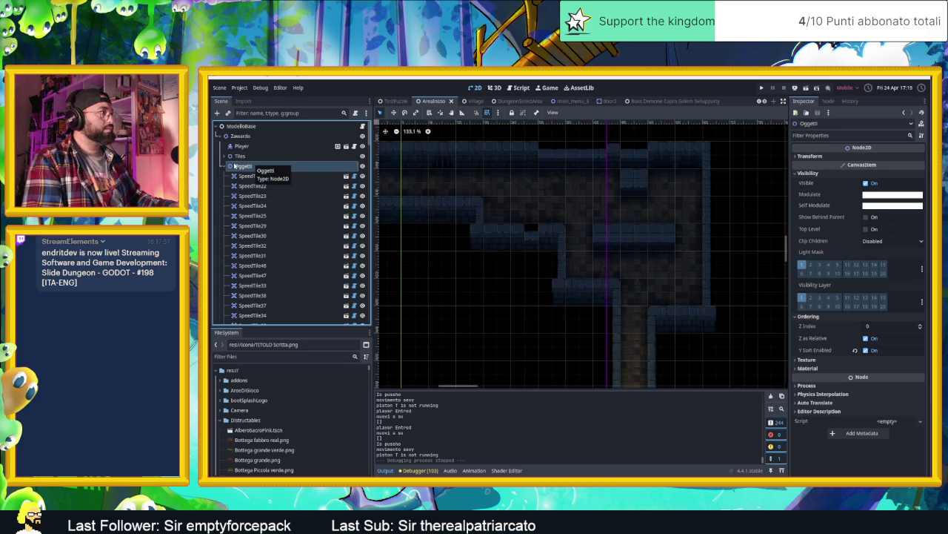
pyautogui.click(225, 166)
pyautogui.scroll(-2, 272, 215)
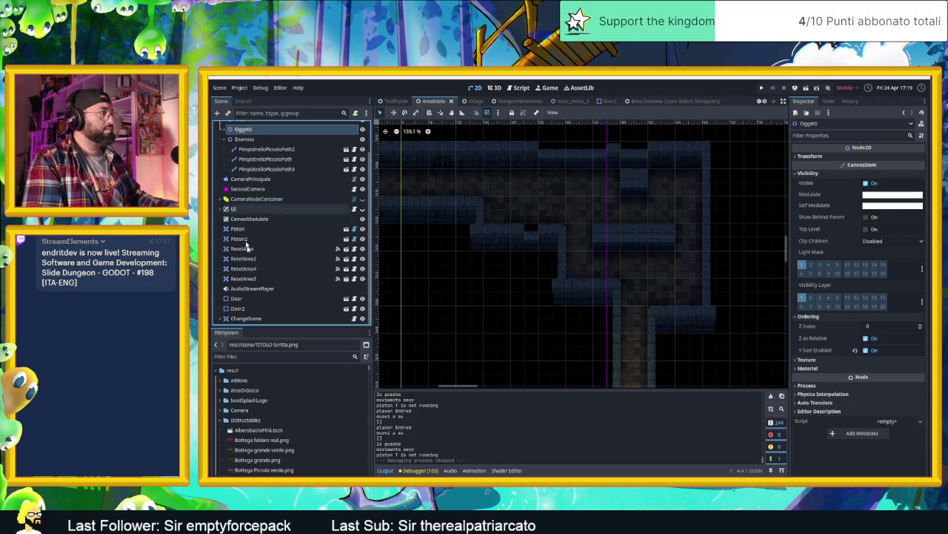
# Collapse Enemies, expand Tiles to show its floor and wall layers, and select torch Torcia46.
pyautogui.click(229, 139)
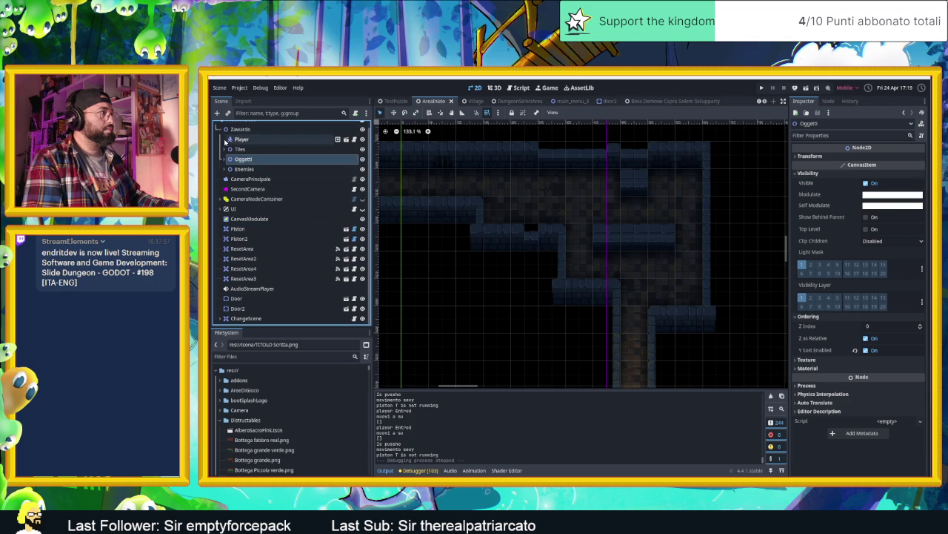
pyautogui.click(226, 149)
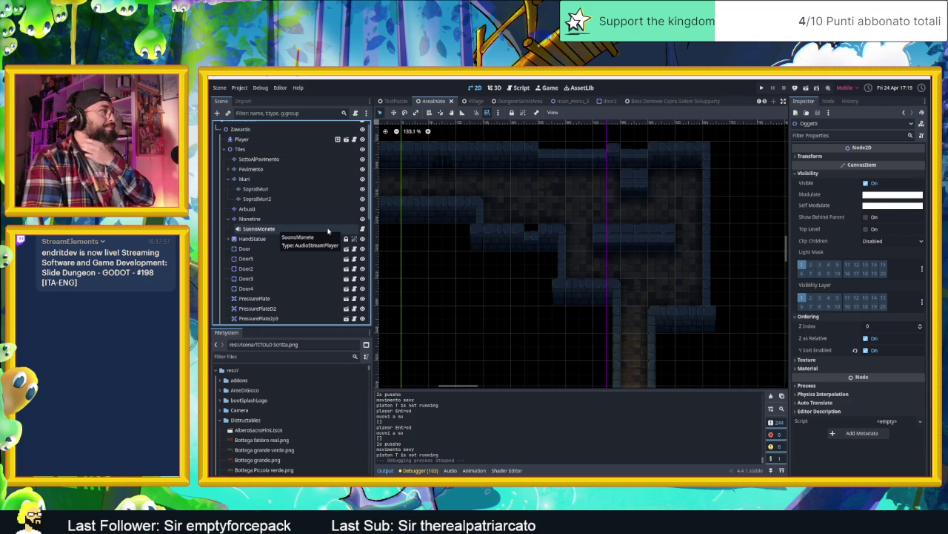
pyautogui.scroll(-5, 578, 276)
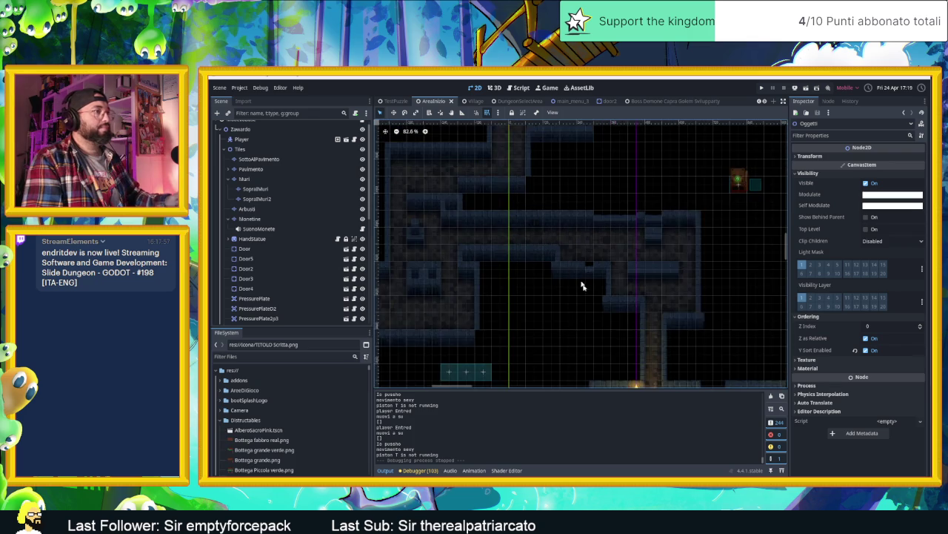
pyautogui.click(605, 323)
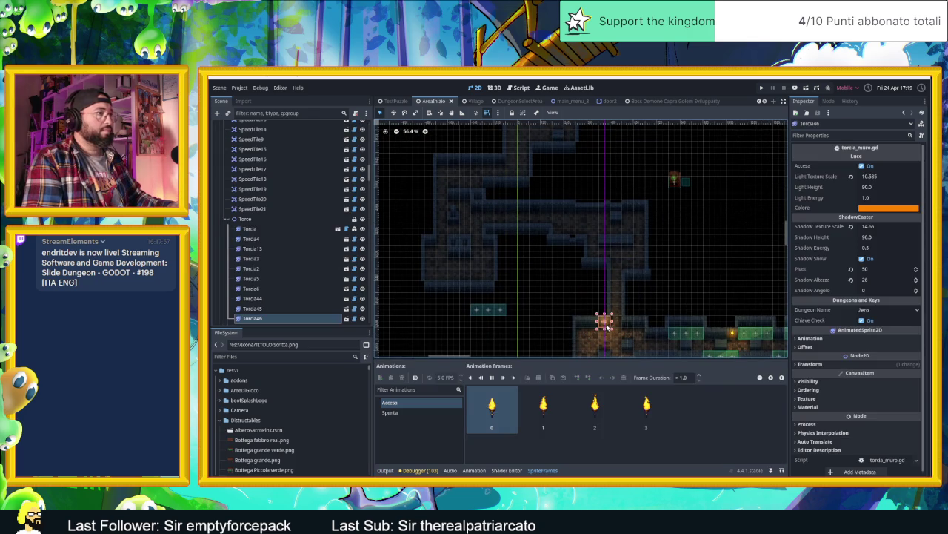
# Duplicate the torch and place copies up the corridor wall and further left along it.
pyautogui.hotkey('ctrl', 'd')
pyautogui.moveTo(605, 323)
pyautogui.mouseDown()
pyautogui.moveTo(599, 216)
pyautogui.moveTo(618, 213)
pyautogui.moveTo(599, 205)
pyautogui.mouseUp()
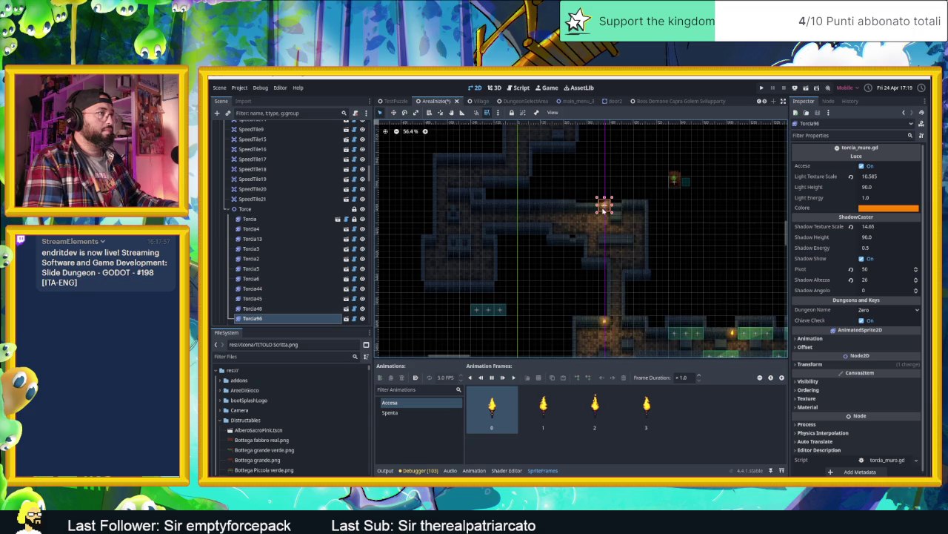
pyautogui.scroll(5, 604, 207)
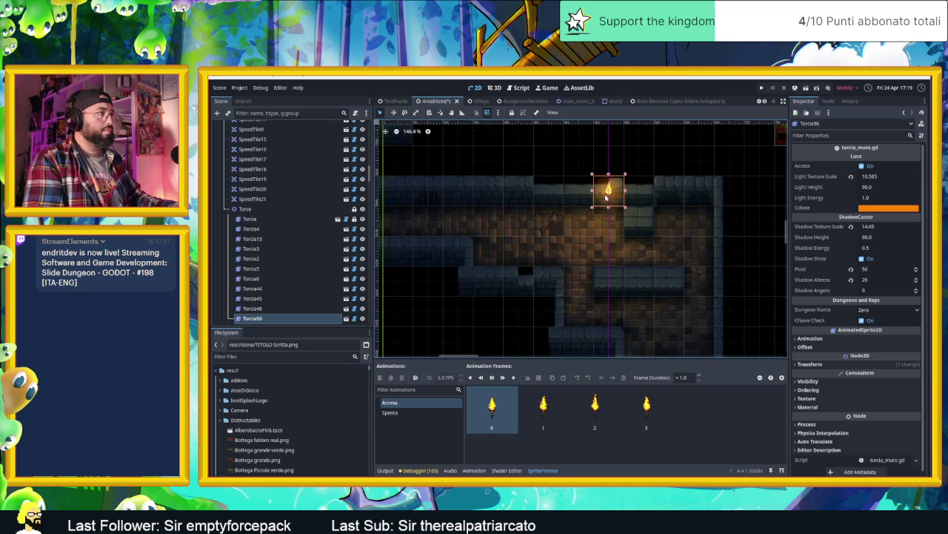
pyautogui.moveTo(608, 194); pyautogui.dragTo(678, 196)
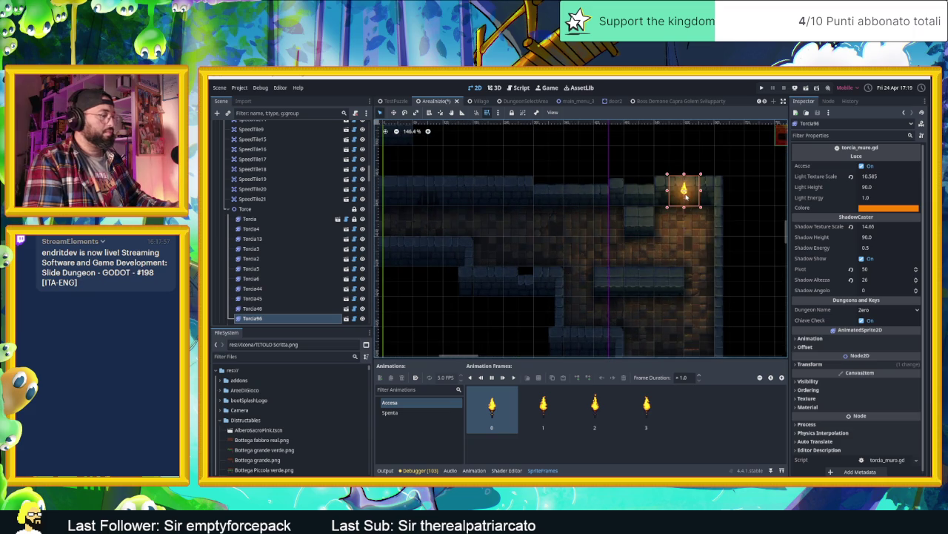
pyautogui.hotkey('ctrl', 'd')
pyautogui.moveTo(672, 192)
pyautogui.mouseDown()
pyautogui.moveTo(443, 191)
pyautogui.moveTo(611, 193)
pyautogui.moveTo(680, 208)
pyautogui.moveTo(524, 195)
pyautogui.moveTo(482, 203)
pyautogui.moveTo(469, 223)
pyautogui.moveTo(469, 164)
pyautogui.moveTo(483, 314)
pyautogui.mouseUp()
pyautogui.hotkey('ctrl', 'd')
pyautogui.scroll(-3, 483, 314)
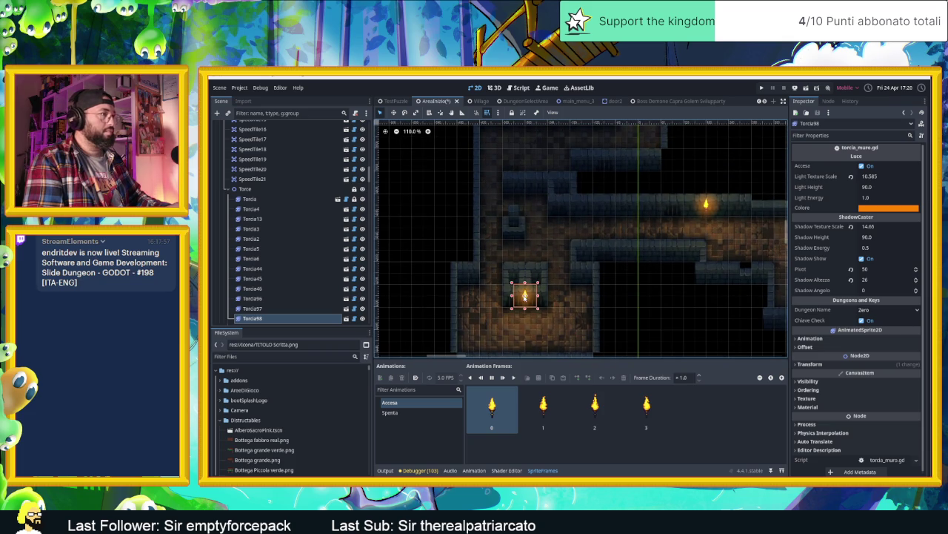
# Add two more torch copies up in another room, one near the room's top.
pyautogui.hotkey('ctrl', 'd')
pyautogui.moveTo(524, 297)
pyautogui.mouseDown()
pyautogui.moveTo(524, 144)
pyautogui.moveTo(532, 270)
pyautogui.moveTo(571, 264)
pyautogui.moveTo(609, 240)
pyautogui.mouseUp()
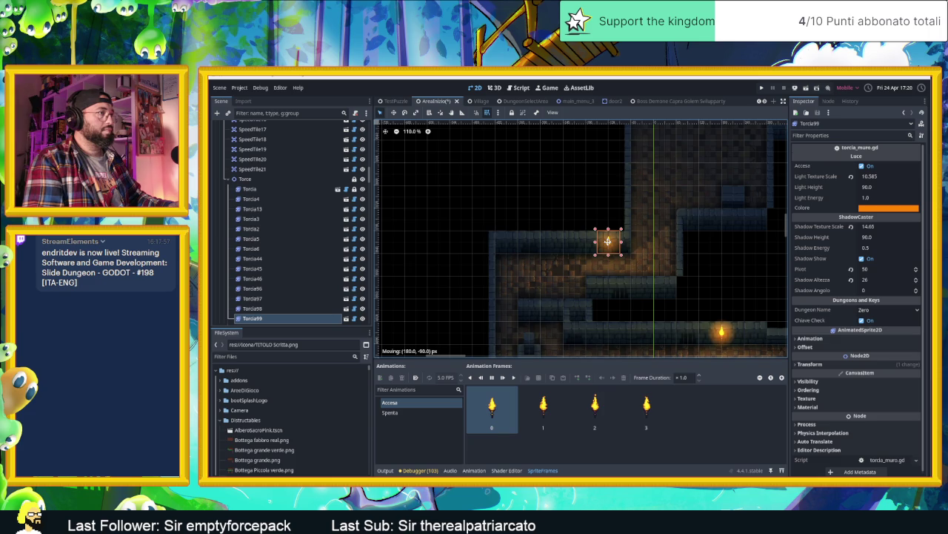
pyautogui.scroll(2, 593, 259)
pyautogui.hscroll(3, 568, 278)
pyautogui.hotkey('ctrl', 'd')
pyautogui.moveTo(508, 291)
pyautogui.mouseDown()
pyautogui.moveTo(611, 200)
pyautogui.moveTo(585, 136)
pyautogui.moveTo(576, 143)
pyautogui.moveTo(574, 227)
pyautogui.moveTo(534, 234)
pyautogui.moveTo(610, 186)
pyautogui.mouseUp()
# Duplicate one more torch and shift it down-right onto the wall.
pyautogui.hotkey('ctrl', 'd')
pyautogui.scroll(5, 630, 176)
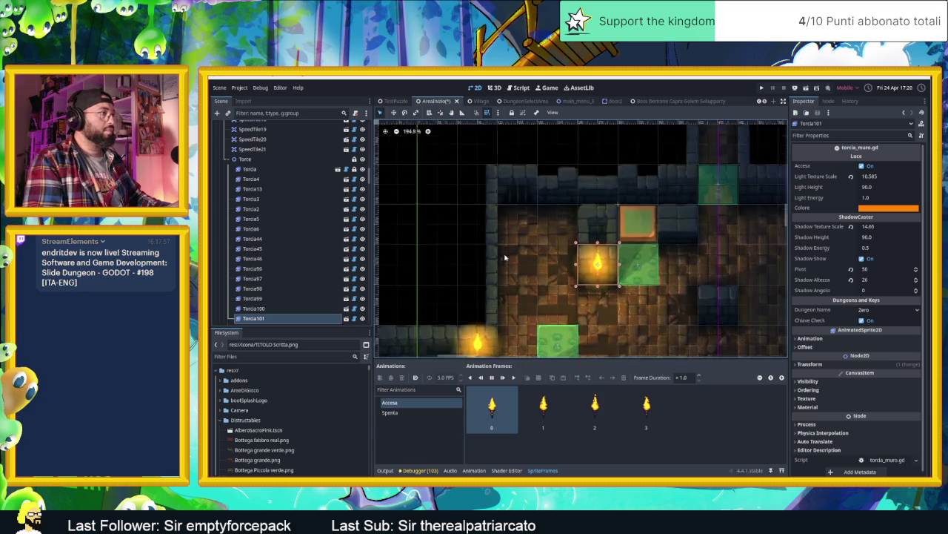
pyautogui.moveTo(584, 317); pyautogui.dragTo(483, 294)
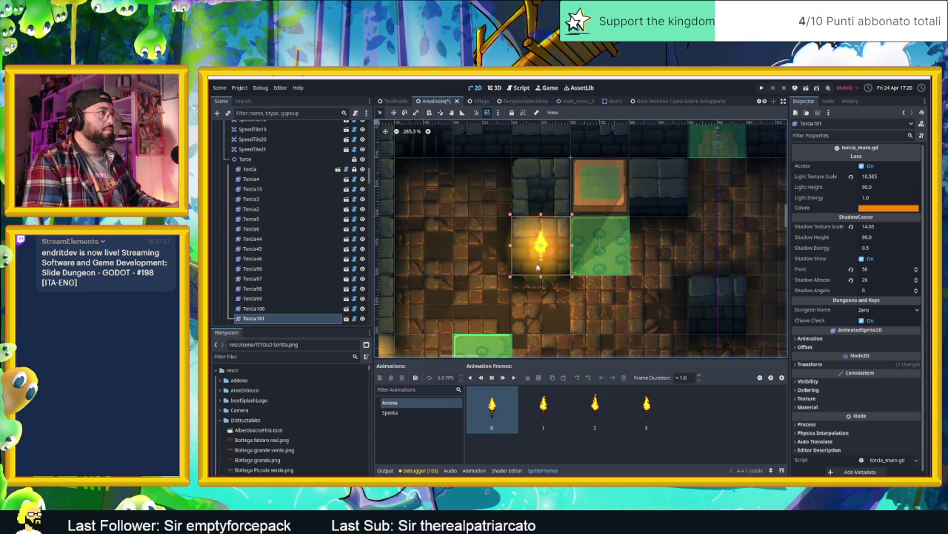
pyautogui.scroll(-5, 537, 269)
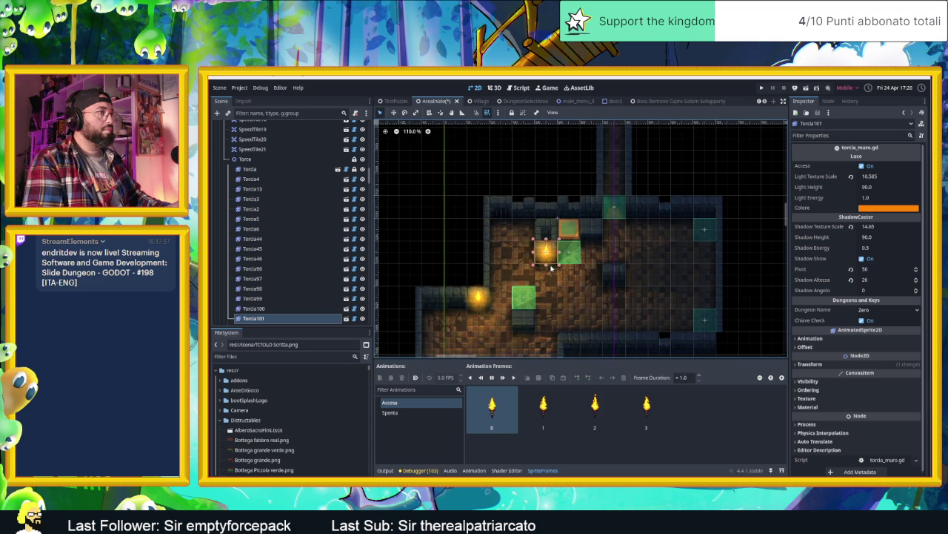
pyautogui.moveTo(545, 249)
pyautogui.mouseDown()
pyautogui.moveTo(565, 267)
pyautogui.moveTo(611, 278)
pyautogui.moveTo(629, 267)
pyautogui.moveTo(634, 205)
pyautogui.mouseUp()
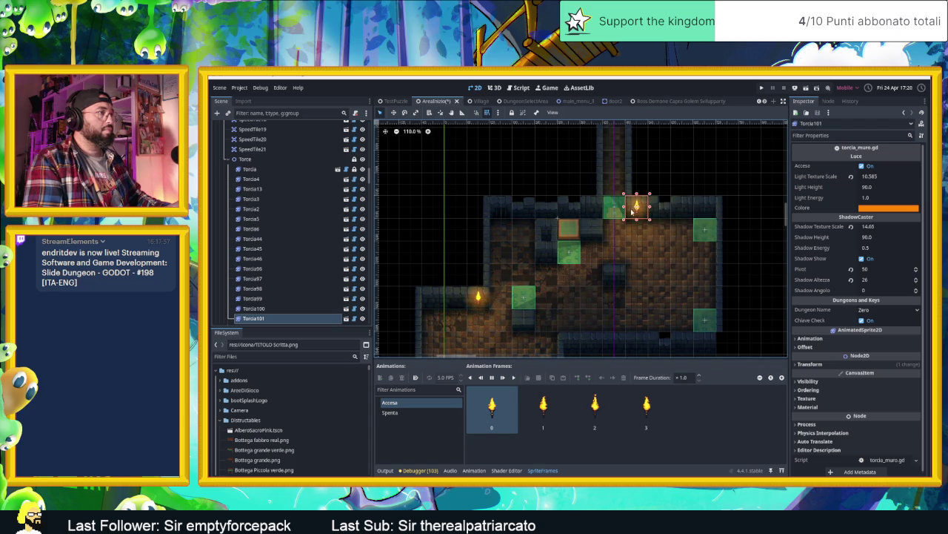
pyautogui.scroll(-2, 603, 275)
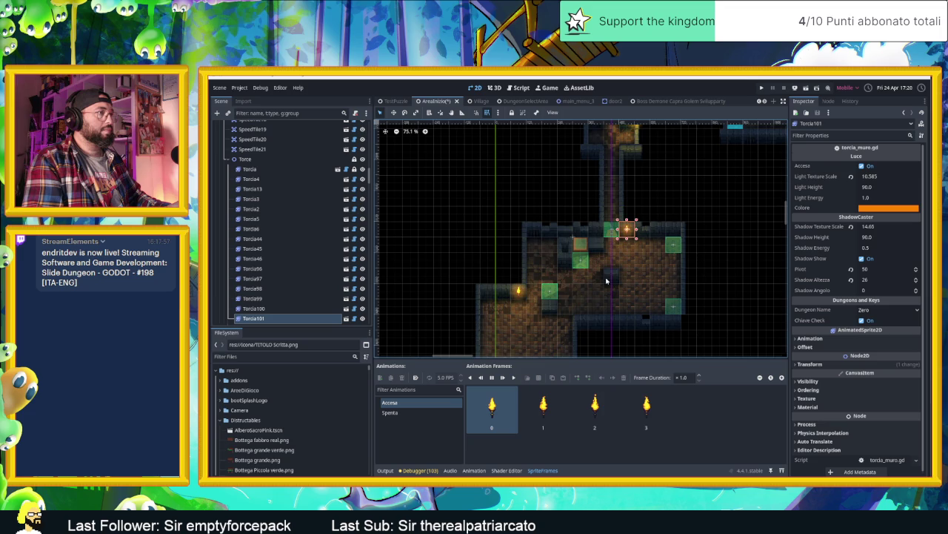
pyautogui.scroll(-2, 637, 191)
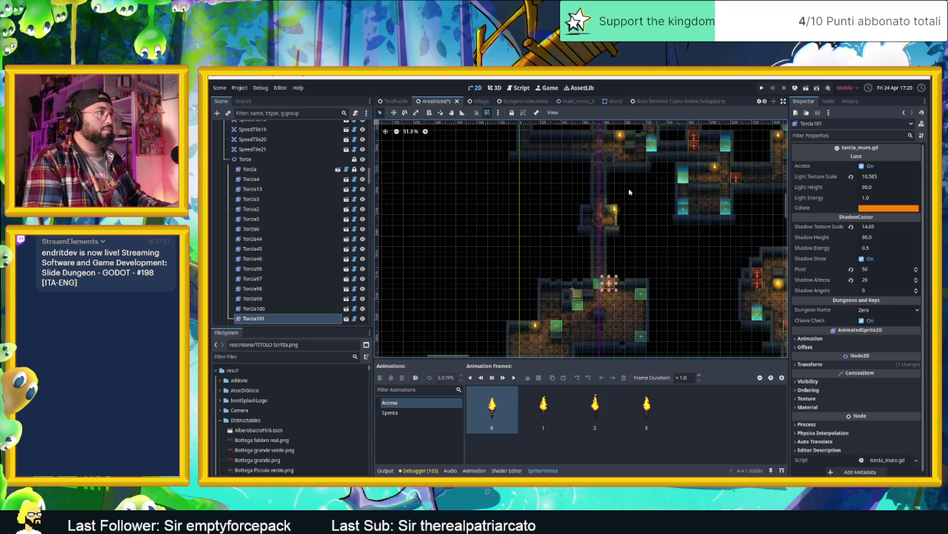
# Save the AreaInizio scene.
pyautogui.hotkey('ctrl', 's')
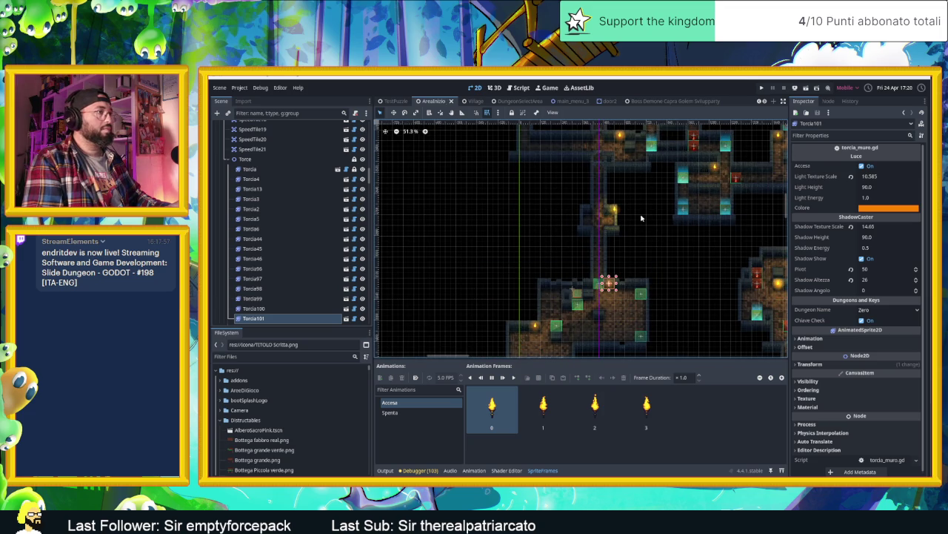
pyautogui.scroll(4, 594, 241)
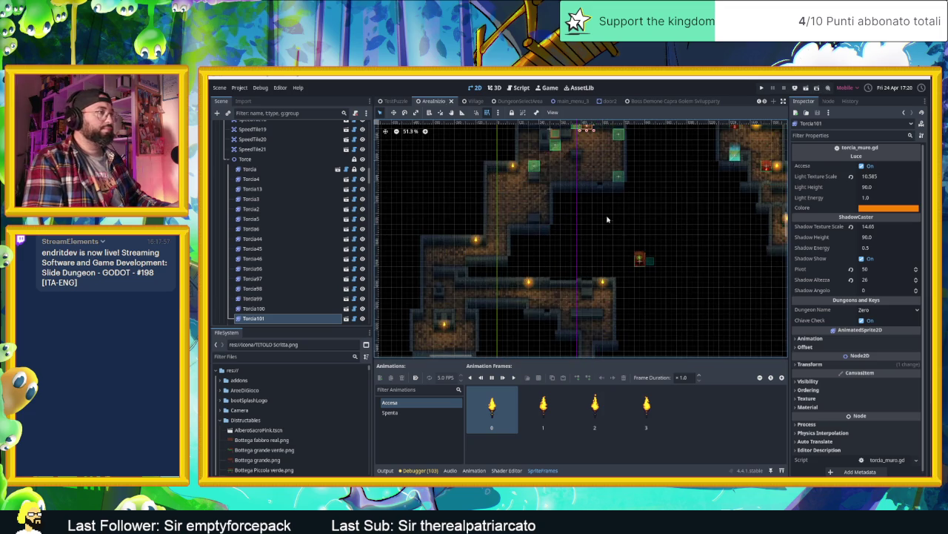
pyautogui.scroll(3, 594, 240)
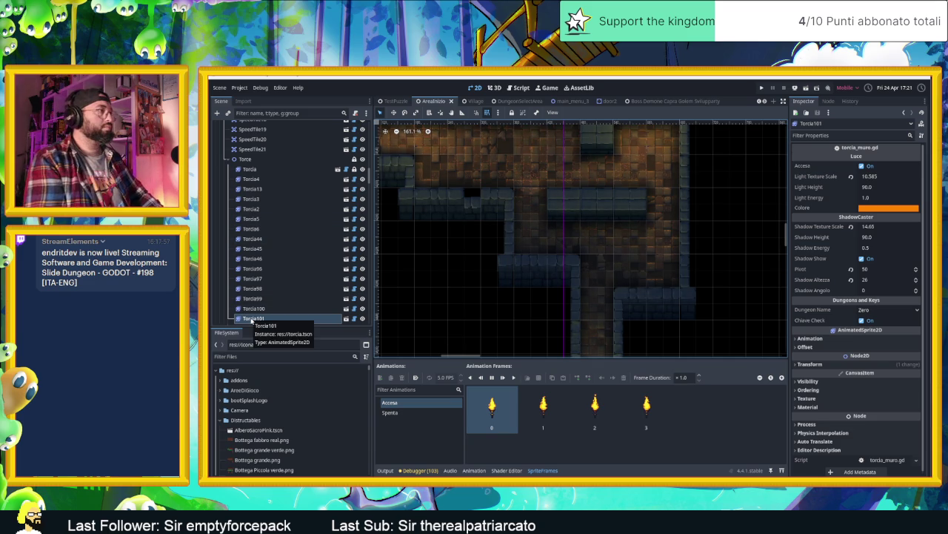
pyautogui.scroll(-5, 466, 313)
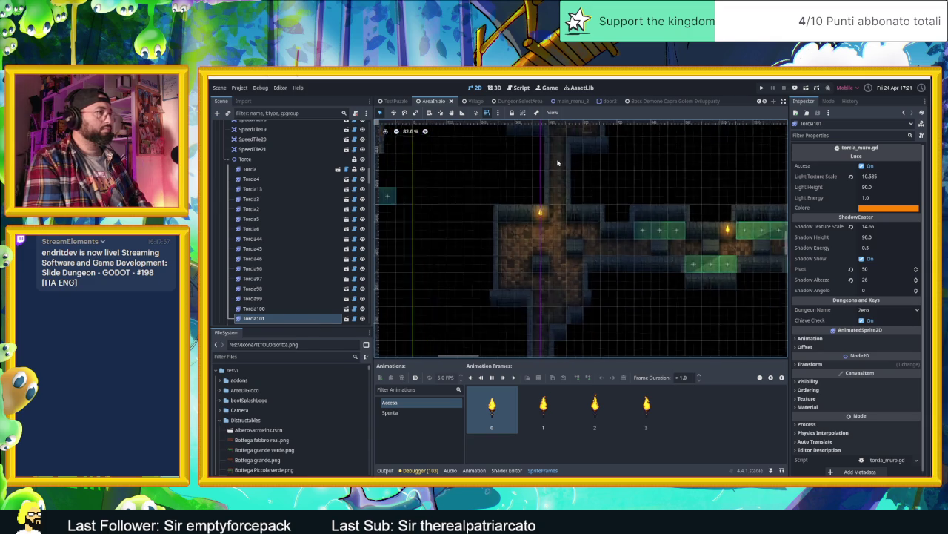
pyautogui.scroll(-2, 715, 309)
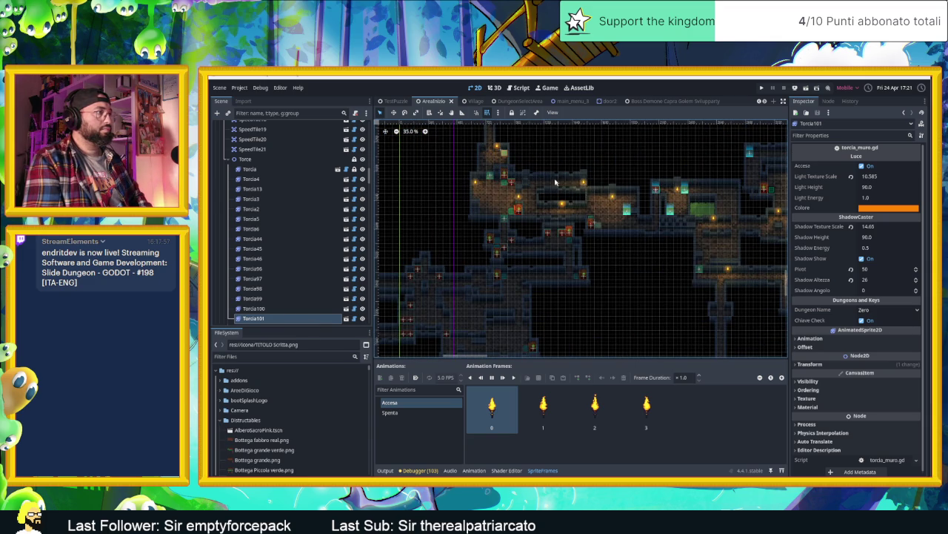
pyautogui.scroll(2, 510, 167)
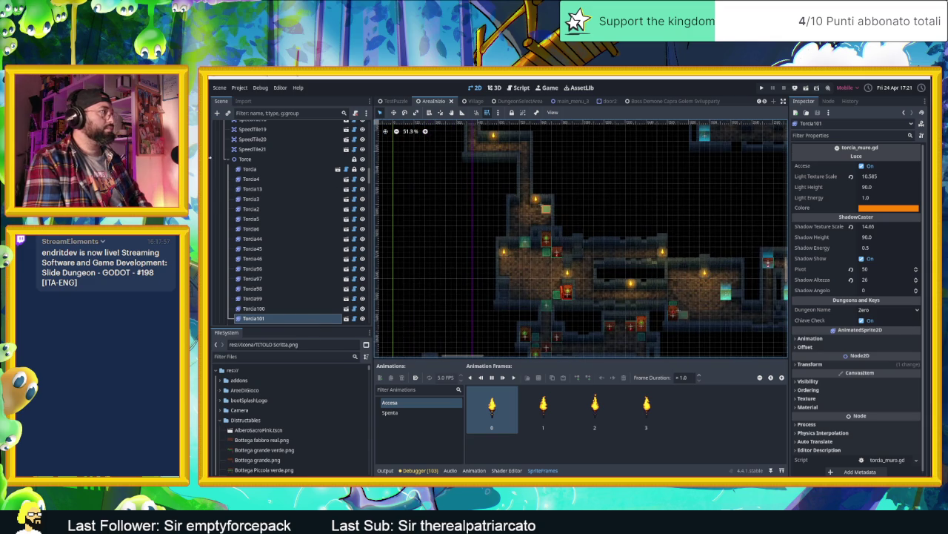
pyautogui.click(226, 159)
pyautogui.scroll(-8, 250, 186)
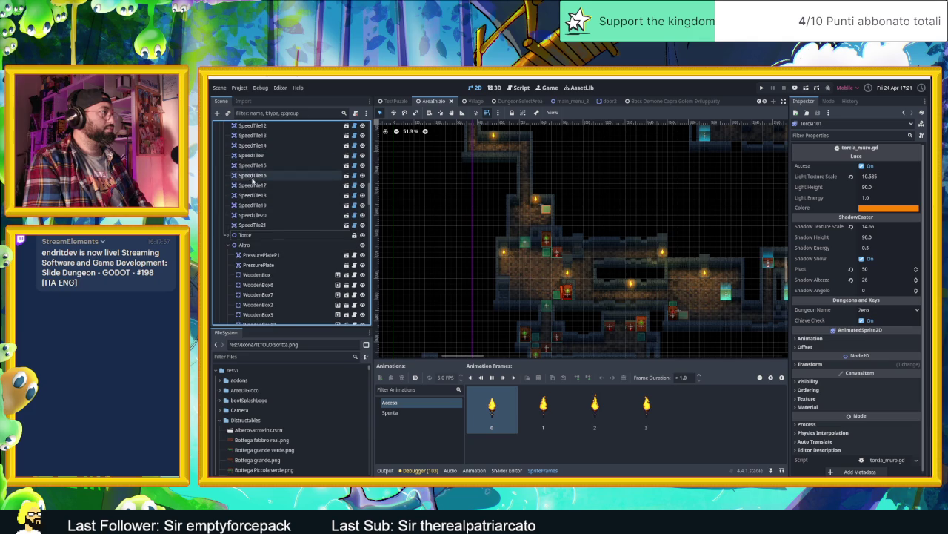
pyautogui.scroll(-5, 280, 235)
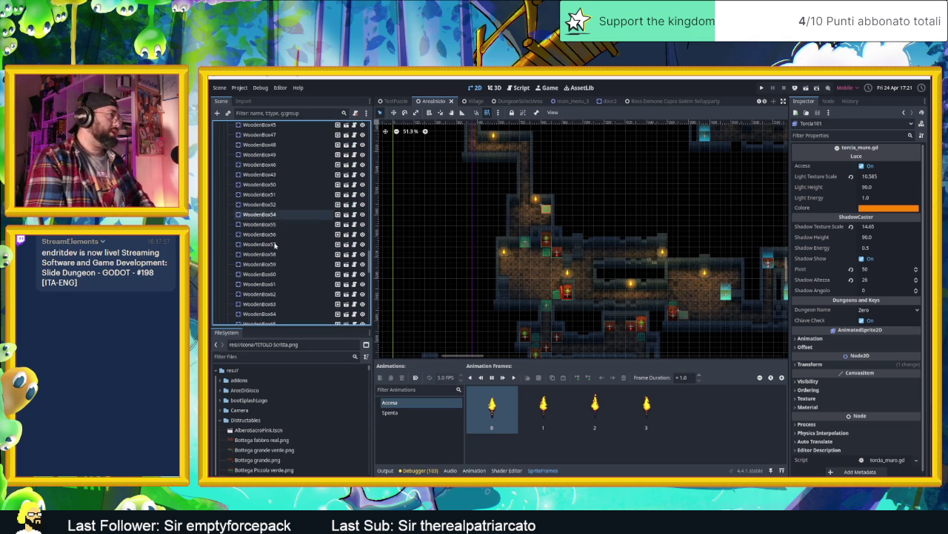
pyautogui.scroll(15, 276, 243)
pyautogui.scroll(-1, 267, 272)
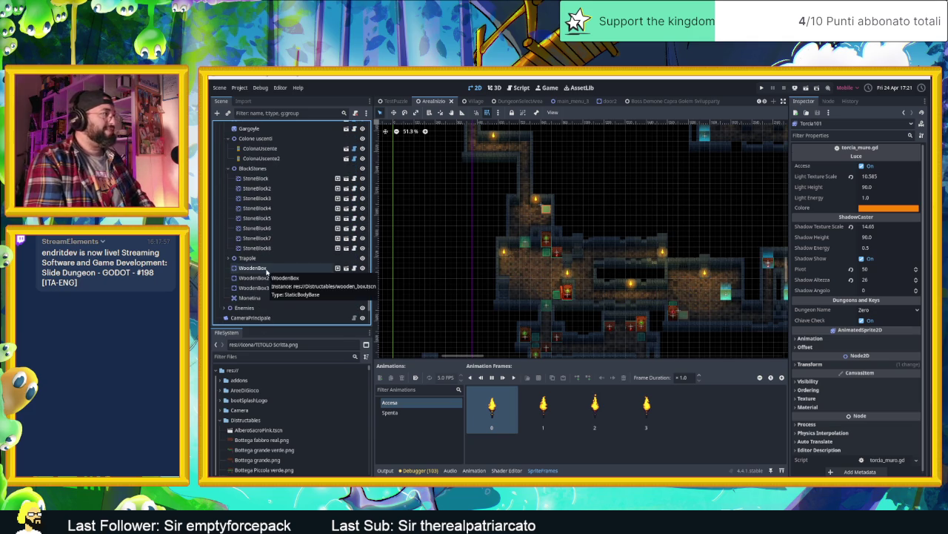
pyautogui.click(268, 257)
pyautogui.click(228, 258)
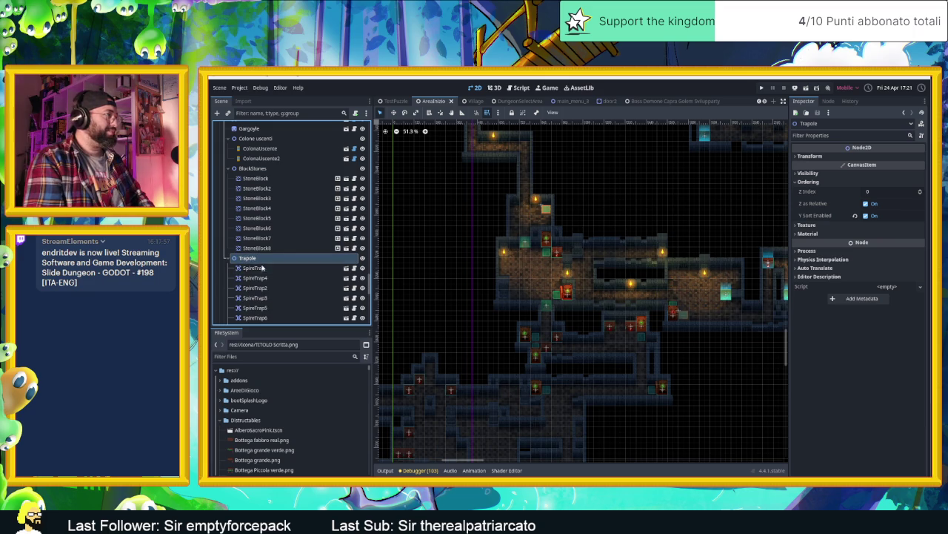
# Filter the FileSystem for 'spire' and drop spire_trap.tscn into the level.
pyautogui.click(291, 355)
pyautogui.write('spire')
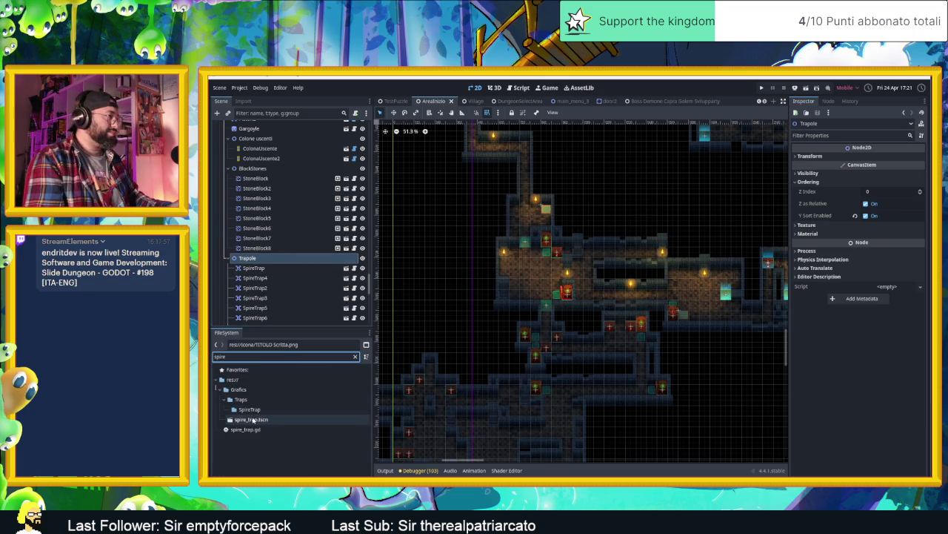
pyautogui.click(235, 420)
pyautogui.moveTo(283, 414); pyautogui.dragTo(391, 343)
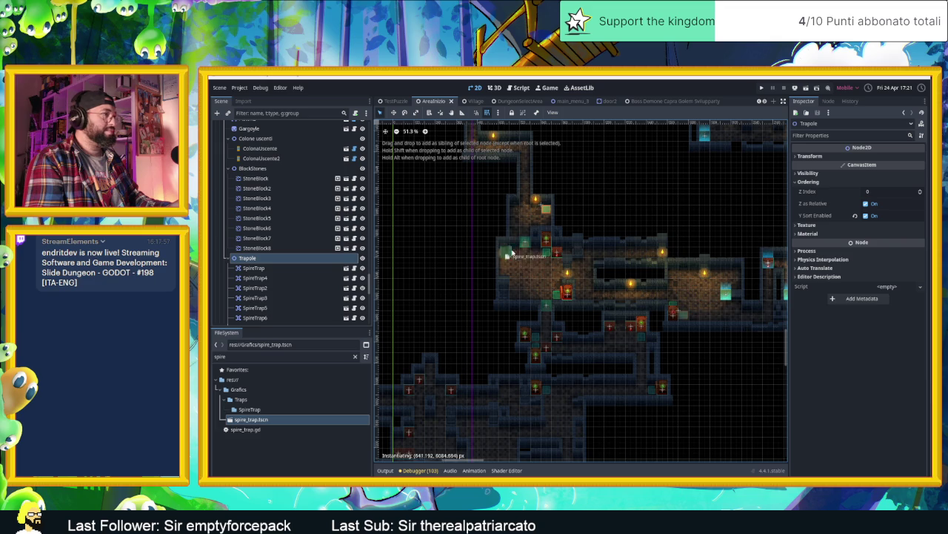
# Move SpireTrap16 up into the upper corridor and reselect it after checking Torcia96.
pyautogui.moveTo(526, 260); pyautogui.dragTo(522, 178)
pyautogui.moveTo(526, 260)
pyautogui.mouseDown()
pyautogui.moveTo(447, 226)
pyautogui.moveTo(501, 275)
pyautogui.moveTo(533, 324)
pyautogui.moveTo(490, 221)
pyautogui.mouseUp()
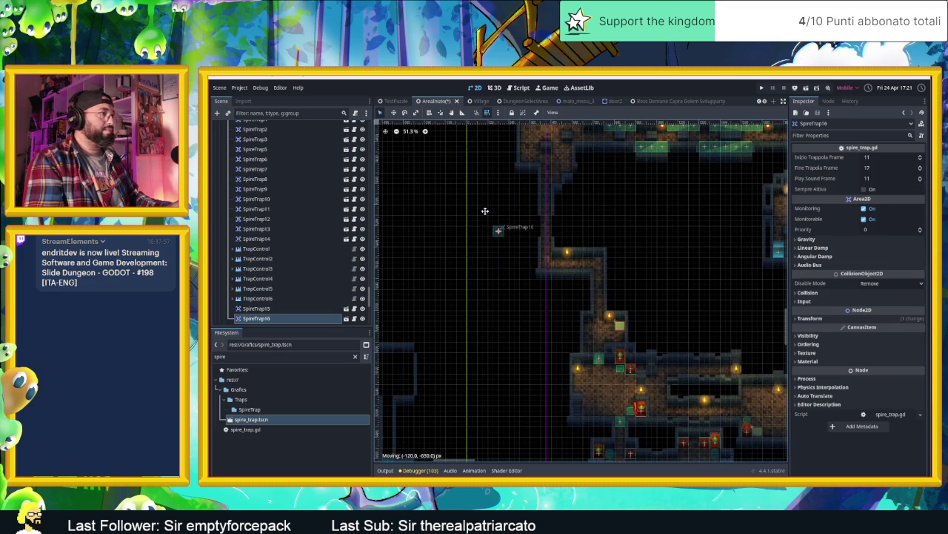
pyautogui.moveTo(472, 136); pyautogui.dragTo(513, 274)
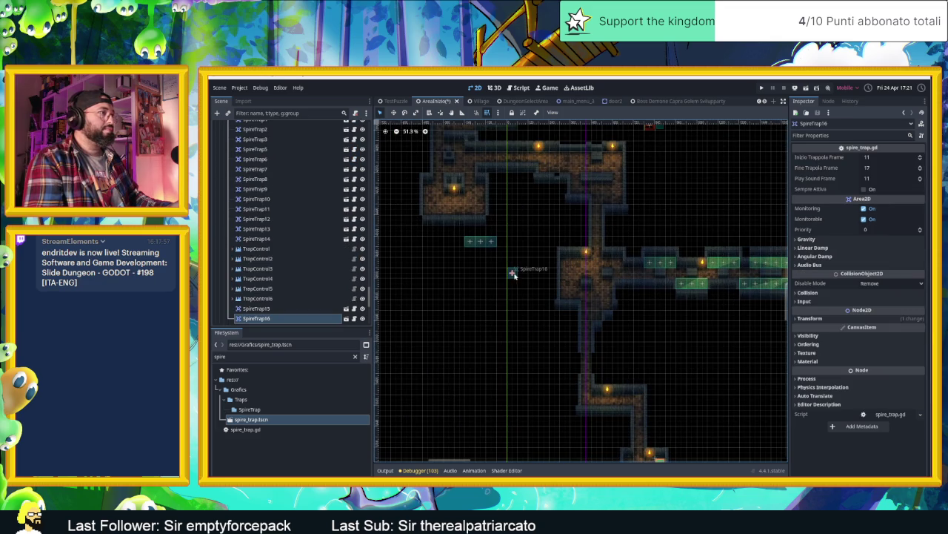
pyautogui.moveTo(544, 184)
pyautogui.mouseDown()
pyautogui.moveTo(549, 161)
pyautogui.moveTo(578, 187)
pyautogui.mouseUp()
pyautogui.scroll(5, 608, 175)
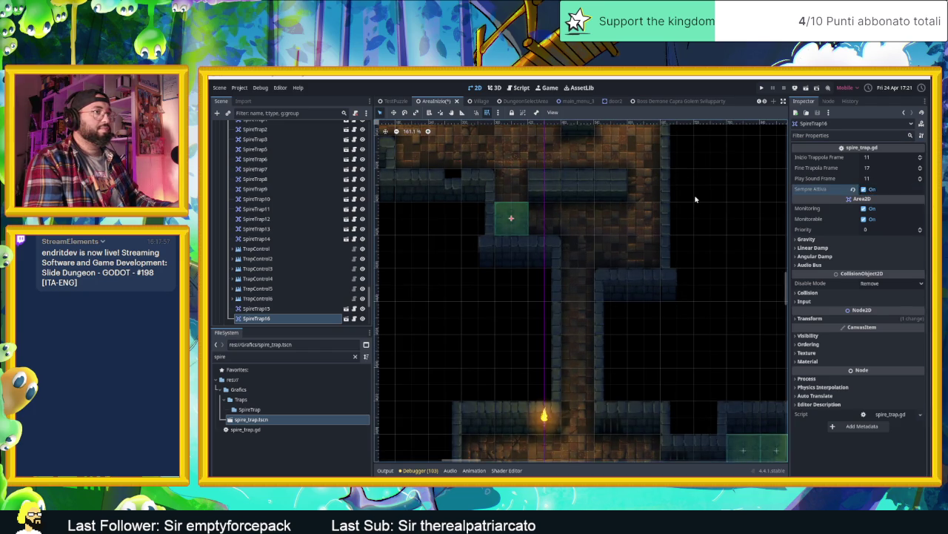
pyautogui.click(545, 415)
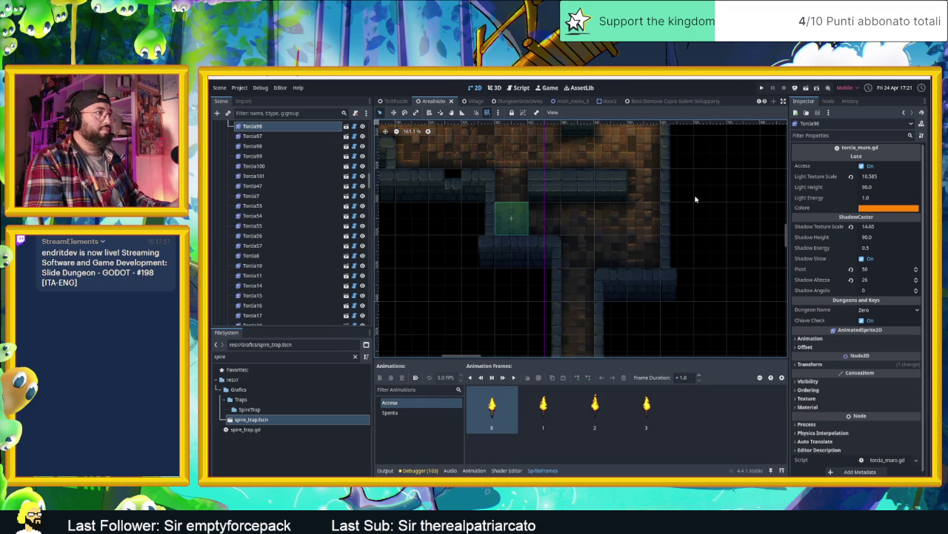
pyautogui.scroll(-4, 695, 200)
pyautogui.click(629, 206)
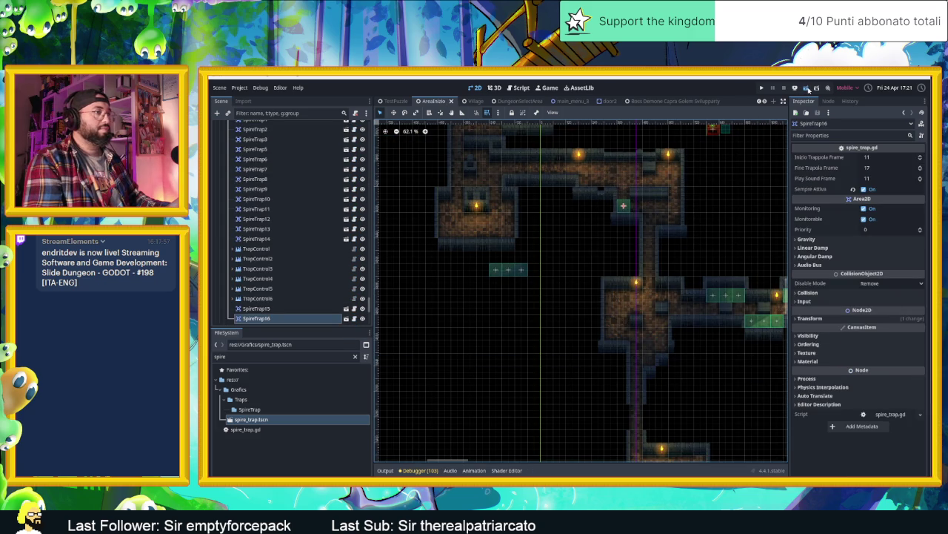
# Save the scene, launch the debug game, and slide the slime across the starting room into the next.
pyautogui.hotkey('ctrl', 's')
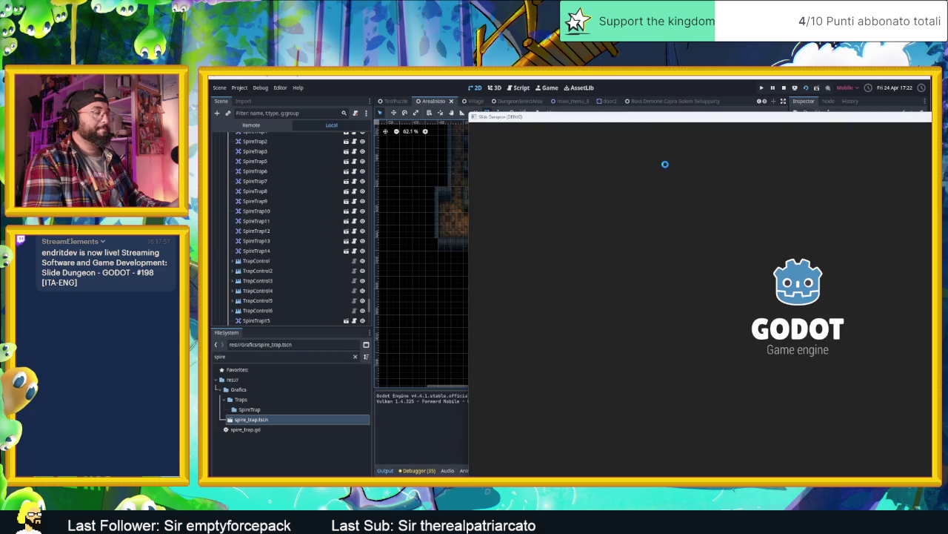
pyautogui.press('Down')
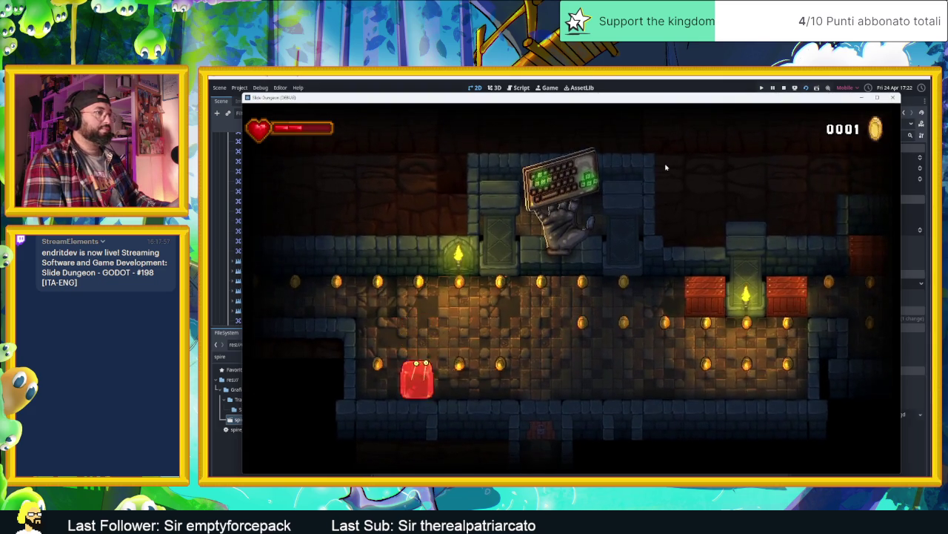
pyautogui.press('Right')
pyautogui.press('Up')
pyautogui.press('Left')
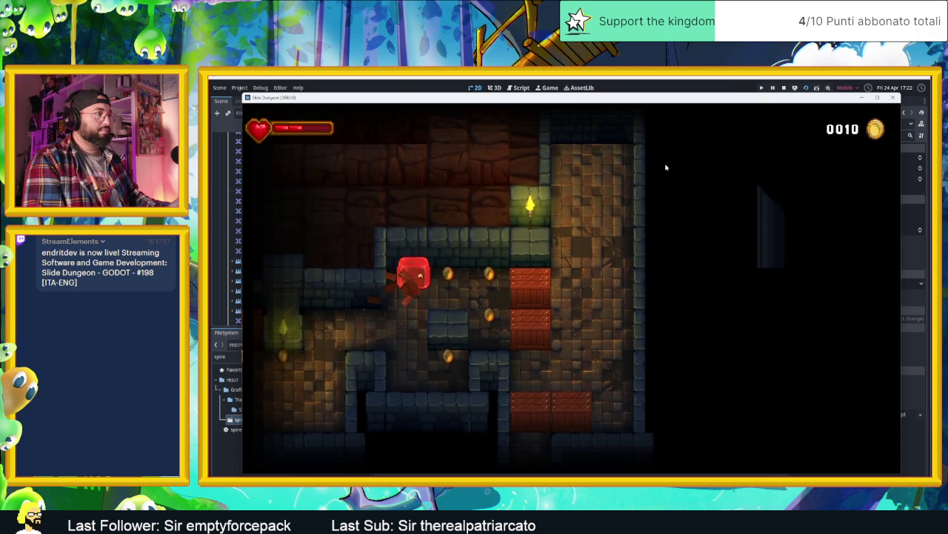
# Collect the coins to the right, break the numbered block, and send the slime up the corridor.
pyautogui.press('Right')
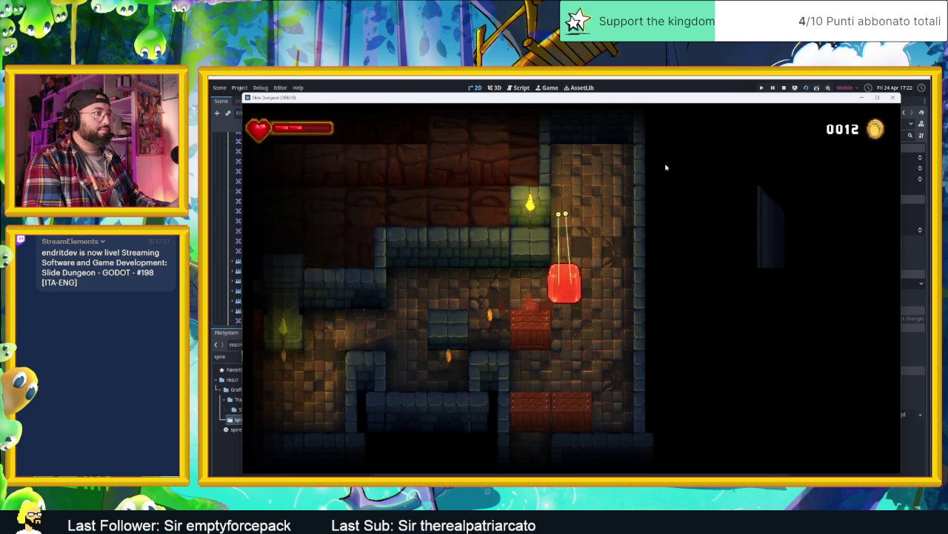
pyautogui.press('Up')
pyautogui.press('Down')
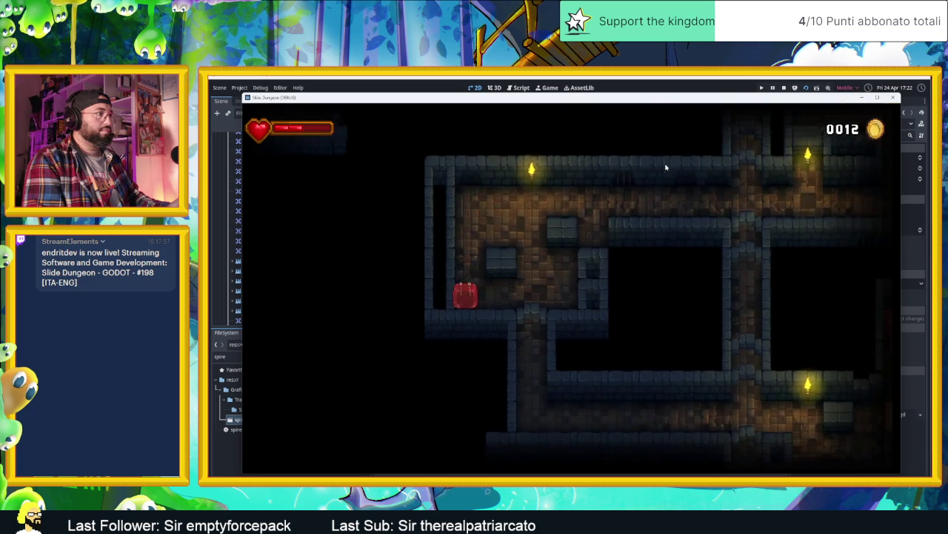
pyautogui.press('Down')
pyautogui.press('Up')
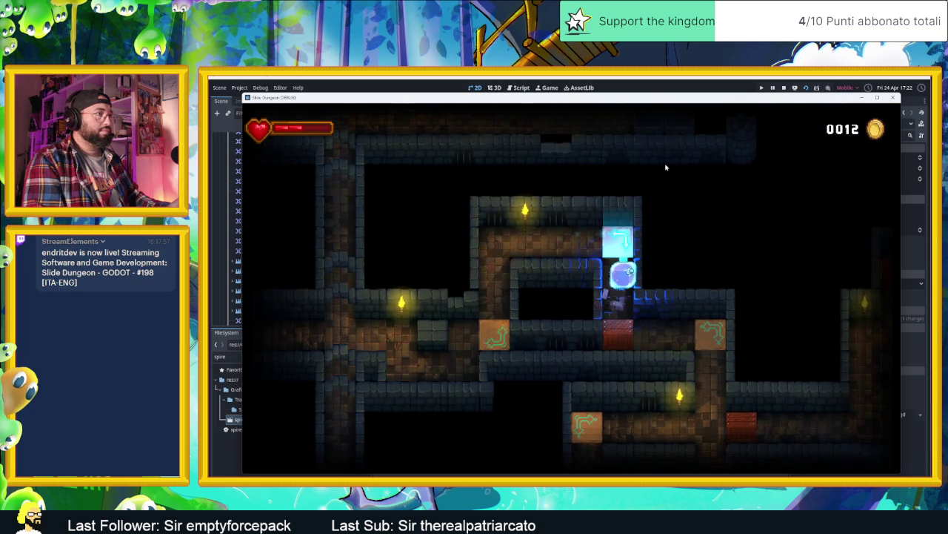
# Slide the slime past the red block into another room and against the arrow block.
pyautogui.press('Right')
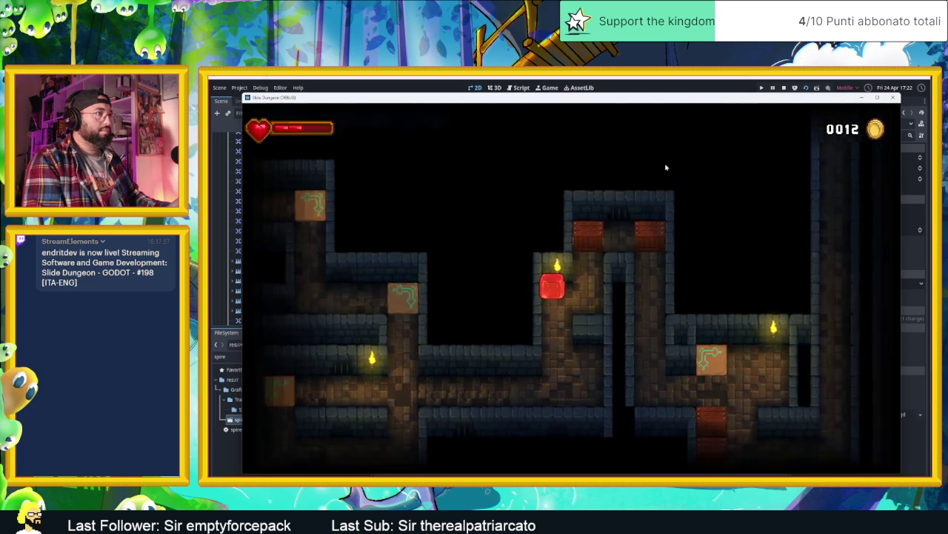
pyautogui.press('Up')
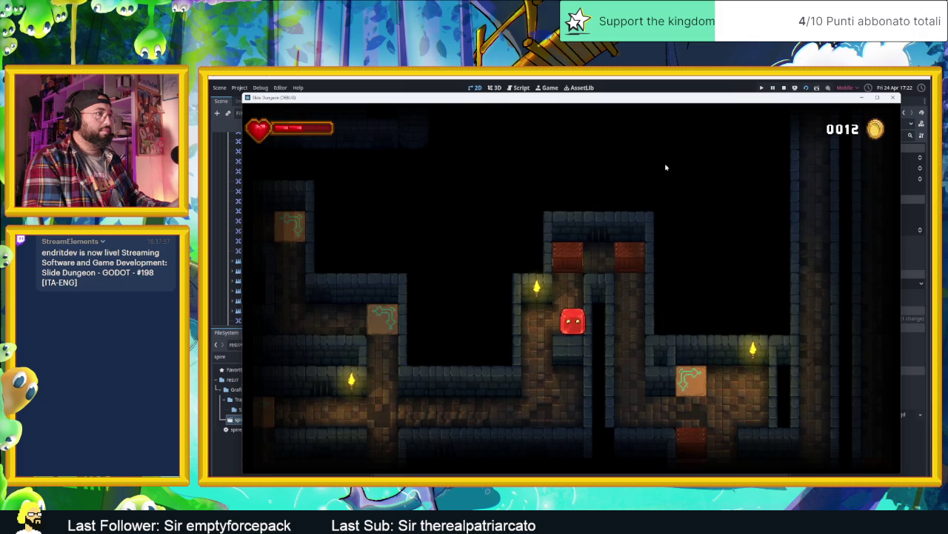
pyautogui.press('Up')
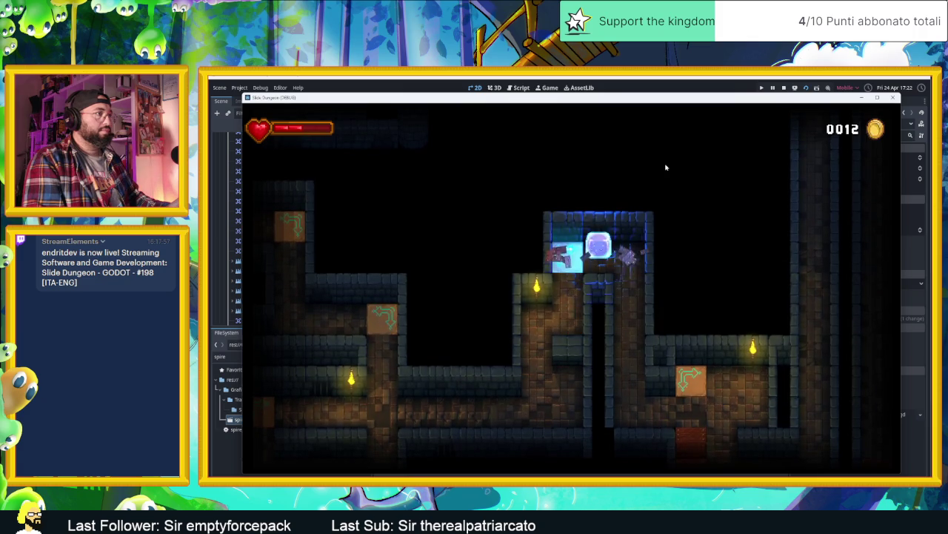
pyautogui.press('Up')
pyautogui.press('Left')
pyautogui.press('Right')
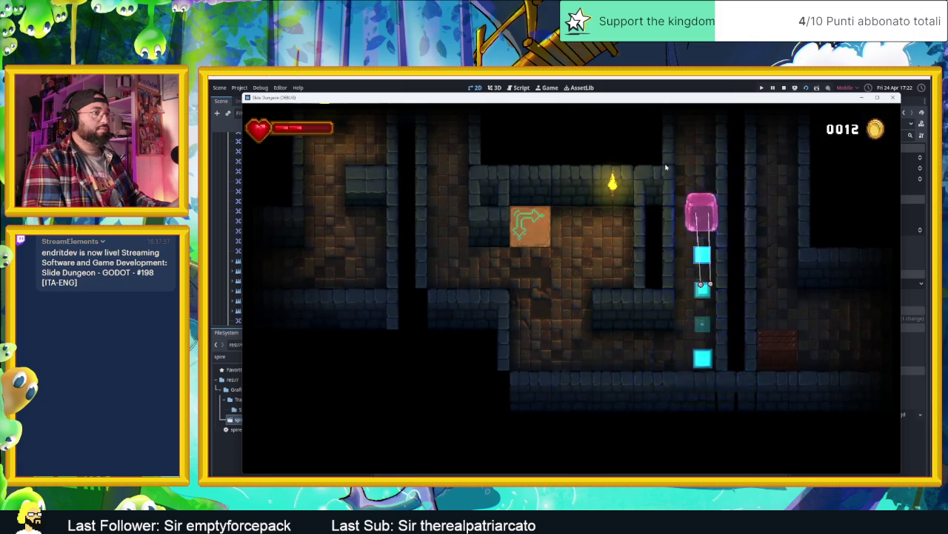
# Slide the slime down the room's right side collecting coins, then through the arrow tile.
pyautogui.press('Right')
pyautogui.press('Down')
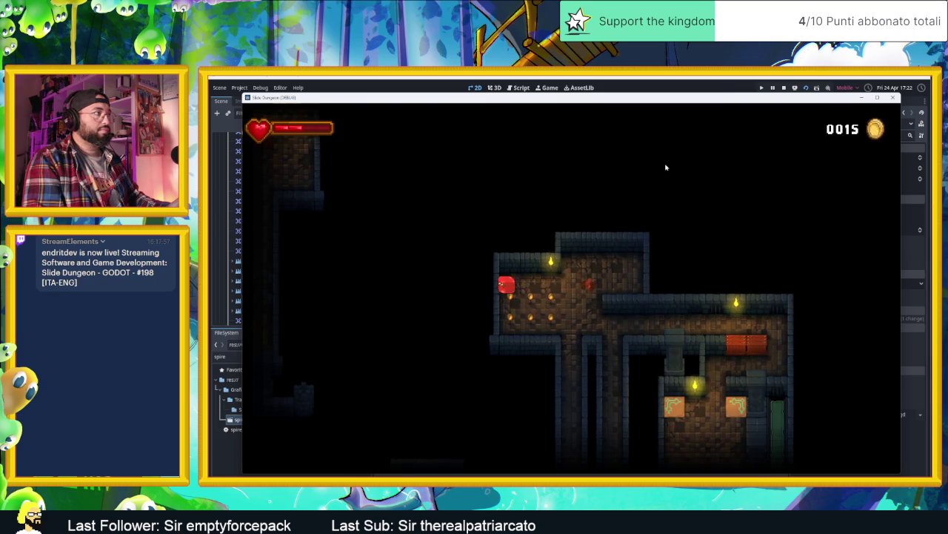
pyautogui.press('Down')
pyautogui.press('Down')
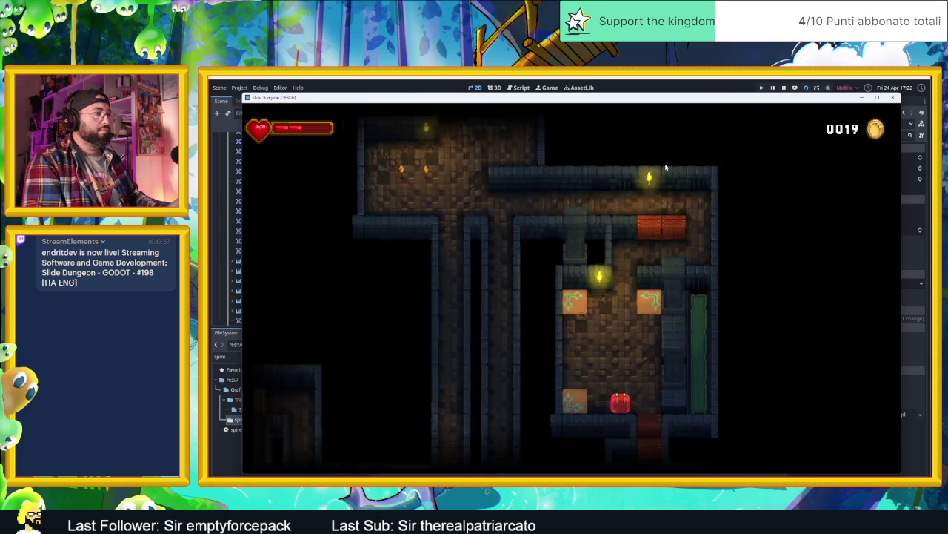
pyautogui.press('Left')
pyautogui.press('Right')
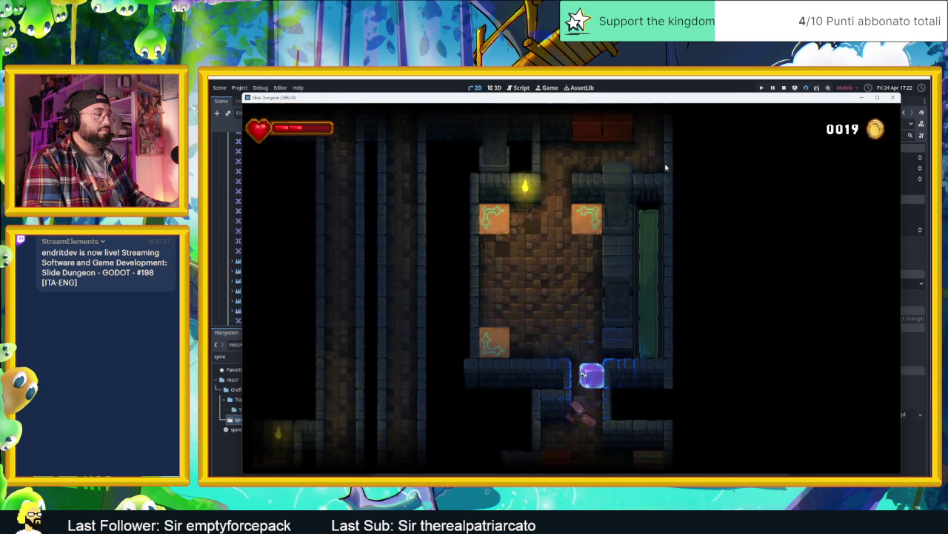
pyautogui.press('Up')
pyautogui.press('Down')
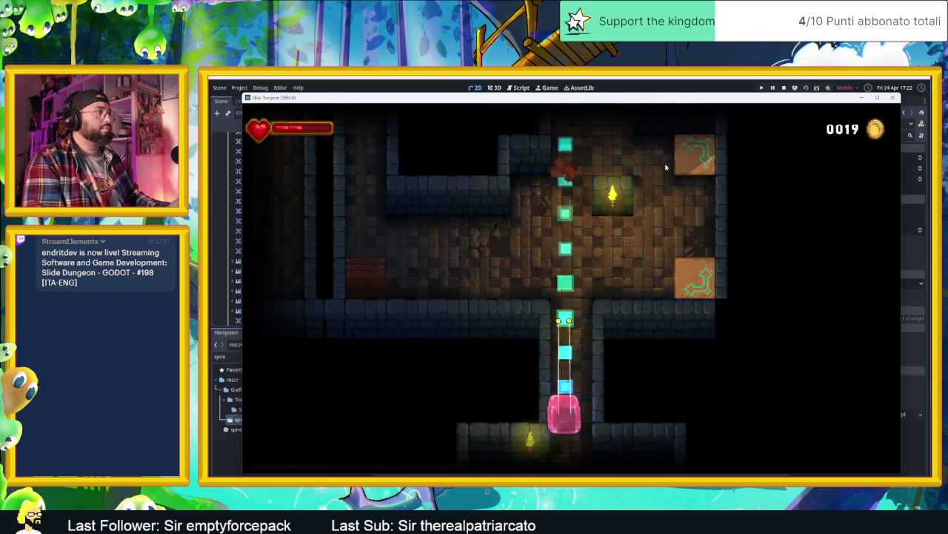
pyautogui.press('Left')
pyautogui.press('Right')
# Slide the slime out through the corridors into the lower corridor and up to the upper-right wall.
pyautogui.press('Down')
pyautogui.press('Left')
pyautogui.press('Up')
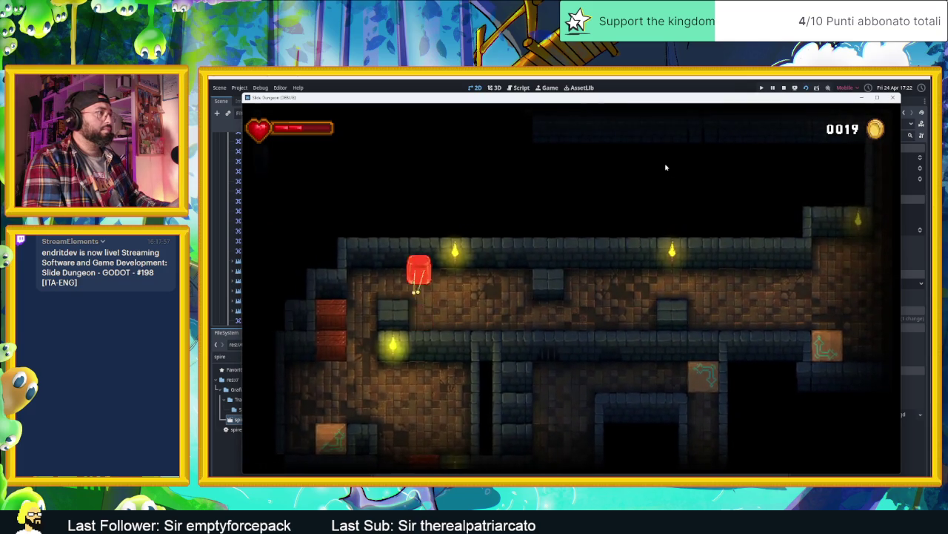
pyautogui.press('Down')
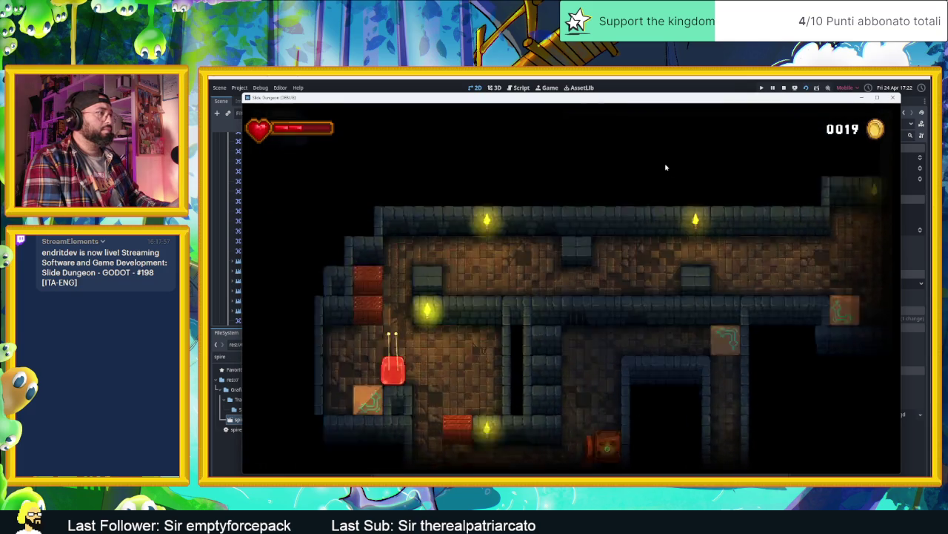
pyautogui.press('Right')
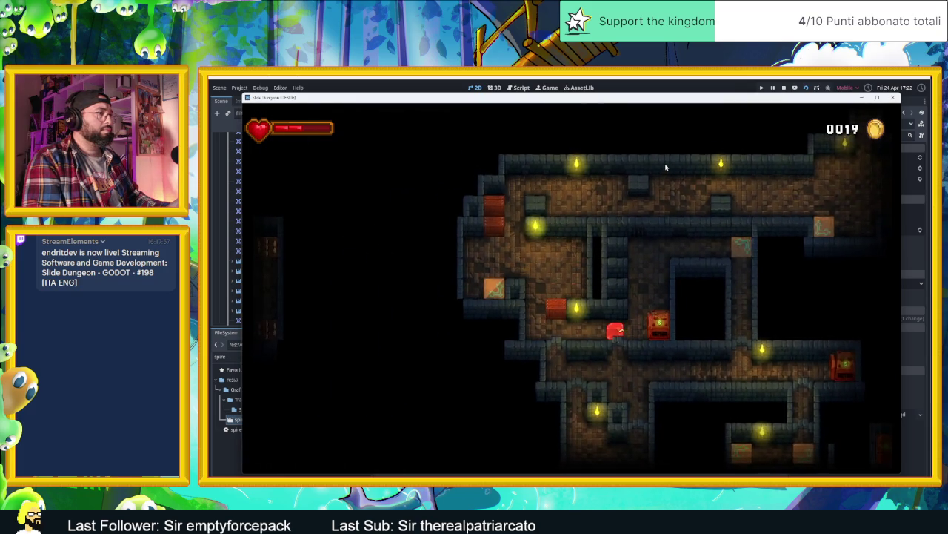
pyautogui.press('Right')
pyautogui.press('Down')
pyautogui.press('Left')
pyautogui.press('Up')
pyautogui.press('Right')
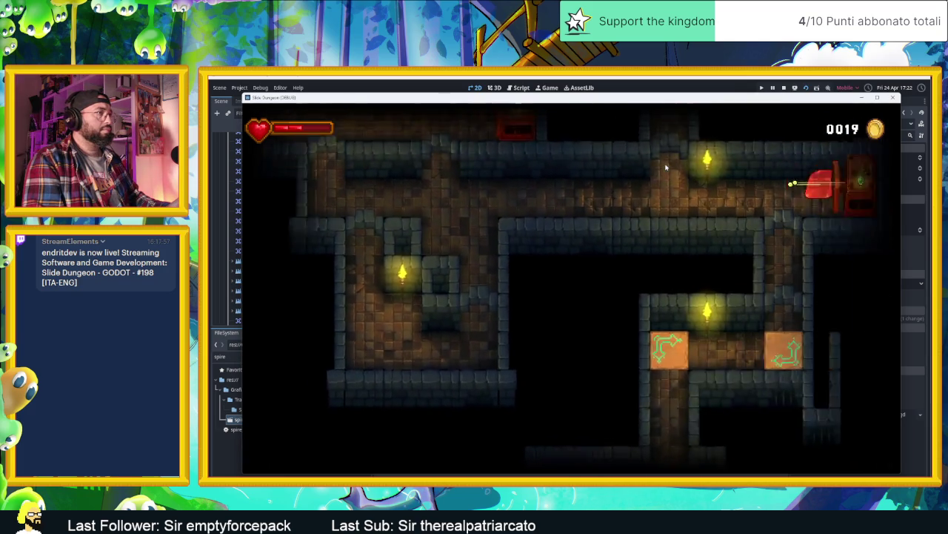
# Guide the slime over to the door and down the vertical corridor.
pyautogui.press('Left')
pyautogui.press('Down')
pyautogui.press('Left')
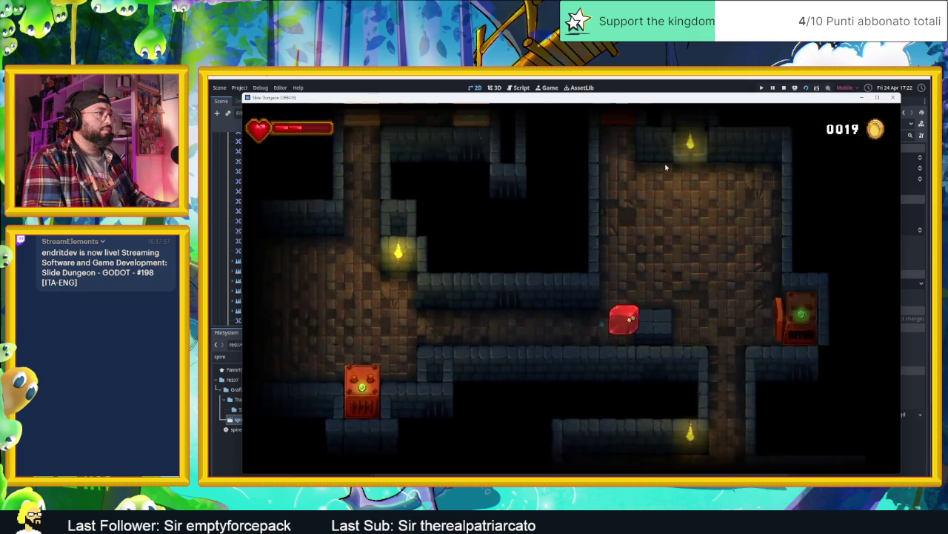
pyautogui.press('Up')
pyautogui.press('Right')
pyautogui.press('Left')
pyautogui.press('Down')
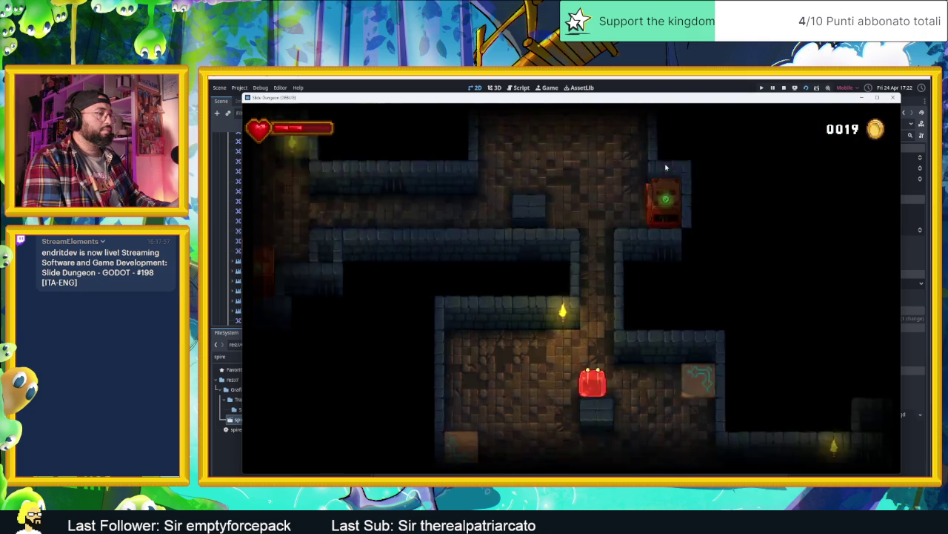
# Slide the slime along the horizontal corridor and down the long corridor.
pyautogui.press('Up')
pyautogui.press('Right')
pyautogui.press('Left')
pyautogui.press('Right')
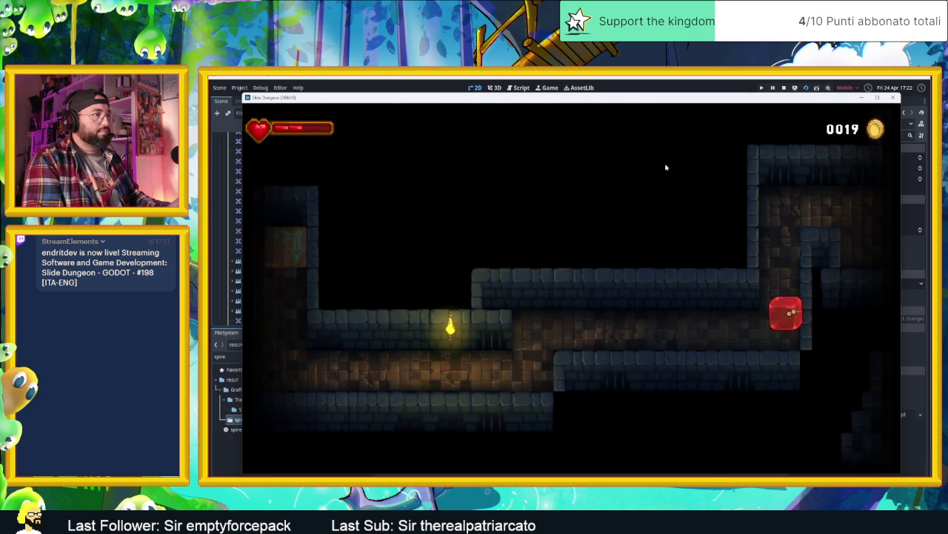
pyautogui.press('Up')
pyautogui.press('Left')
pyautogui.press('Right')
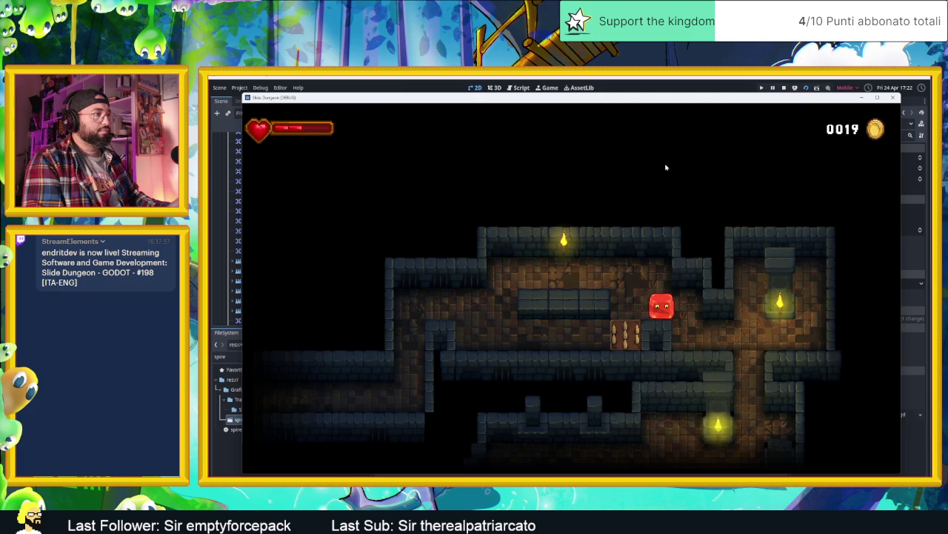
pyautogui.press('Right')
pyautogui.press('Down')
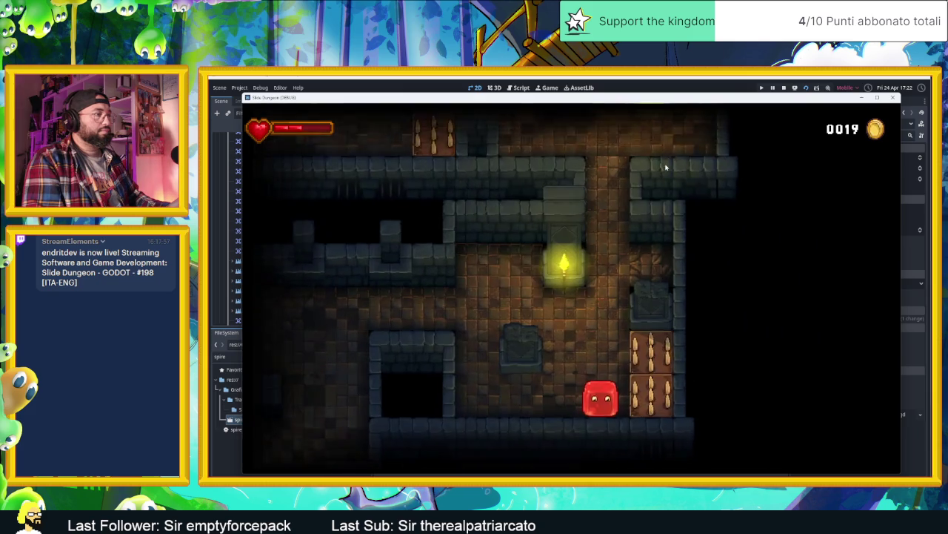
# Move the slime through the room and steer it right and down the next corridor.
pyautogui.press('Left')
pyautogui.press('Up')
pyautogui.press('Right')
pyautogui.press('Down')
pyautogui.press('Right')
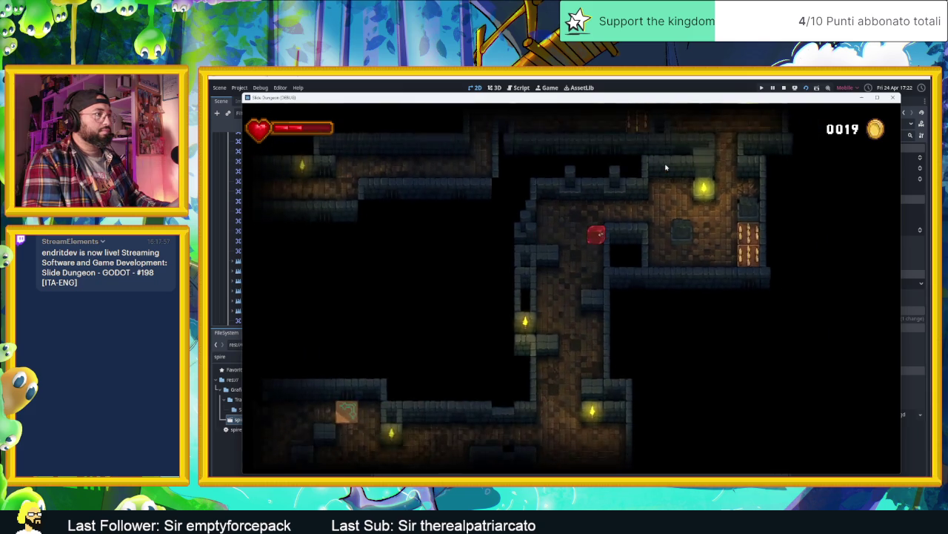
pyautogui.press('Down')
pyautogui.press('Left')
pyautogui.press('Right')
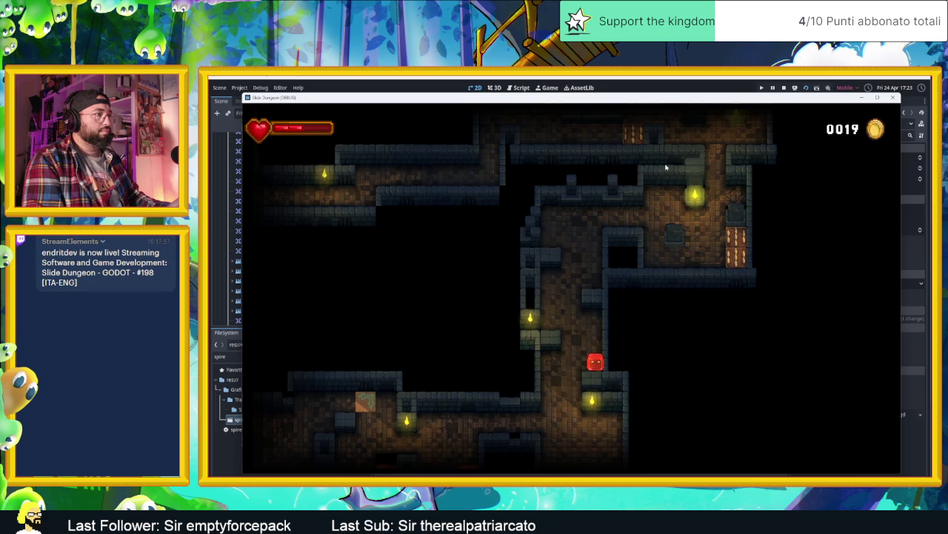
# Bring the slime into a new room above the right red block, then down the shaft and back up.
pyautogui.press('Down')
pyautogui.press('Right')
pyautogui.press('Up')
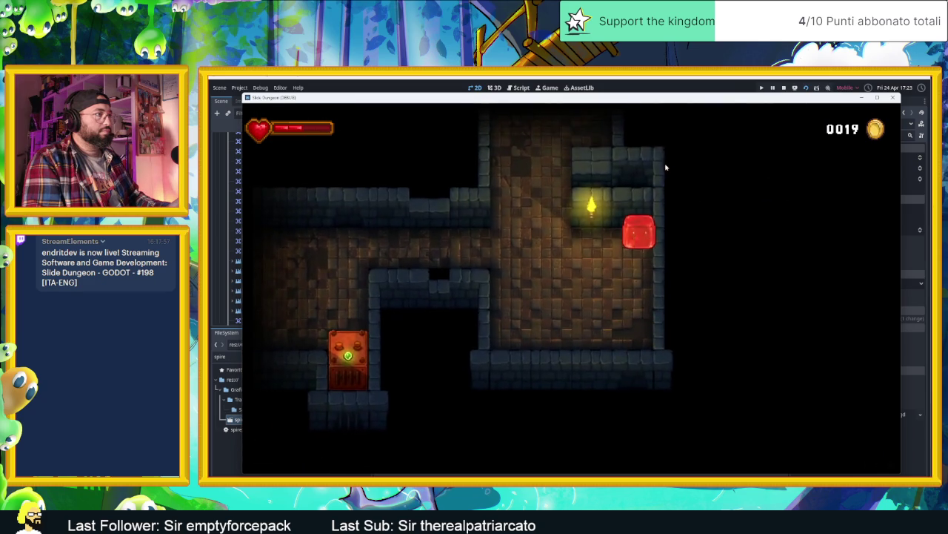
pyautogui.press('Left')
pyautogui.press('Down')
pyautogui.press('Up')
pyautogui.press('Right')
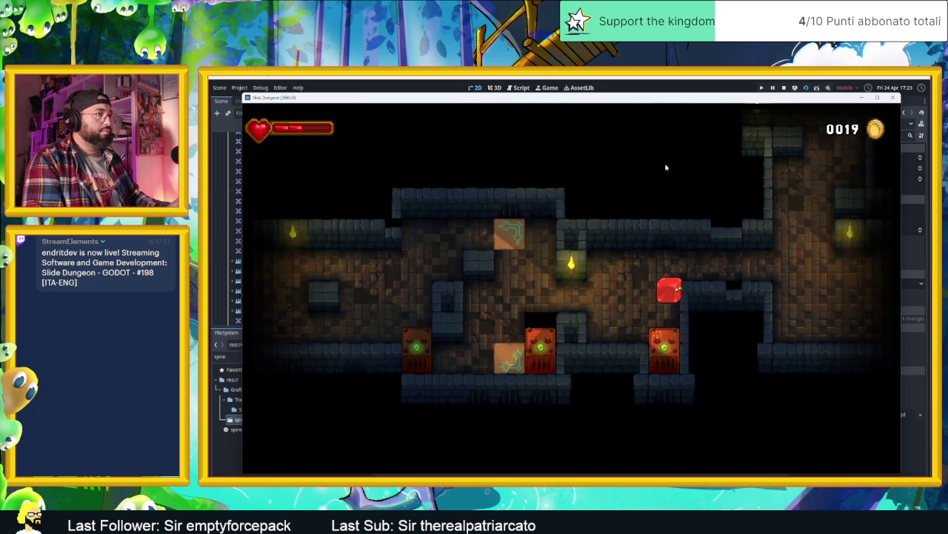
pyautogui.press('Right')
pyautogui.press('Down')
pyautogui.press('Left')
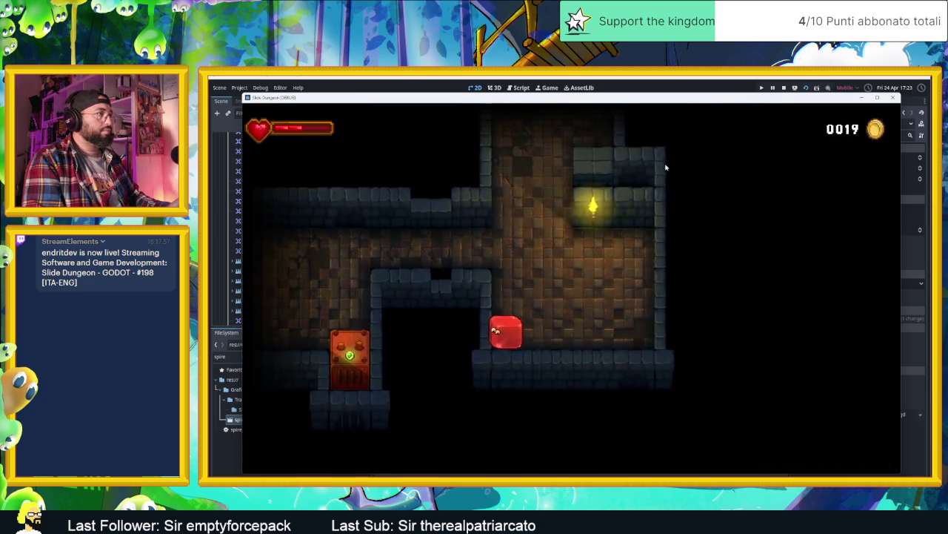
pyautogui.press('Up')
# Slide the slime up the corridor and zigzag it down to the room's right wall.
pyautogui.press('Right')
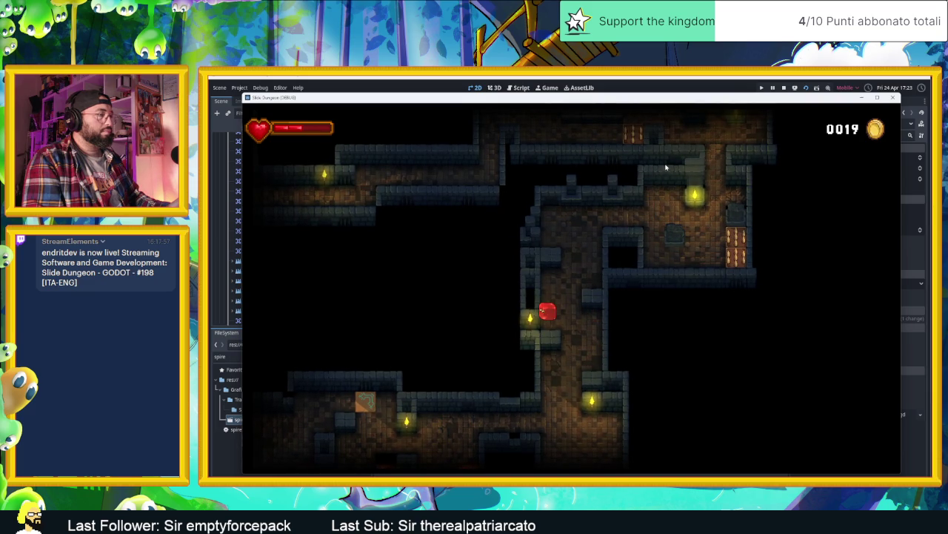
pyautogui.press('Up')
pyautogui.press('Left')
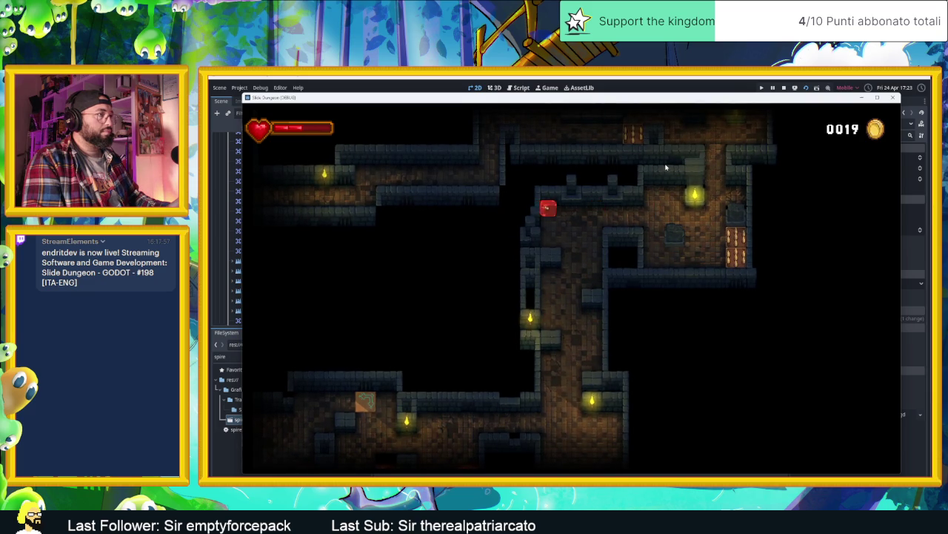
pyautogui.press('Down')
pyautogui.press('Right')
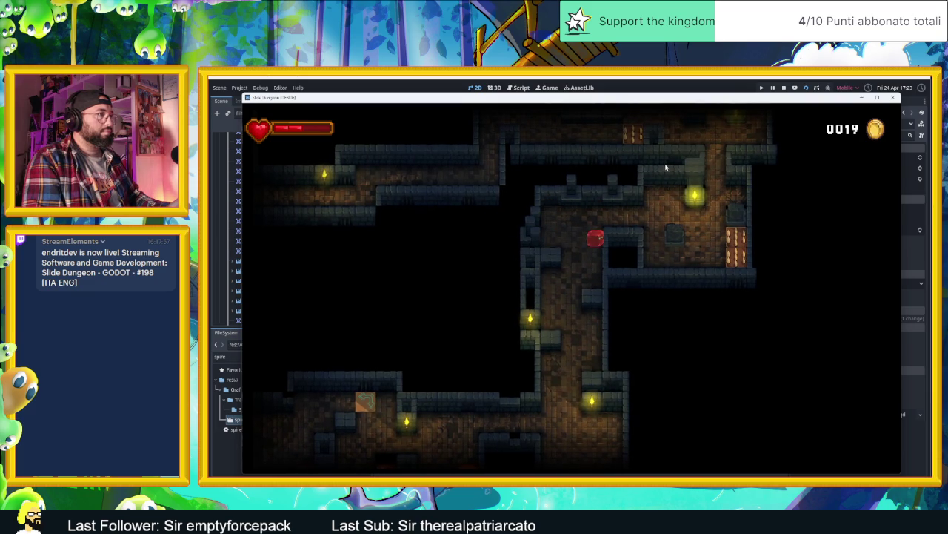
pyautogui.press('Down')
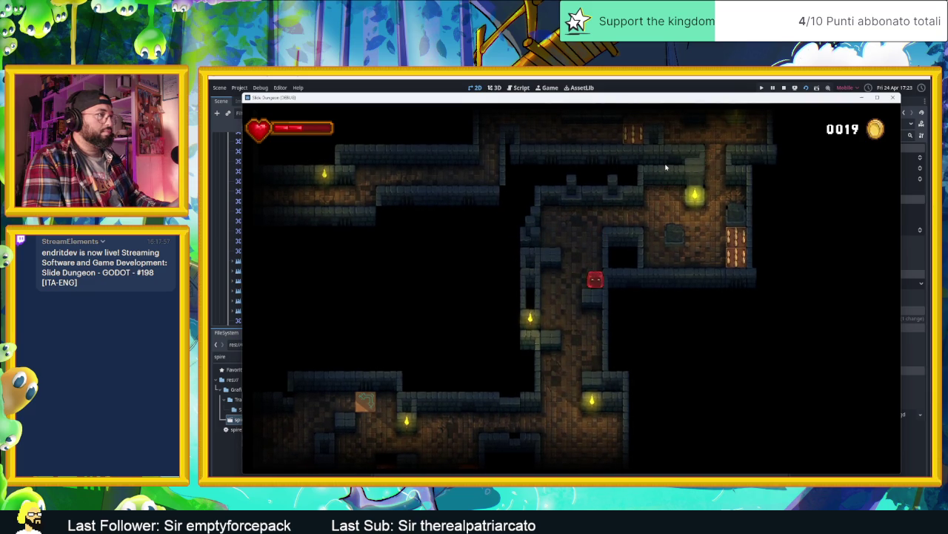
pyautogui.press('Down')
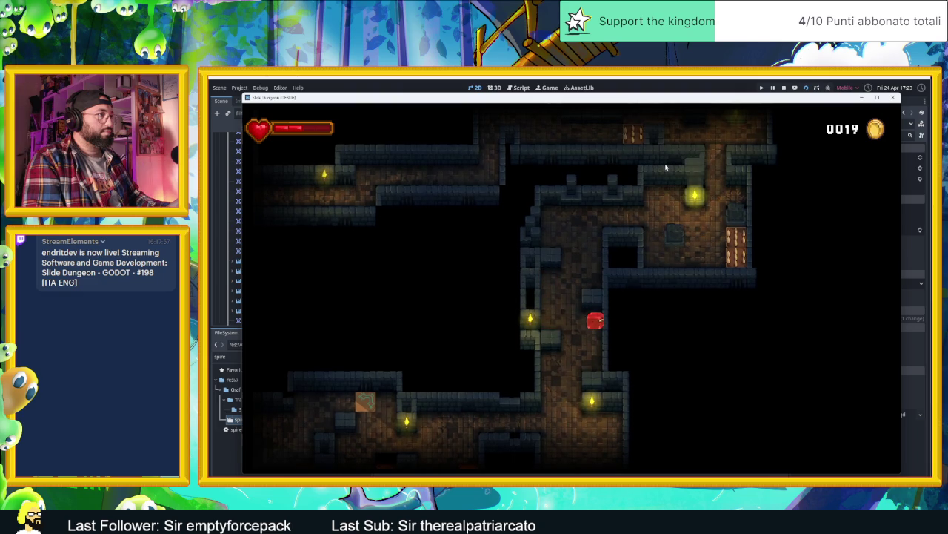
pyautogui.press('Left')
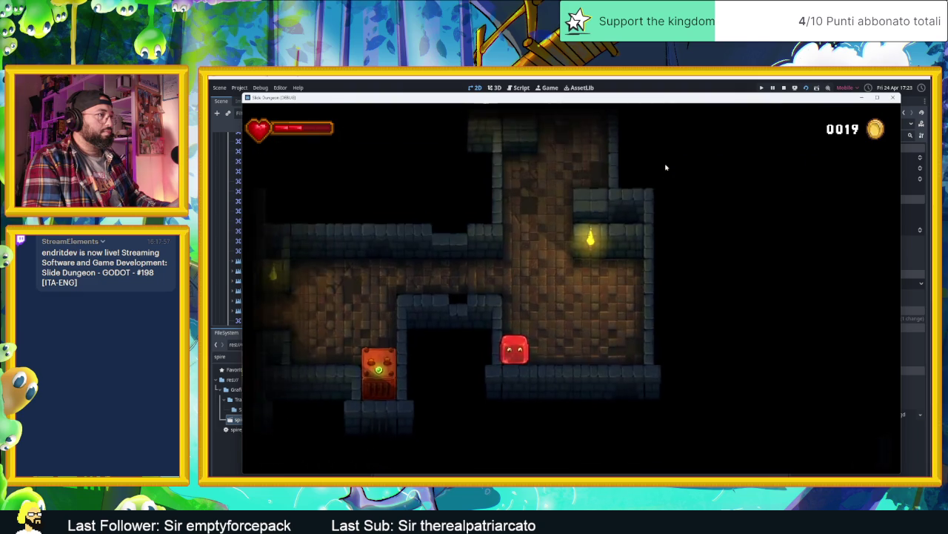
pyautogui.press('Right')
# Slide the slime along the floor, up the right wall, and left into the next room.
pyautogui.press('Up')
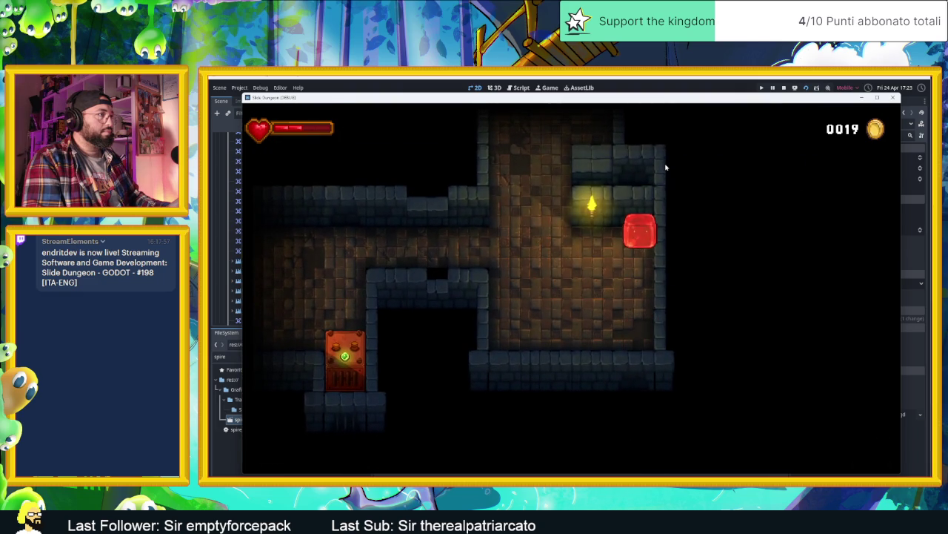
pyautogui.press('Down')
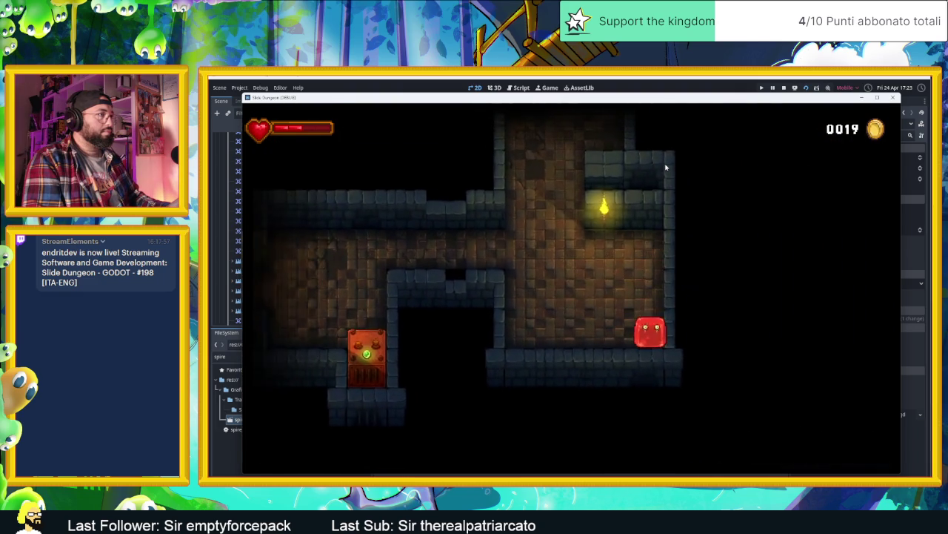
pyautogui.press('Left')
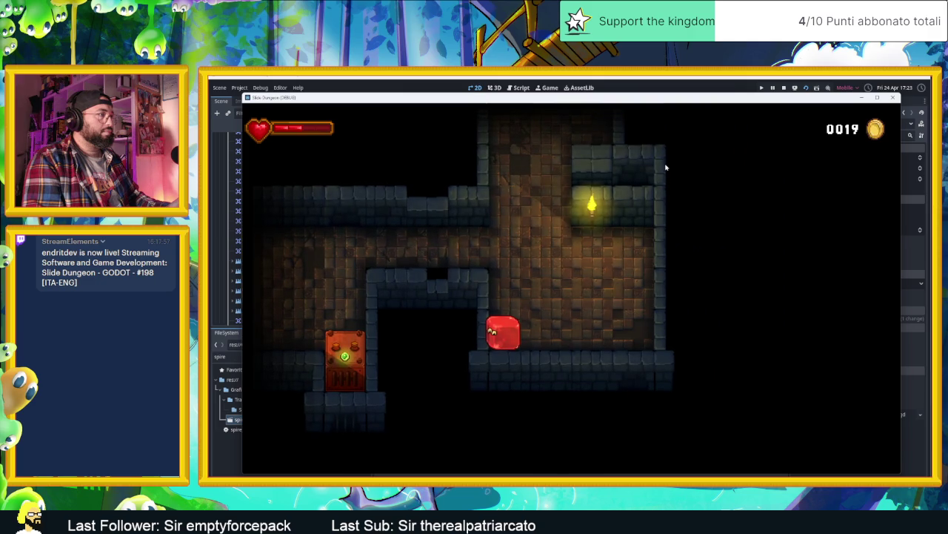
pyautogui.press('Right')
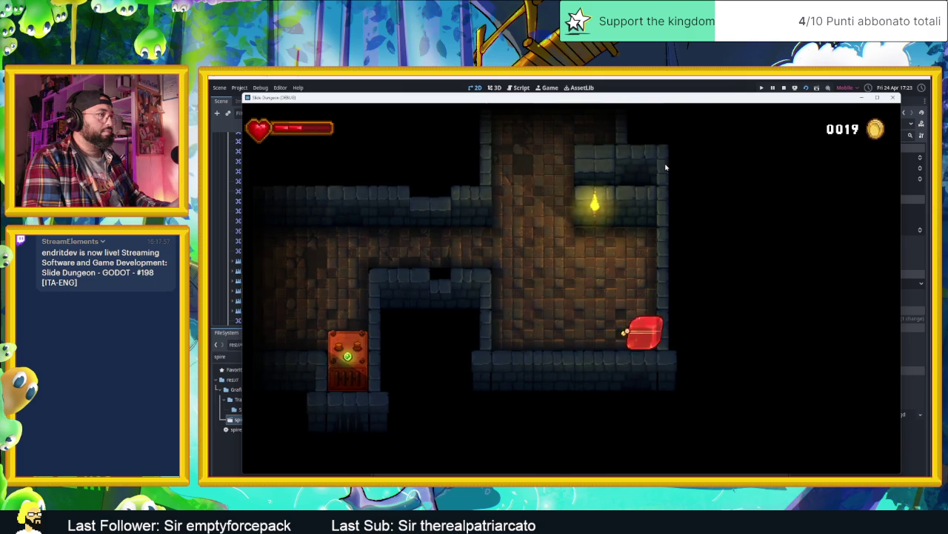
pyautogui.press('Up')
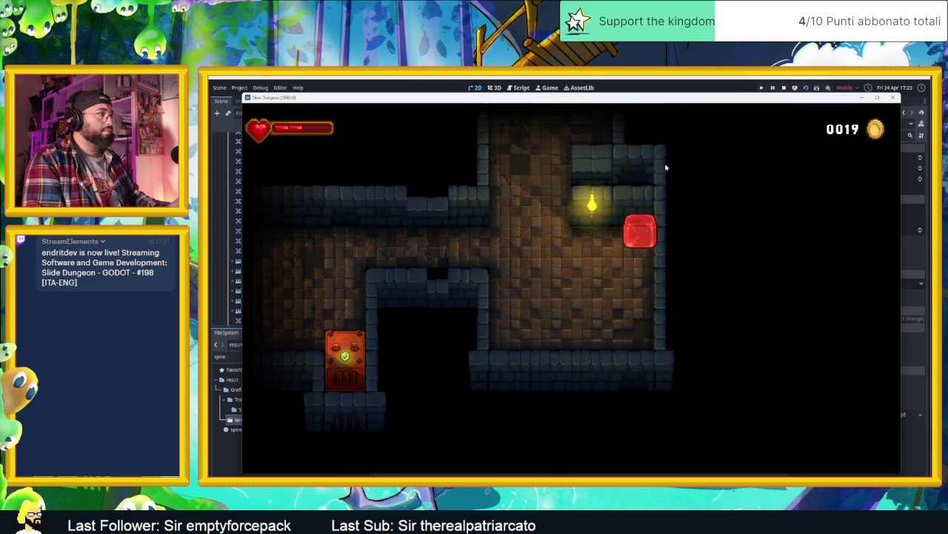
pyautogui.press('Left')
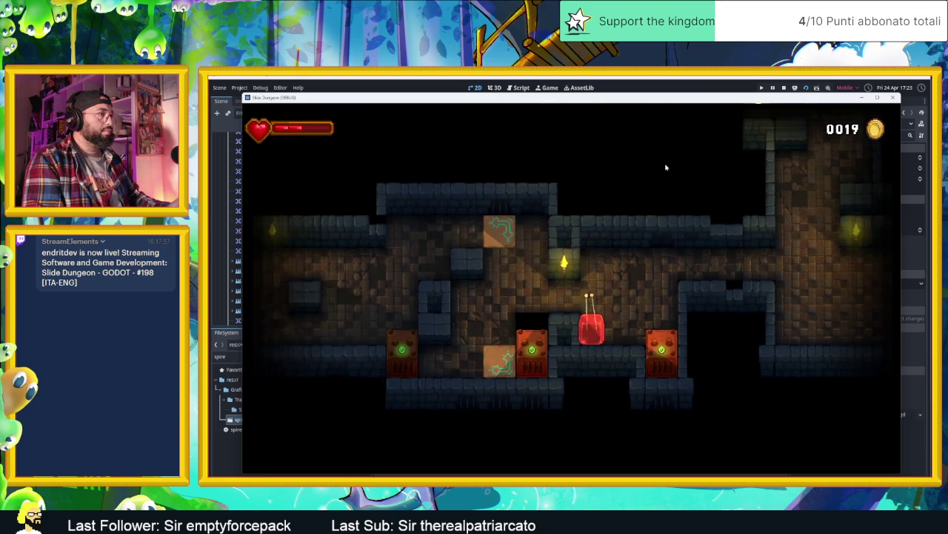
pyautogui.press('Right')
pyautogui.press('Left')
# Slide the slime down the column past the arrow tile and right into a new room.
pyautogui.press('Down')
pyautogui.press('Right')
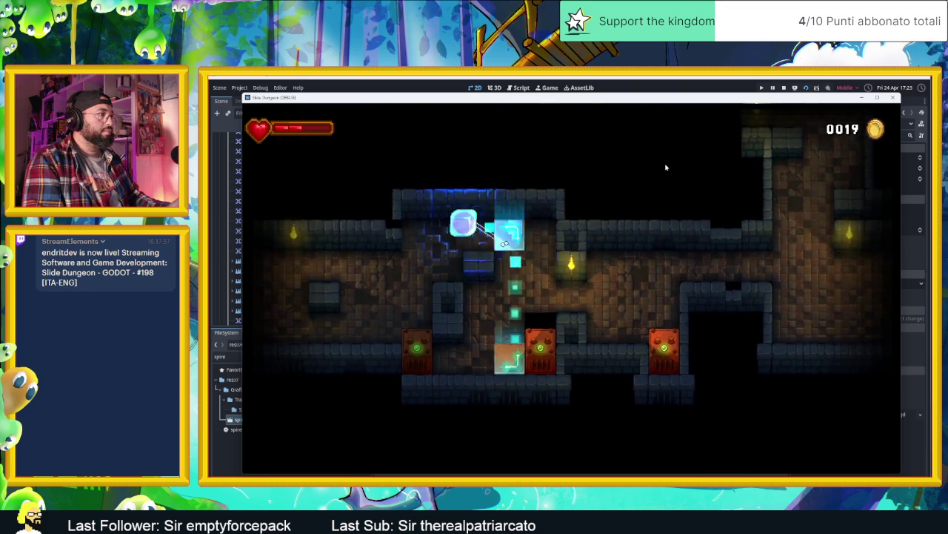
pyautogui.press('Down')
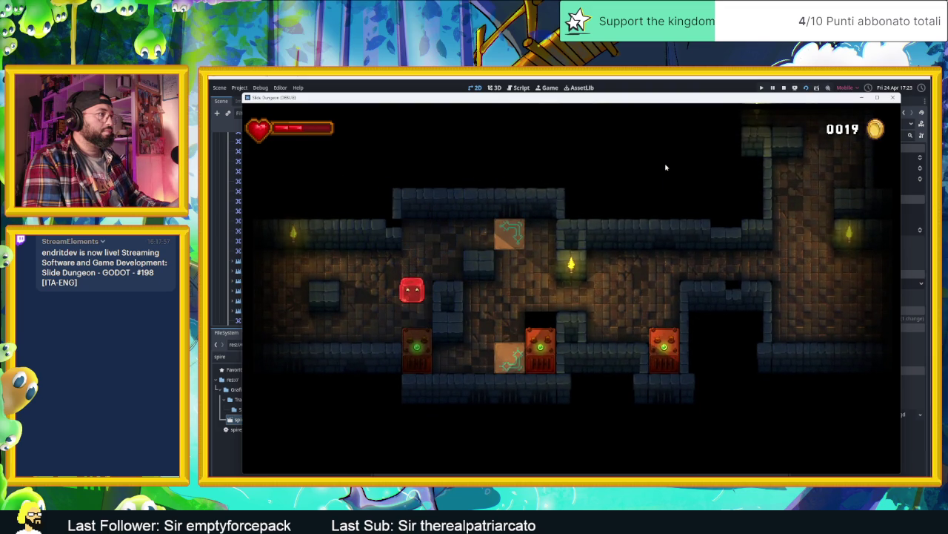
pyautogui.press('Right')
pyautogui.press('Down')
pyautogui.press('Right')
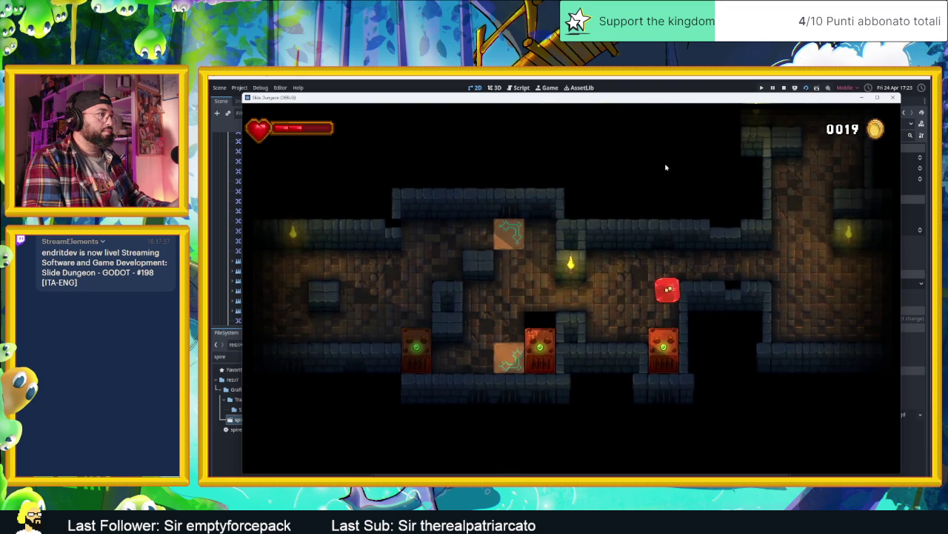
pyautogui.press('Right')
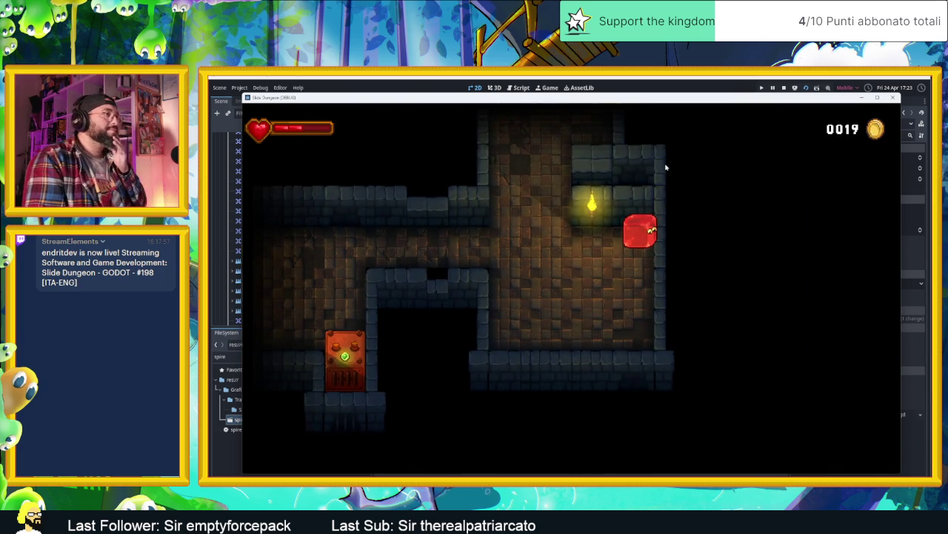
# Slide the slime out along the corridors and down into the torch-lit lower room.
pyautogui.press('Down')
pyautogui.press('Left')
pyautogui.press('Up')
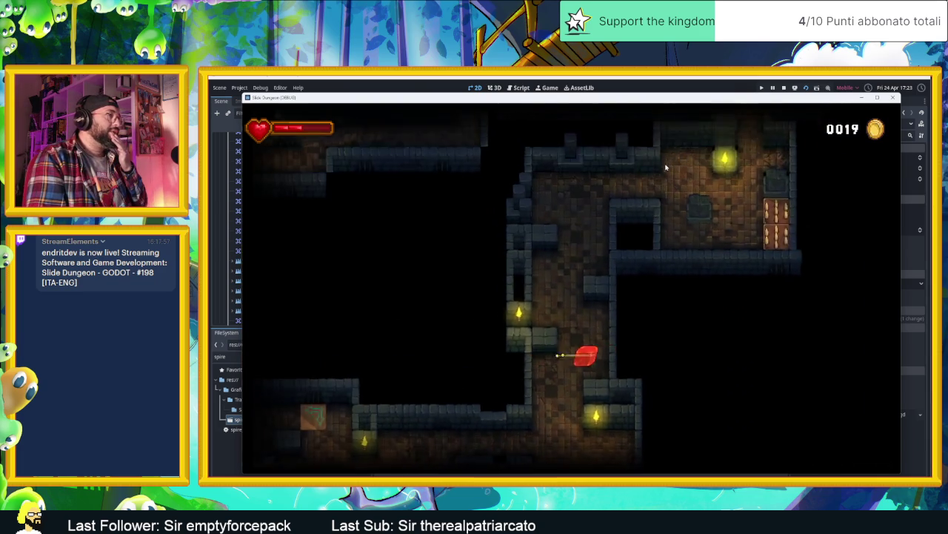
pyautogui.press('Right')
pyautogui.press('Left')
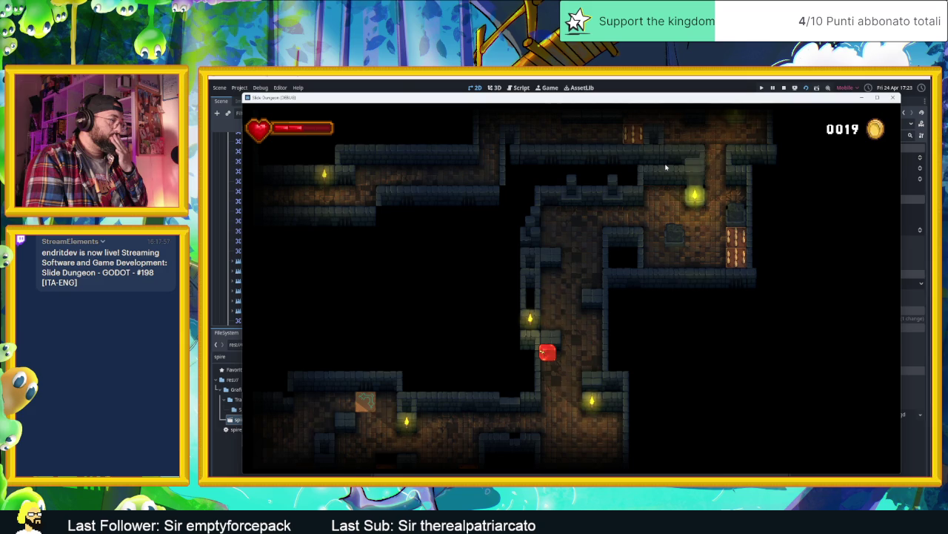
pyautogui.press('Down')
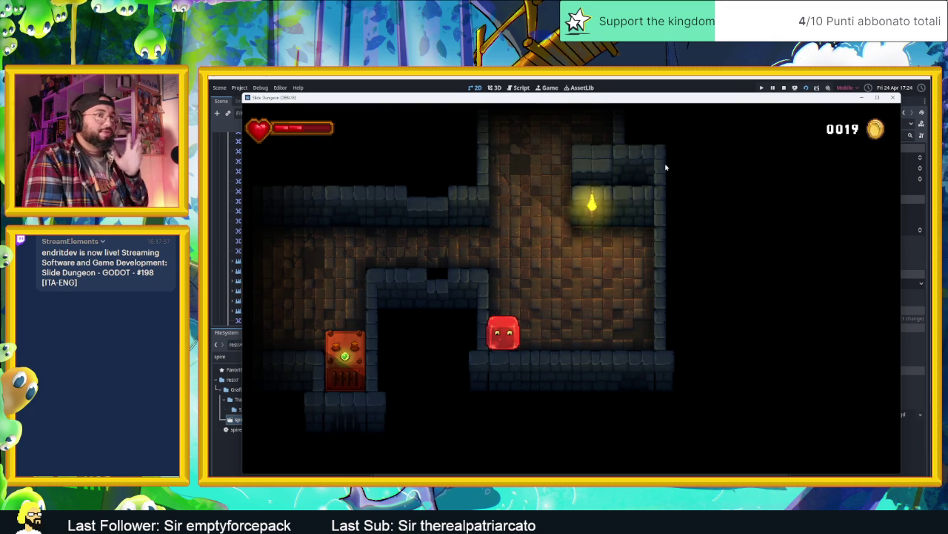
# Slide the slime through the first rooms to the top-left corner above the red enemy.
pyautogui.press('Right')
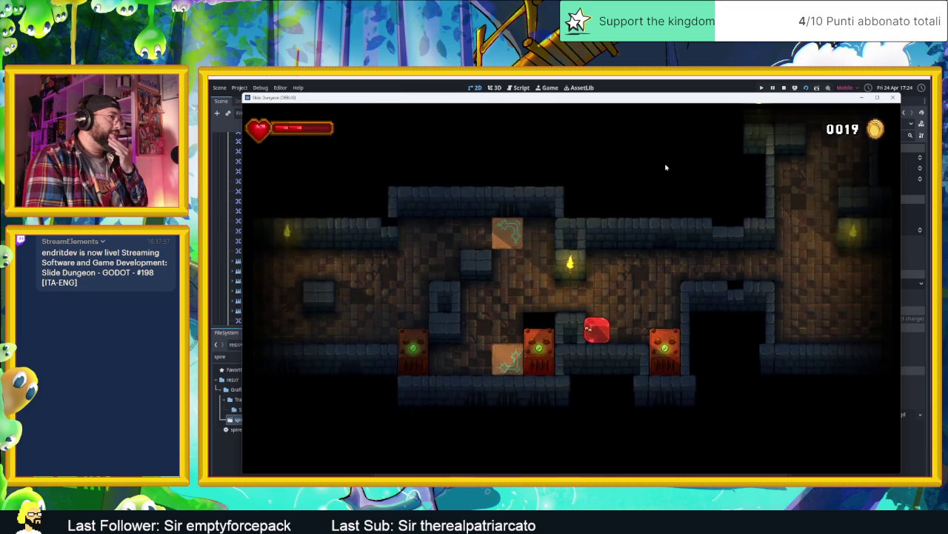
pyautogui.press('Right')
pyautogui.press('Left')
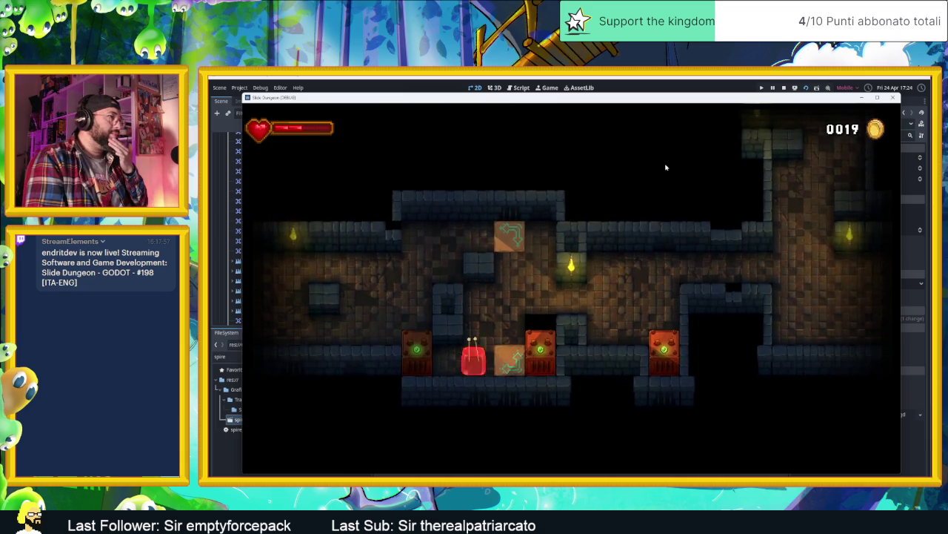
pyautogui.press('Up')
pyautogui.press('Left')
pyautogui.press('Down')
pyautogui.press('Up')
pyautogui.press('Left')
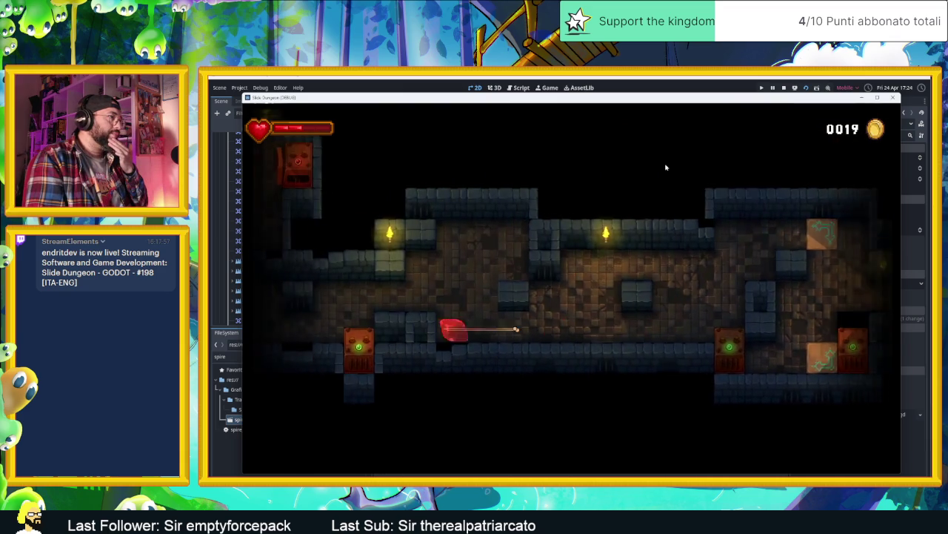
pyautogui.press('Up')
pyautogui.press('Right')
pyautogui.press('Left')
pyautogui.press('Down')
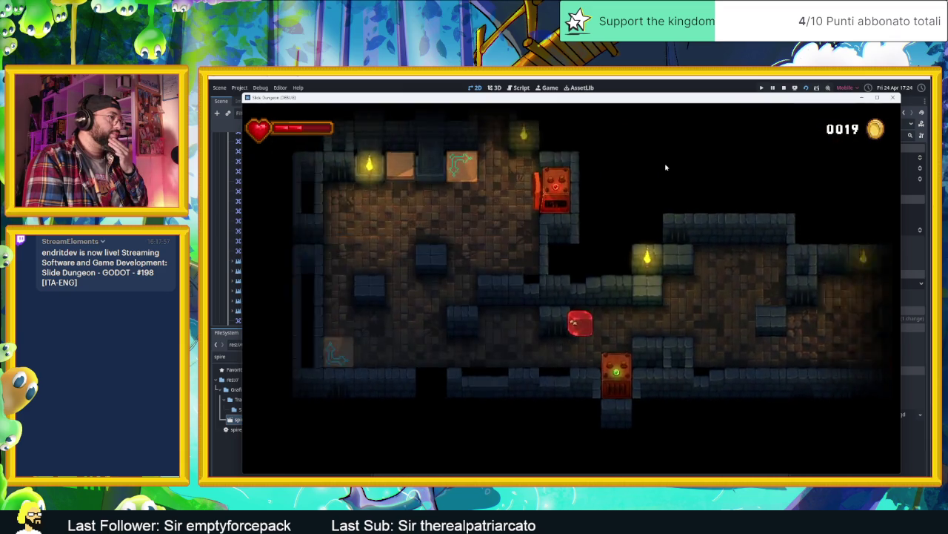
pyautogui.press('Left')
pyautogui.press('Up')
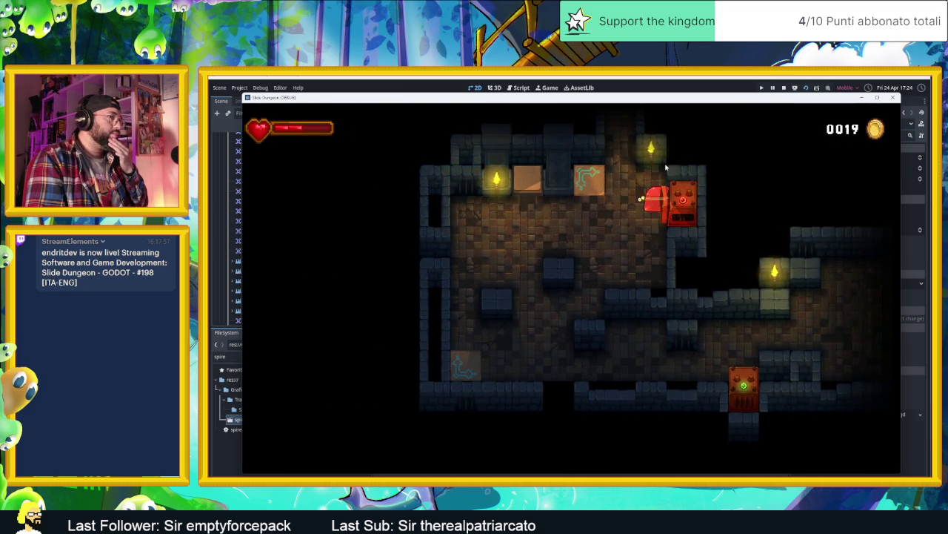
pyautogui.press('Up')
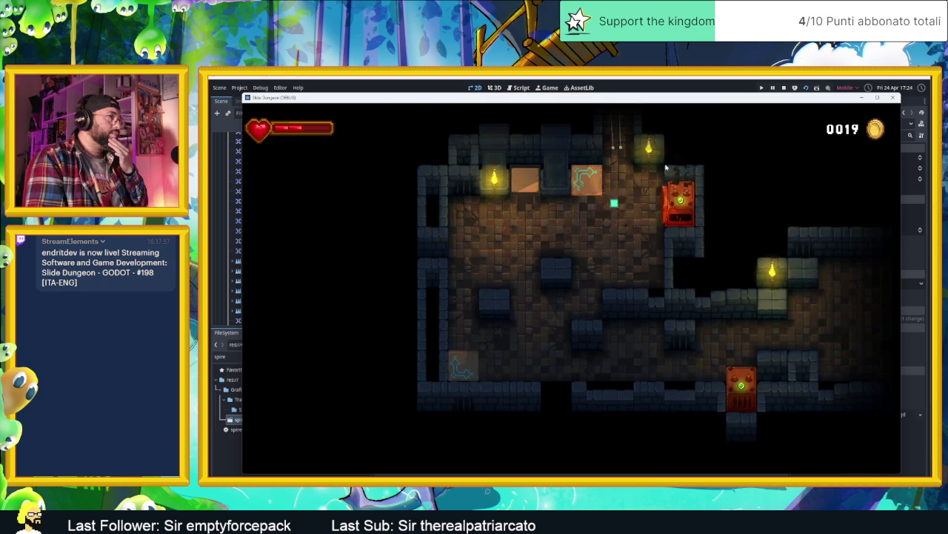
# Slide the slime along the spiked corridor and through rooms past the torch block.
pyautogui.press('Up')
pyautogui.press('Left')
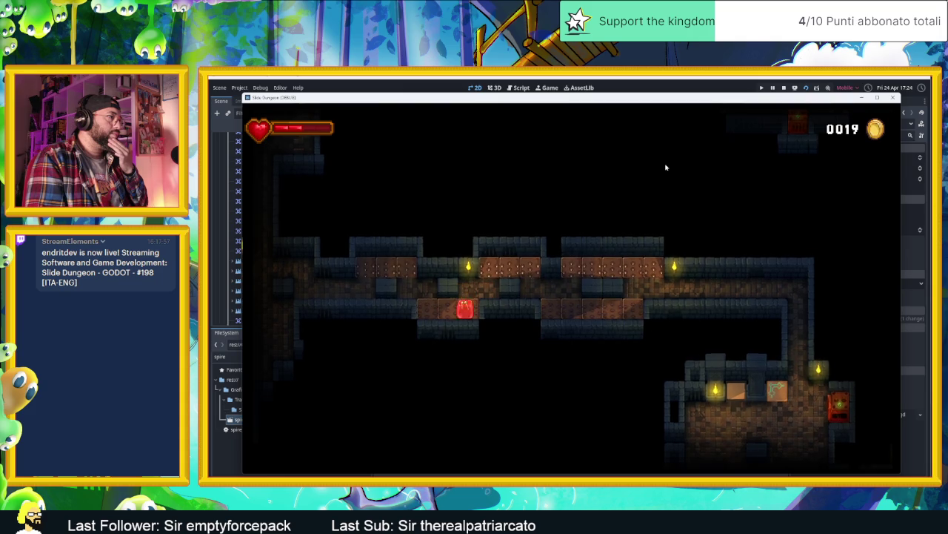
pyautogui.press('Up')
pyautogui.press('Left')
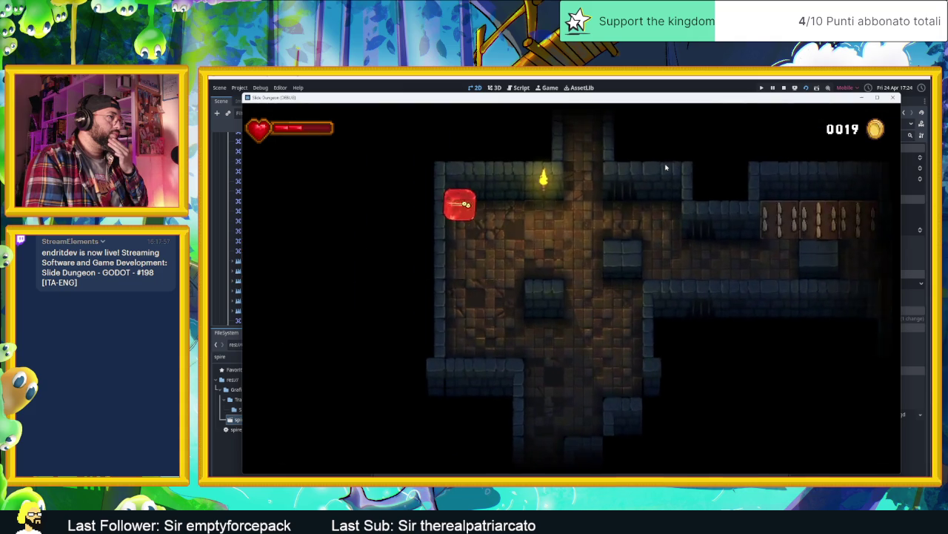
pyautogui.press('Down')
pyautogui.press('Right')
pyautogui.press('Up')
pyautogui.press('Down')
pyautogui.press('Up')
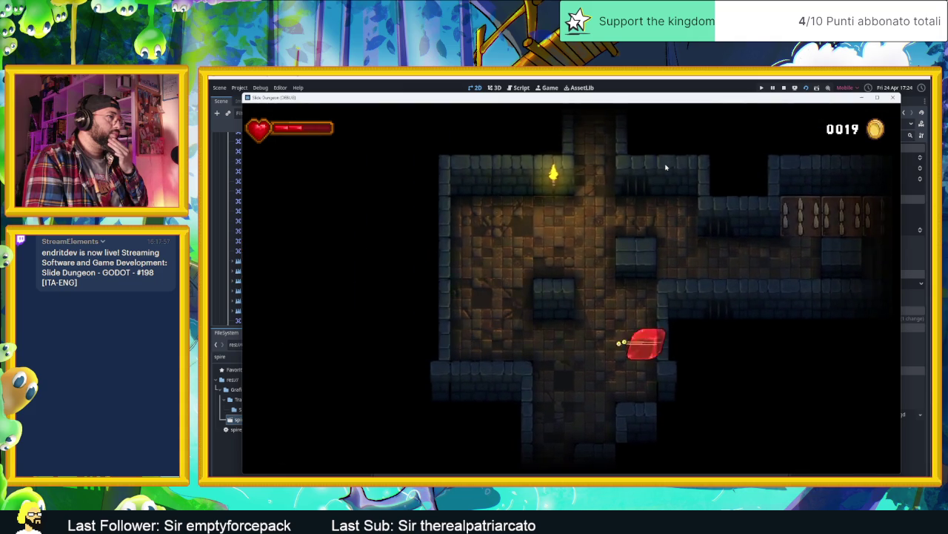
pyautogui.press('Up')
pyautogui.press('Right')
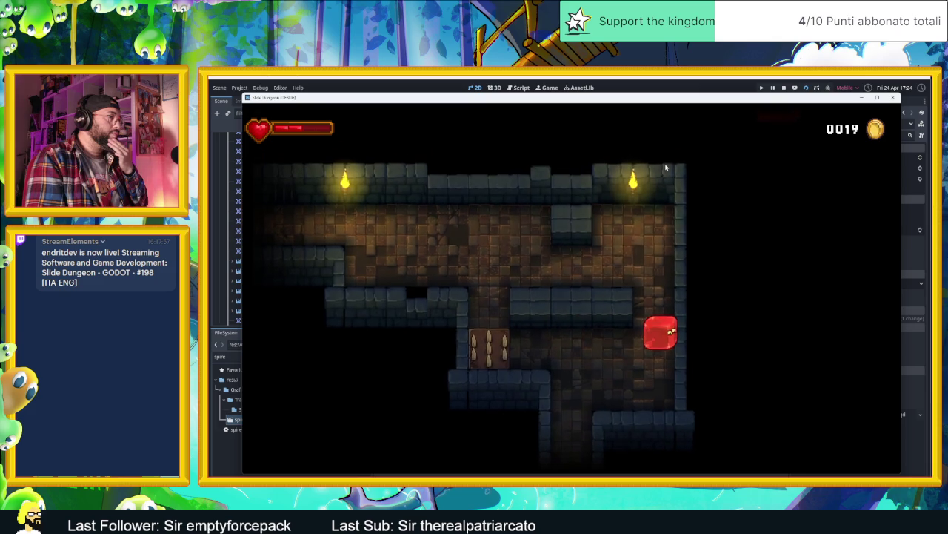
pyautogui.press('Down')
pyautogui.press('Left')
pyautogui.press('Down')
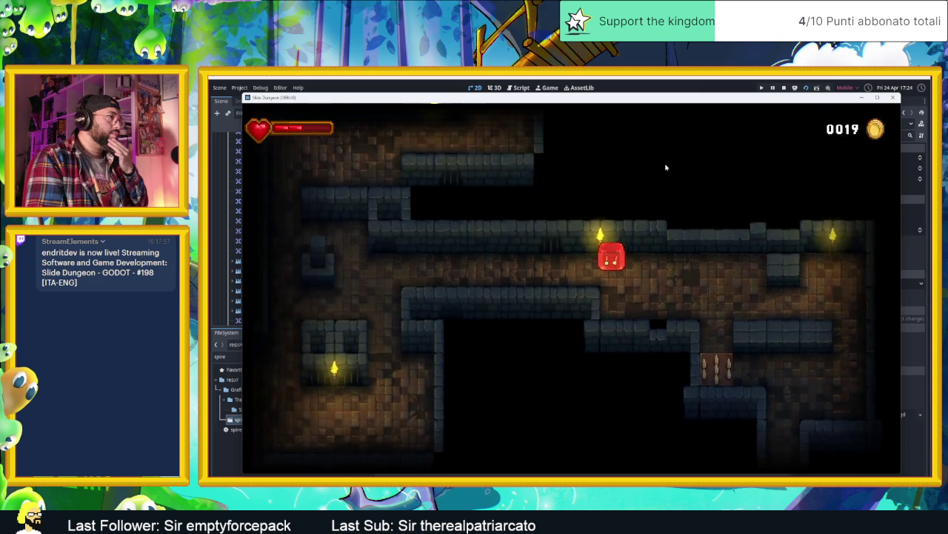
pyautogui.press('Left')
pyautogui.press('Down')
pyautogui.press('Right')
pyautogui.press('Down')
pyautogui.press('Left')
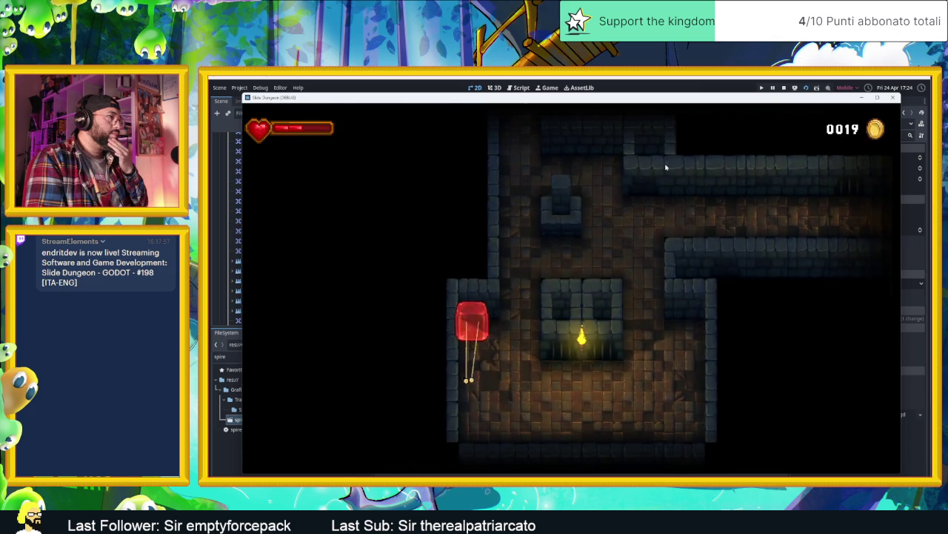
pyautogui.press('Right')
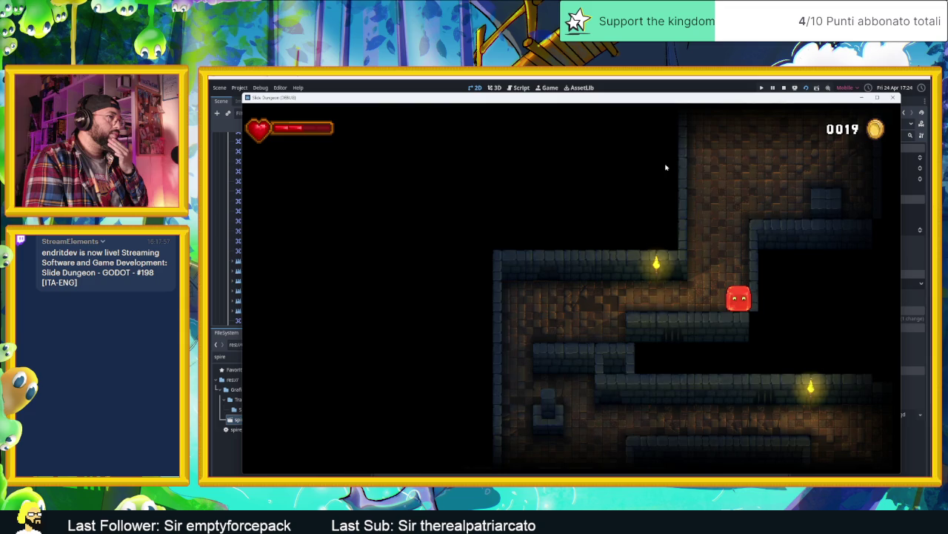
# Steer the slime through further rooms, crossing the spike tiles to the room's wall.
pyautogui.press('Up')
pyautogui.press('Left')
pyautogui.press('Down')
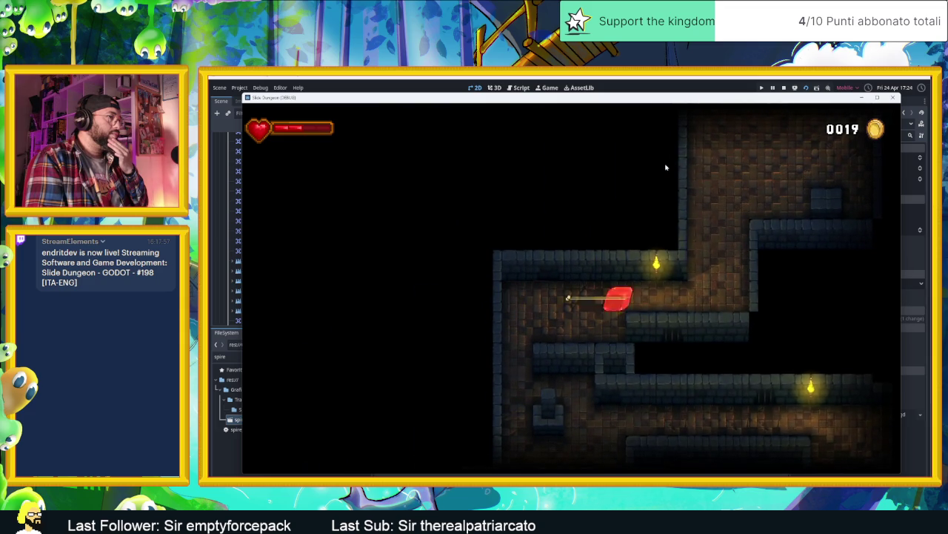
pyautogui.press('Up')
pyautogui.press('Left')
pyautogui.press('Down')
pyautogui.press('Down')
pyautogui.press('Up')
pyautogui.press('Left')
pyautogui.press('Down')
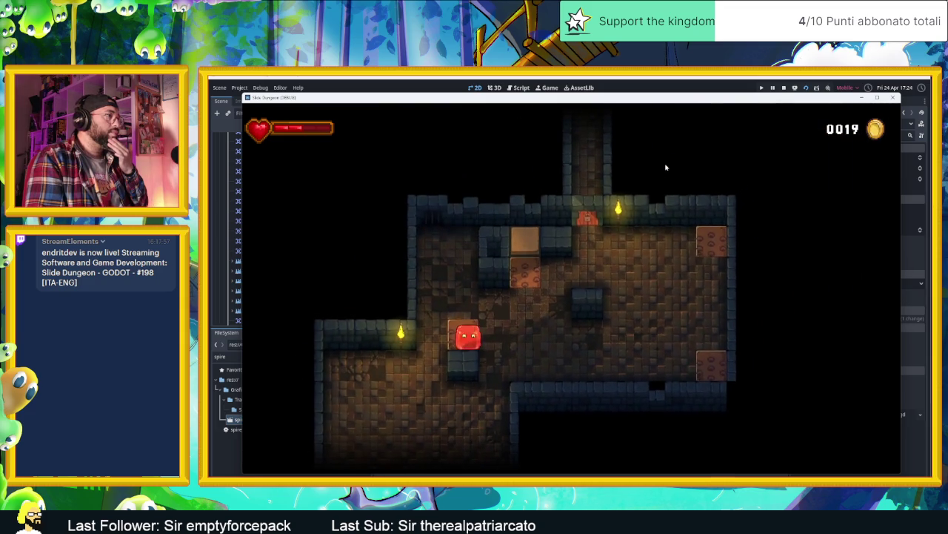
pyautogui.press('Right')
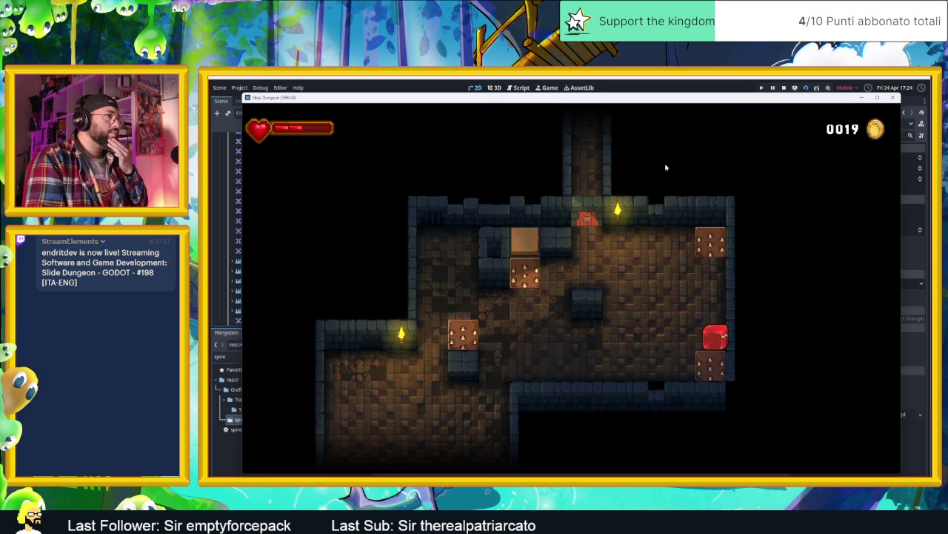
pyautogui.press('Up')
pyautogui.press('Left')
pyautogui.press('Down')
pyautogui.press('Left')
pyautogui.press('Up')
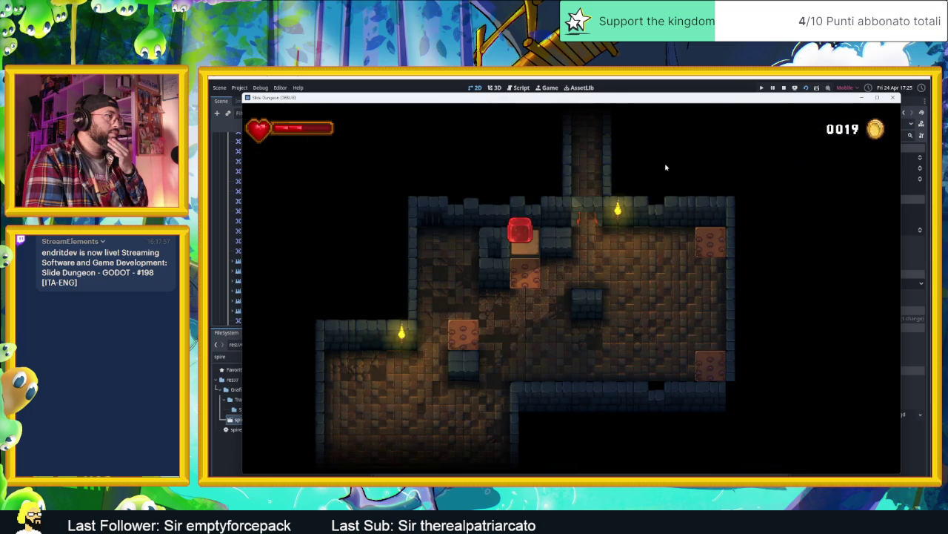
pyautogui.press('Right')
pyautogui.press('Up')
pyautogui.press('Left')
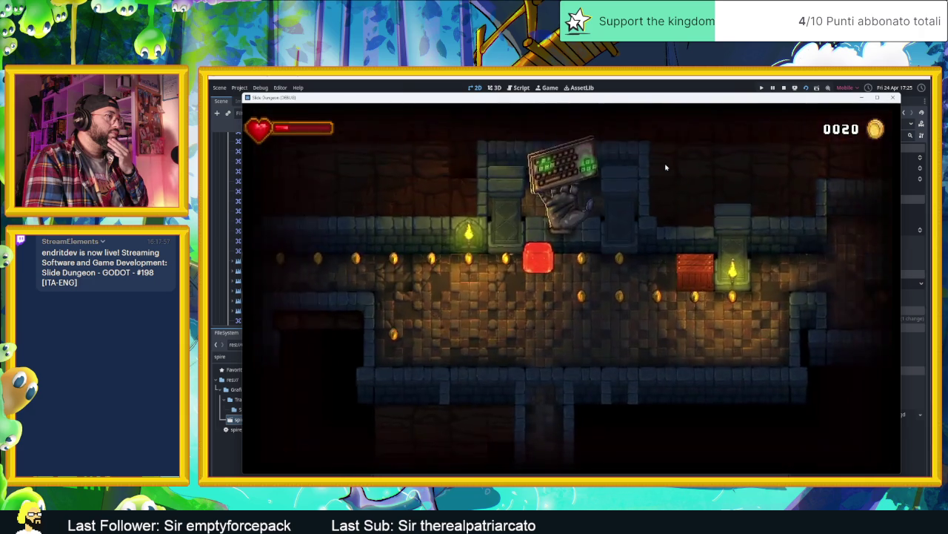
pyautogui.press('Right')
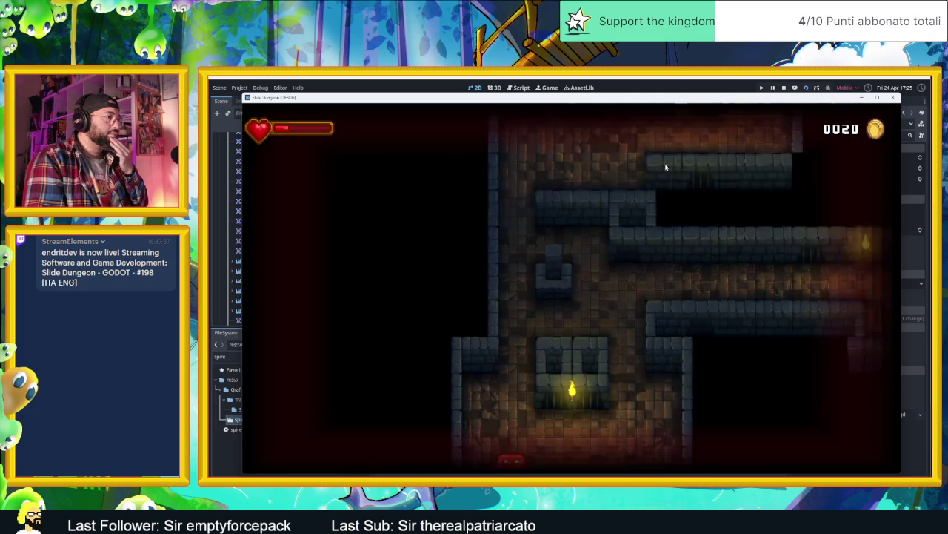
# Slide the player through the last rooms and vertical corridor, then stop the game.
pyautogui.press('Right')
pyautogui.press('Up')
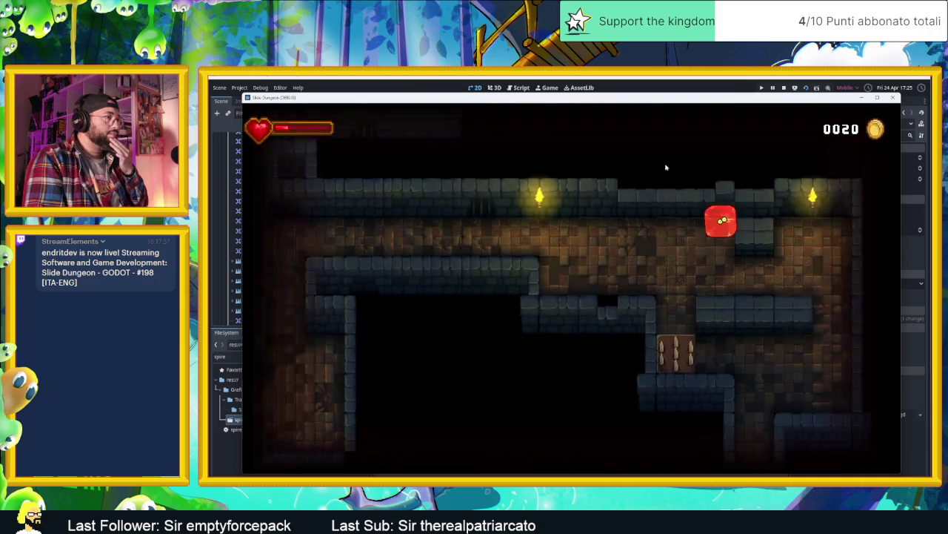
pyautogui.press('Down')
pyautogui.press('Right')
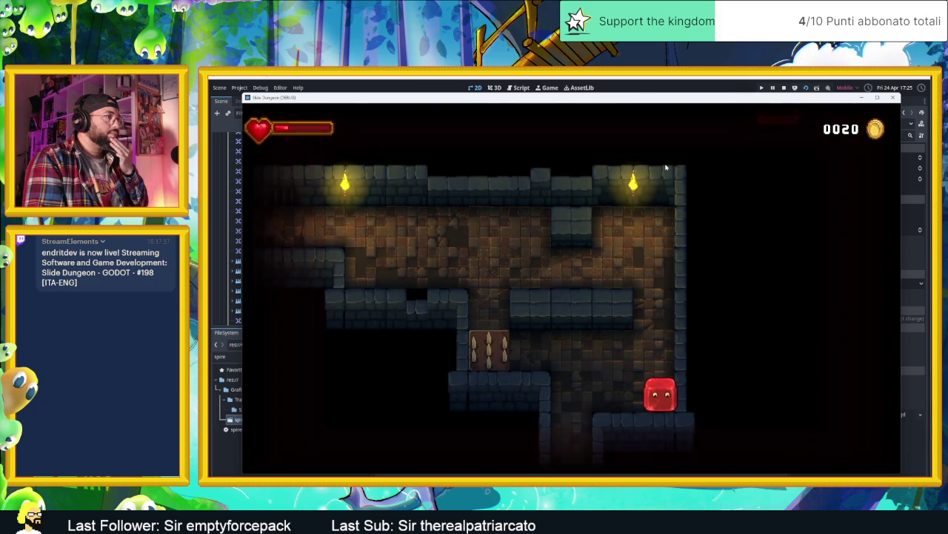
pyautogui.press('Left')
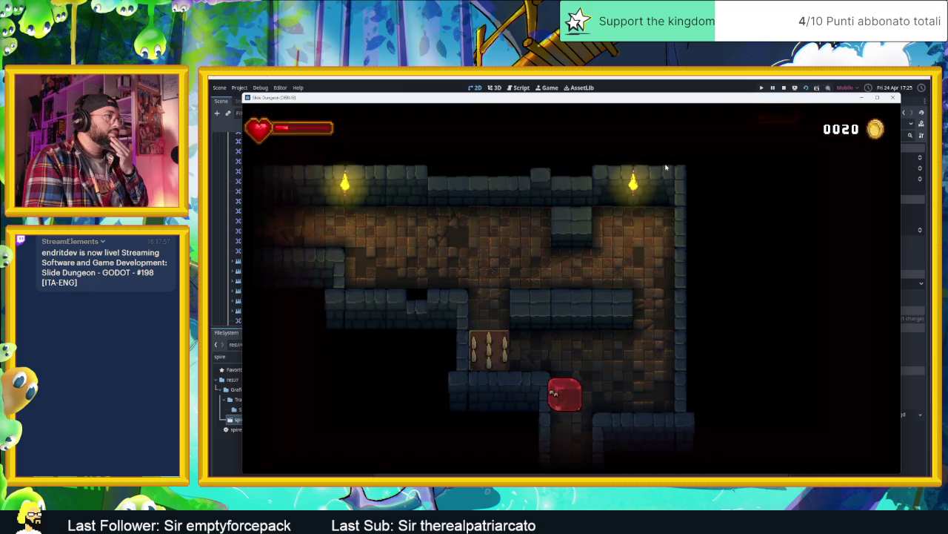
pyautogui.press('Down')
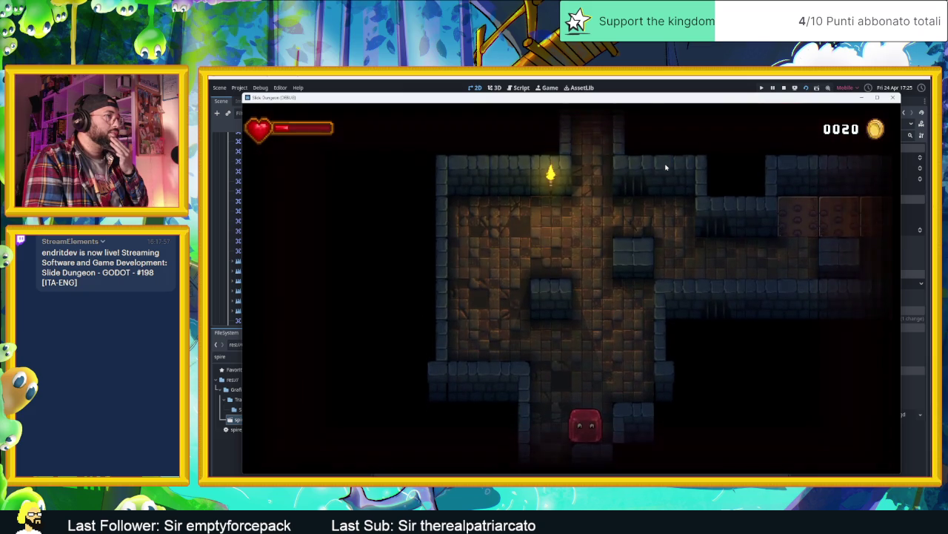
pyautogui.press('Left')
pyautogui.press('Down')
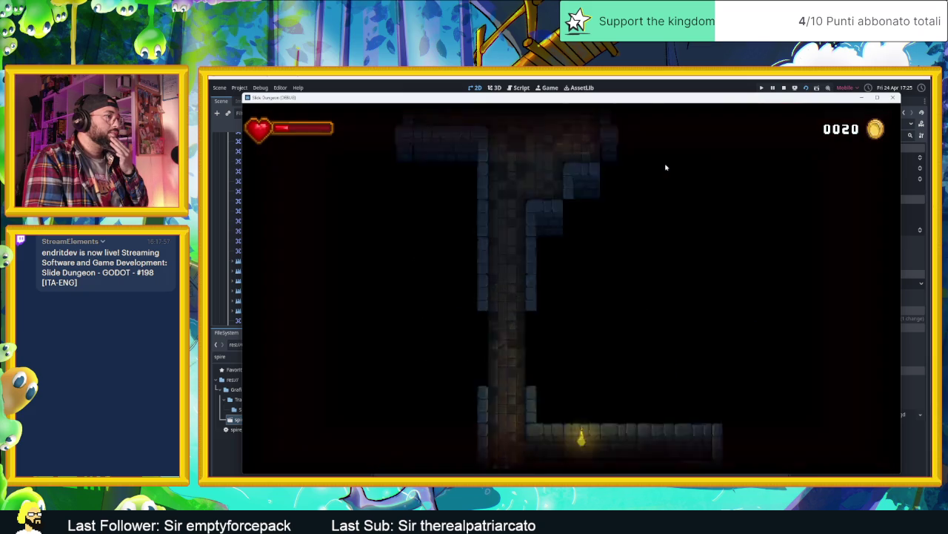
pyautogui.press('Right')
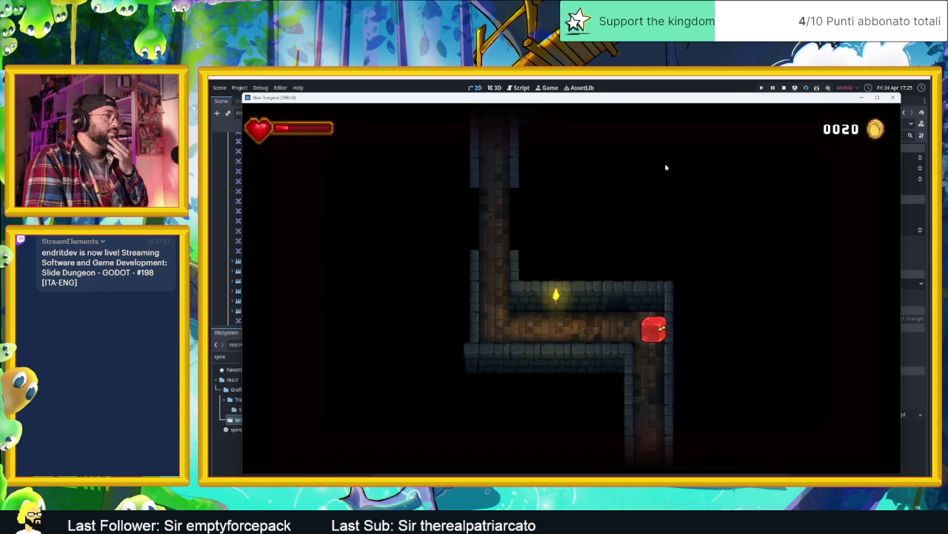
pyautogui.press('Down')
pyautogui.press('Up')
pyautogui.press('Left')
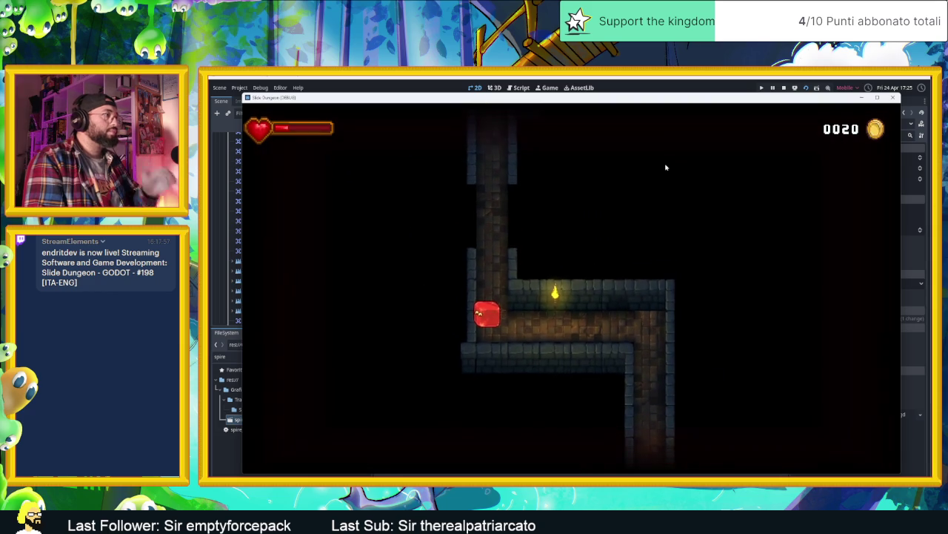
pyautogui.press('Up')
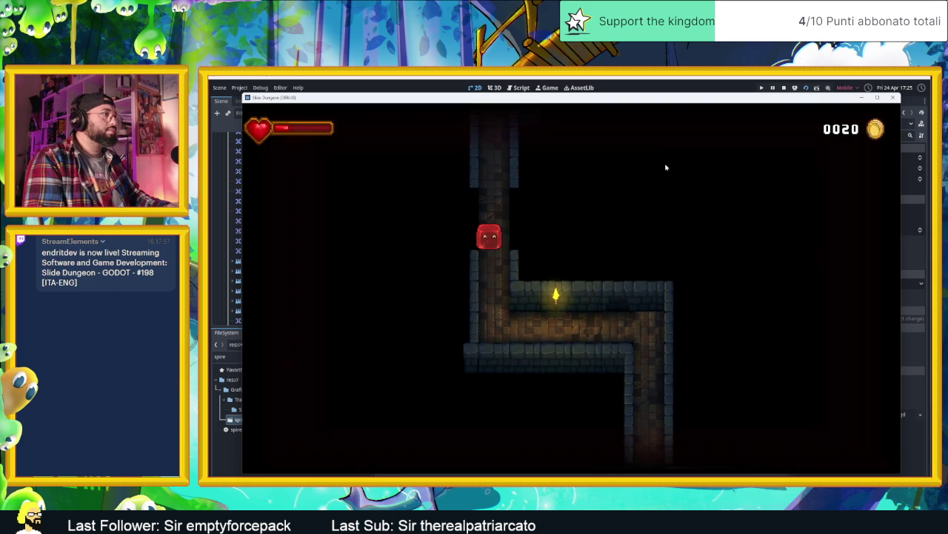
pyautogui.press('Down')
pyautogui.press('Right')
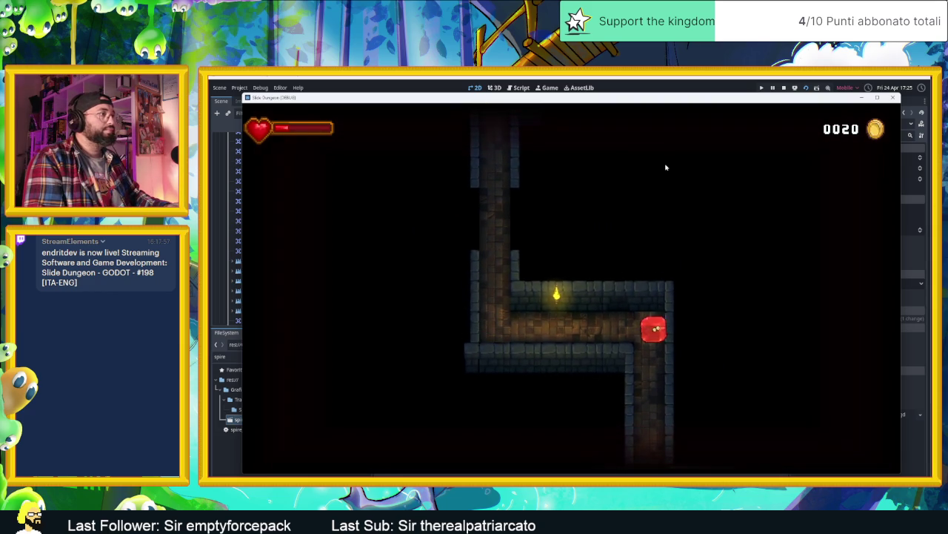
pyautogui.press('Down')
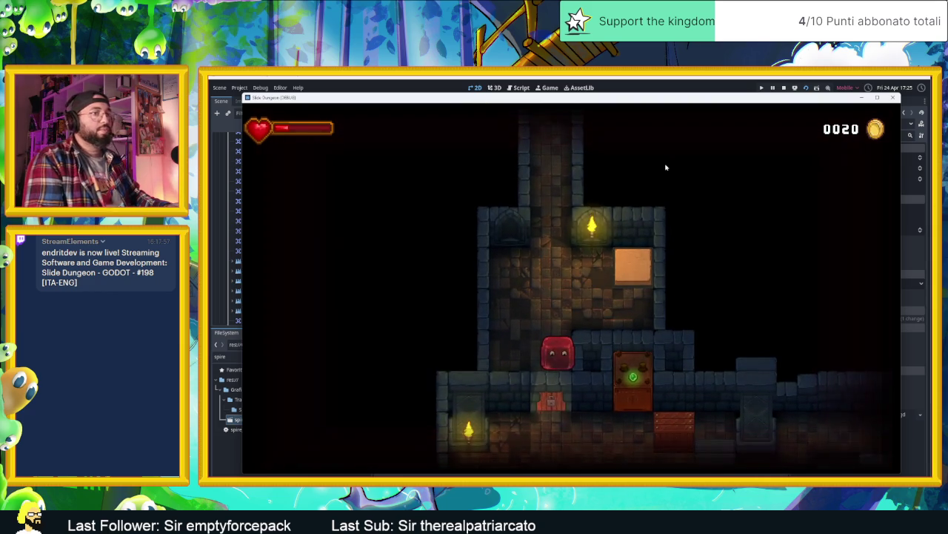
pyautogui.click(892, 97)
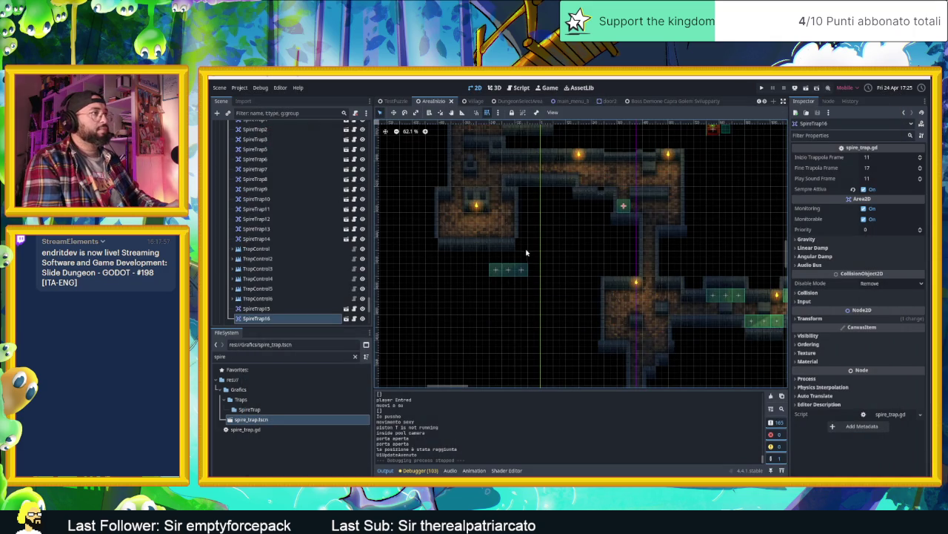
# Pan and zoom the 2D canvas to view the nearby rooms of the level.
pyautogui.moveTo(468, 143); pyautogui.dragTo(590, 229)
pyautogui.scroll(-5, 589, 229)
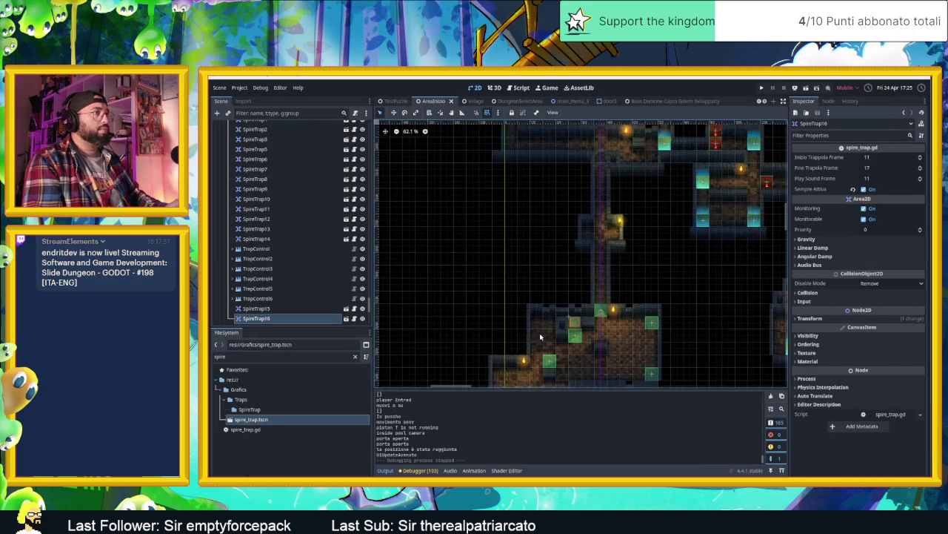
pyautogui.scroll(10, 523, 229)
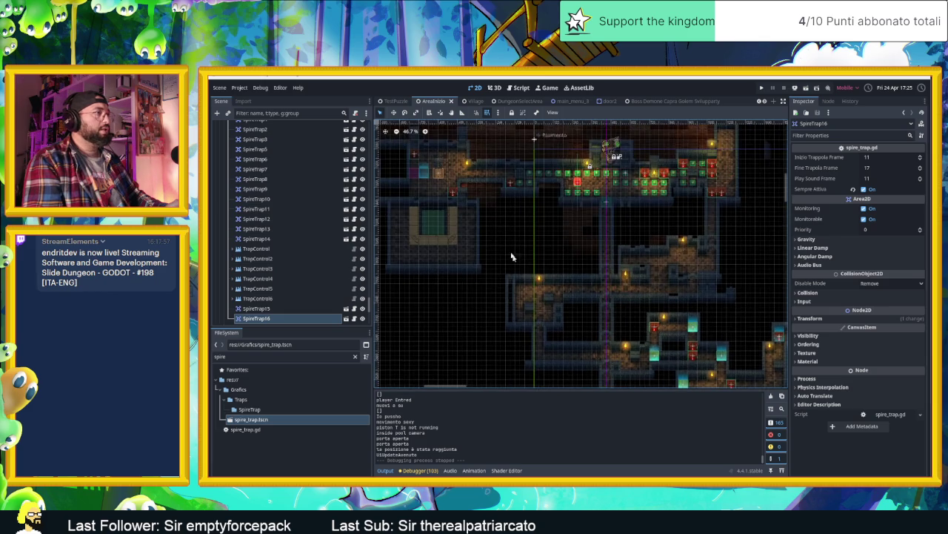
pyautogui.moveTo(514, 239); pyautogui.dragTo(609, 316)
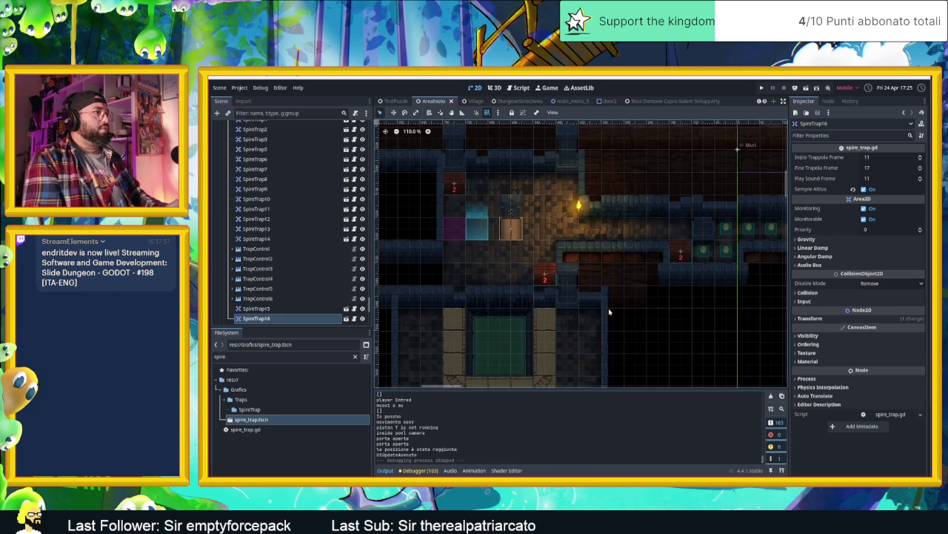
pyautogui.moveTo(483, 277); pyautogui.dragTo(609, 292)
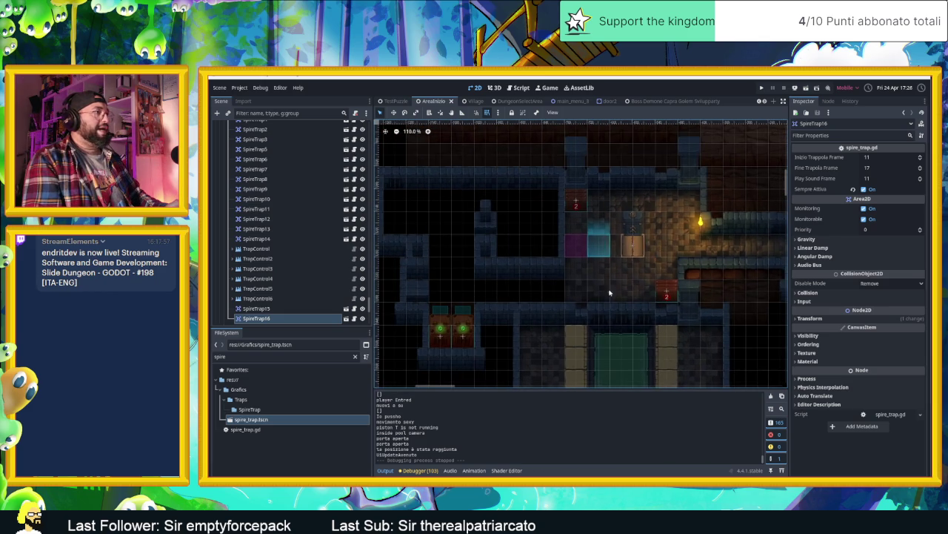
pyautogui.moveTo(517, 306); pyautogui.dragTo(574, 321)
# Scroll the Scene dock back to the top and select the Pavimento floor layer.
pyautogui.scroll(5, 289, 233)
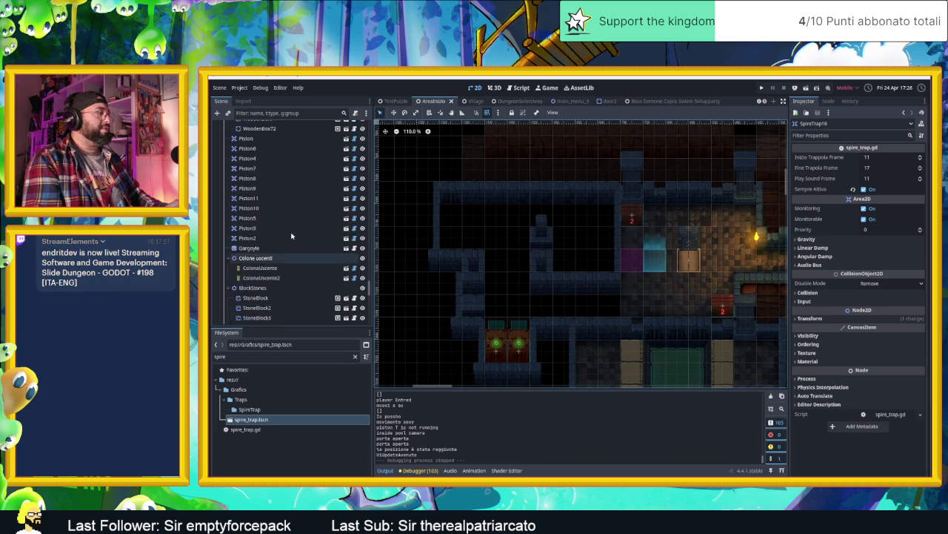
pyautogui.scroll(3, 286, 231)
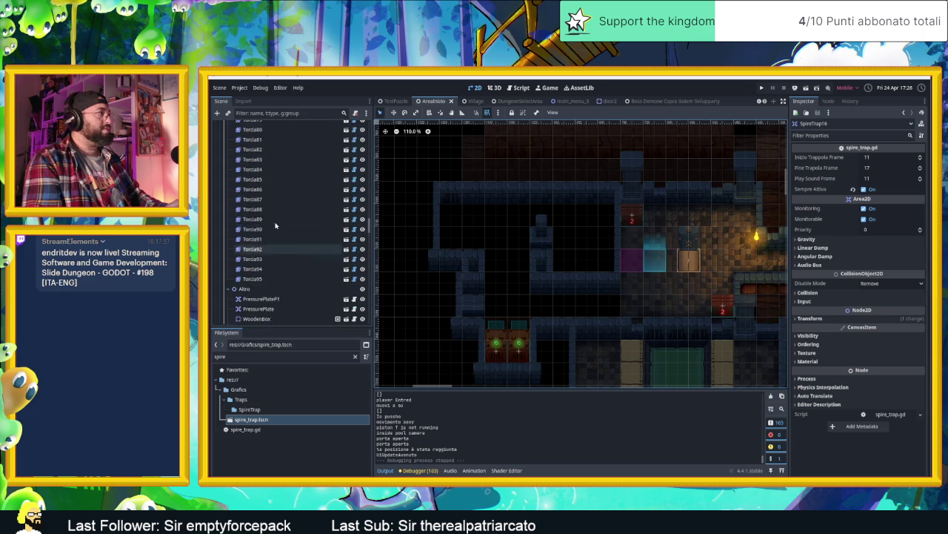
pyautogui.scroll(3, 278, 227)
pyautogui.scroll(6, 275, 226)
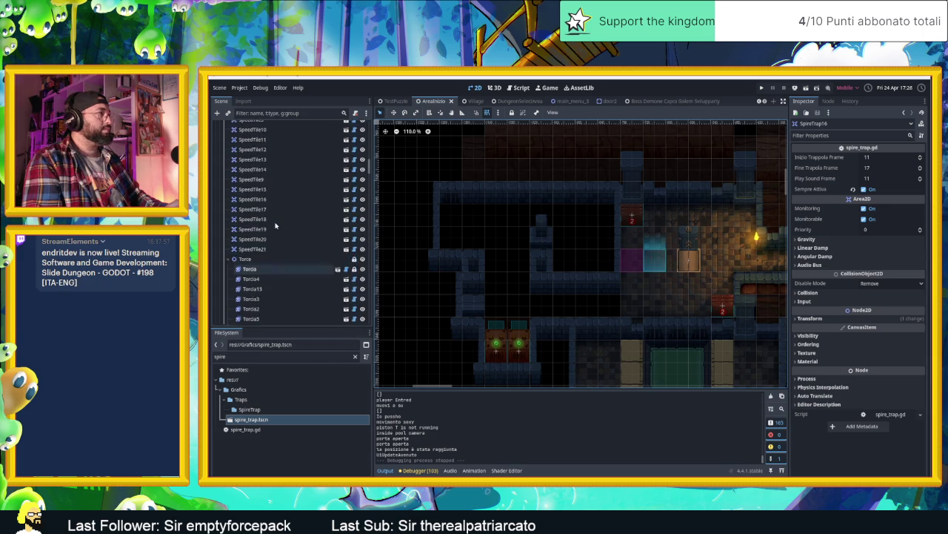
pyautogui.scroll(8, 275, 226)
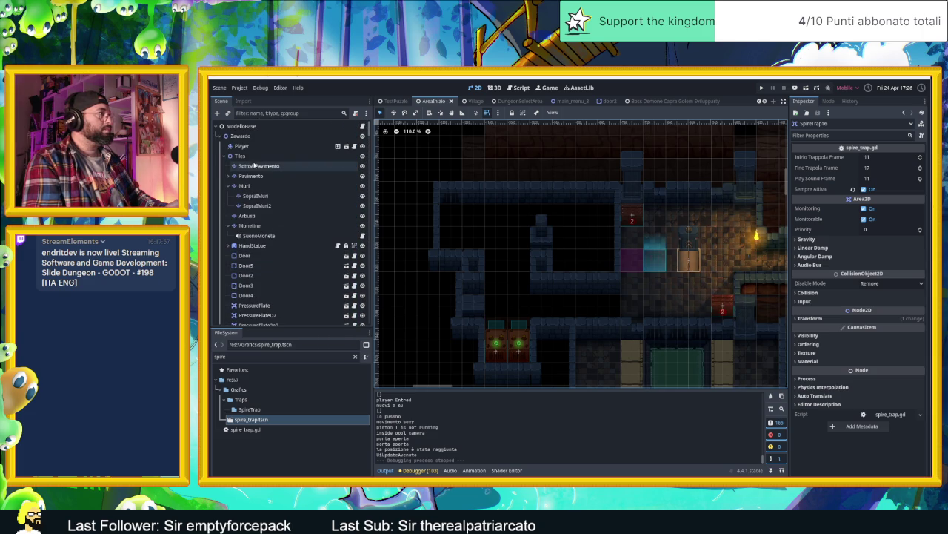
pyautogui.click(252, 175)
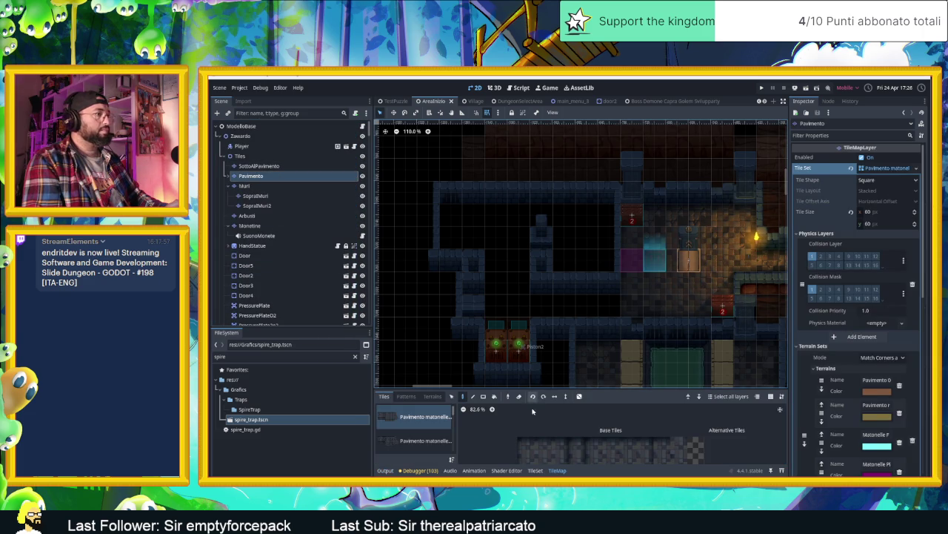
# Choose the Matonelle Full Random terrain and paint floor tiles on the Pavimento layer.
pyautogui.click(432, 395)
pyautogui.click(419, 453)
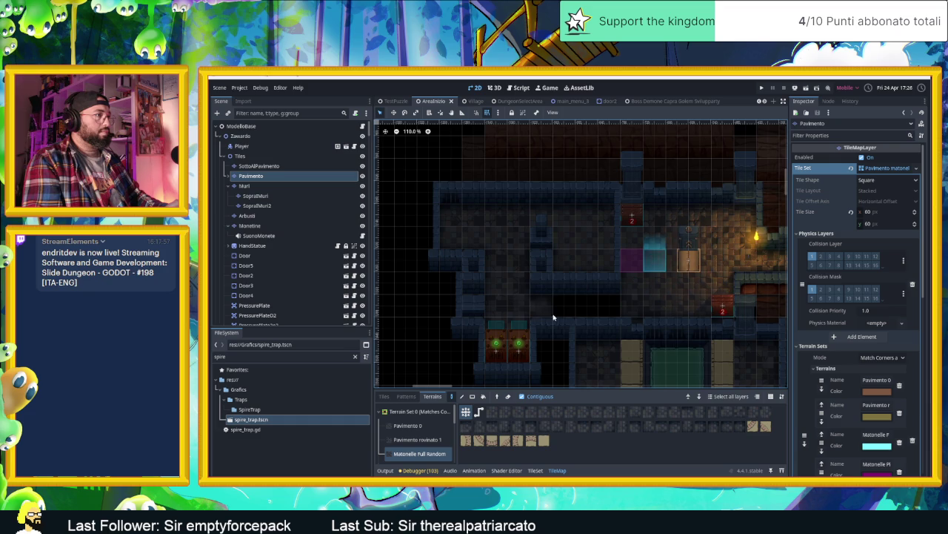
pyautogui.click(607, 308)
pyautogui.moveTo(645, 319); pyautogui.dragTo(503, 269)
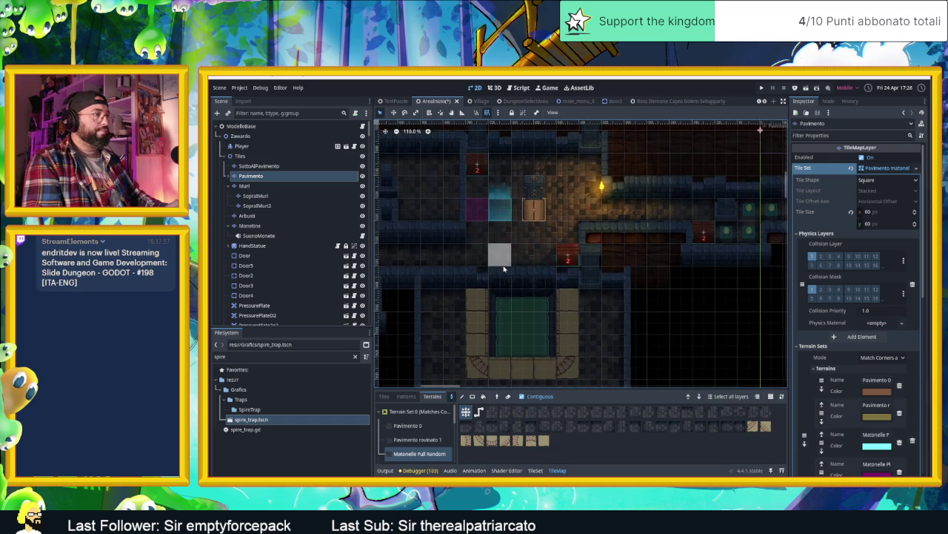
pyautogui.scroll(-5, 678, 329)
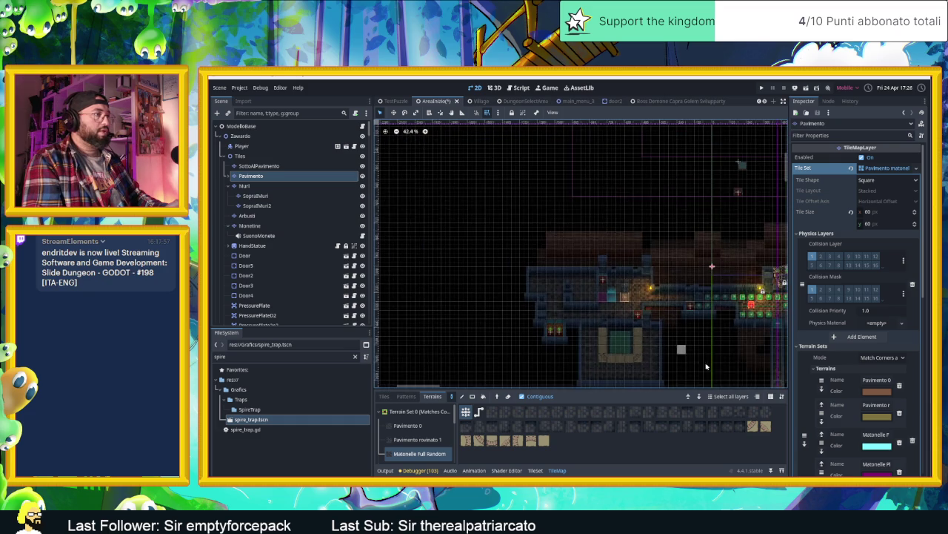
pyautogui.scroll(-2, 692, 358)
pyautogui.moveTo(510, 268)
pyautogui.mouseDown()
pyautogui.moveTo(491, 234)
pyautogui.moveTo(518, 329)
pyautogui.moveTo(581, 321)
pyautogui.mouseUp()
pyautogui.scroll(5, 581, 320)
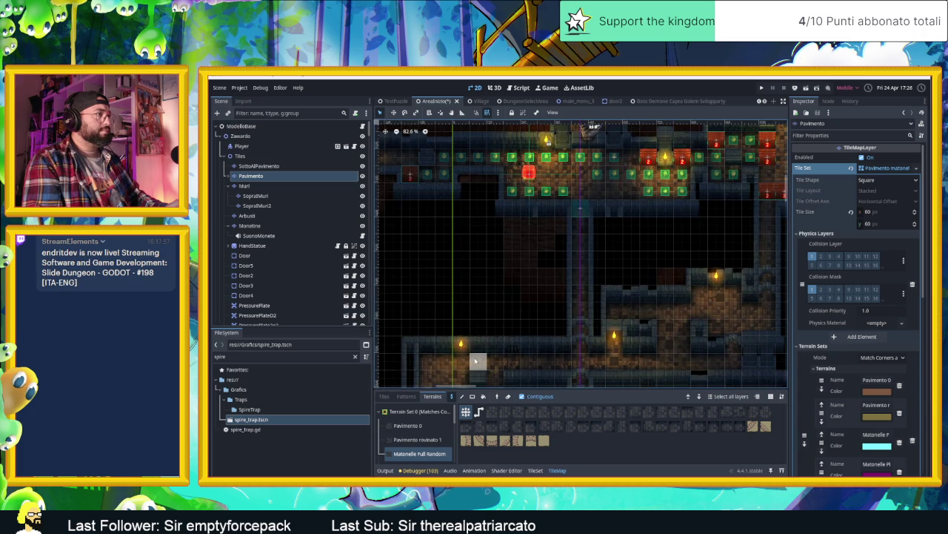
pyautogui.scroll(2, 506, 293)
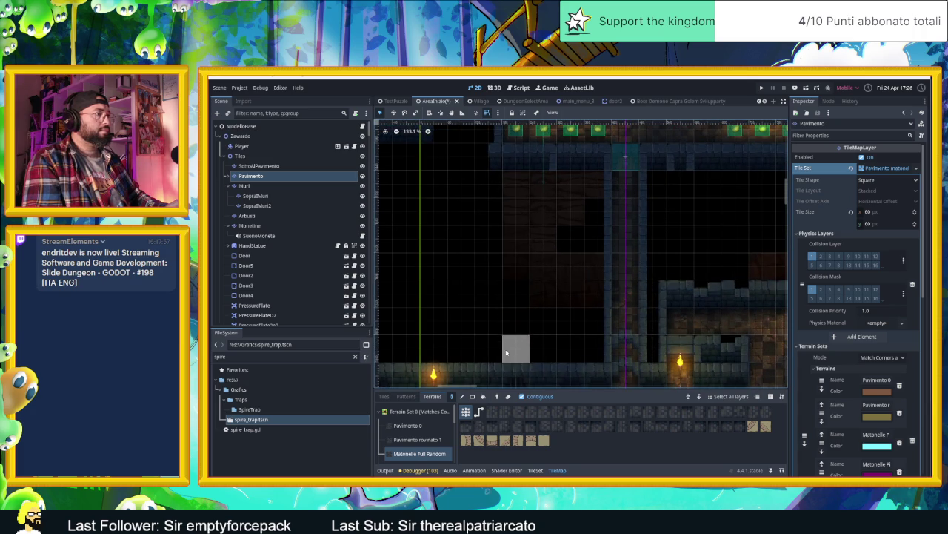
# Select the Muri layer, bring the lower room into view, and show the Muro blue tile atlas.
pyautogui.click(244, 185)
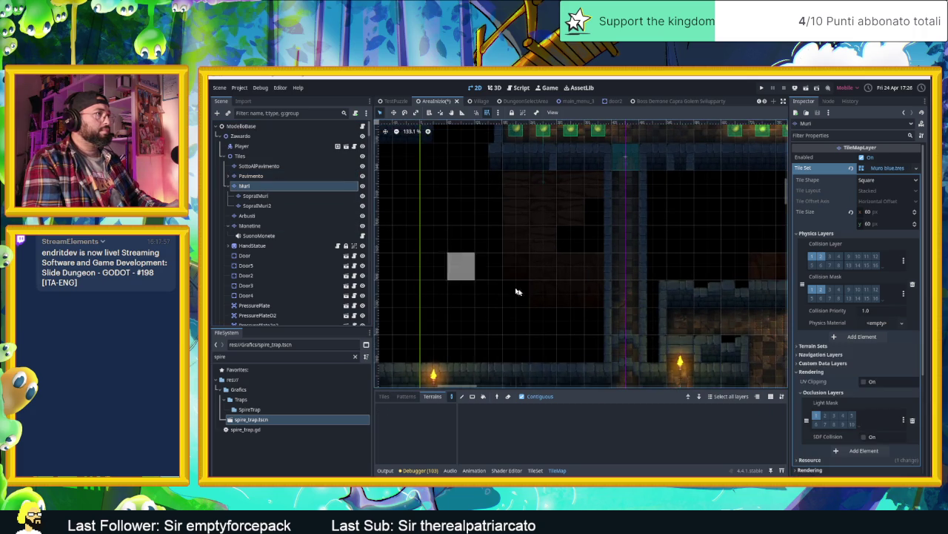
pyautogui.scroll(-2, 543, 315)
pyautogui.moveTo(524, 342); pyautogui.dragTo(538, 216)
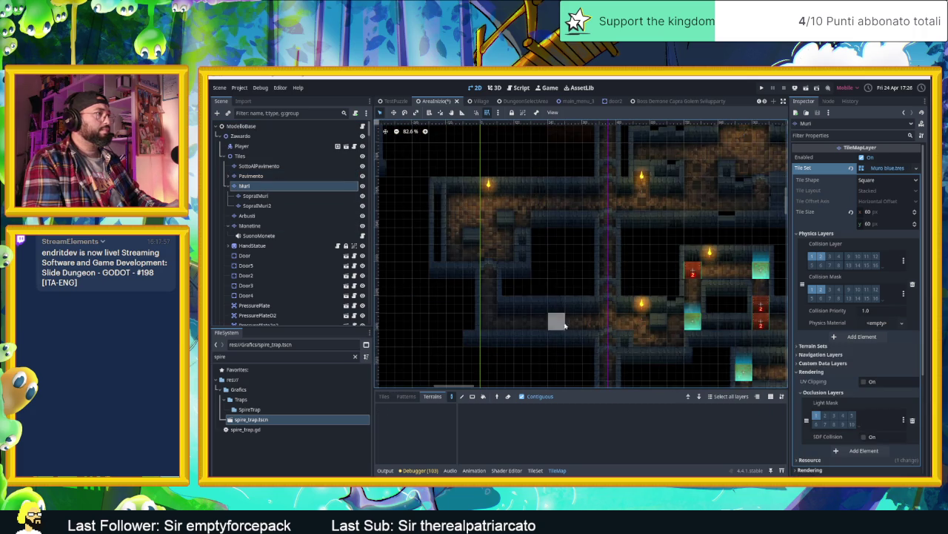
pyautogui.scroll(-1, 562, 317)
pyautogui.moveTo(548, 361); pyautogui.dragTo(514, 230)
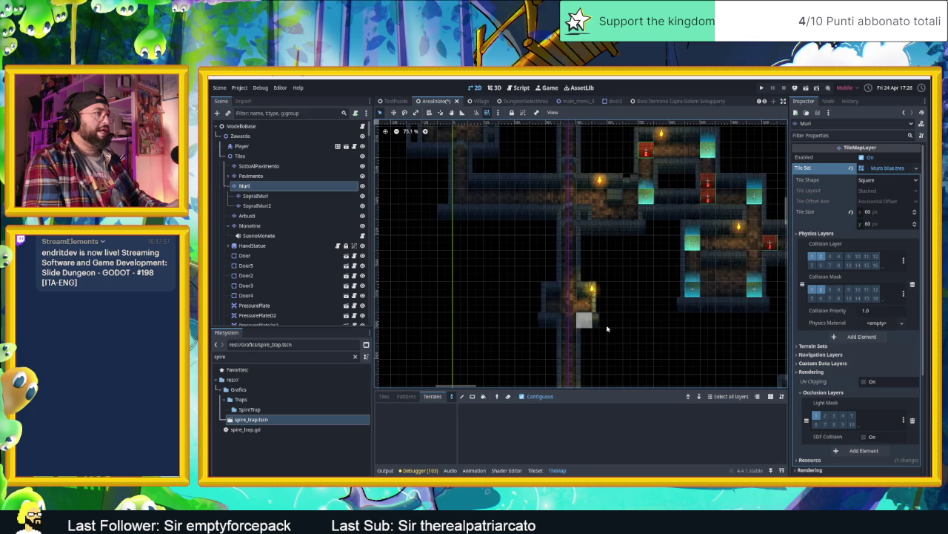
pyautogui.moveTo(643, 327)
pyautogui.mouseDown()
pyautogui.moveTo(621, 309)
pyautogui.moveTo(609, 217)
pyautogui.mouseUp()
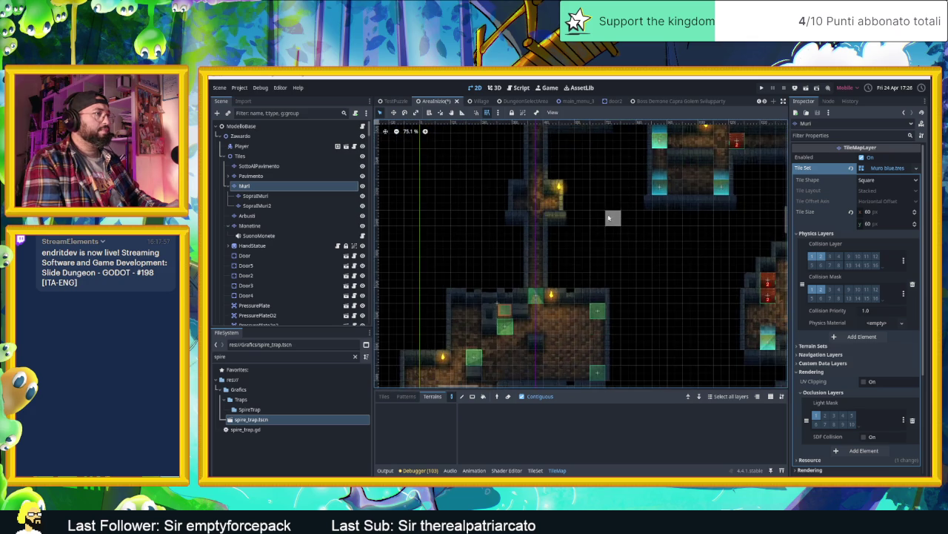
pyautogui.moveTo(564, 312); pyautogui.dragTo(616, 197)
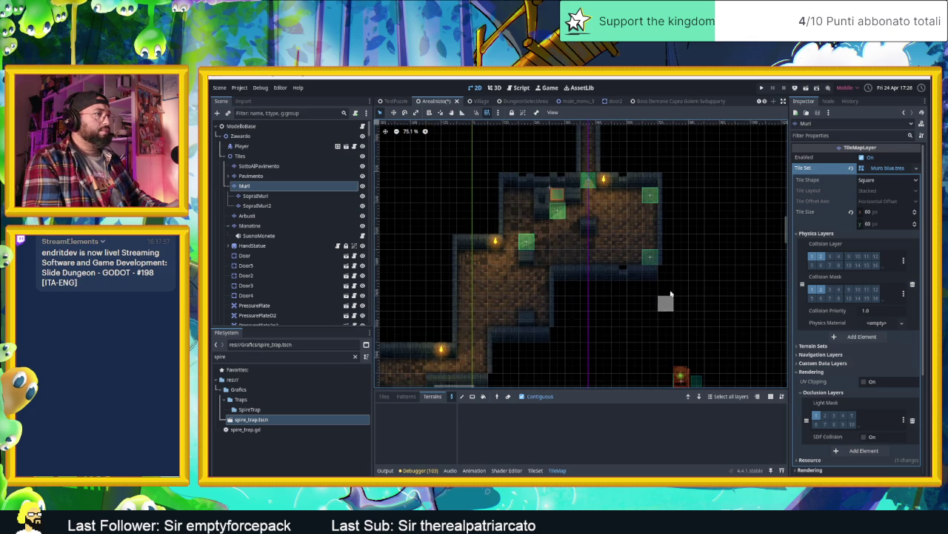
pyautogui.scroll(1, 668, 283)
pyautogui.click(385, 396)
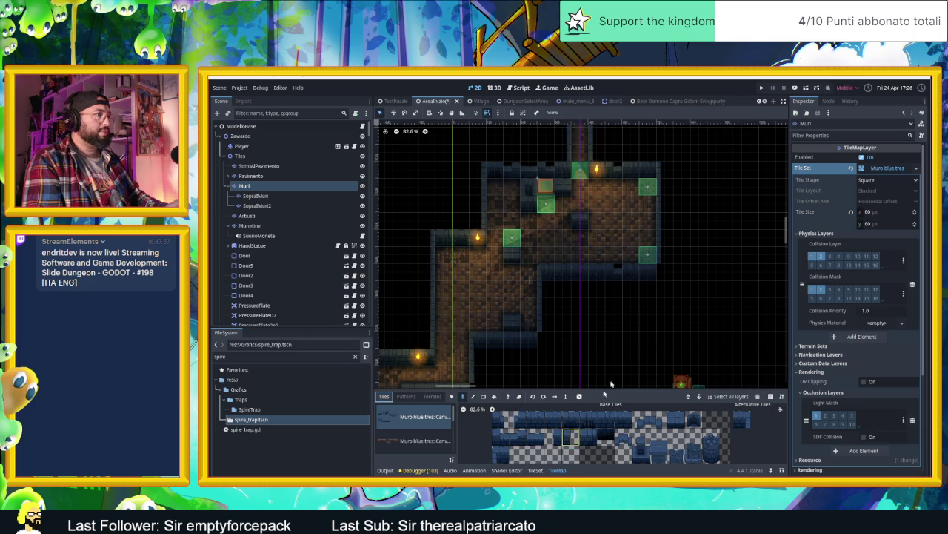
# Pick a wall tile from the atlas and locate the corridors above the room.
pyautogui.click(572, 434)
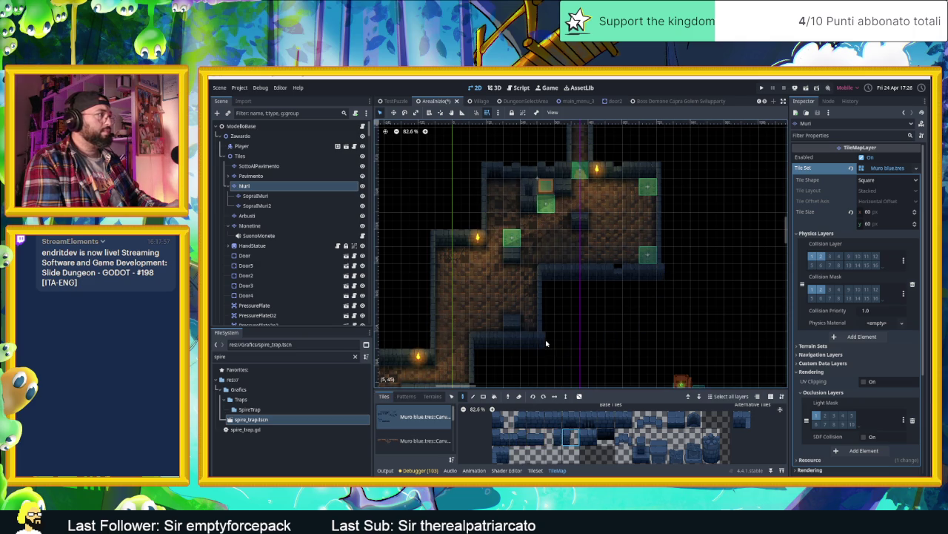
pyautogui.scroll(-3, 563, 363)
pyautogui.hscroll(-2, 564, 363)
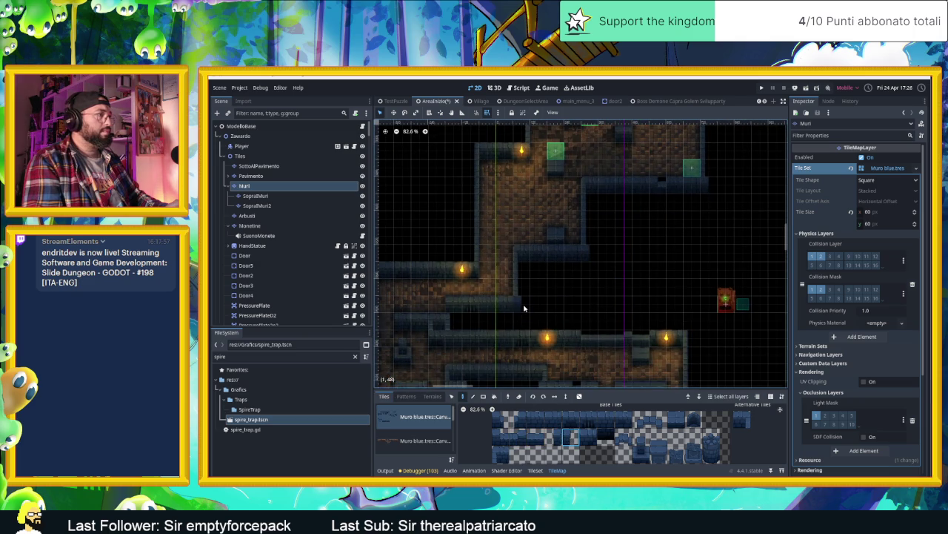
pyautogui.scroll(-5, 519, 311)
pyautogui.hscroll(-6, 519, 311)
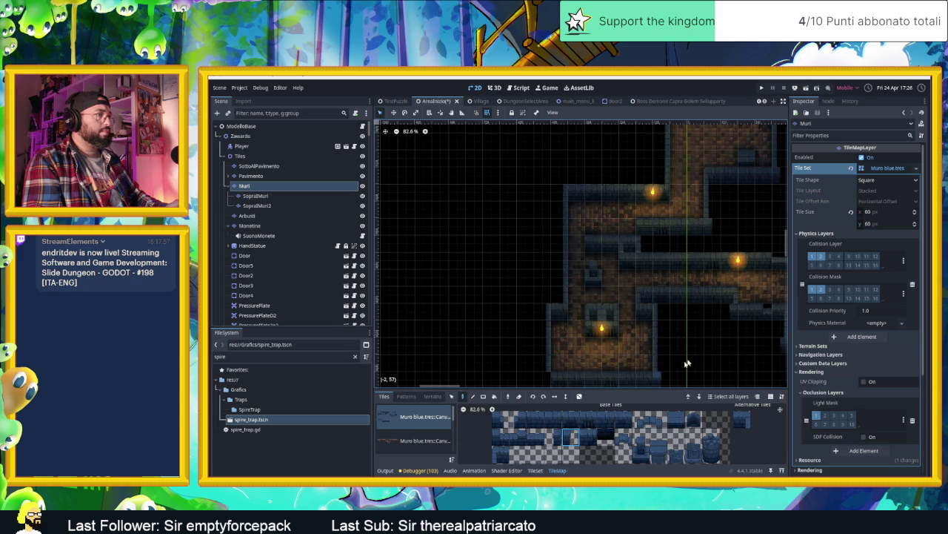
pyautogui.scroll(-3, 662, 323)
pyautogui.hscroll(4, 663, 324)
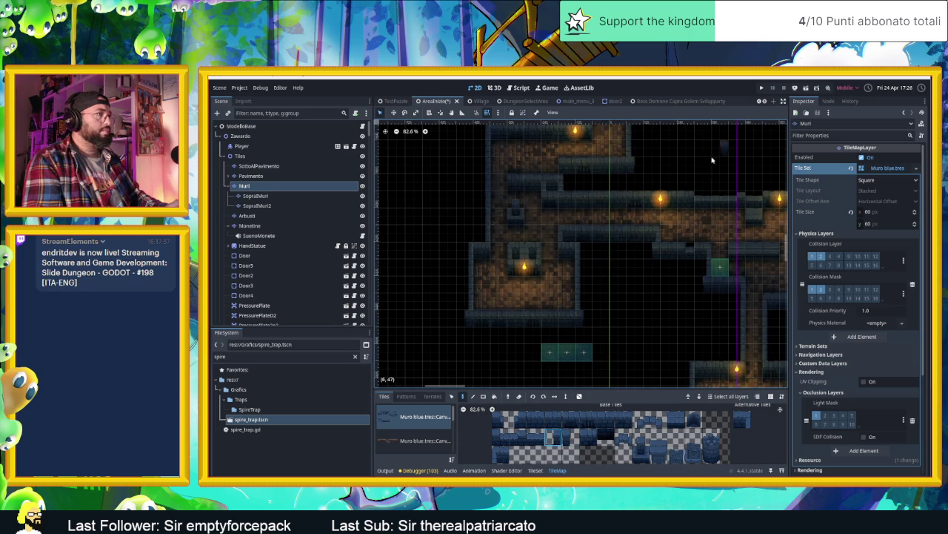
pyautogui.scroll(5, 712, 159)
pyautogui.scroll(4, 668, 253)
pyautogui.hscroll(3, 669, 253)
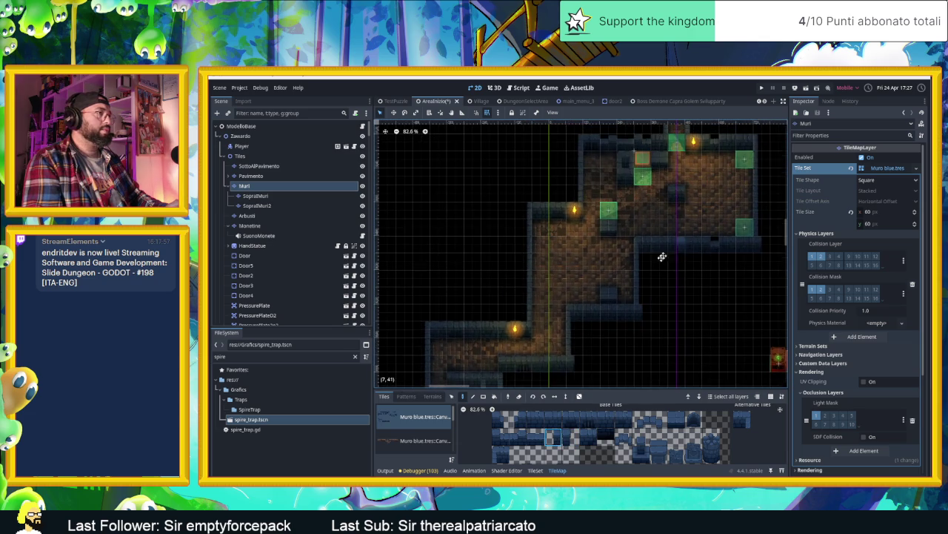
pyautogui.moveTo(669, 254); pyautogui.dragTo(601, 320)
pyautogui.moveTo(610, 207); pyautogui.dragTo(615, 309)
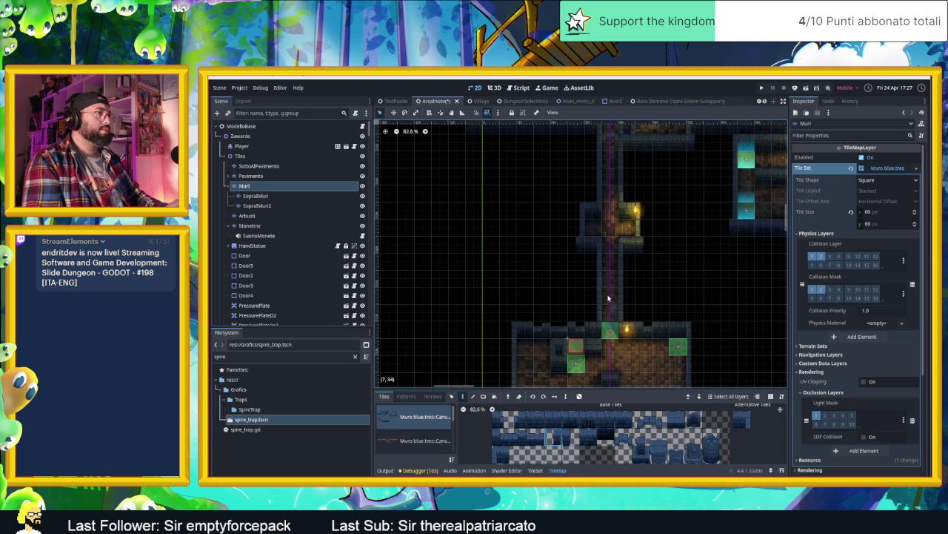
pyautogui.moveTo(620, 229); pyautogui.dragTo(618, 300)
pyautogui.scroll(-3, 534, 237)
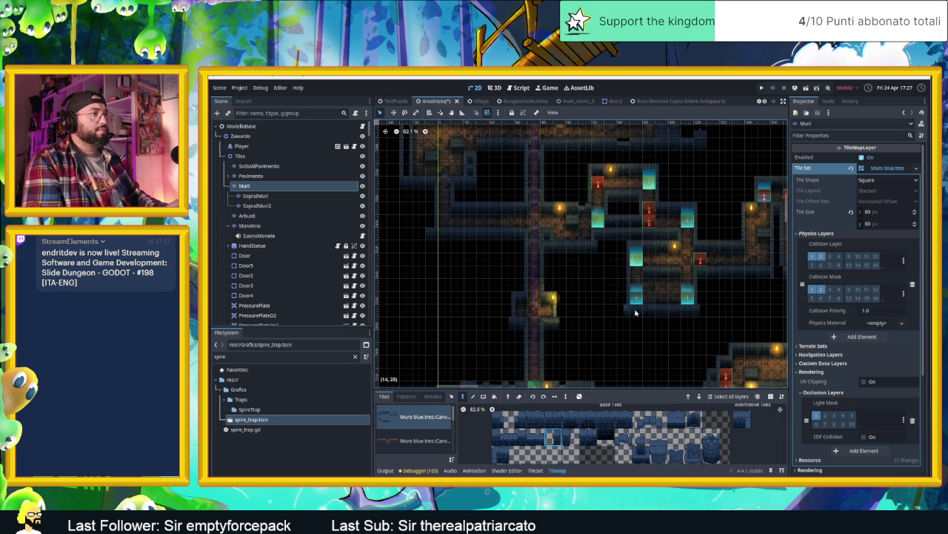
pyautogui.moveTo(700, 322); pyautogui.dragTo(627, 334)
pyautogui.scroll(4, 700, 315)
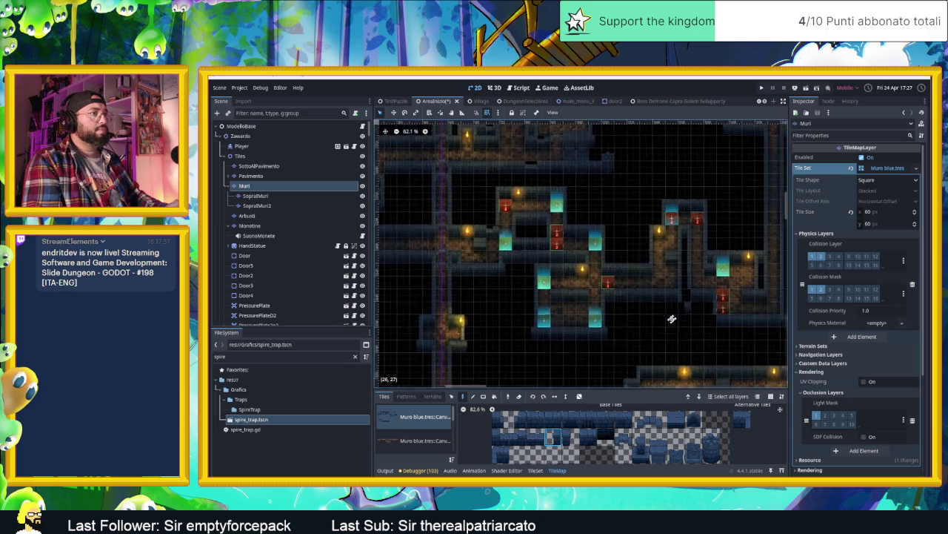
pyautogui.scroll(4, 660, 318)
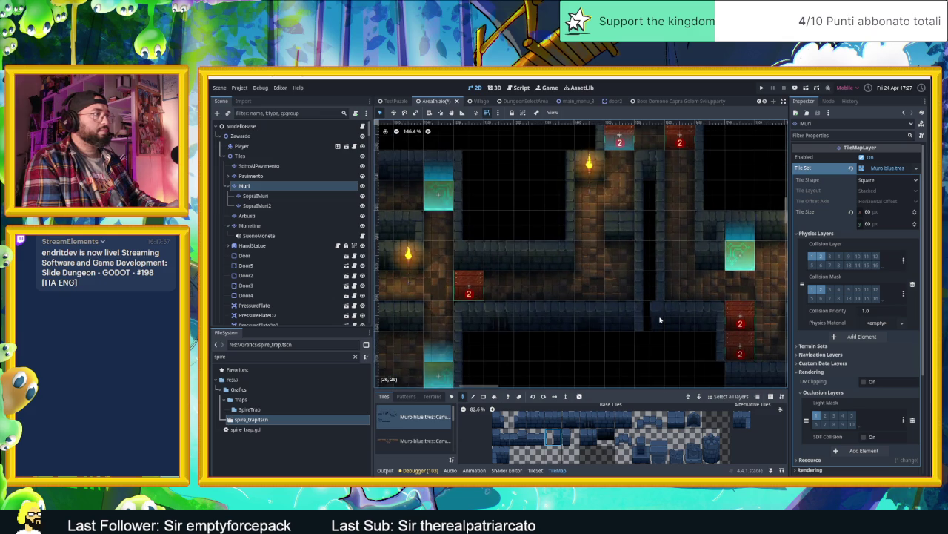
# Fill the wall gap on the SopraMuri layer, then reselect Muri and pick a wall tile.
pyautogui.click(304, 196)
pyautogui.click(645, 316)
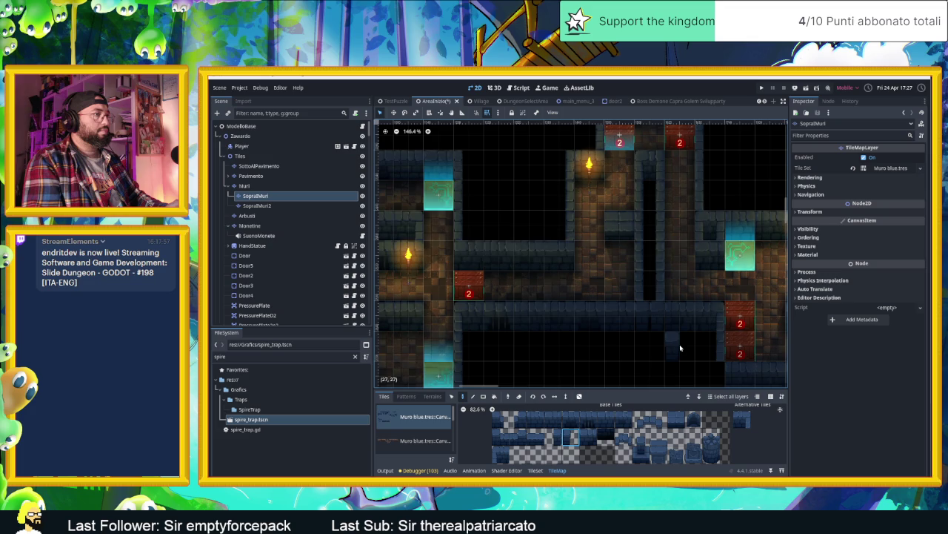
pyautogui.click(569, 419)
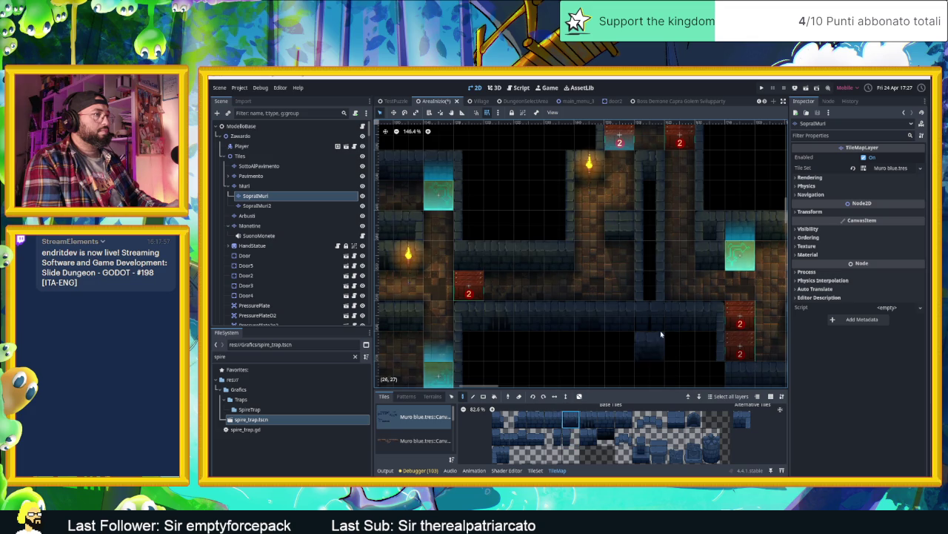
pyautogui.scroll(-4, 632, 363)
pyautogui.scroll(-1, 632, 362)
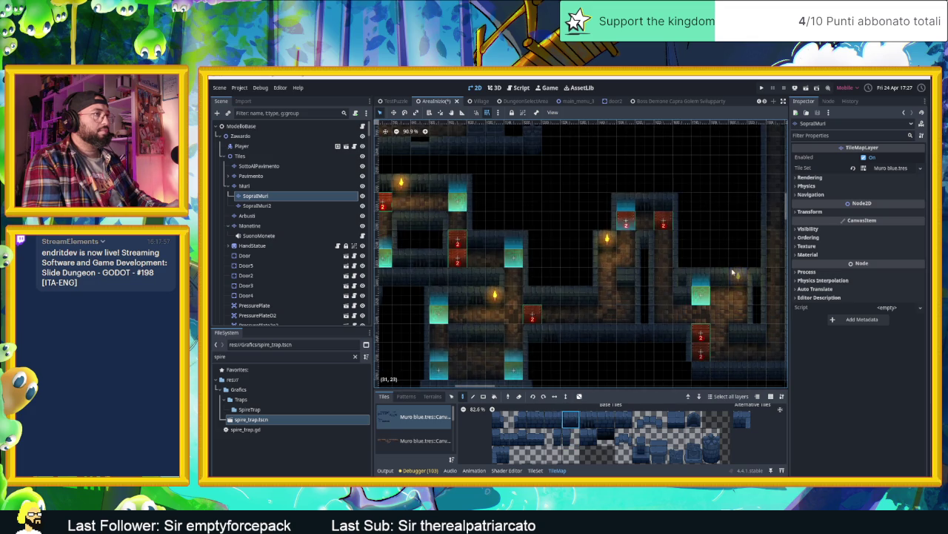
pyautogui.moveTo(732, 324); pyautogui.dragTo(597, 254)
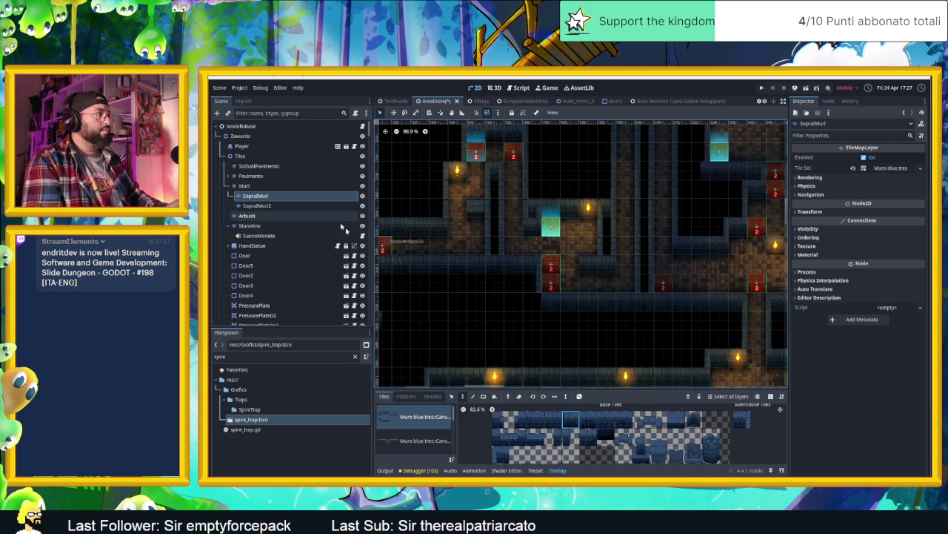
pyautogui.click(276, 185)
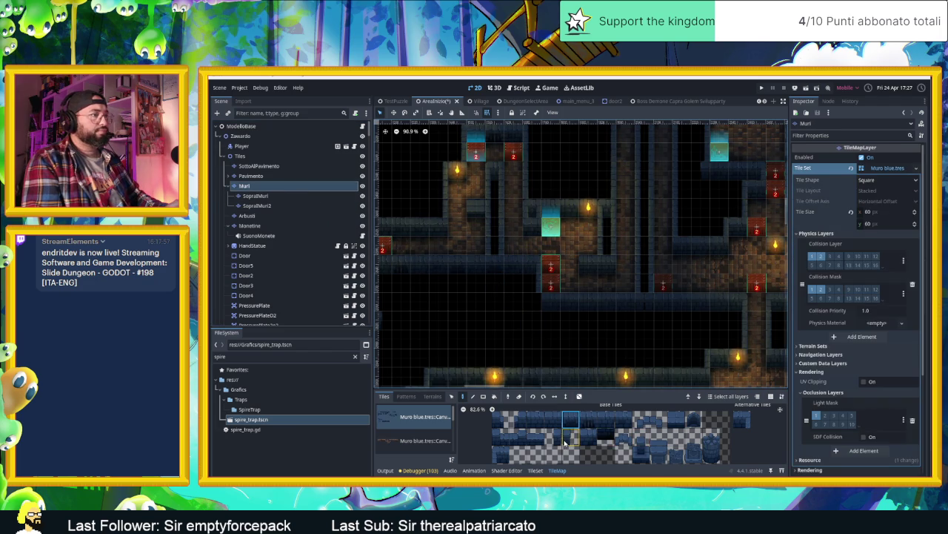
pyautogui.click(555, 440)
pyautogui.moveTo(701, 358); pyautogui.dragTo(553, 327)
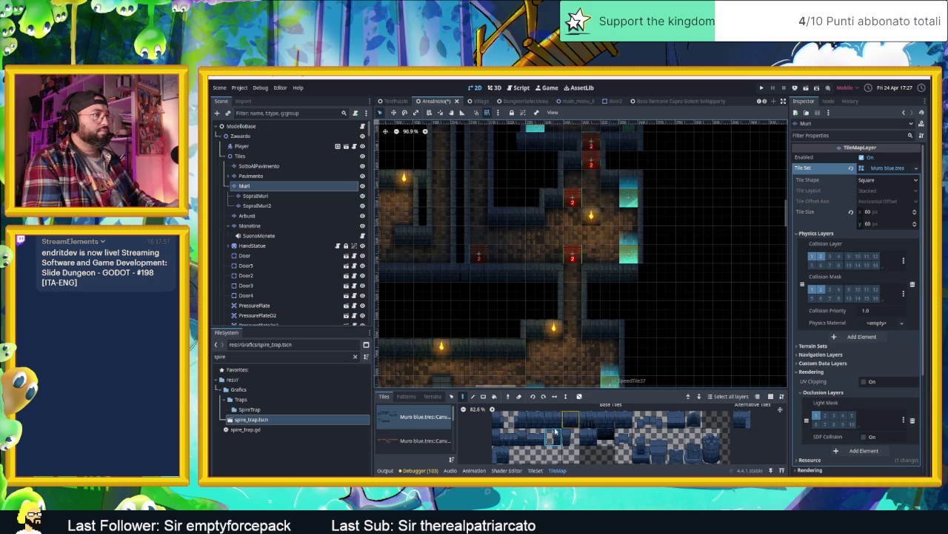
pyautogui.moveTo(657, 237); pyautogui.dragTo(677, 321)
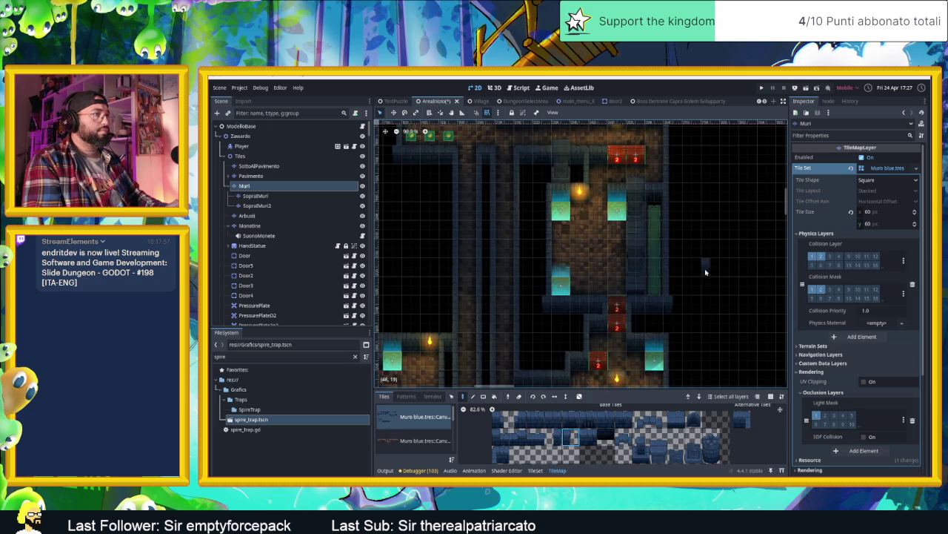
pyautogui.moveTo(691, 246); pyautogui.dragTo(705, 325)
pyautogui.moveTo(525, 286)
pyautogui.mouseDown()
pyautogui.moveTo(599, 296)
pyautogui.moveTo(597, 261)
pyautogui.mouseUp()
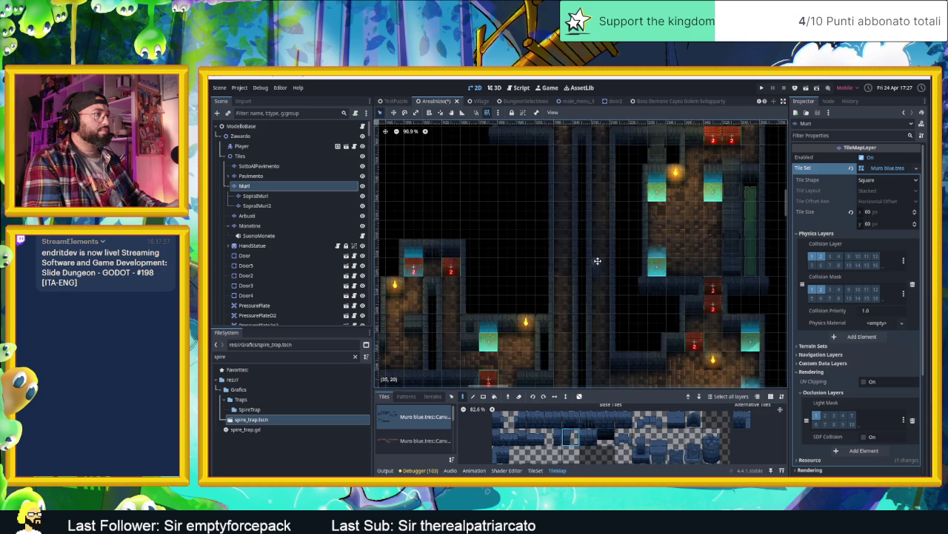
pyautogui.moveTo(579, 340); pyautogui.dragTo(621, 263)
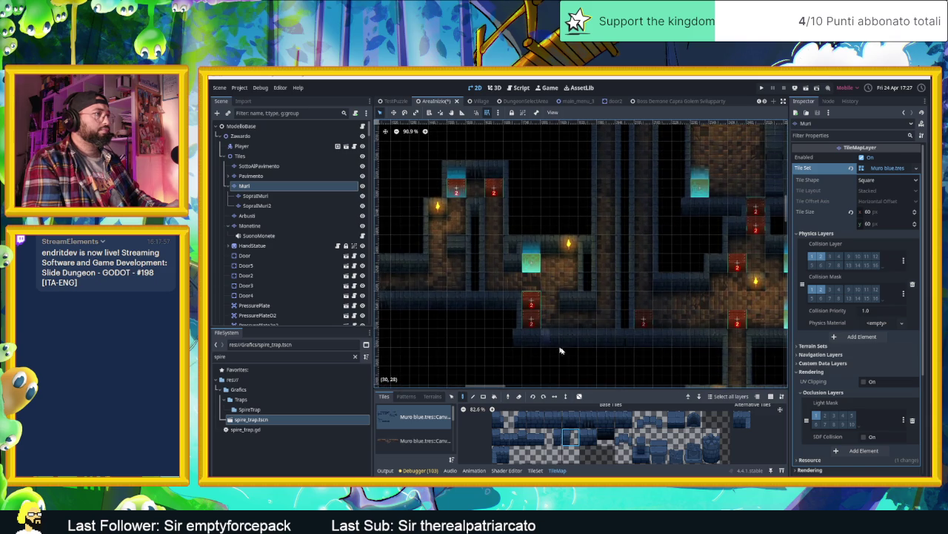
pyautogui.scroll(-10, 602, 352)
pyautogui.hscroll(3, 601, 352)
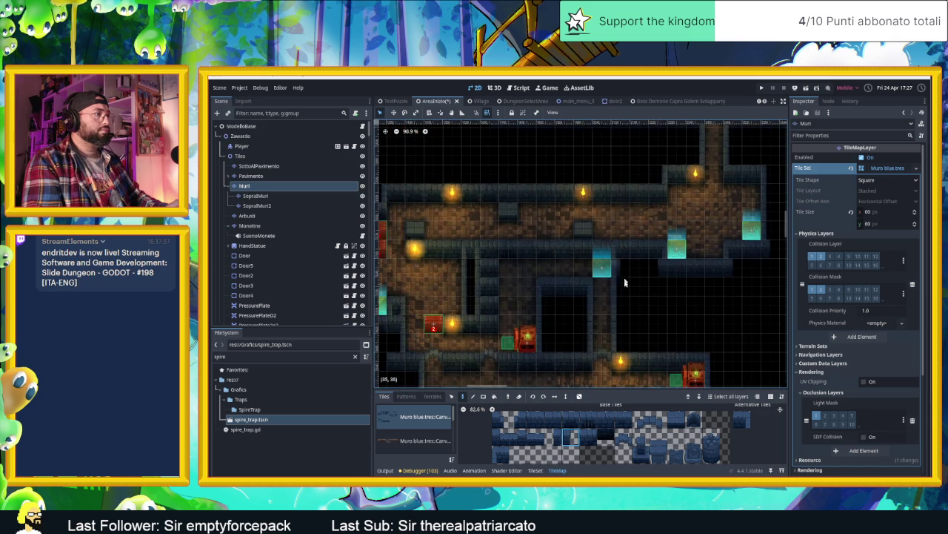
pyautogui.scroll(-6, 652, 277)
pyautogui.hscroll(-2, 679, 280)
pyautogui.hscroll(-2, 678, 279)
pyautogui.scroll(1, 679, 279)
pyautogui.hscroll(-2, 561, 269)
pyautogui.scroll(1, 561, 269)
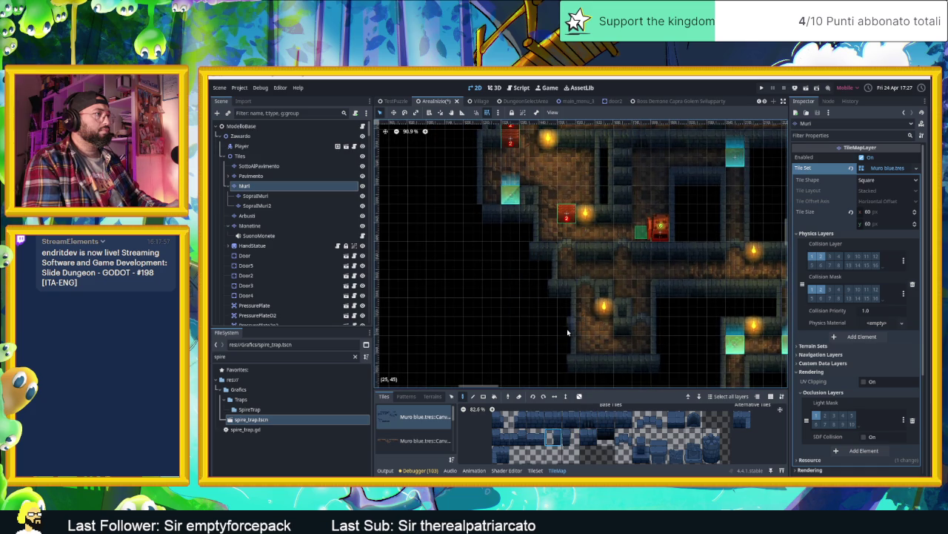
pyautogui.scroll(-1, 549, 322)
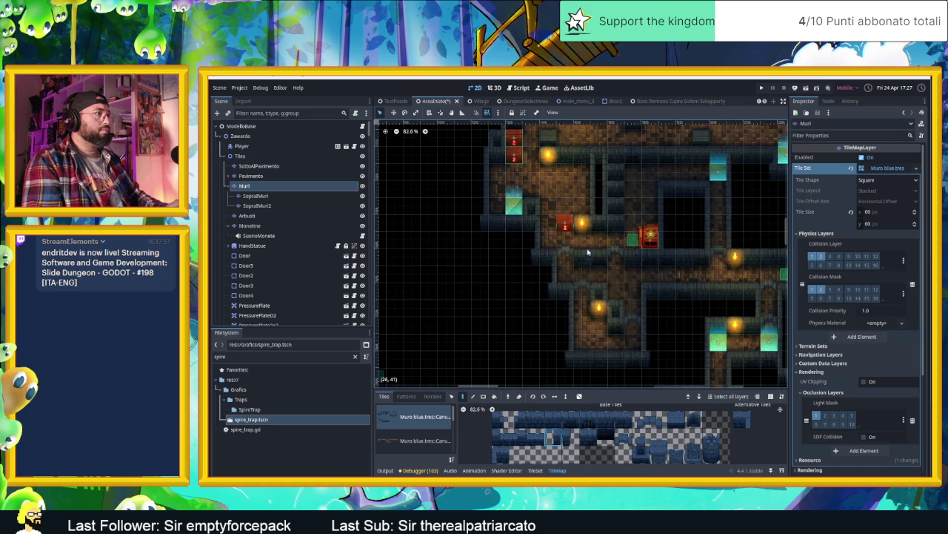
pyautogui.scroll(-3, 587, 253)
pyautogui.hscroll(3, 579, 250)
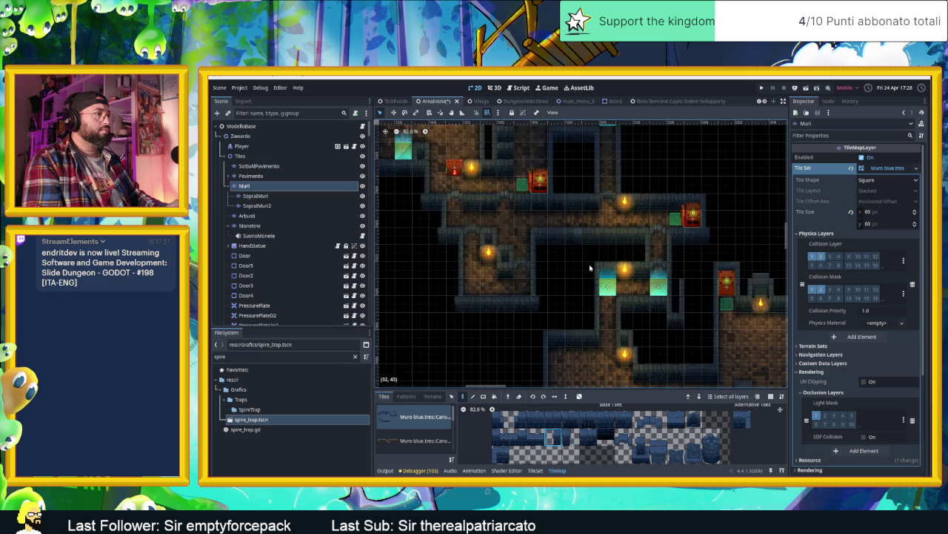
pyautogui.scroll(-5, 585, 238)
pyautogui.hscroll(2, 589, 228)
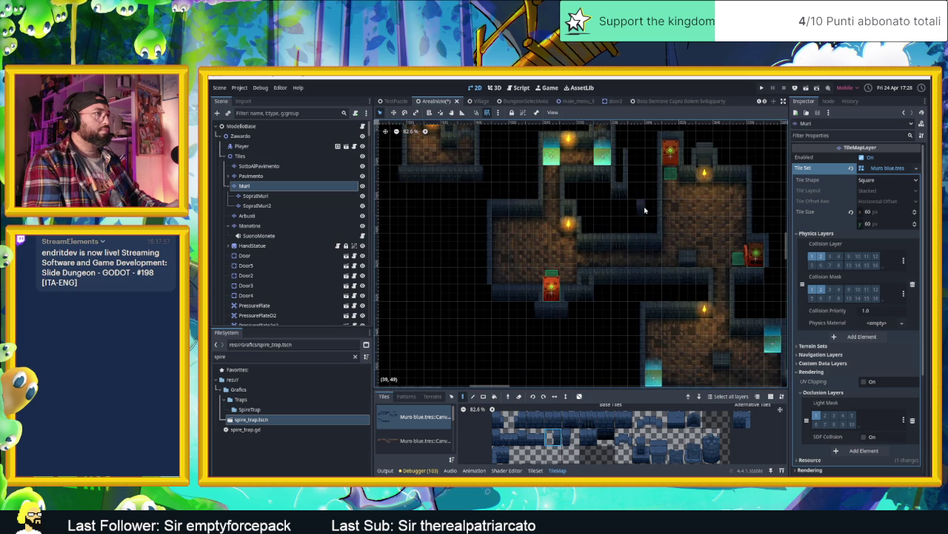
pyautogui.scroll(1, 627, 233)
pyautogui.hscroll(1, 614, 241)
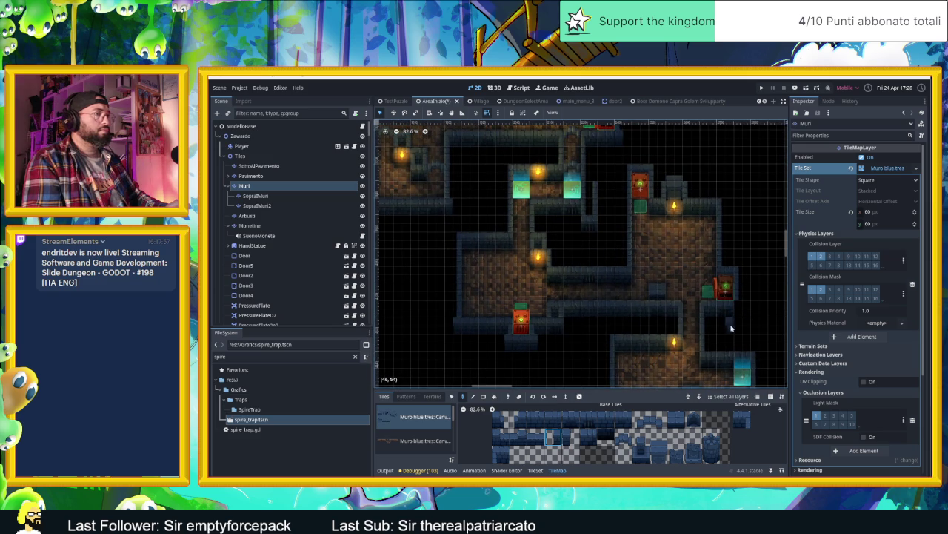
pyautogui.scroll(-1, 657, 326)
pyautogui.hscroll(2, 657, 324)
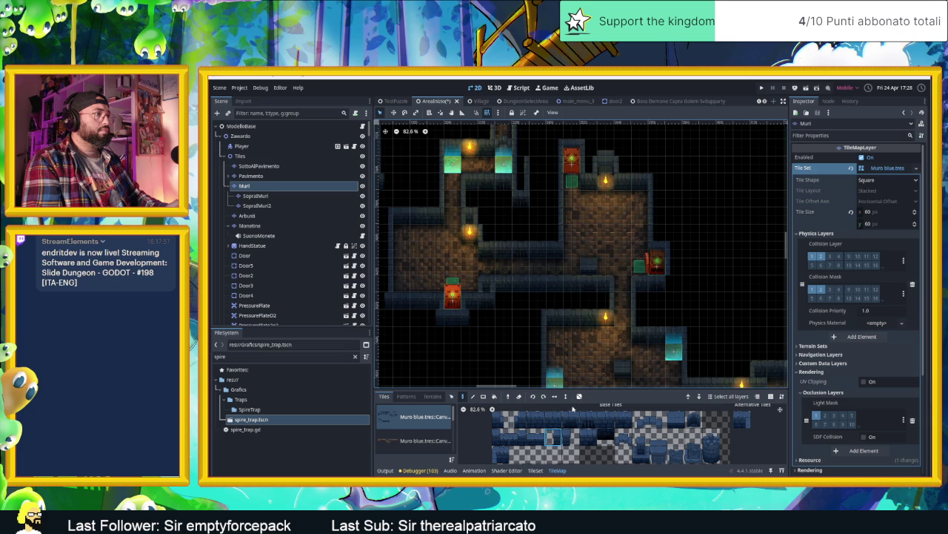
pyautogui.click(571, 438)
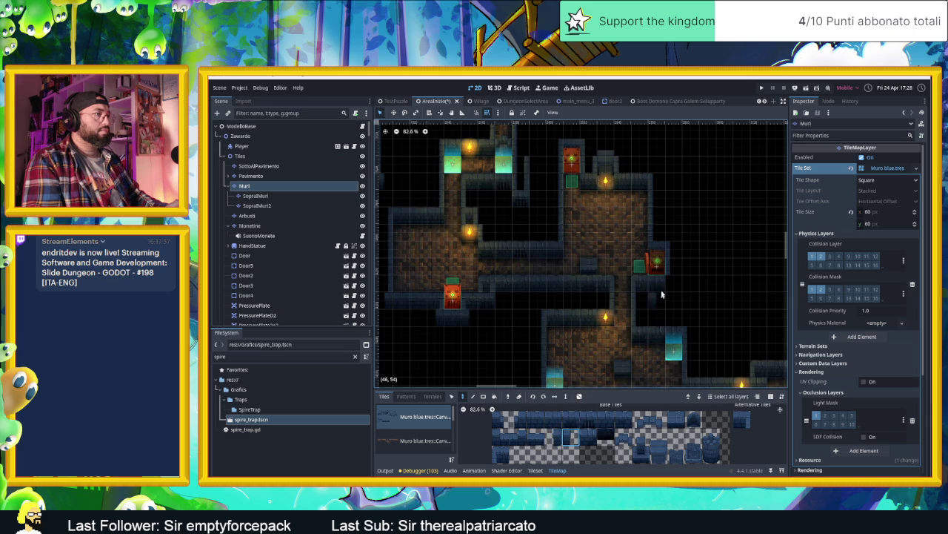
pyautogui.scroll(-10, 536, 252)
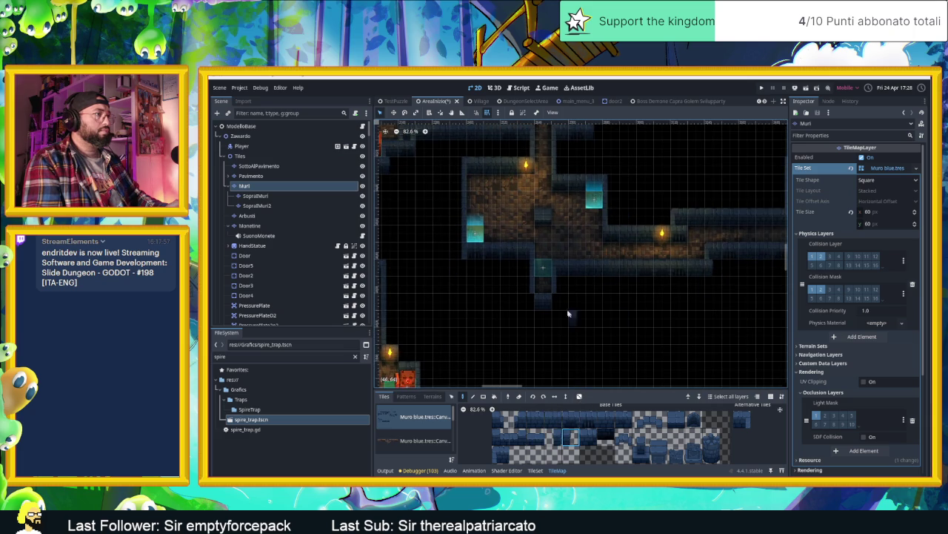
pyautogui.click(552, 437)
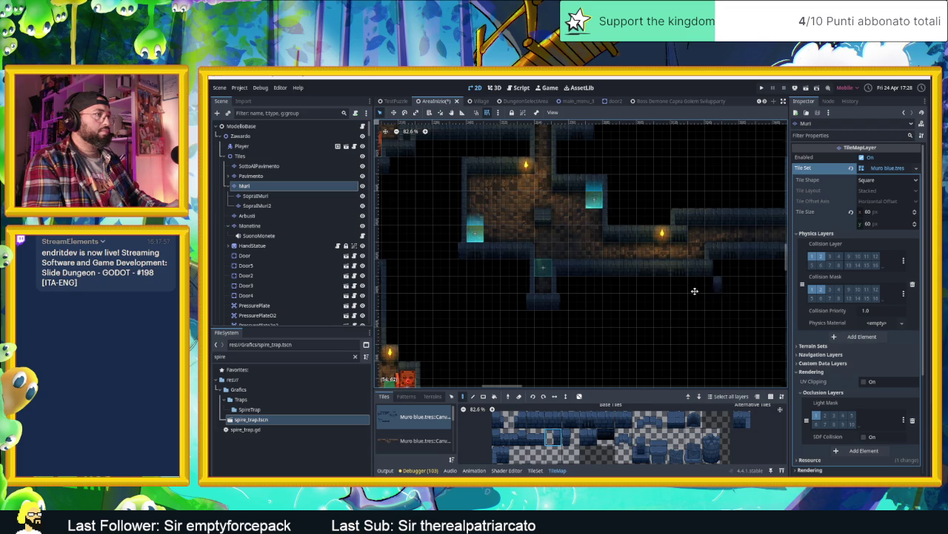
pyautogui.moveTo(712, 290); pyautogui.dragTo(498, 308)
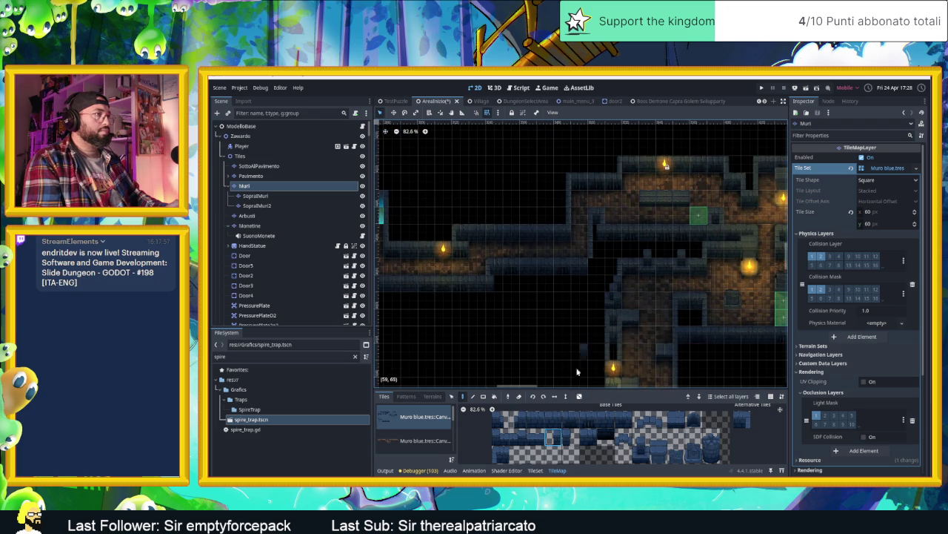
pyautogui.click(569, 436)
pyautogui.moveTo(710, 267); pyautogui.dragTo(525, 258)
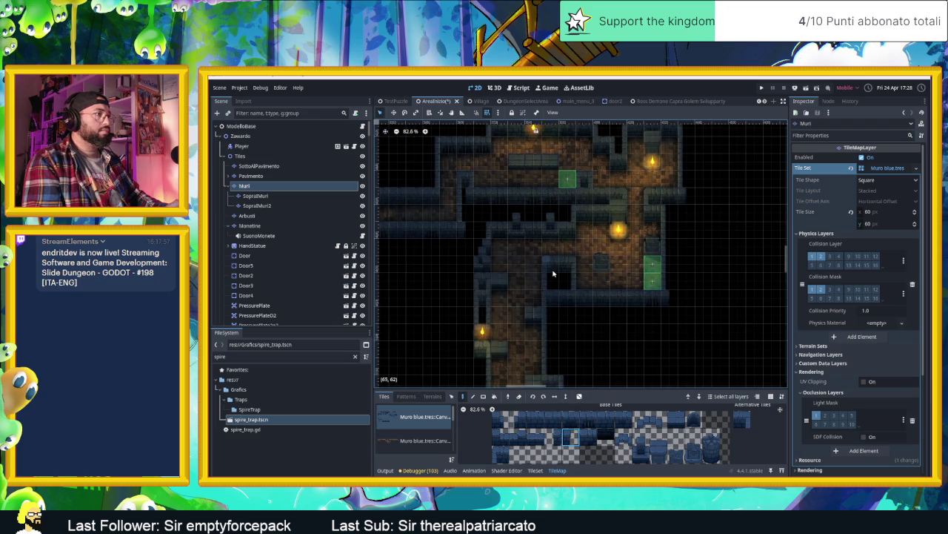
pyautogui.scroll(4, 461, 323)
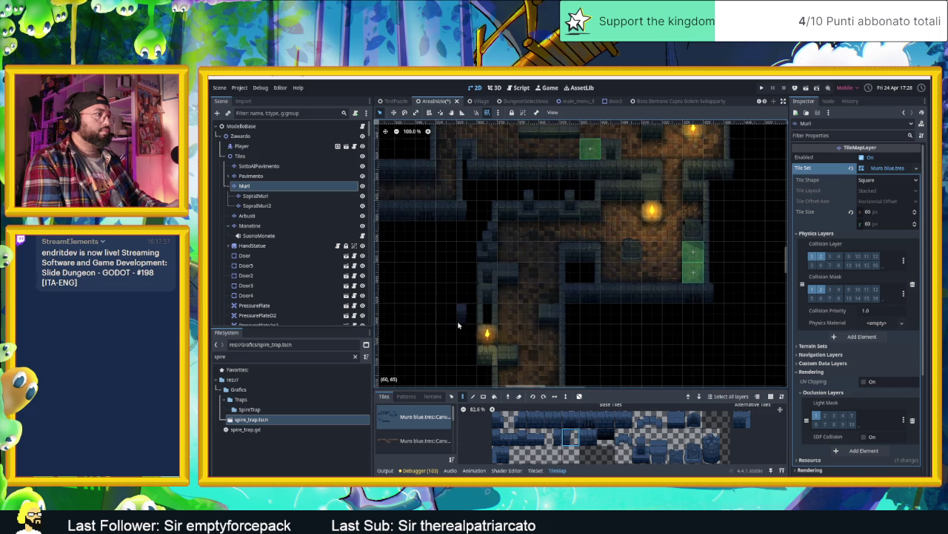
pyautogui.scroll(1, 485, 325)
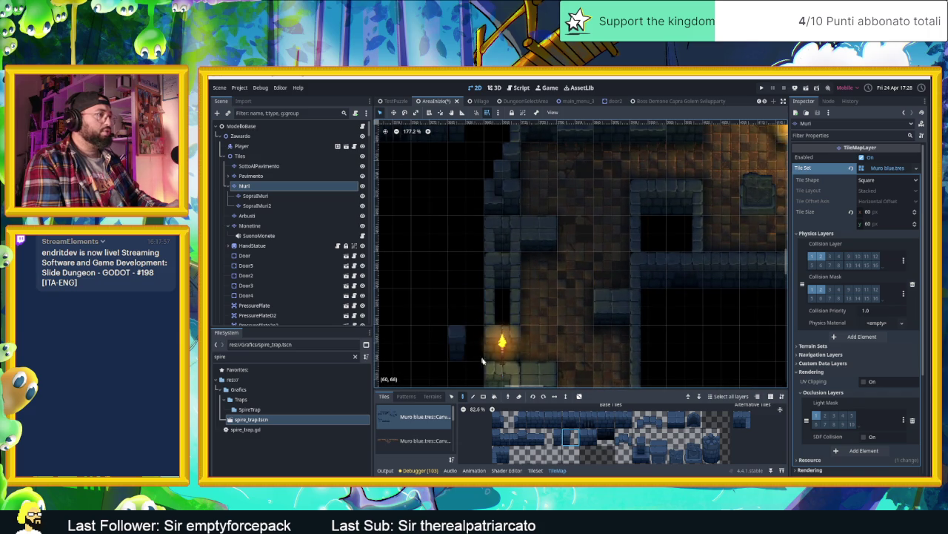
pyautogui.scroll(3, 459, 311)
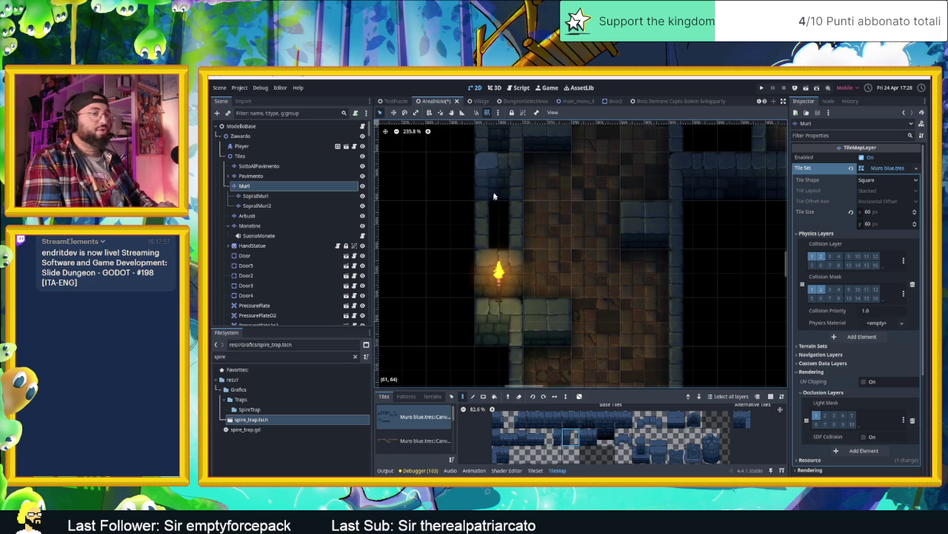
pyautogui.scroll(4, 432, 200)
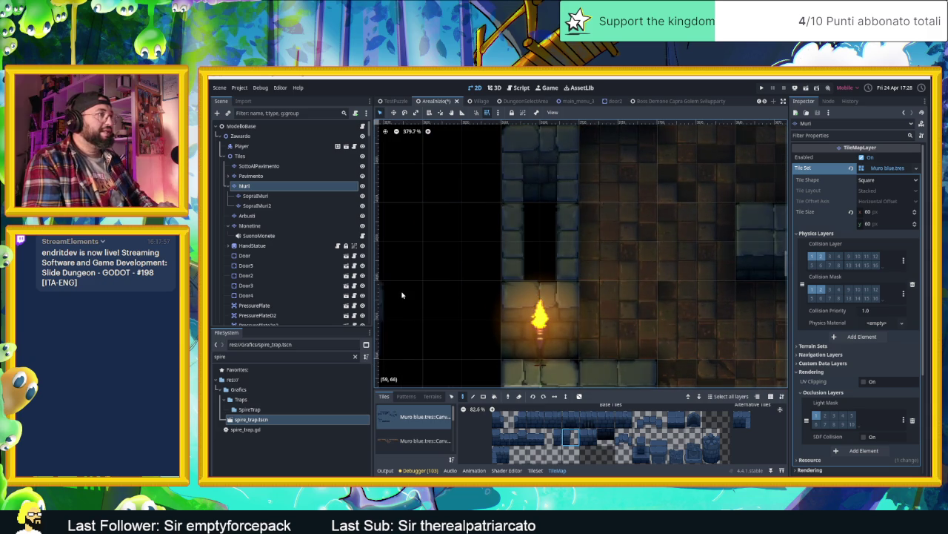
pyautogui.moveTo(477, 310); pyautogui.dragTo(451, 239)
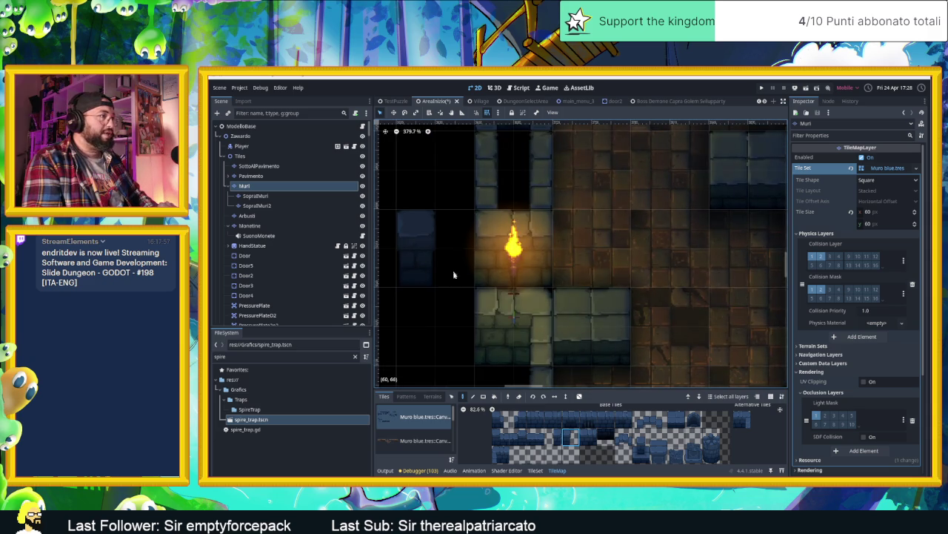
pyautogui.scroll(-7, 694, 349)
pyautogui.moveTo(694, 350); pyautogui.dragTo(560, 308)
pyautogui.scroll(-3, 559, 309)
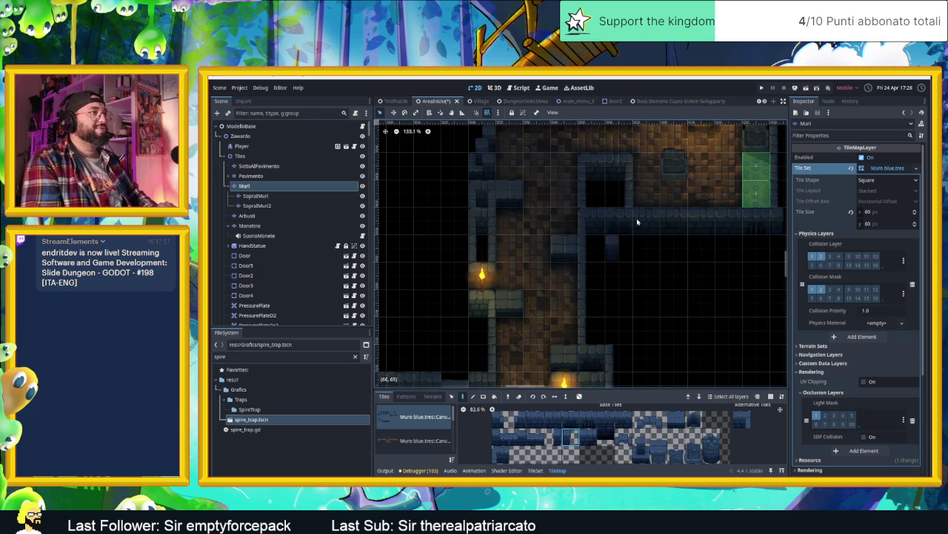
pyautogui.moveTo(635, 231); pyautogui.dragTo(605, 307)
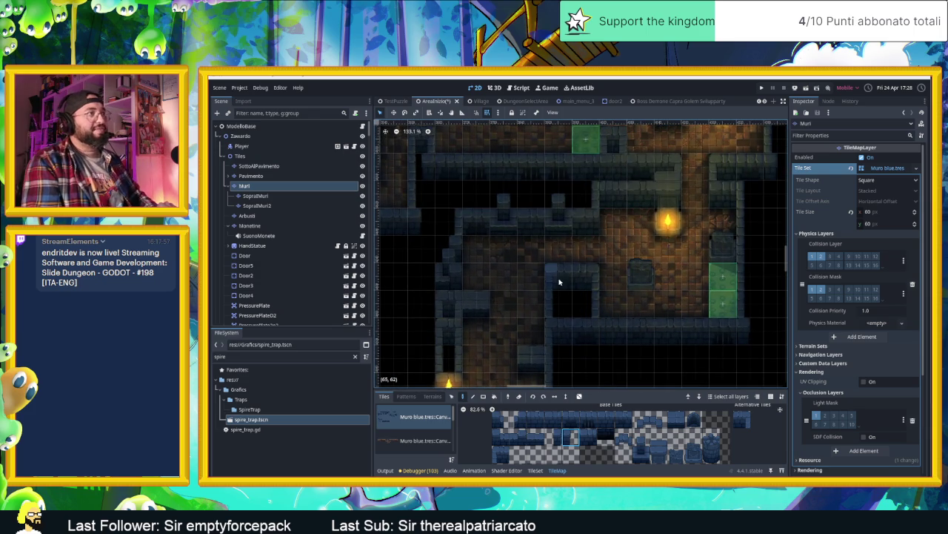
pyautogui.moveTo(501, 246)
pyautogui.mouseDown()
pyautogui.moveTo(423, 256)
pyautogui.moveTo(476, 299)
pyautogui.moveTo(578, 328)
pyautogui.moveTo(567, 260)
pyautogui.mouseUp()
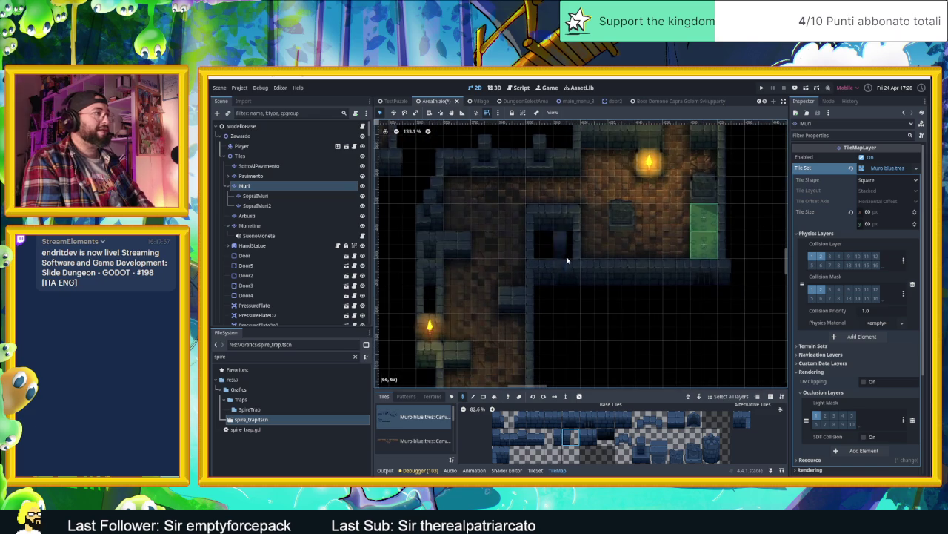
pyautogui.moveTo(604, 319); pyautogui.dragTo(563, 251)
pyautogui.scroll(-4, 563, 250)
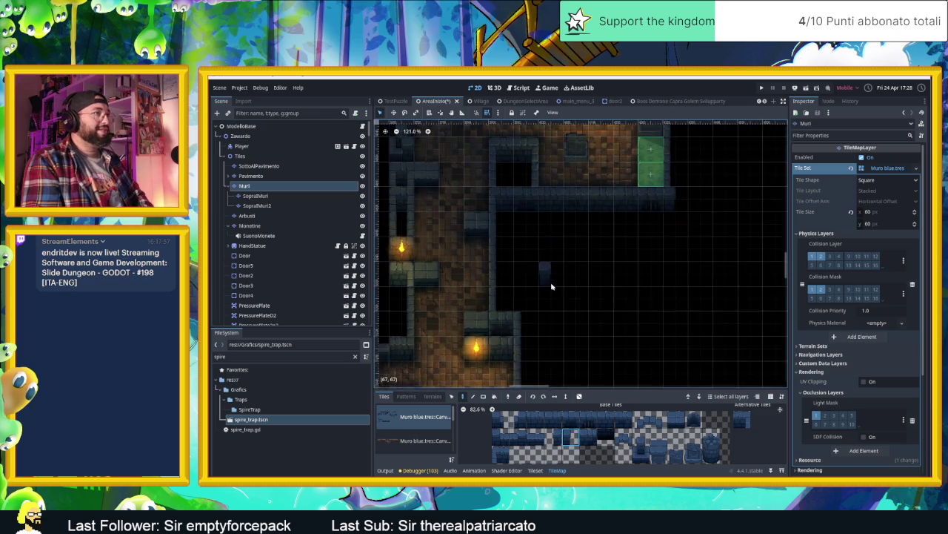
pyautogui.moveTo(546, 314); pyautogui.dragTo(647, 259)
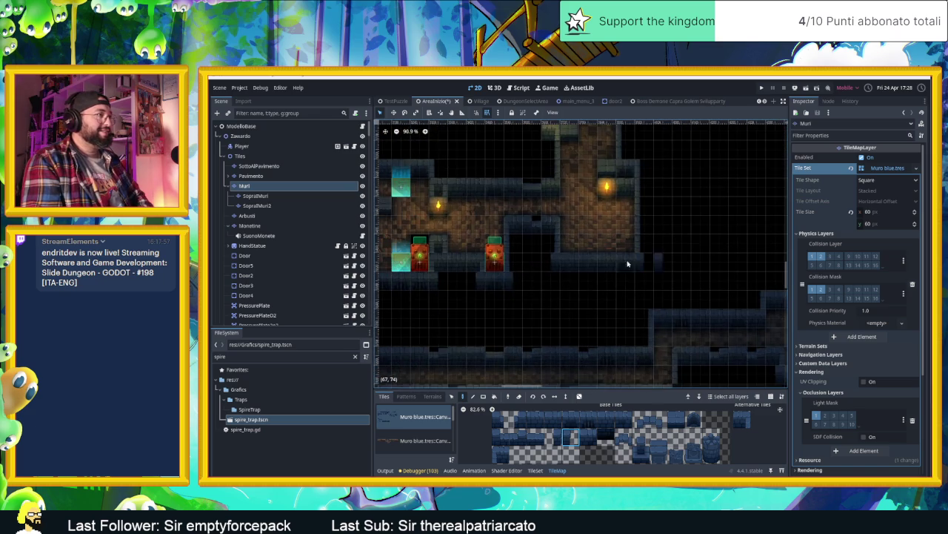
pyautogui.moveTo(529, 292)
pyautogui.mouseDown()
pyautogui.moveTo(555, 286)
pyautogui.moveTo(524, 288)
pyautogui.moveTo(536, 269)
pyautogui.moveTo(614, 271)
pyautogui.moveTo(553, 286)
pyautogui.moveTo(601, 295)
pyautogui.mouseUp()
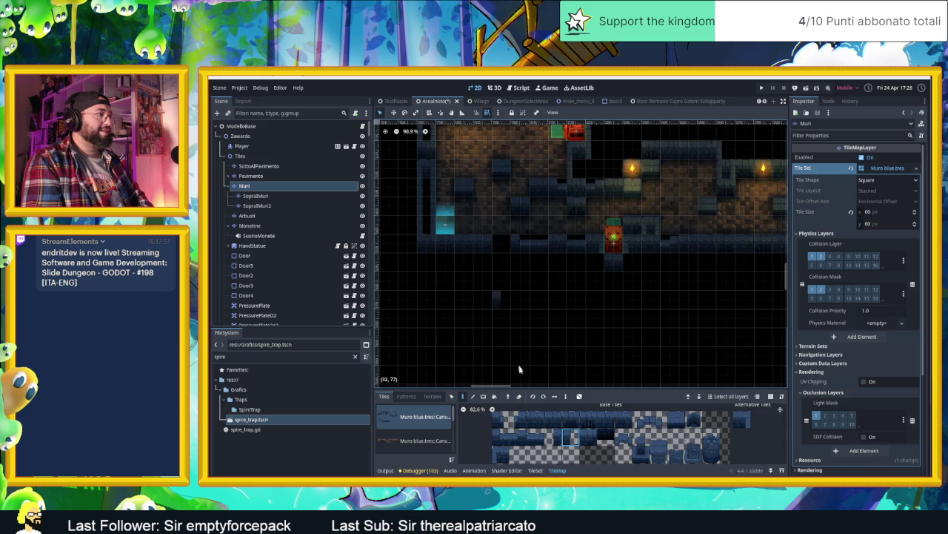
pyautogui.scroll(5, 493, 267)
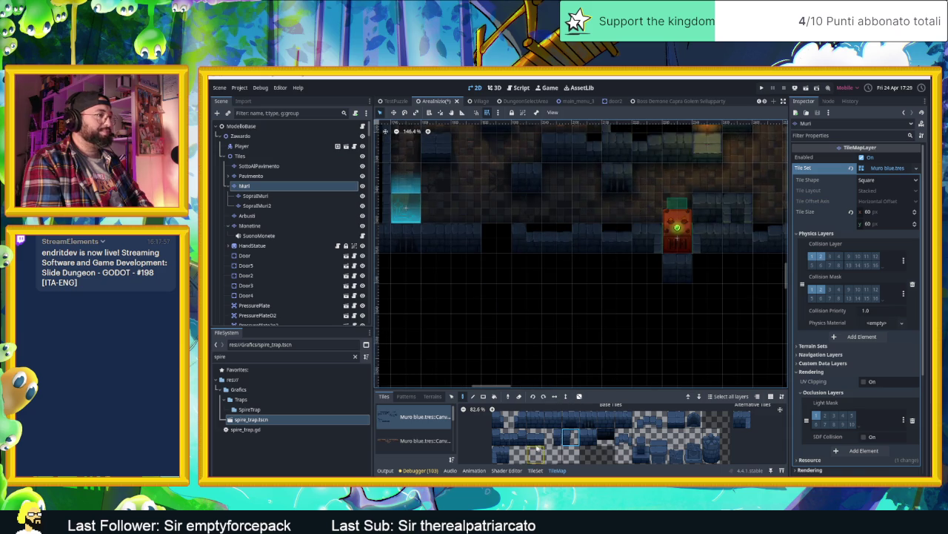
pyautogui.scroll(-10, 550, 270)
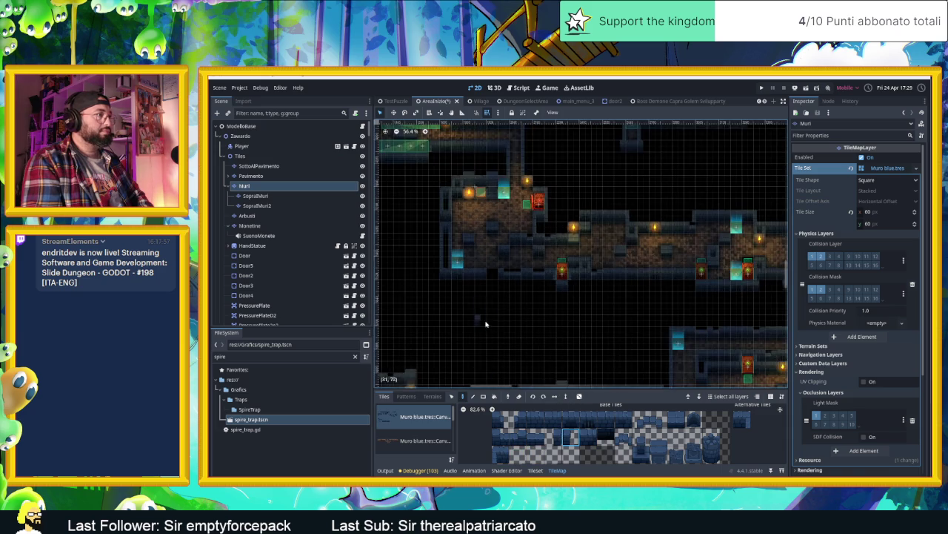
pyautogui.moveTo(513, 274); pyautogui.dragTo(648, 285)
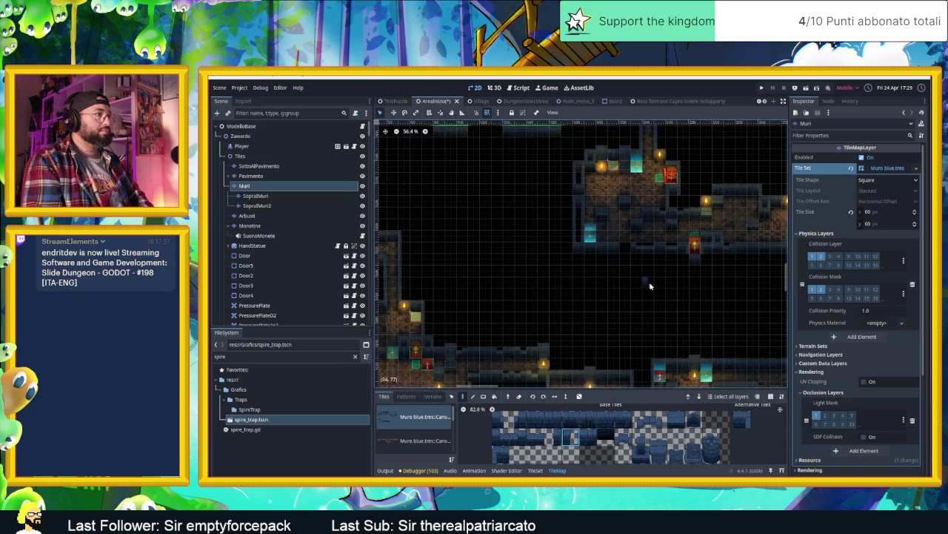
pyautogui.scroll(1, 648, 285)
pyautogui.scroll(5, 593, 292)
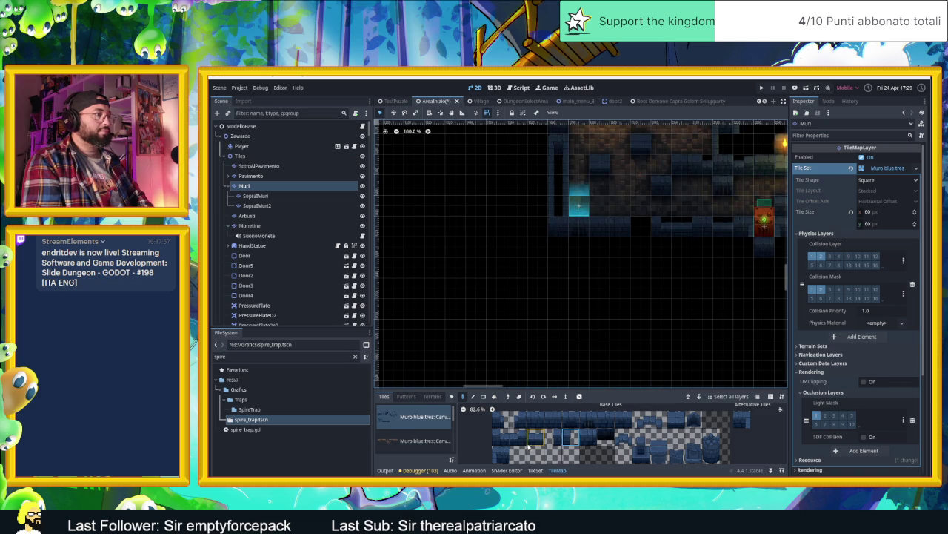
# Paint a new six-tile wall row below the corridor on Muri, extended left, with a right vertical edge.
pyautogui.click(505, 455)
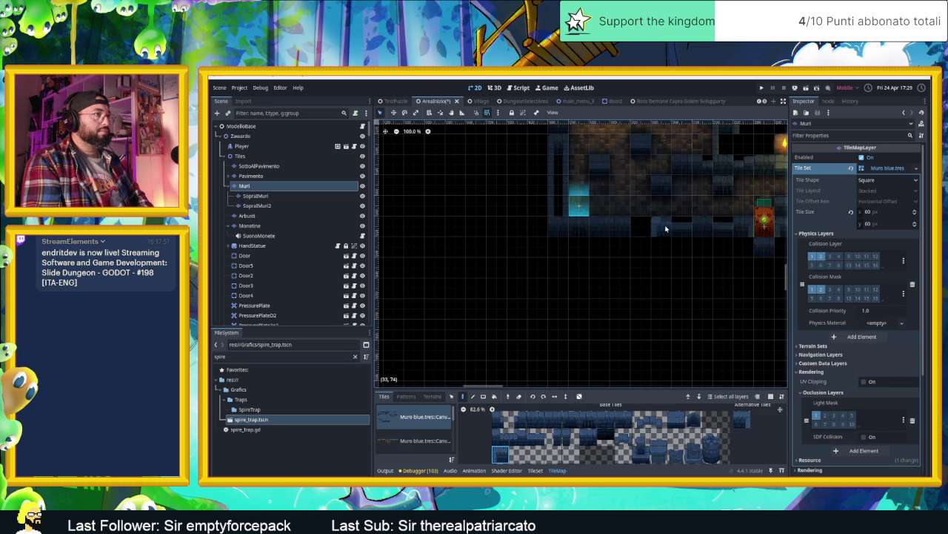
pyautogui.keyDown('ctrl'); pyautogui.click(662, 309); pyautogui.keyUp('ctrl')
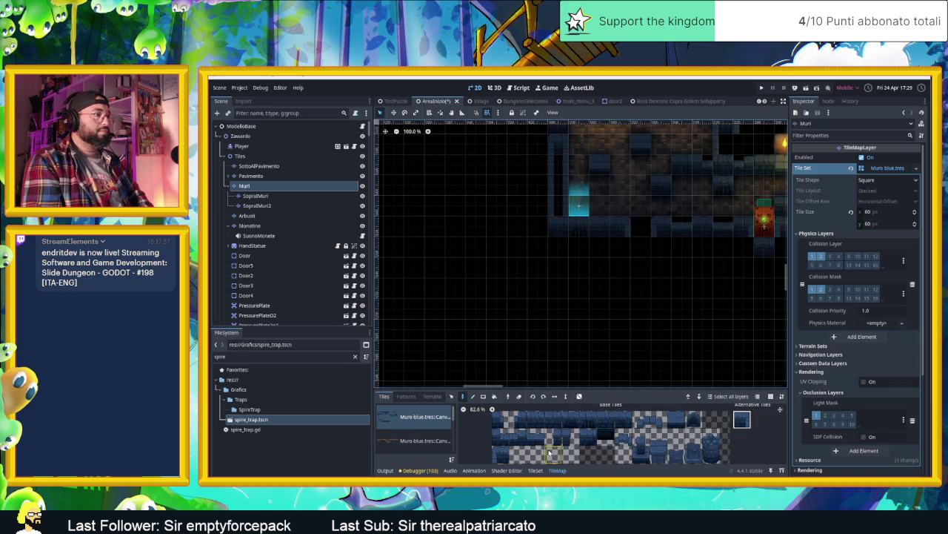
pyautogui.scroll(-3, 549, 453)
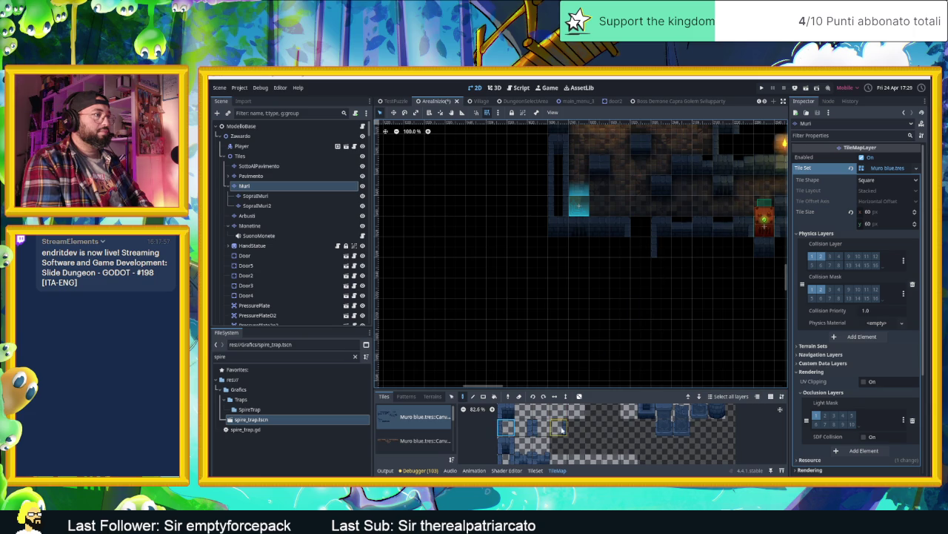
pyautogui.click(523, 428)
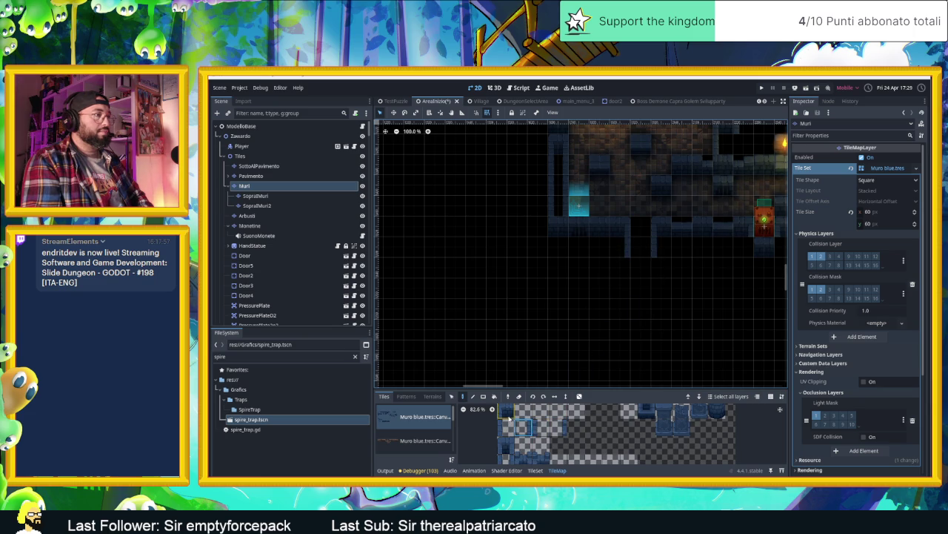
pyautogui.scroll(2, 580, 431)
pyautogui.scroll(1, 580, 428)
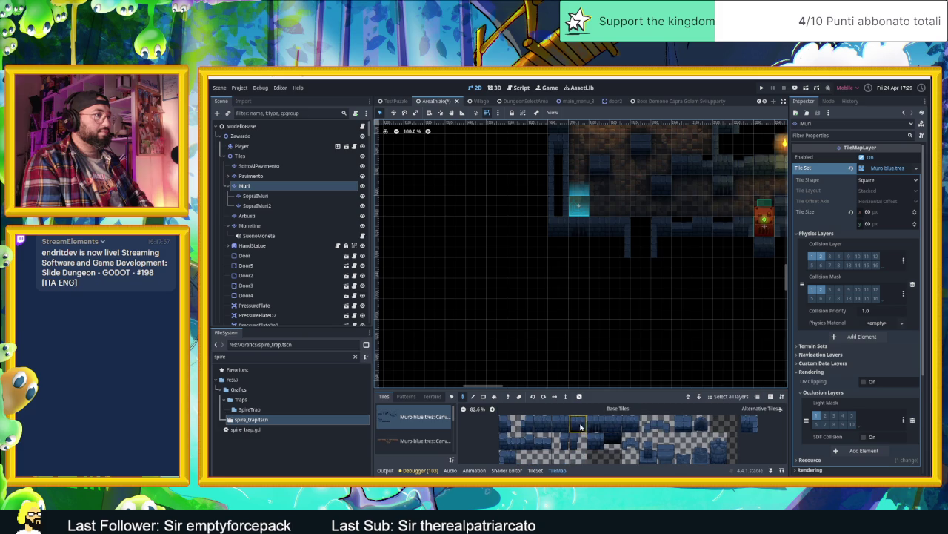
pyautogui.moveTo(549, 424); pyautogui.dragTo(632, 424)
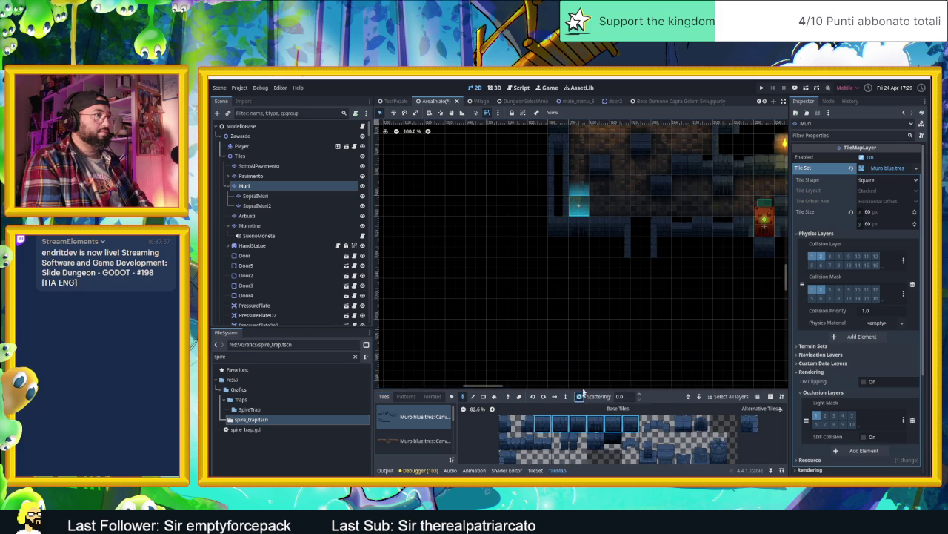
pyautogui.moveTo(619, 256)
pyautogui.mouseDown()
pyautogui.moveTo(600, 267)
pyautogui.moveTo(701, 267)
pyautogui.mouseUp()
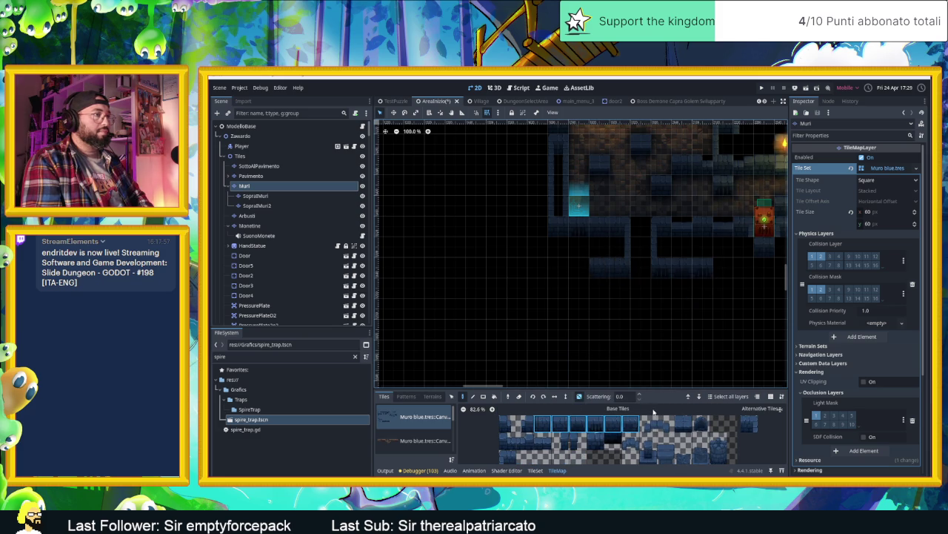
pyautogui.click(578, 268)
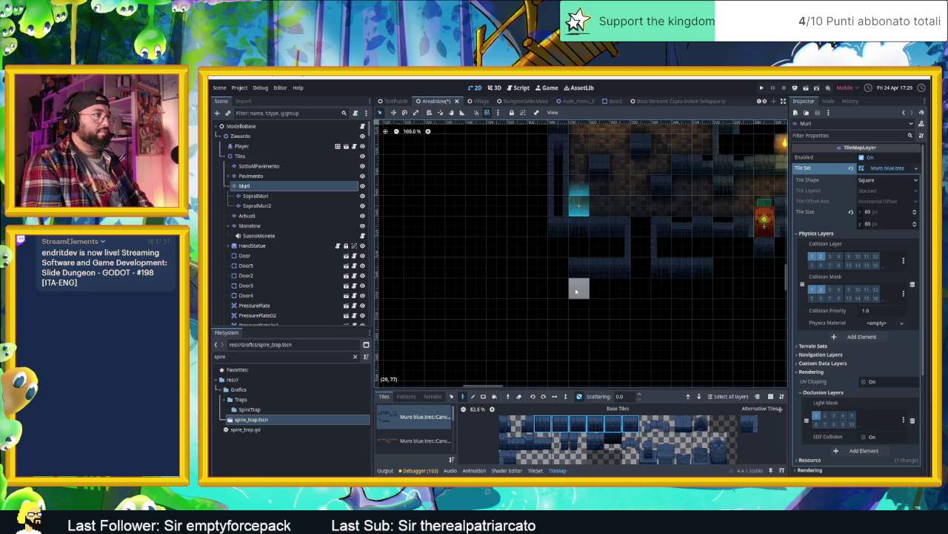
pyautogui.scroll(-2, 512, 459)
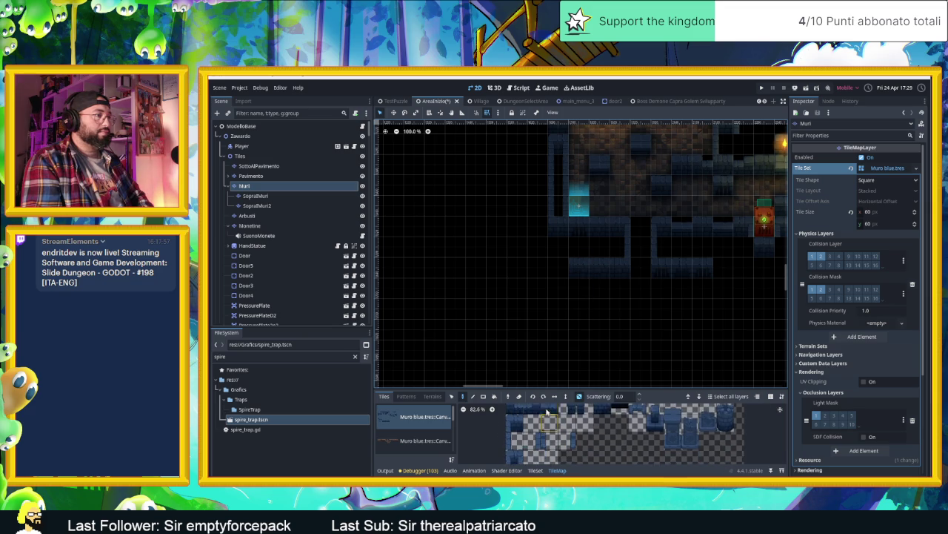
pyautogui.moveTo(722, 268); pyautogui.dragTo(725, 314)
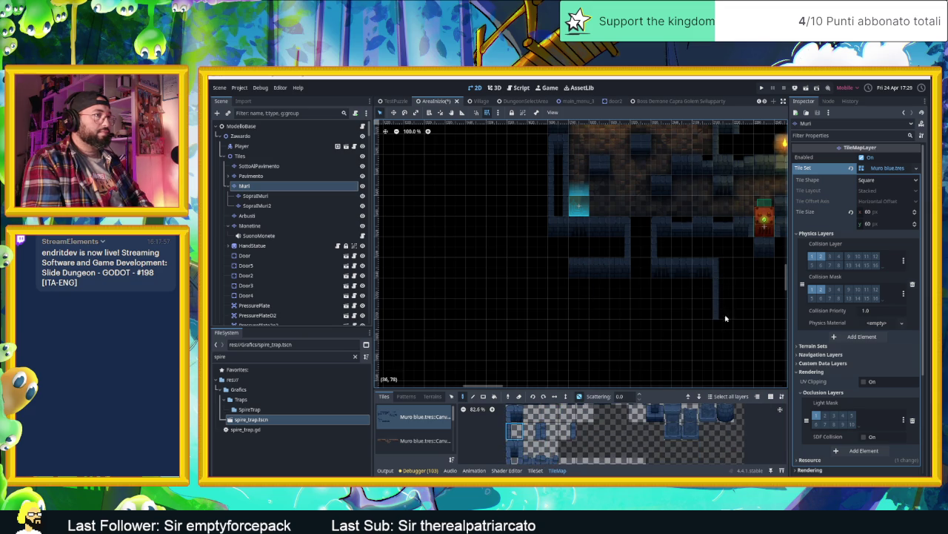
# Place dark wall tiles and four-tile wall segments in AreaInizio's lower empty area.
pyautogui.click(539, 429)
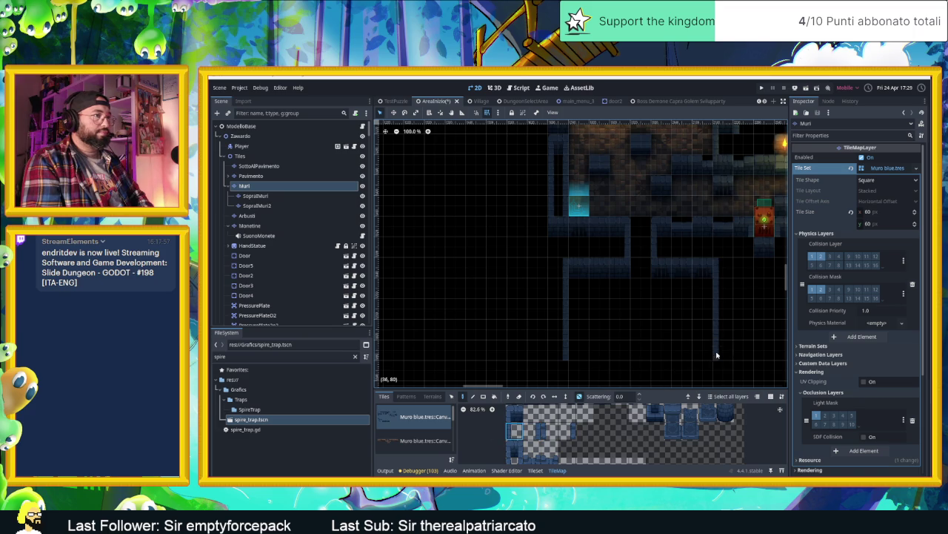
pyautogui.moveTo(678, 367); pyautogui.dragTo(668, 340)
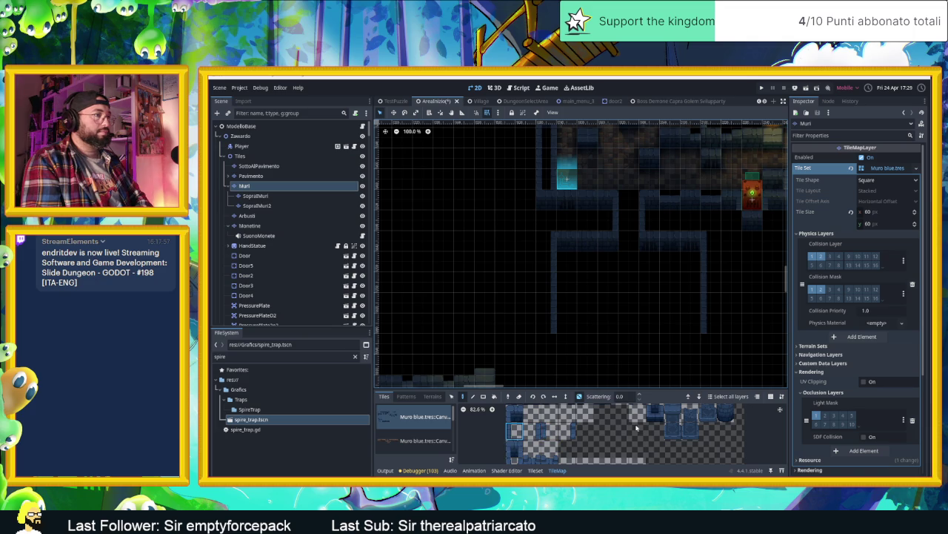
pyautogui.click(516, 416)
pyautogui.click(650, 343)
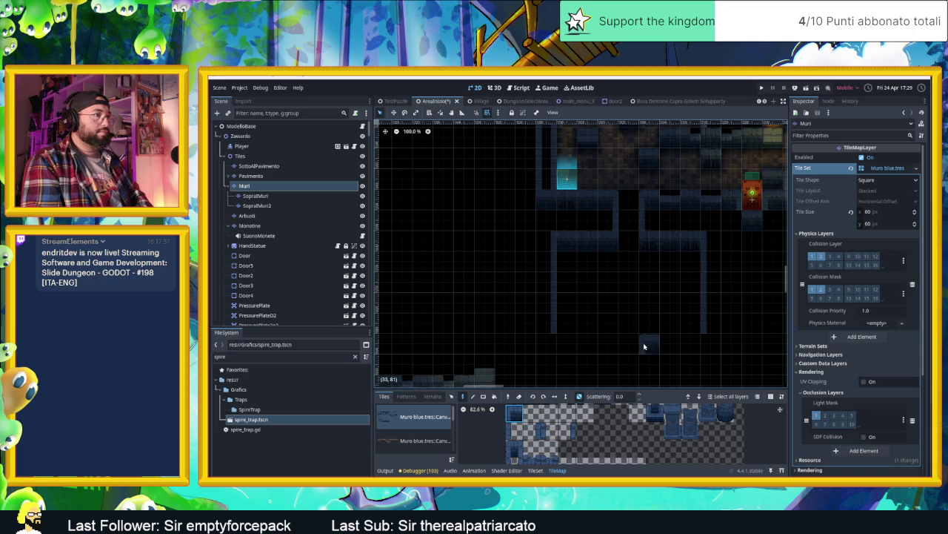
pyautogui.scroll(1, 552, 436)
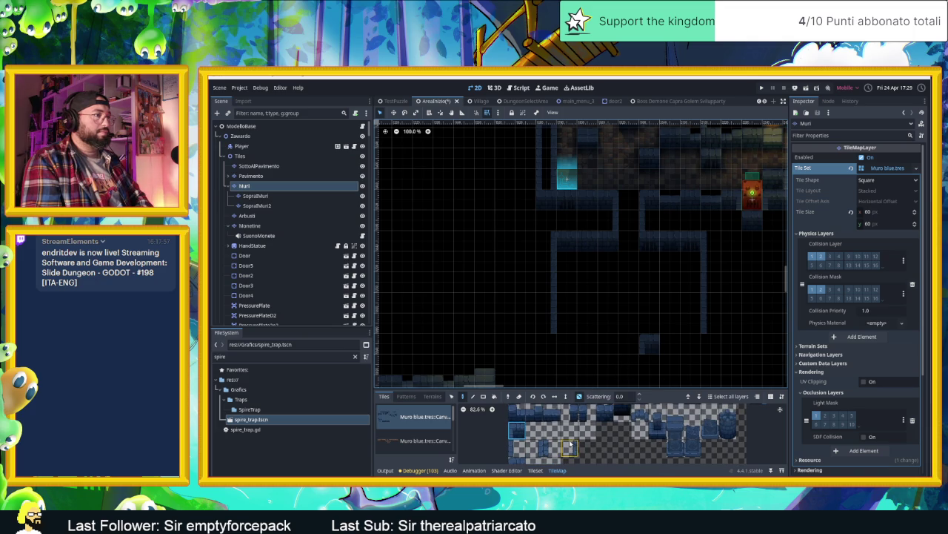
pyautogui.scroll(2, 552, 430)
pyautogui.moveTo(560, 427); pyautogui.dragTo(615, 428)
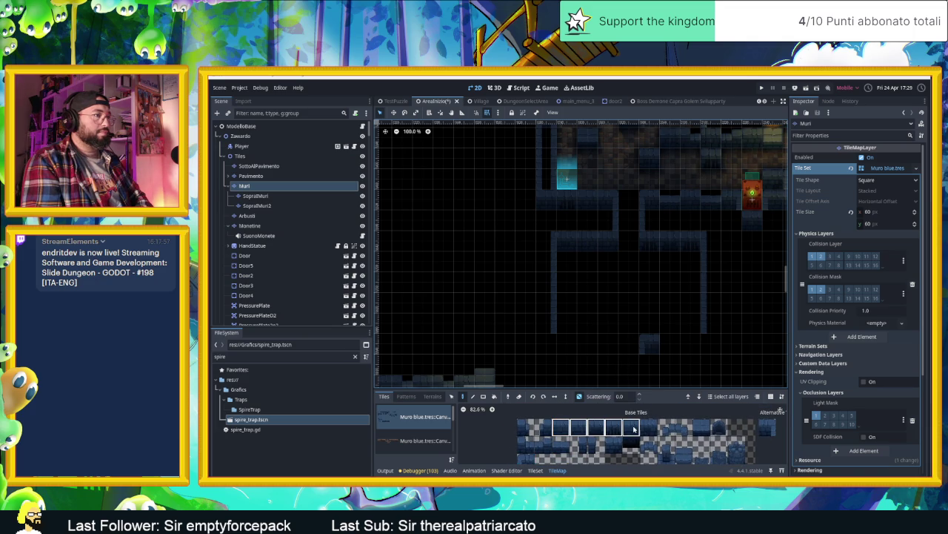
pyautogui.click(680, 344)
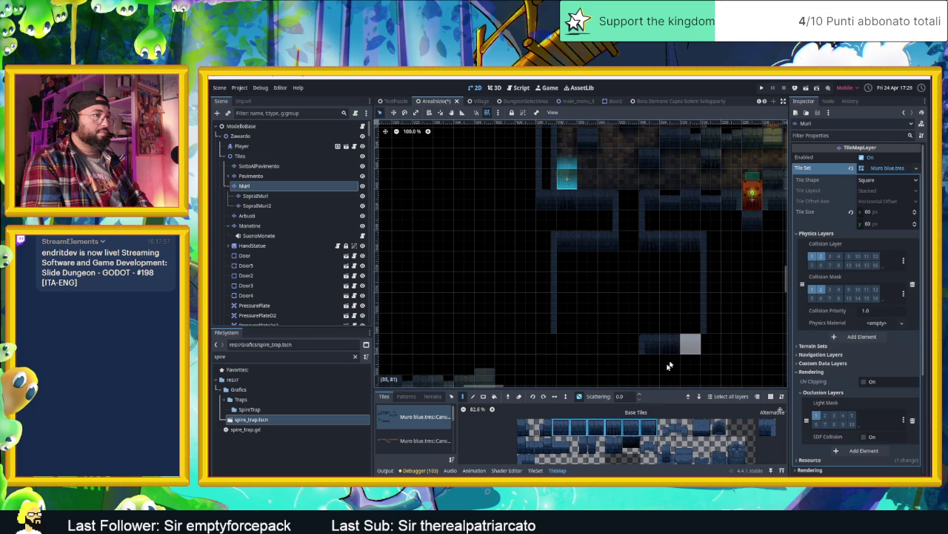
pyautogui.click(585, 363)
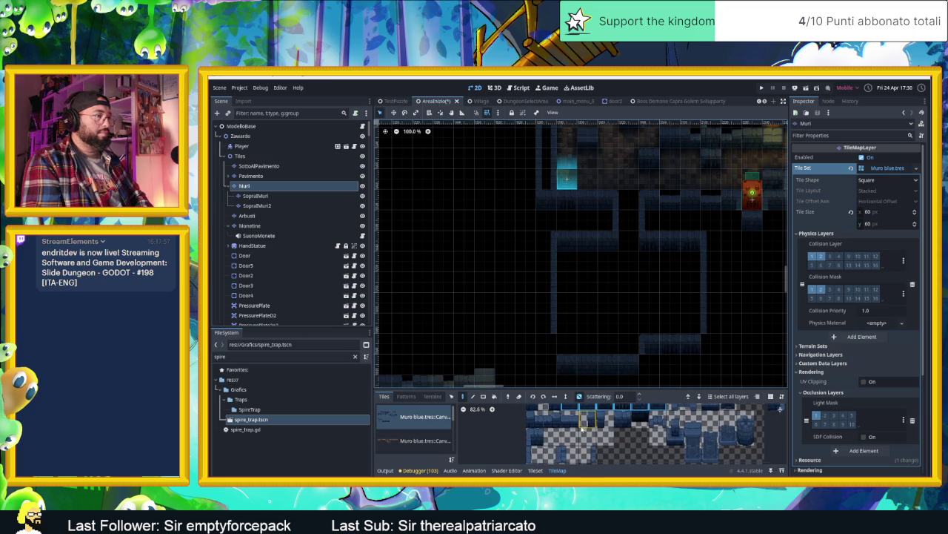
# Try a few more wall tiles, then select the Pavimento floor layer for editing.
pyautogui.scroll(-3, 548, 448)
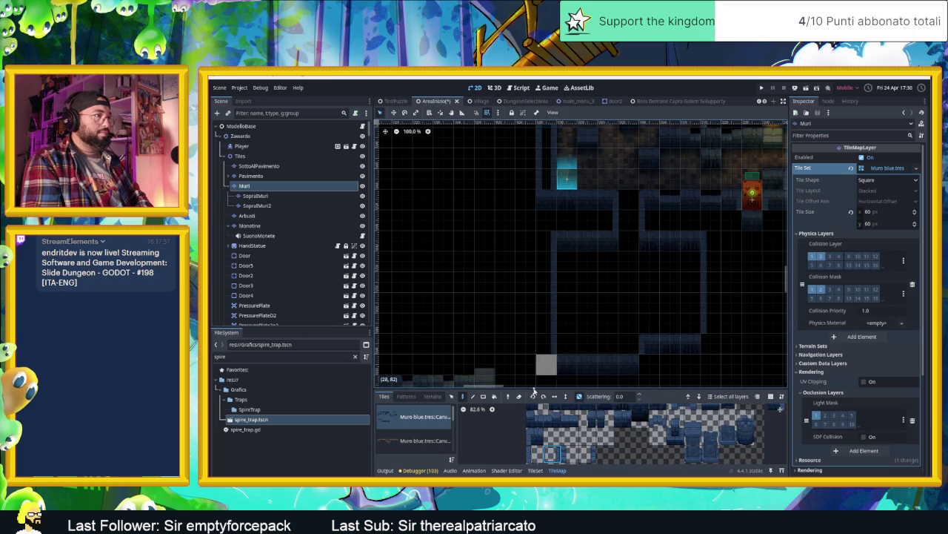
pyautogui.click(535, 453)
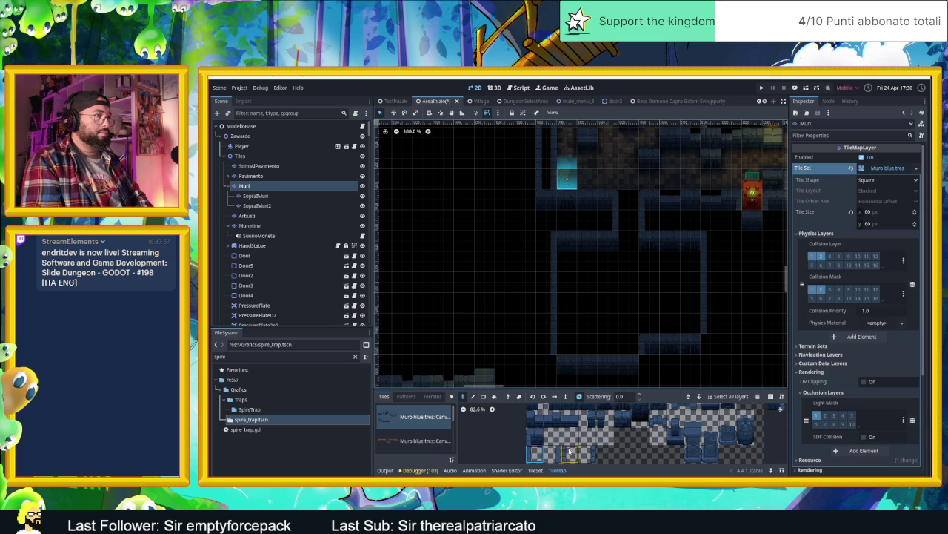
pyautogui.click(591, 420)
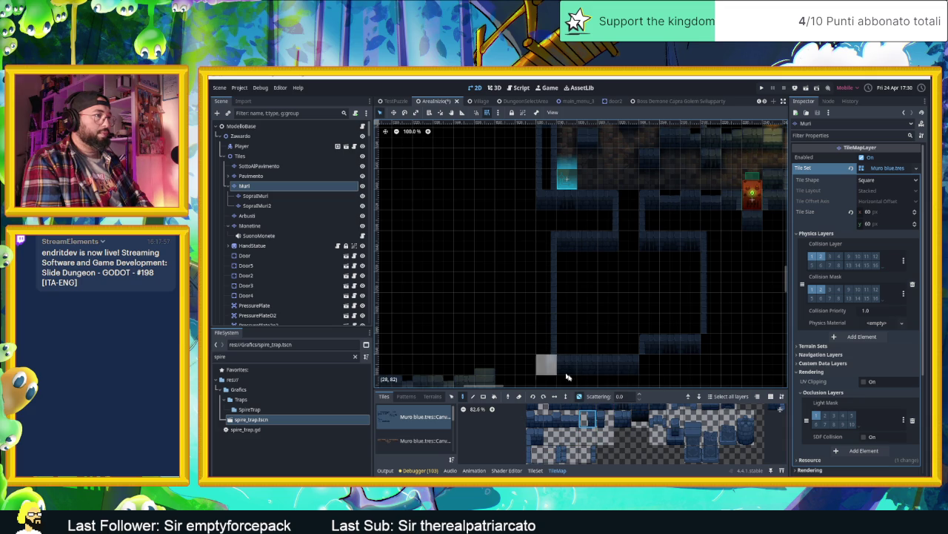
pyautogui.click(600, 421)
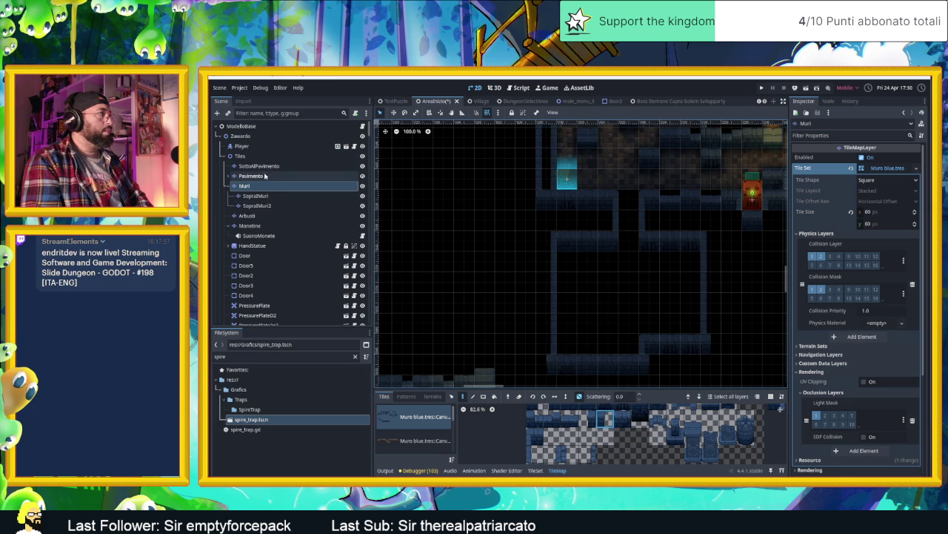
pyautogui.click(296, 176)
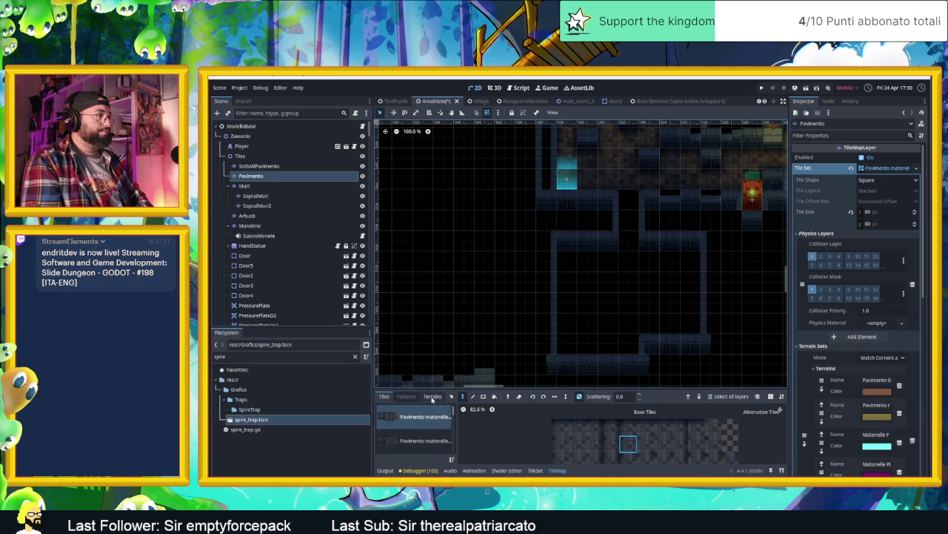
# Paint Matonelle Full Random floor terrain down the middle room on Pavimento.
pyautogui.click(432, 396)
pyautogui.click(438, 451)
pyautogui.moveTo(628, 261)
pyautogui.mouseDown()
pyautogui.moveTo(628, 197)
pyautogui.moveTo(613, 258)
pyautogui.moveTo(576, 269)
pyautogui.moveTo(590, 329)
pyautogui.moveTo(671, 276)
pyautogui.moveTo(608, 287)
pyautogui.moveTo(674, 328)
pyautogui.moveTo(648, 292)
pyautogui.moveTo(587, 299)
pyautogui.moveTo(574, 345)
pyautogui.mouseUp()
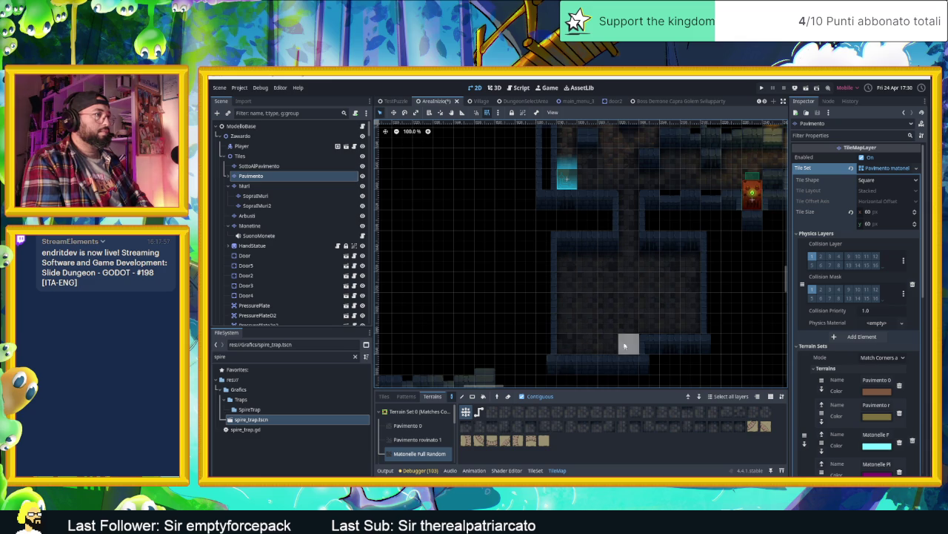
# Zoom out and pan to check the map, then select the Zawardo node to stop tile editing.
pyautogui.scroll(-5, 534, 329)
pyautogui.scroll(-2, 531, 328)
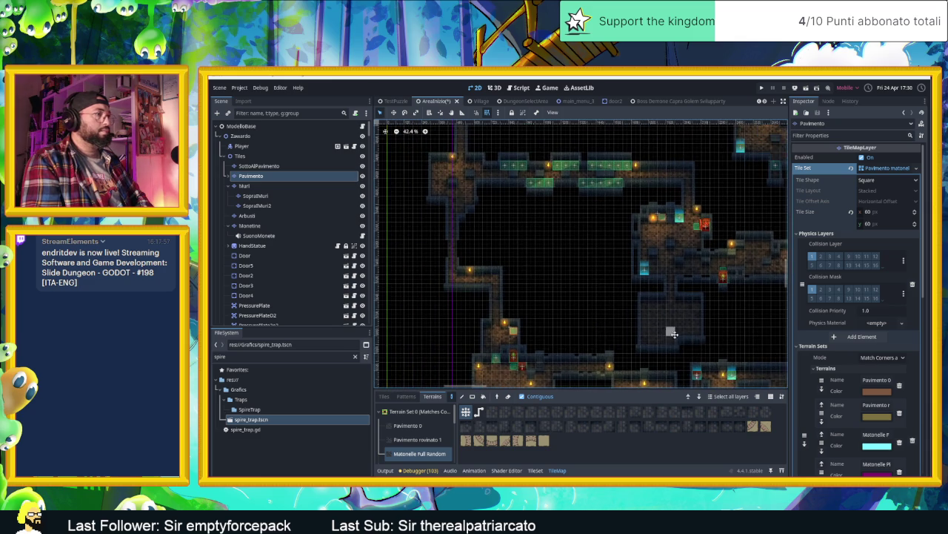
pyautogui.moveTo(615, 338); pyautogui.dragTo(539, 311)
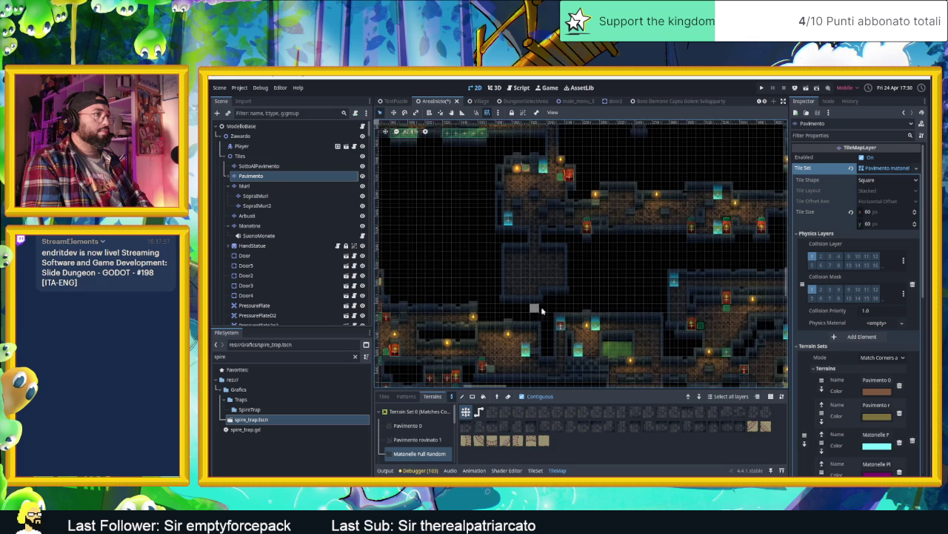
pyautogui.scroll(-3, 593, 300)
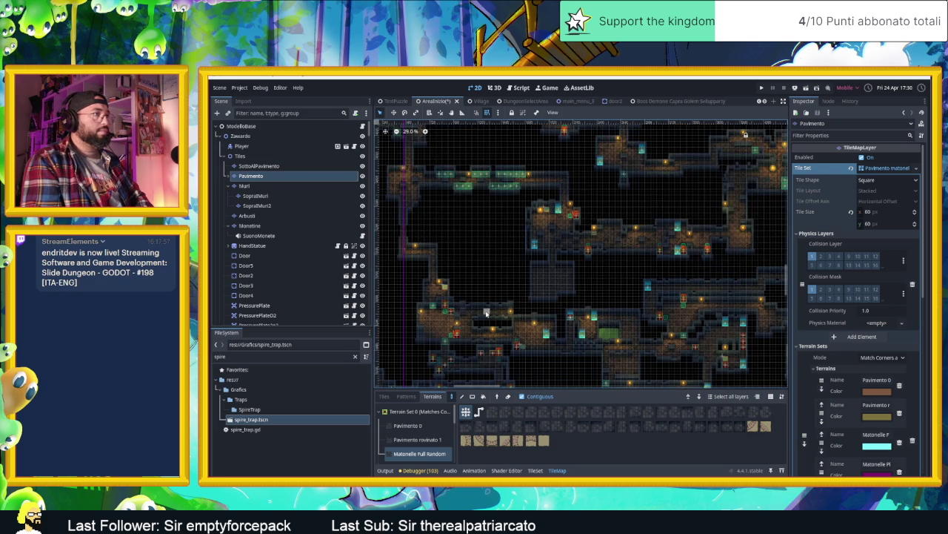
pyautogui.scroll(8, 727, 288)
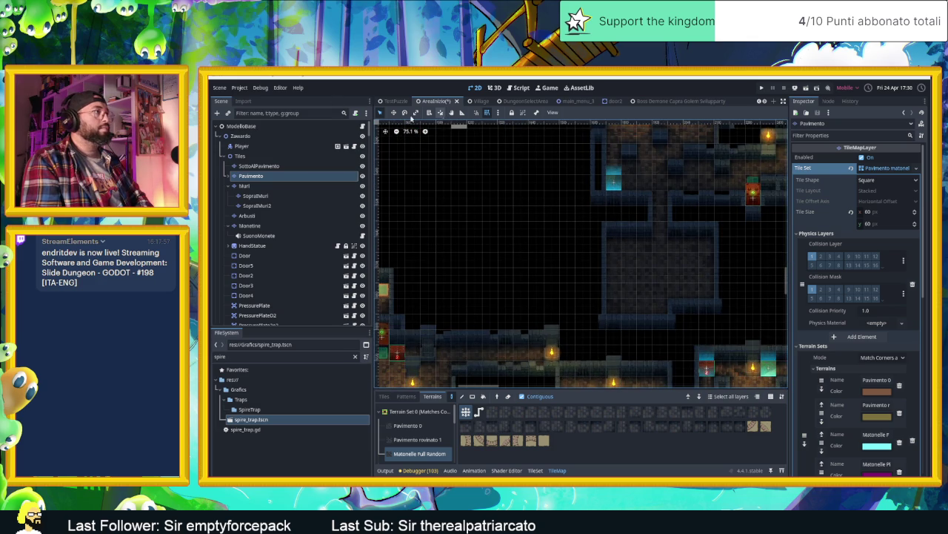
pyautogui.click(319, 137)
# Duplicate the top-right torch as Torcia102, place it at the top of the new room, and save.
pyautogui.click(769, 138)
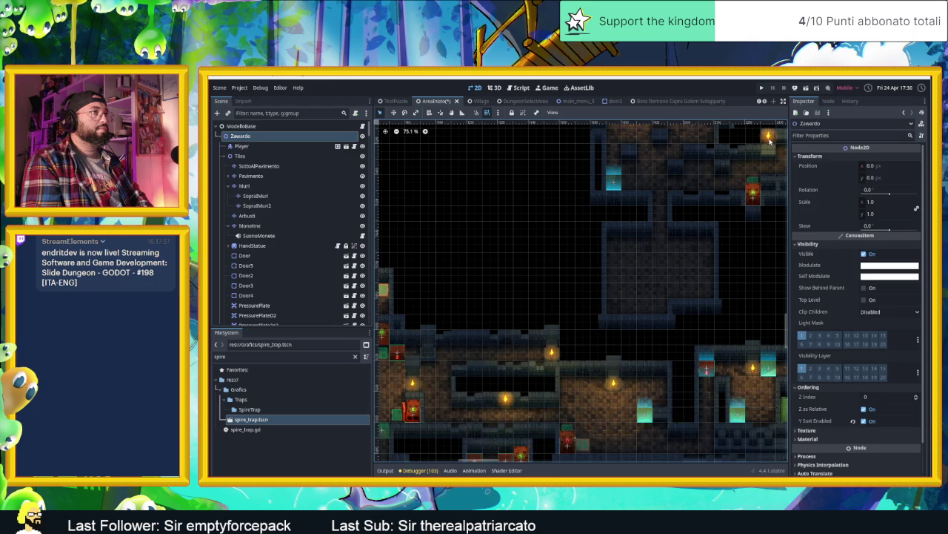
pyautogui.hotkey('ctrl', 'd')
pyautogui.moveTo(769, 138)
pyautogui.mouseDown()
pyautogui.moveTo(741, 194)
pyautogui.moveTo(699, 231)
pyautogui.moveTo(635, 235)
pyautogui.mouseUp()
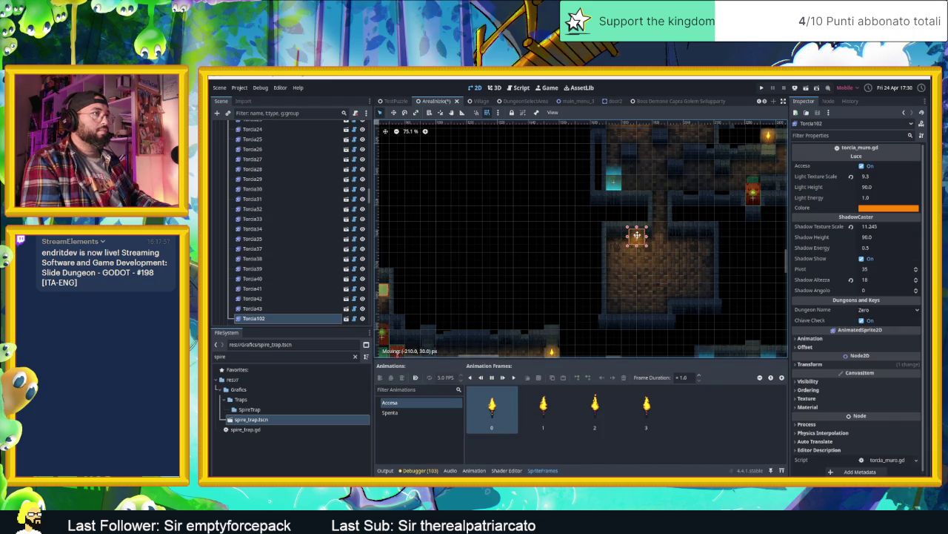
pyautogui.moveTo(640, 237); pyautogui.dragTo(645, 229)
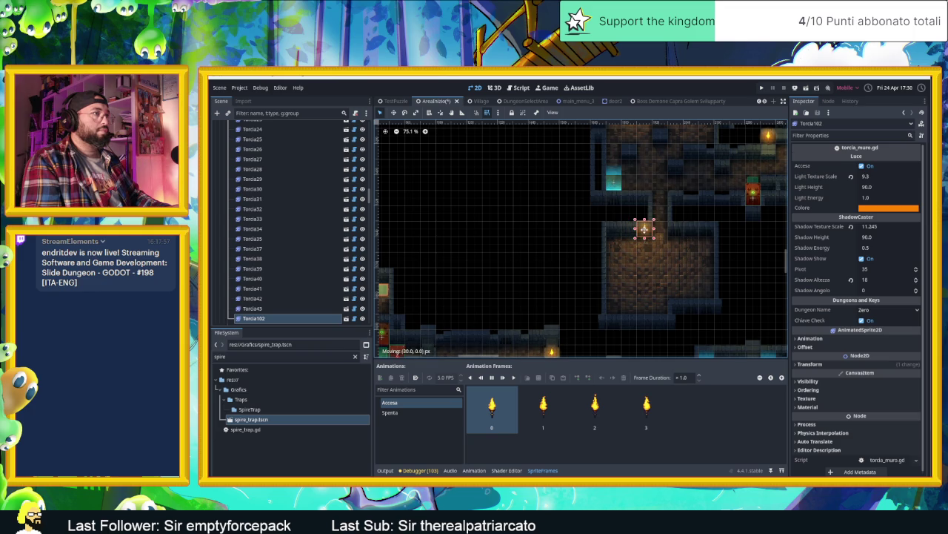
pyautogui.hotkey('ctrl', 's')
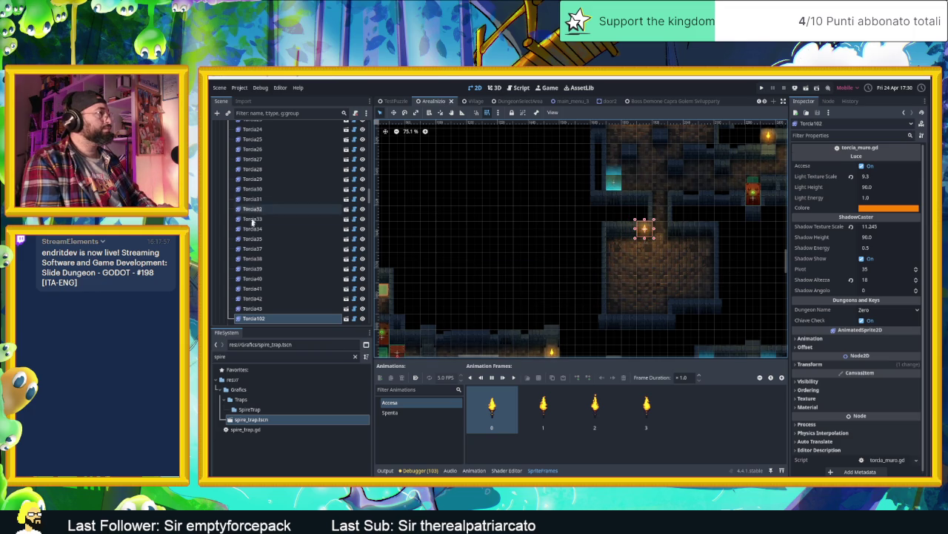
# Inspect the other torches, including Torcia47, and select the Torce group node.
pyautogui.scroll(5, 244, 185)
pyautogui.scroll(-5, 244, 193)
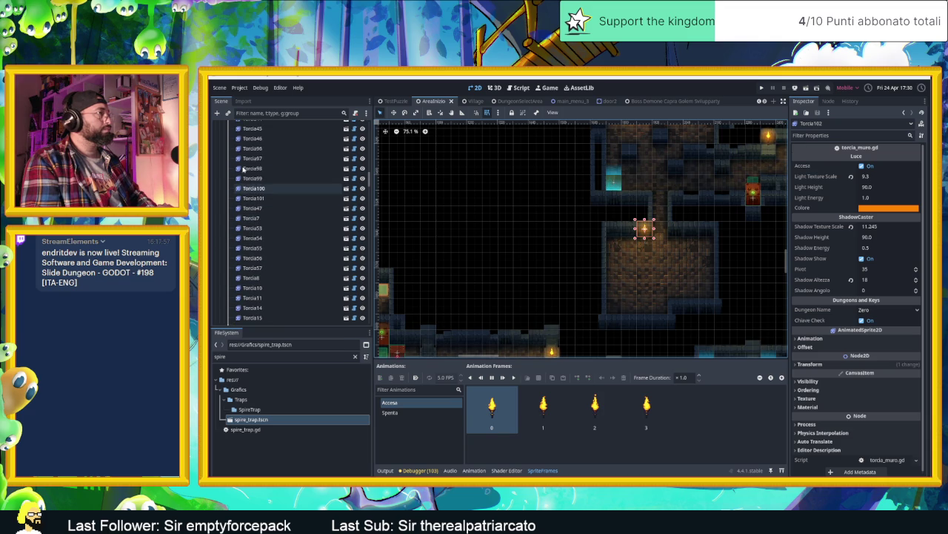
pyautogui.click(596, 318)
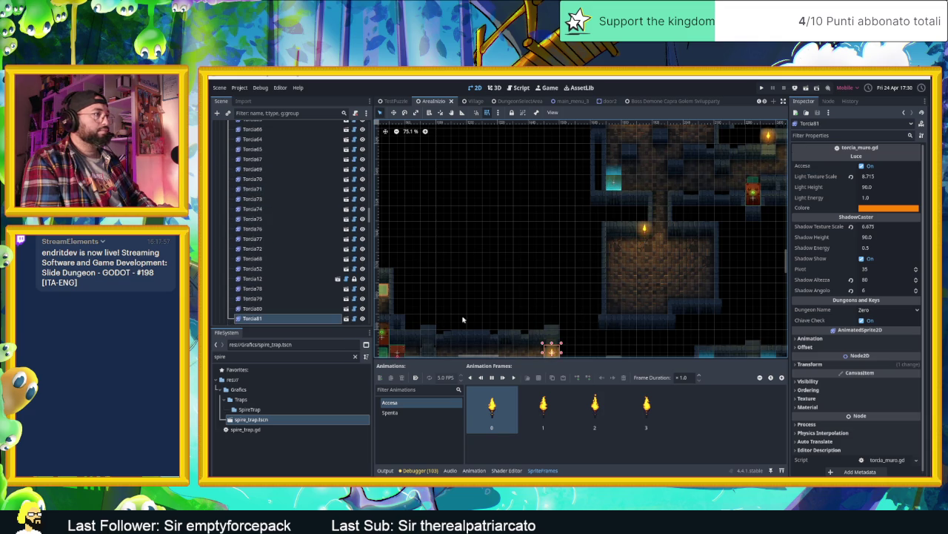
pyautogui.click(409, 233)
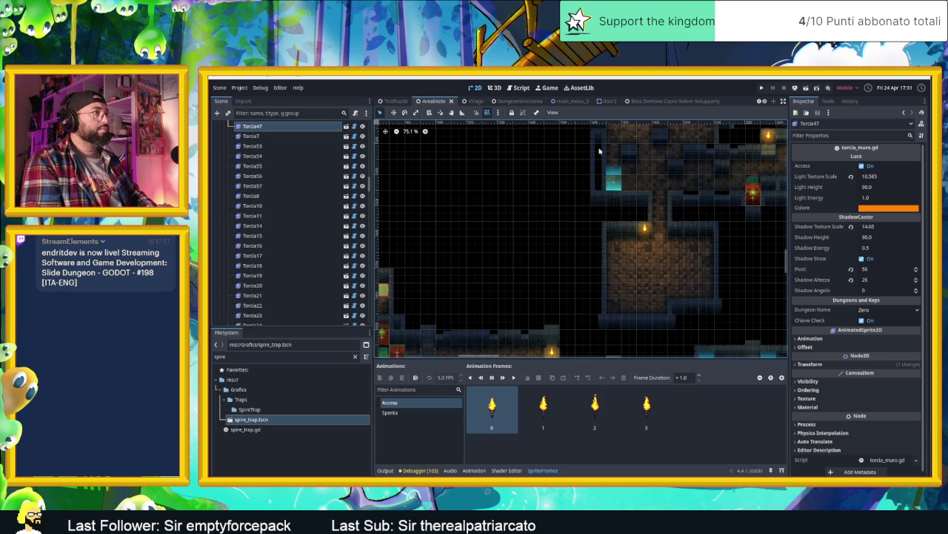
pyautogui.scroll(5, 292, 222)
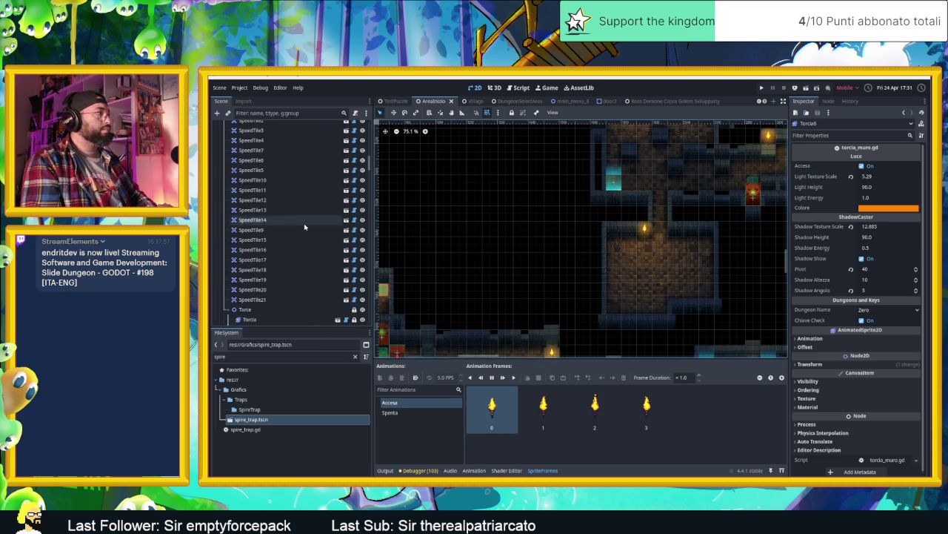
pyautogui.click(238, 183)
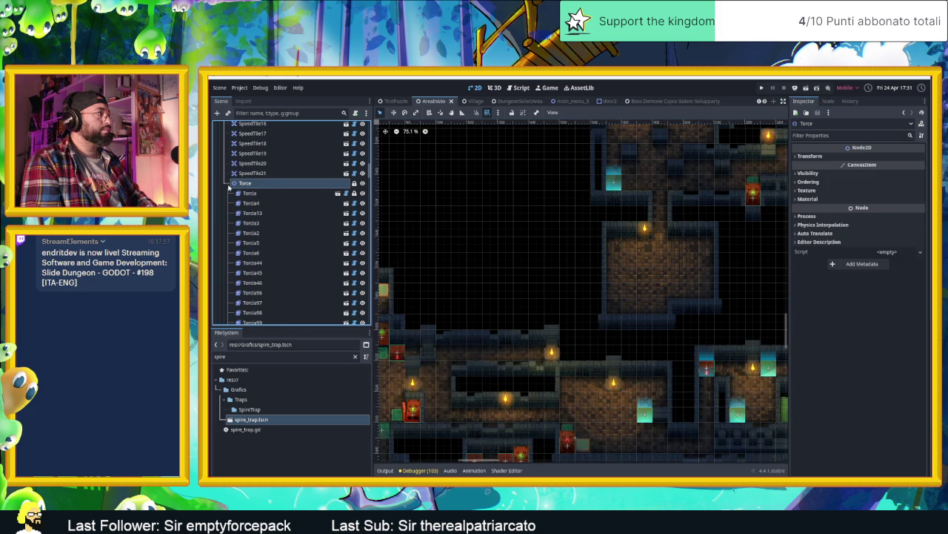
# Fold the Torce group's children in the Scene dock, cancelling a rename so it stays Torce.
pyautogui.click(233, 183)
pyautogui.doubleClick(270, 184)
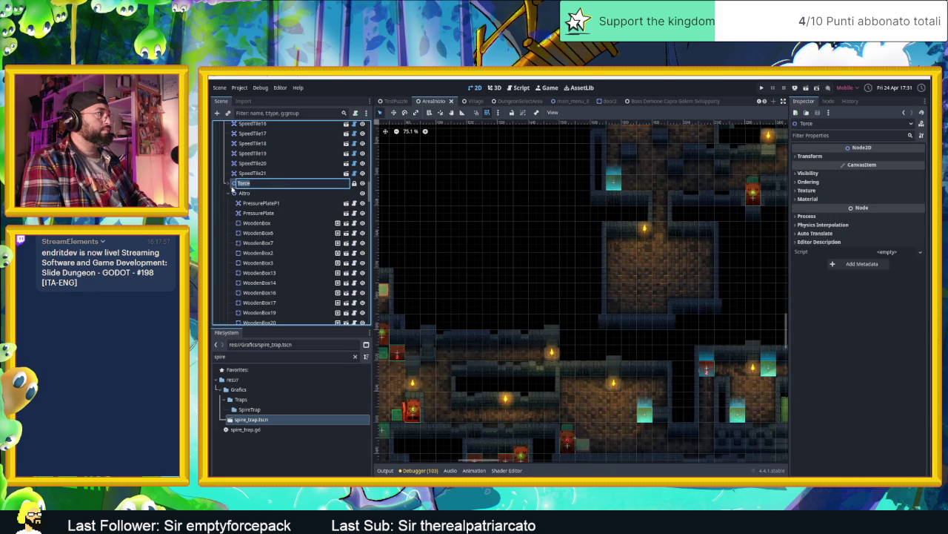
pyautogui.press('Escape')
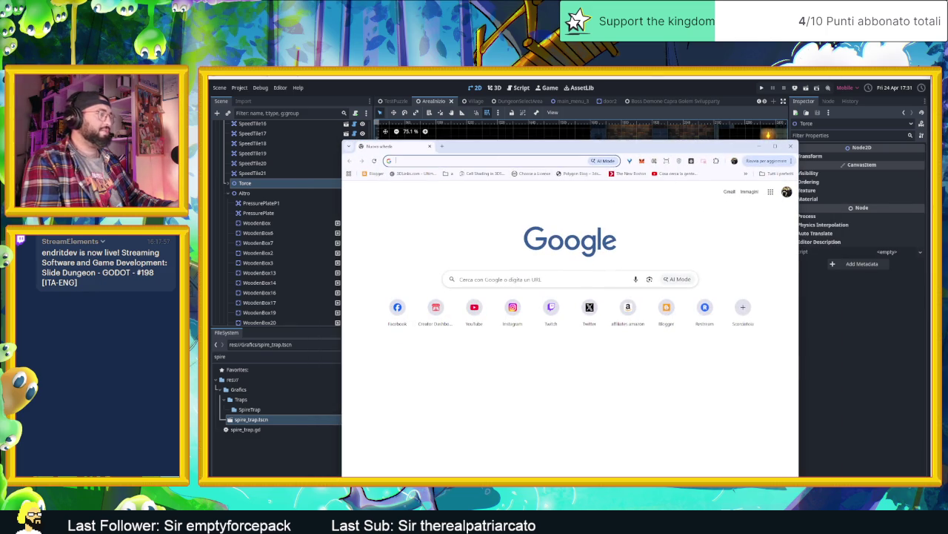
# Search 'godot lock all childes' and read the Reddit thread about locking node transforms.
pyautogui.write('godot lock al')
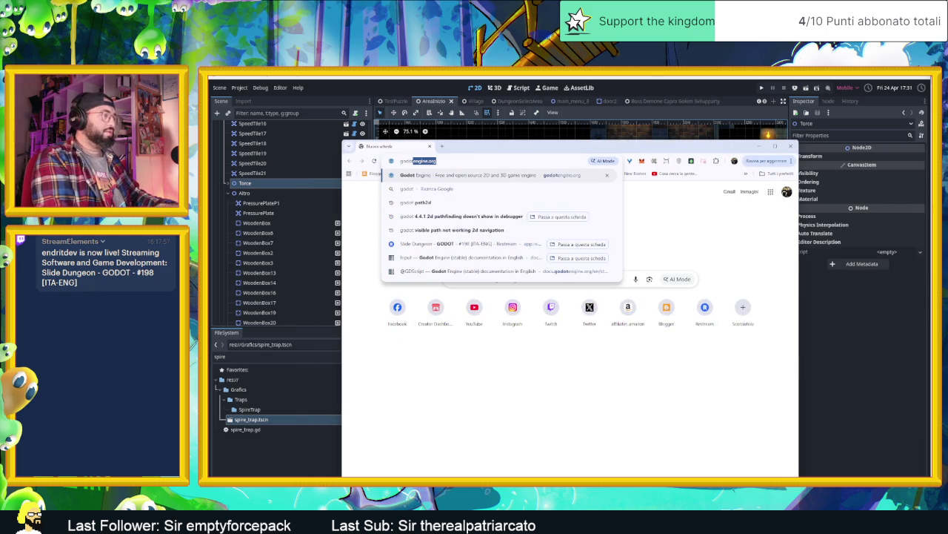
pyautogui.write('l childes')
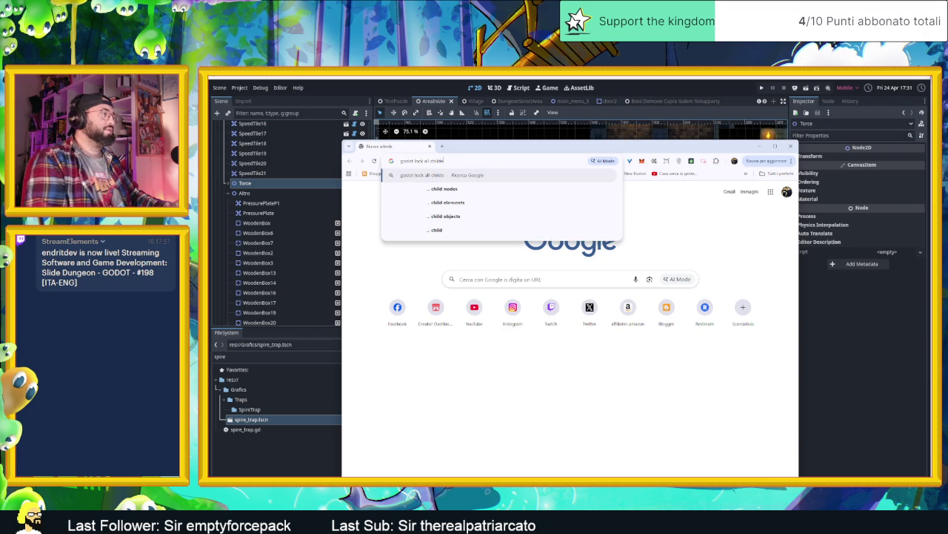
pyautogui.press('Down')
pyautogui.press('Return')
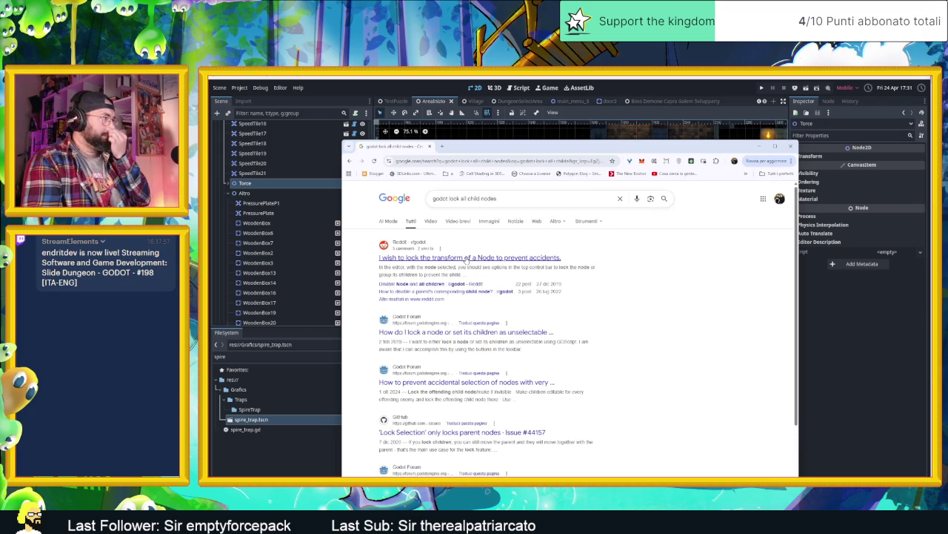
pyautogui.click(467, 257)
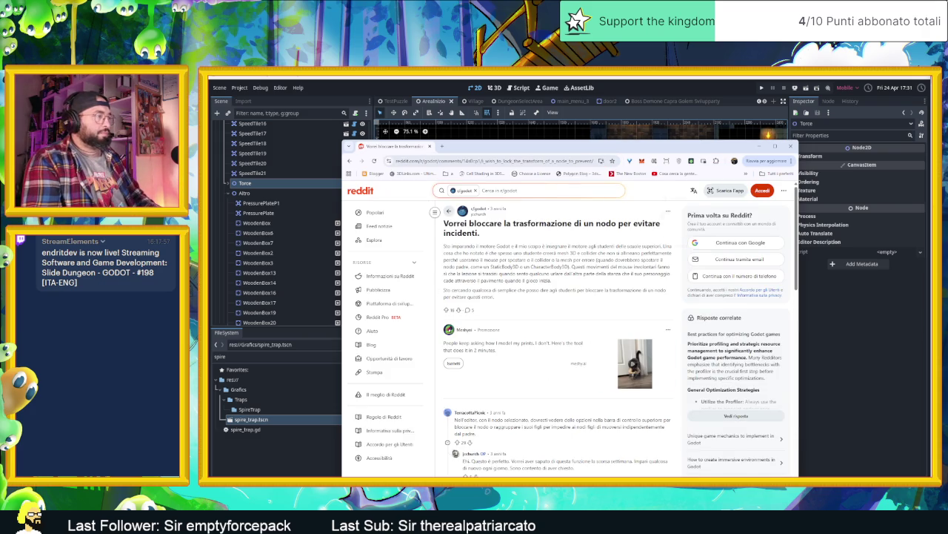
pyautogui.scroll(-1, 566, 278)
pyautogui.scroll(-2, 566, 279)
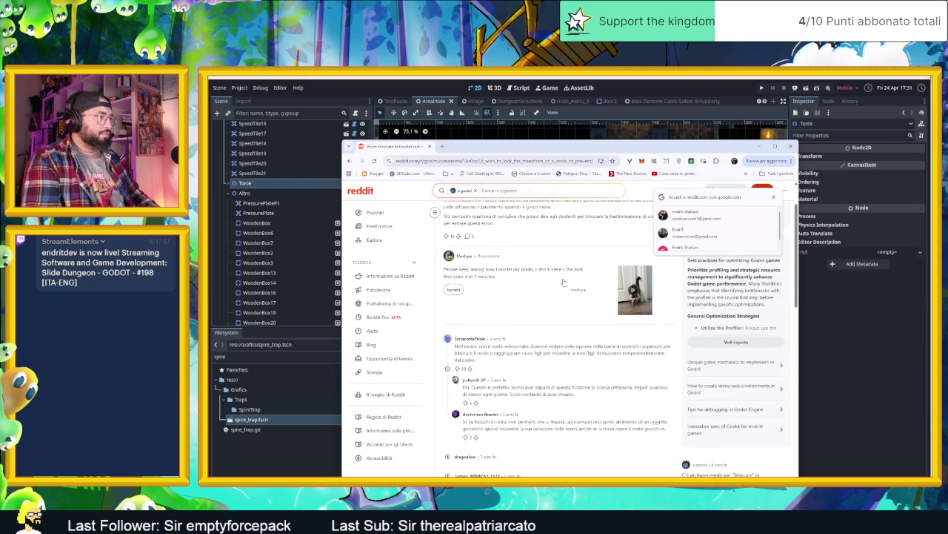
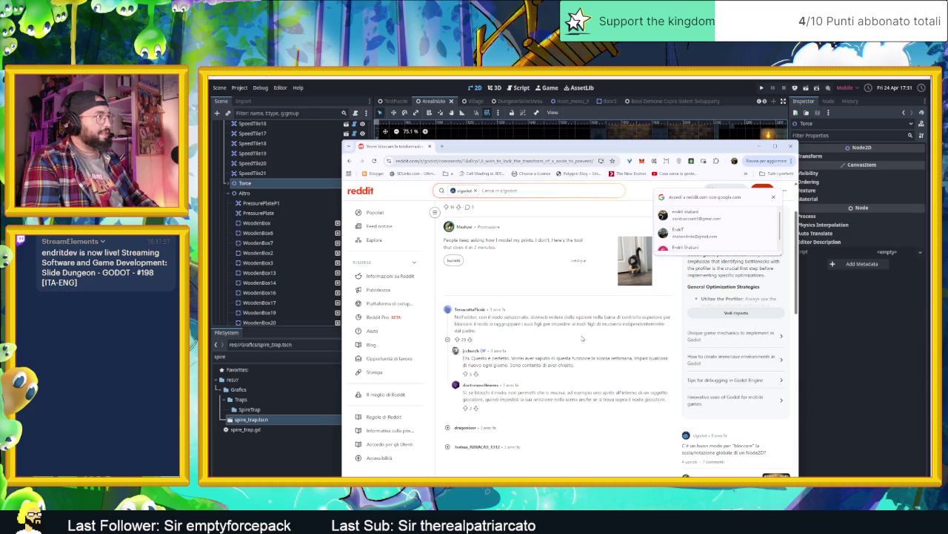
# Minimize Chrome, expand the Torce node in the Scene dock and select the SopraMuri layer.
pyautogui.click(763, 147)
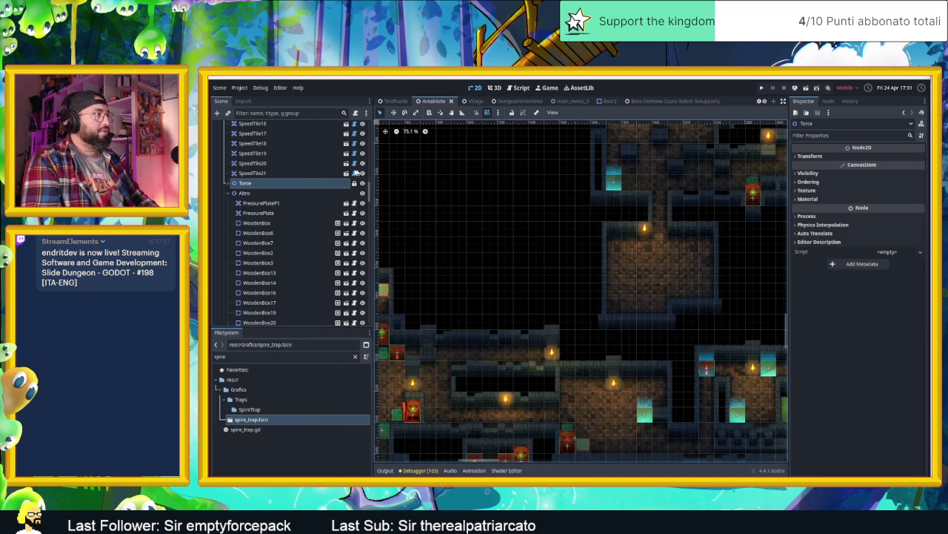
pyautogui.click(279, 185)
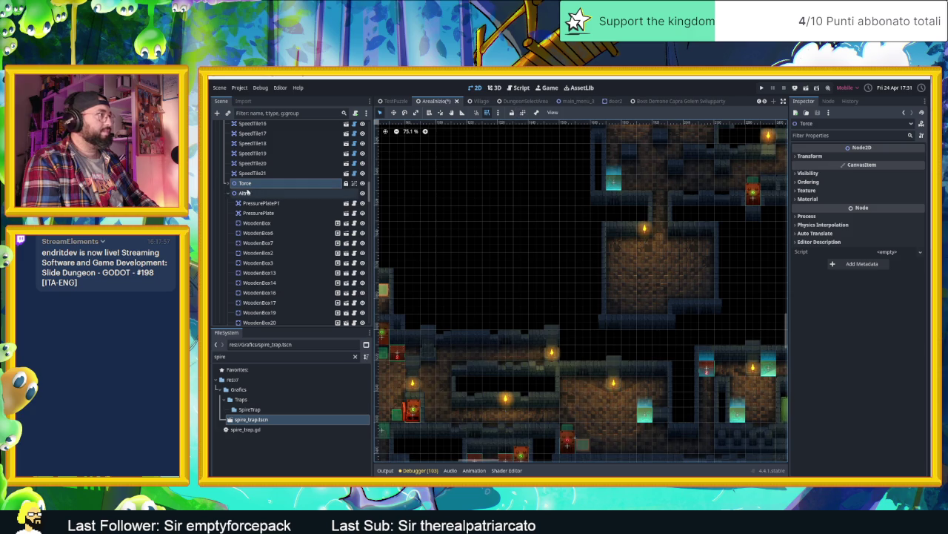
pyautogui.click(229, 184)
pyautogui.click(552, 349)
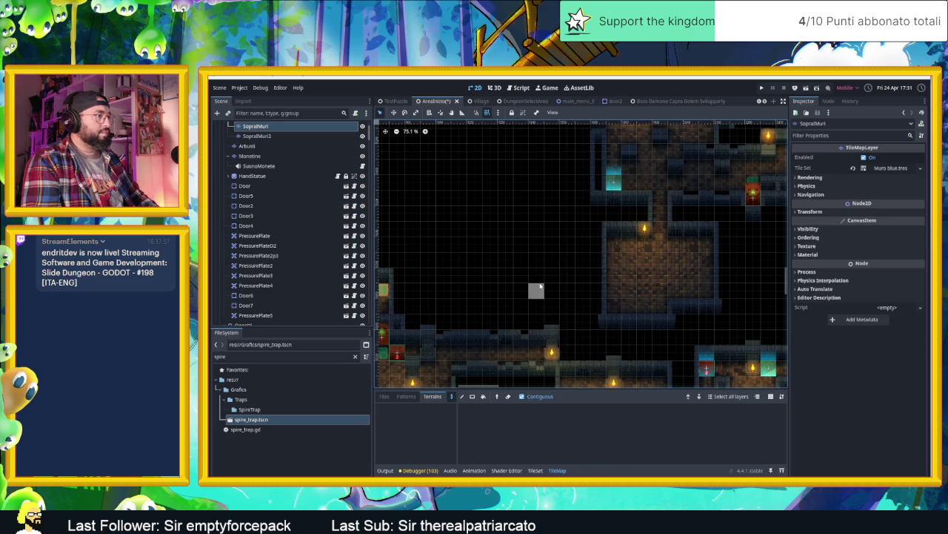
# Pan and zoom around the dungeon map to survey the SopraMuri wall layer.
pyautogui.scroll(3, 333, 180)
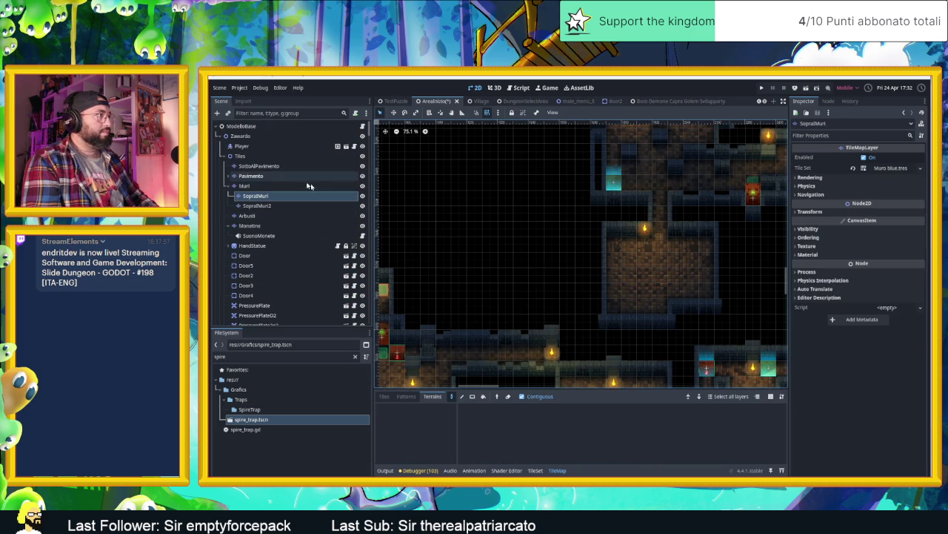
pyautogui.scroll(-5, 489, 279)
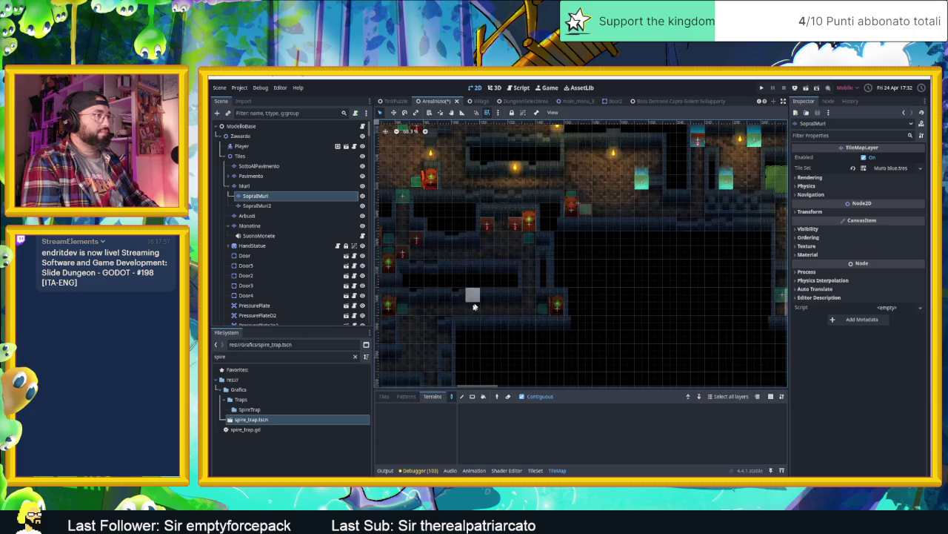
pyautogui.moveTo(507, 307); pyautogui.dragTo(569, 298)
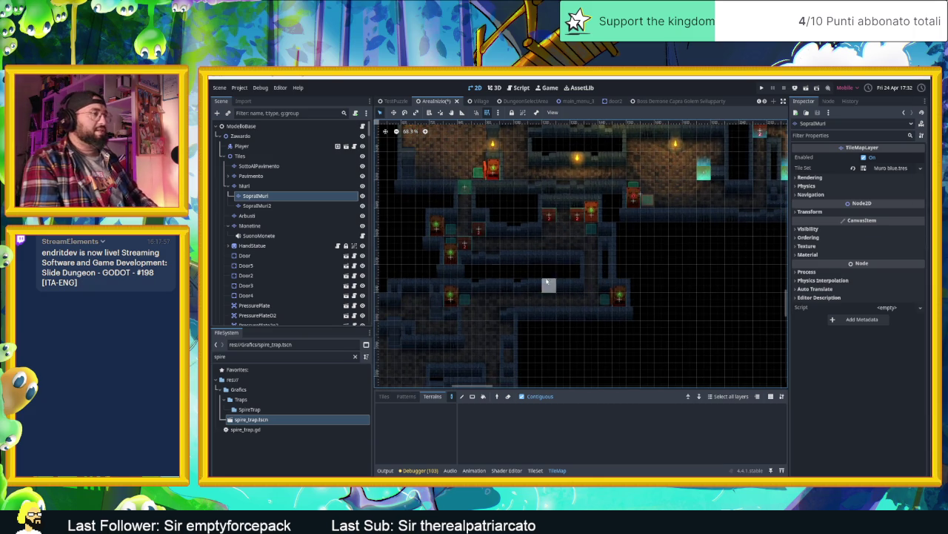
pyautogui.scroll(-2, 546, 280)
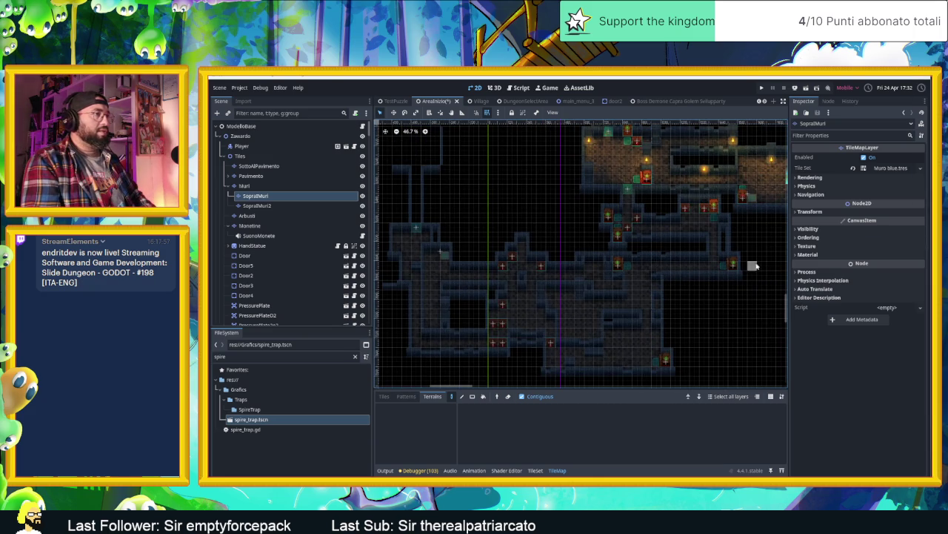
pyautogui.hscroll(3, 755, 265)
pyautogui.scroll(2, 743, 282)
pyautogui.hscroll(-5, 743, 282)
pyautogui.scroll(2, 624, 346)
pyautogui.scroll(3, 663, 254)
pyautogui.hscroll(2, 618, 190)
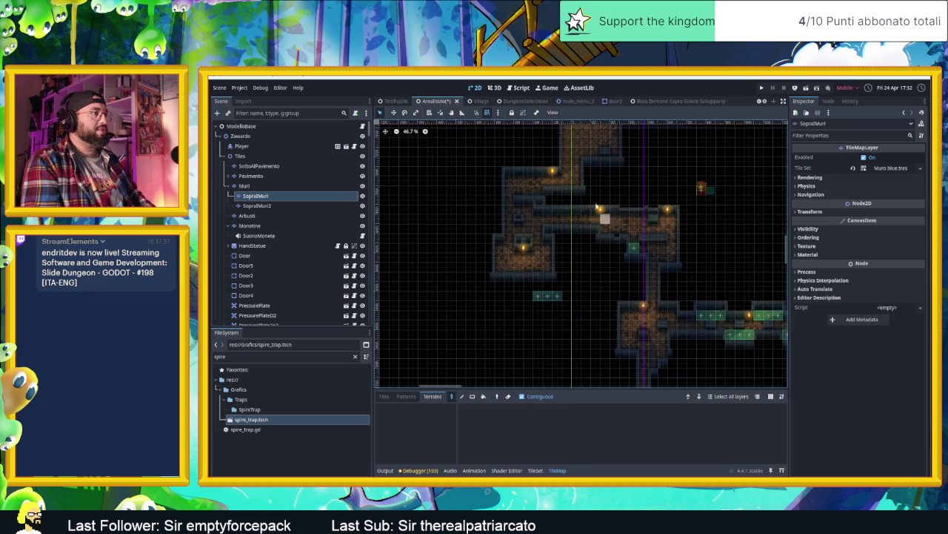
pyautogui.scroll(7, 598, 209)
pyautogui.hscroll(3, 620, 252)
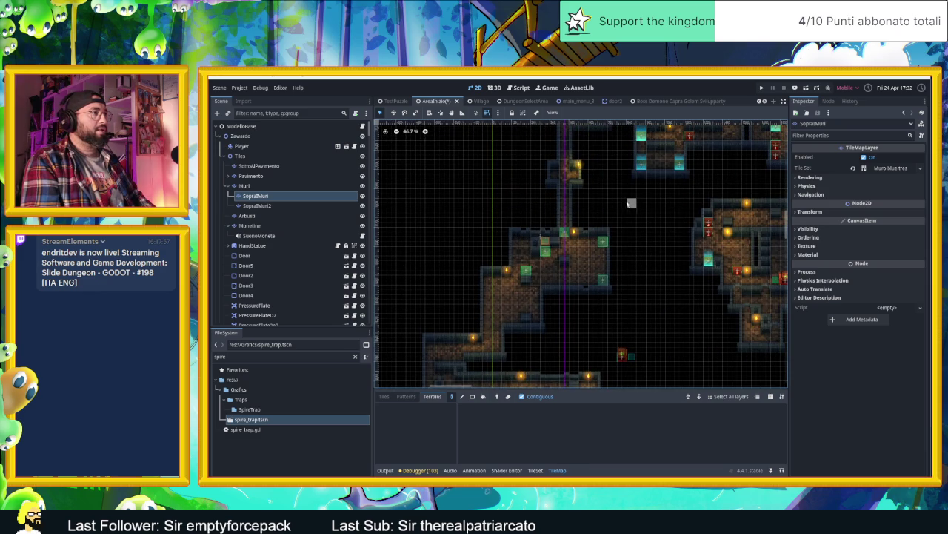
pyautogui.scroll(3, 652, 274)
pyautogui.hscroll(2, 630, 271)
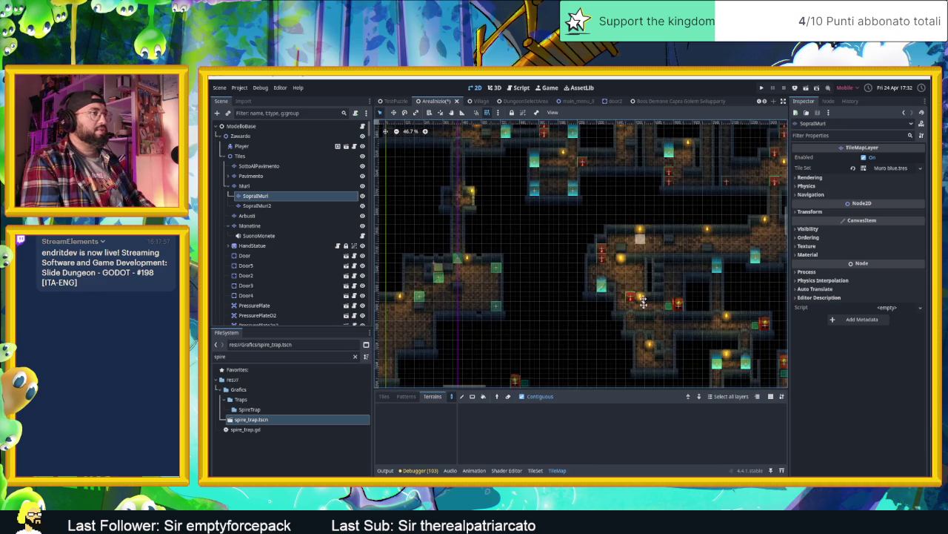
pyautogui.scroll(3, 615, 267)
pyautogui.scroll(2, 608, 265)
pyautogui.hscroll(-3, 645, 268)
pyautogui.scroll(4, 665, 218)
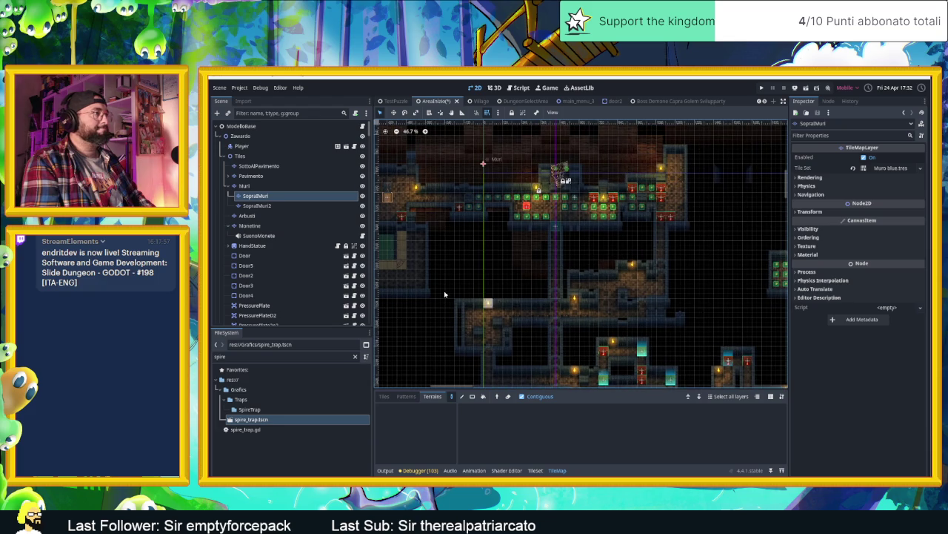
pyautogui.hscroll(-5, 456, 297)
pyautogui.scroll(-3, 575, 267)
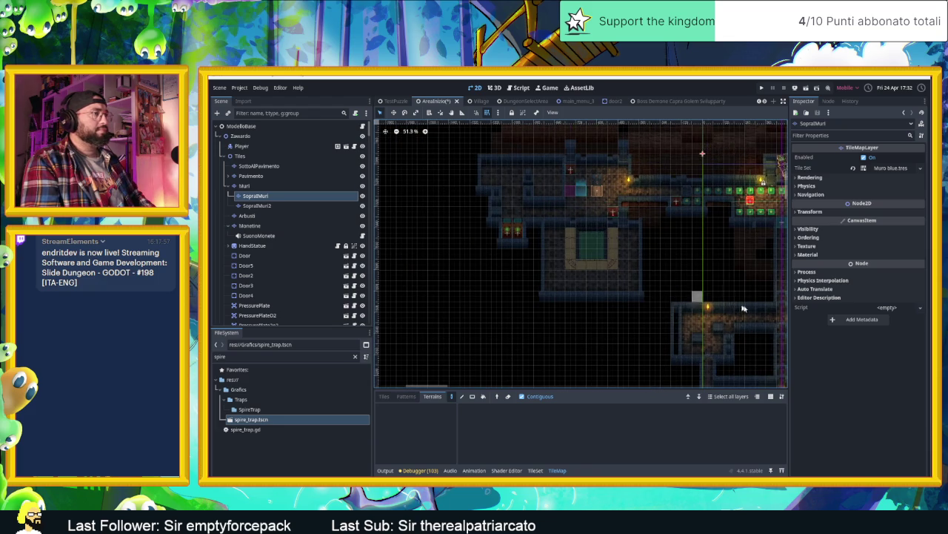
pyautogui.scroll(3, 571, 259)
pyautogui.keyDown('ctrl'); pyautogui.scroll(2, 561, 243); pyautogui.keyUp('ctrl')
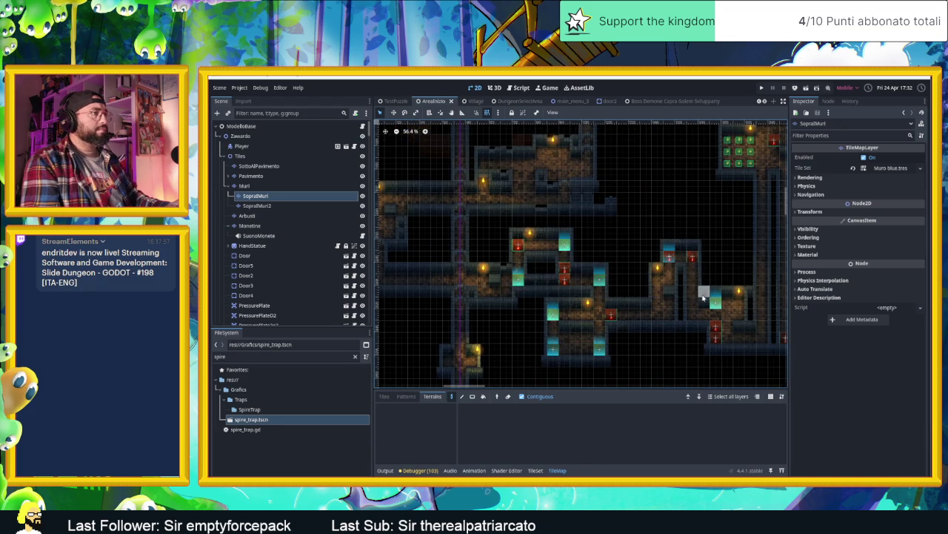
pyautogui.keyDown('ctrl'); pyautogui.scroll(3, 698, 295); pyautogui.keyUp('ctrl')
pyautogui.scroll(-3, 603, 233)
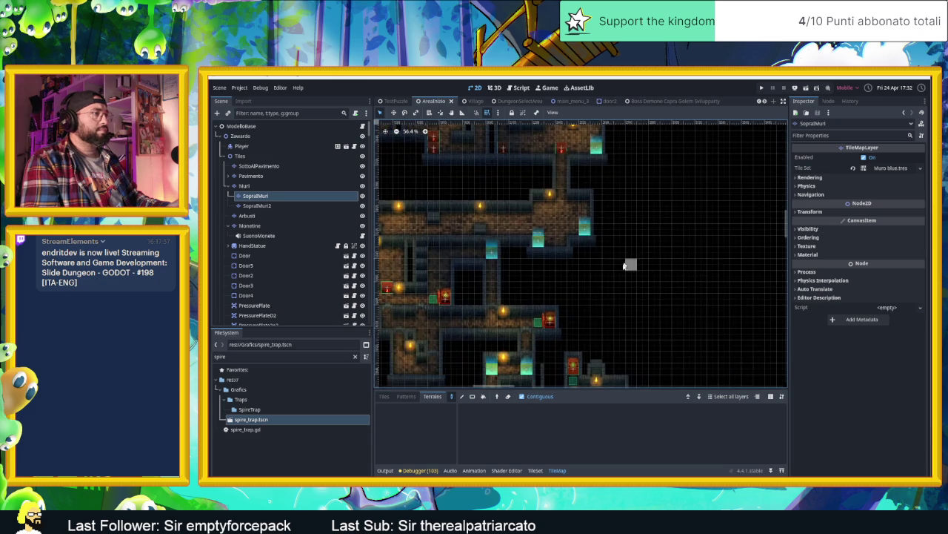
pyautogui.scroll(-3, 583, 297)
pyautogui.keyDown('ctrl'); pyautogui.scroll(-3, 586, 297); pyautogui.keyUp('ctrl')
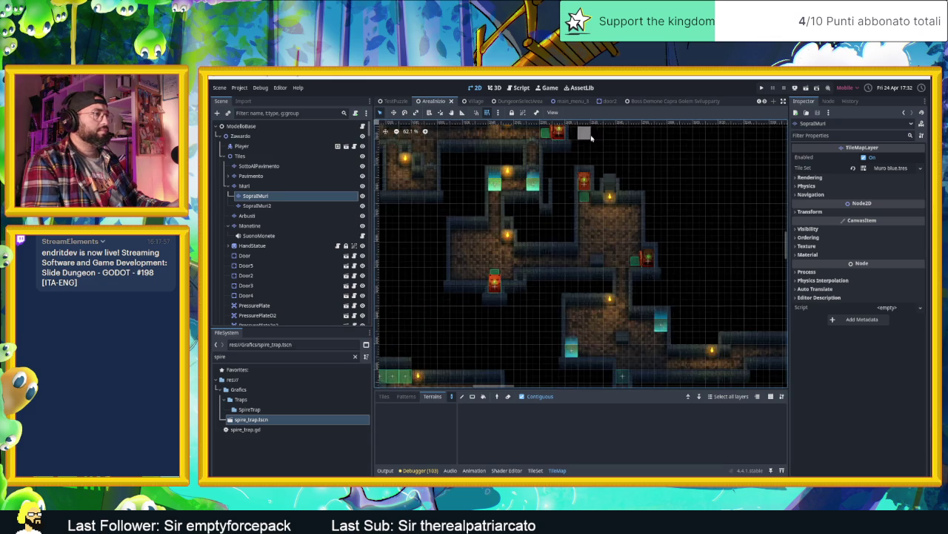
pyautogui.keyDown('ctrl'); pyautogui.scroll(1, 592, 289); pyautogui.keyUp('ctrl')
pyautogui.keyDown('ctrl'); pyautogui.scroll(2, 595, 286); pyautogui.keyUp('ctrl')
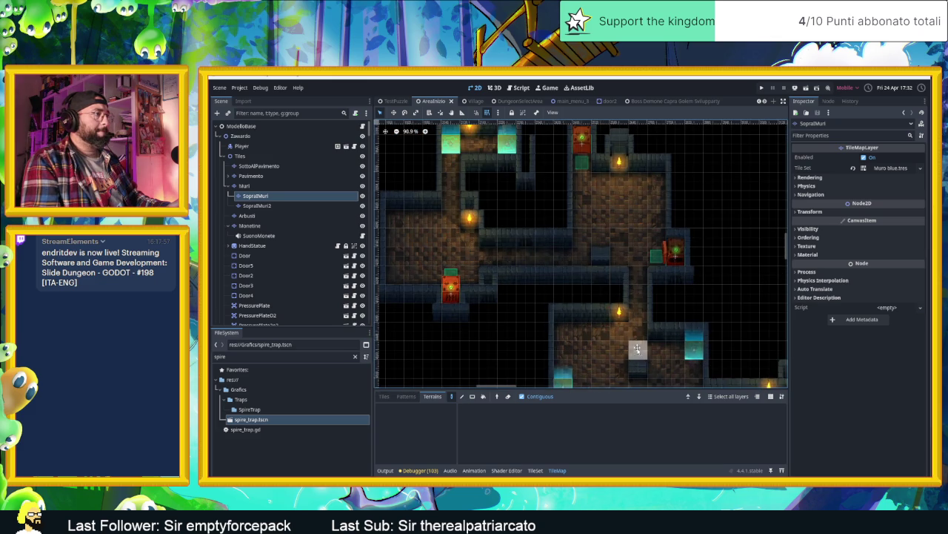
pyautogui.scroll(-2, 639, 353)
pyautogui.keyDown('ctrl'); pyautogui.scroll(-3, 667, 326); pyautogui.keyUp('ctrl')
pyautogui.scroll(2, 586, 296)
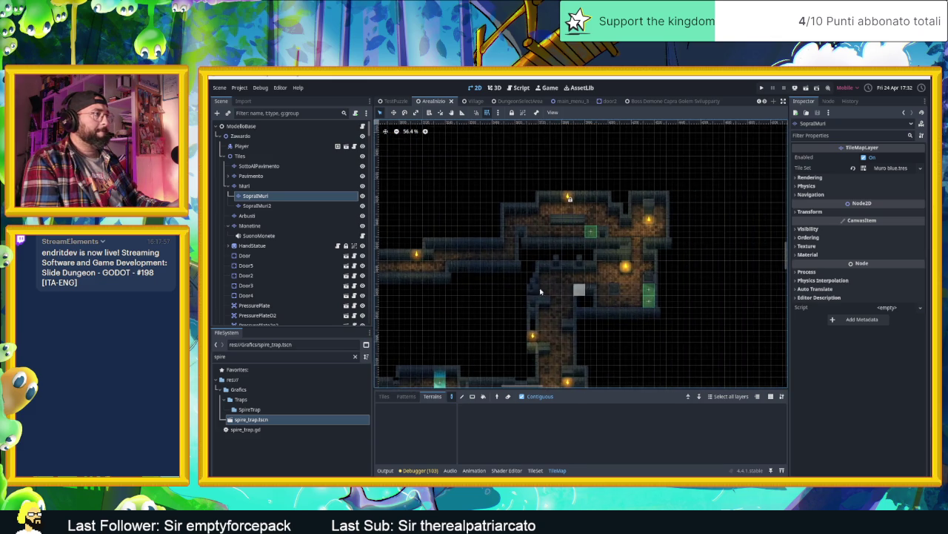
pyautogui.hscroll(-3, 678, 291)
pyautogui.keyDown('ctrl'); pyautogui.scroll(5, 548, 268); pyautogui.keyUp('ctrl')
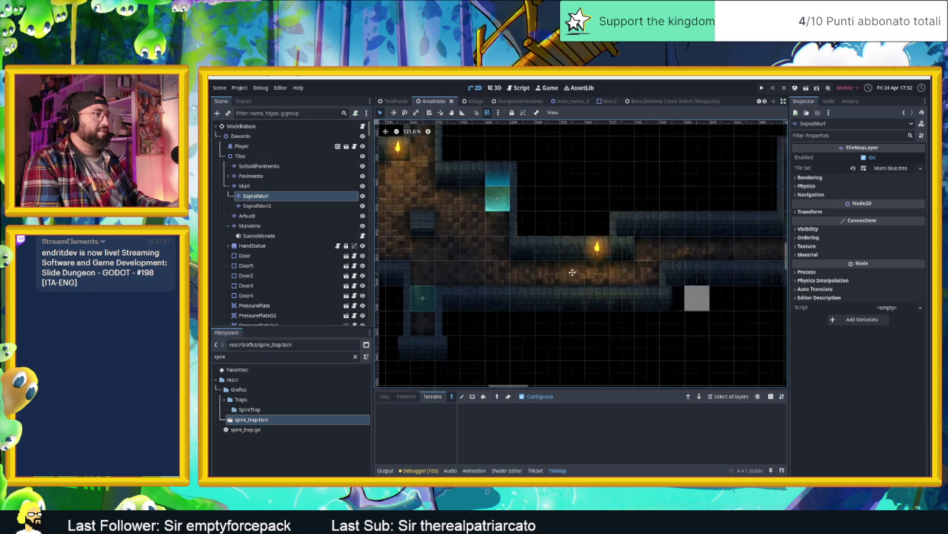
pyautogui.keyDown('ctrl'); pyautogui.scroll(-5, 491, 248); pyautogui.keyUp('ctrl')
pyautogui.scroll(4, 555, 282)
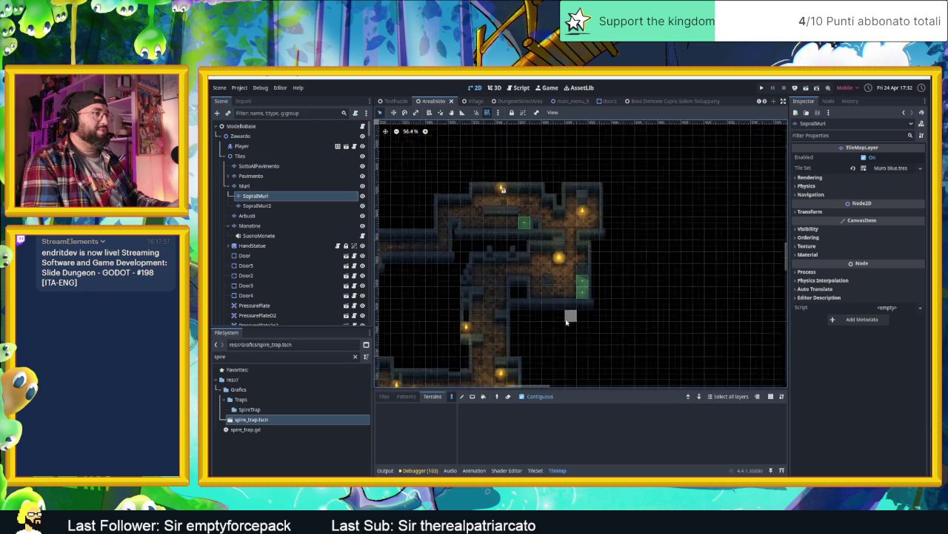
pyautogui.scroll(-3, 561, 289)
pyautogui.keyDown('ctrl'); pyautogui.scroll(2, 559, 278); pyautogui.keyUp('ctrl')
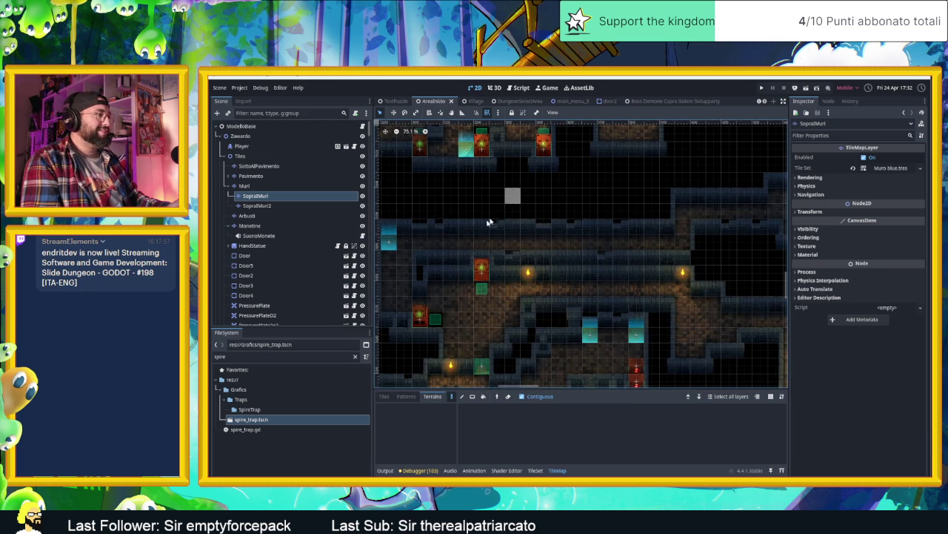
# Show the Muro blue.tres wall tiles in the TileMap panel and pan to another dungeon area.
pyautogui.click(384, 395)
pyautogui.keyDown('ctrl'); pyautogui.scroll(-1, 631, 211); pyautogui.keyUp('ctrl')
pyautogui.moveTo(630, 211)
pyautogui.mouseDown()
pyautogui.moveTo(615, 229)
pyautogui.moveTo(606, 206)
pyautogui.moveTo(592, 226)
pyautogui.moveTo(588, 285)
pyautogui.mouseUp()
pyautogui.scroll(5, 604, 278)
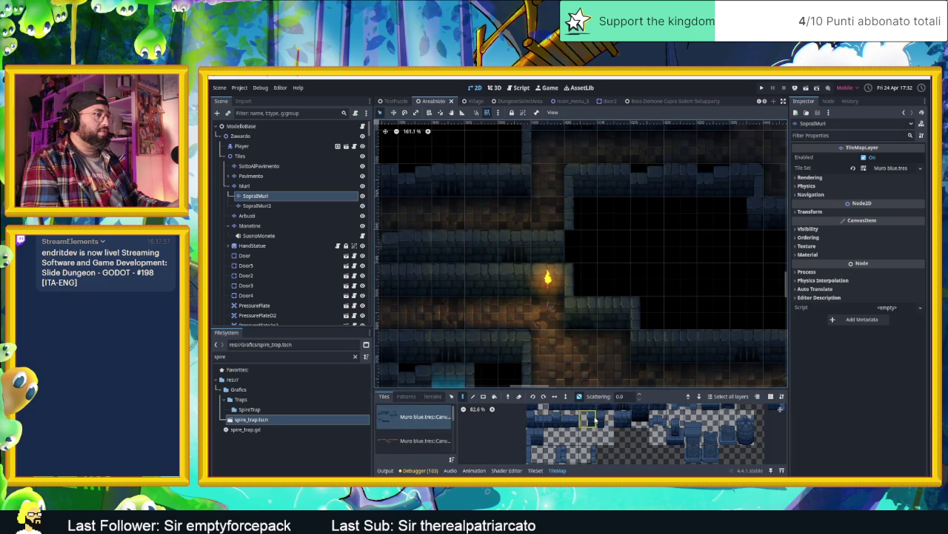
# Fill the map gap with a wall tile, then switch to the Muri layer and survey the map.
pyautogui.click(578, 245)
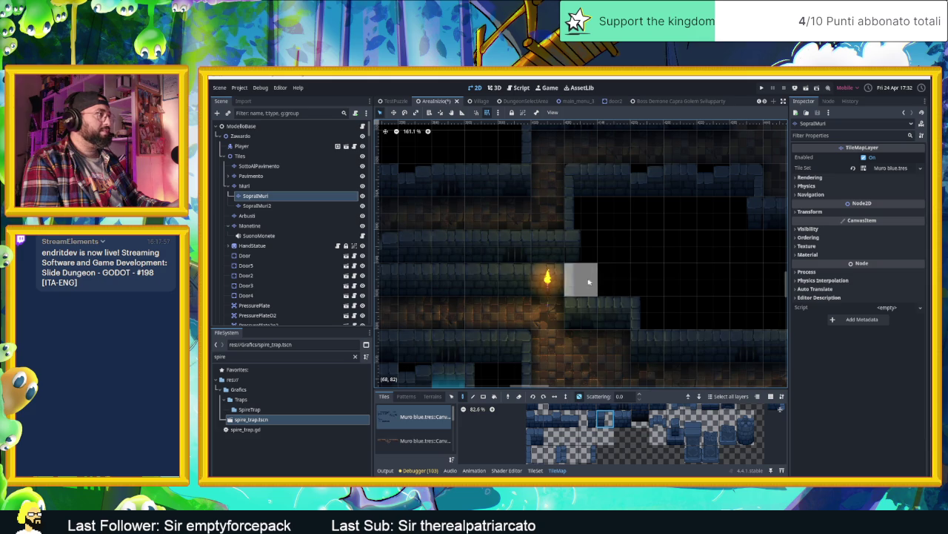
pyautogui.click(244, 185)
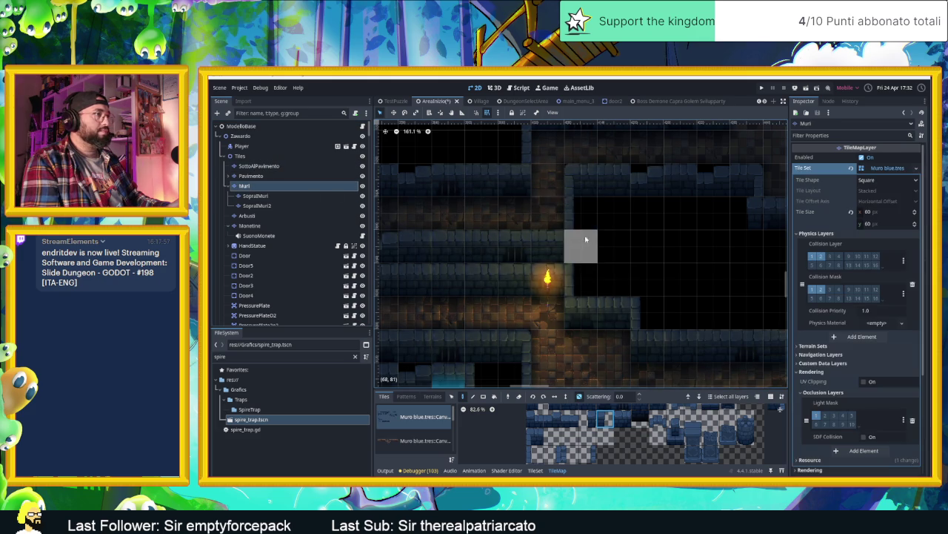
pyautogui.scroll(-3, 437, 246)
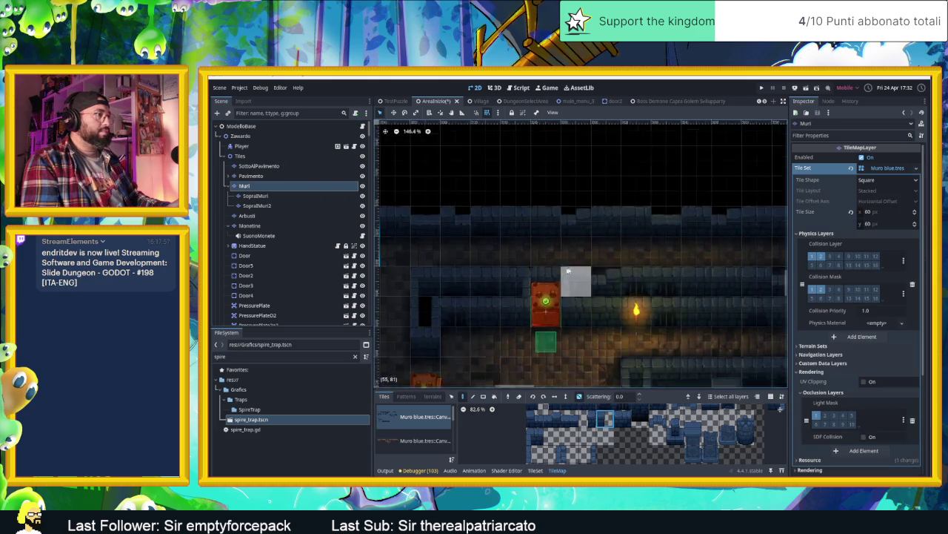
pyautogui.moveTo(555, 282)
pyautogui.mouseDown()
pyautogui.moveTo(648, 283)
pyautogui.moveTo(590, 235)
pyautogui.mouseUp()
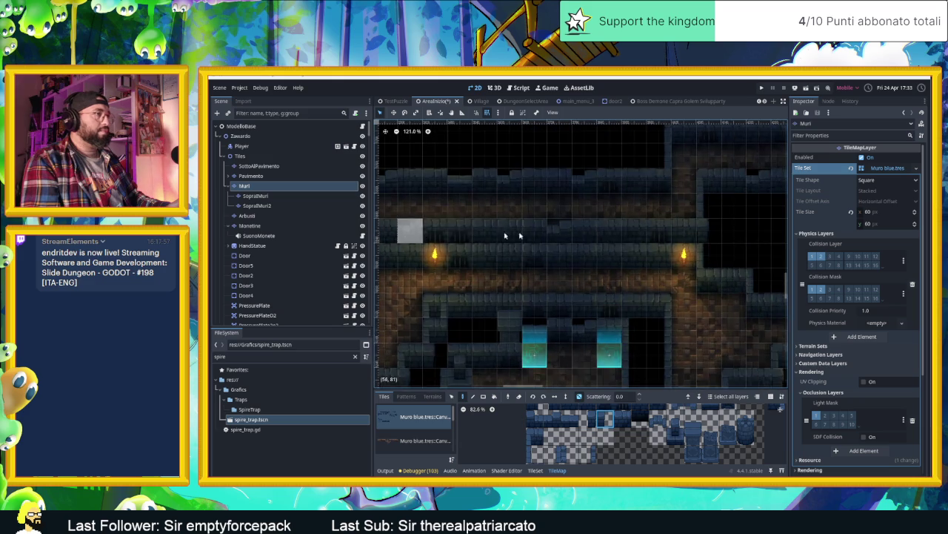
pyautogui.scroll(-2, 589, 235)
pyautogui.moveTo(727, 251)
pyautogui.mouseDown()
pyautogui.moveTo(575, 291)
pyautogui.moveTo(621, 264)
pyautogui.moveTo(681, 270)
pyautogui.moveTo(652, 270)
pyautogui.mouseUp()
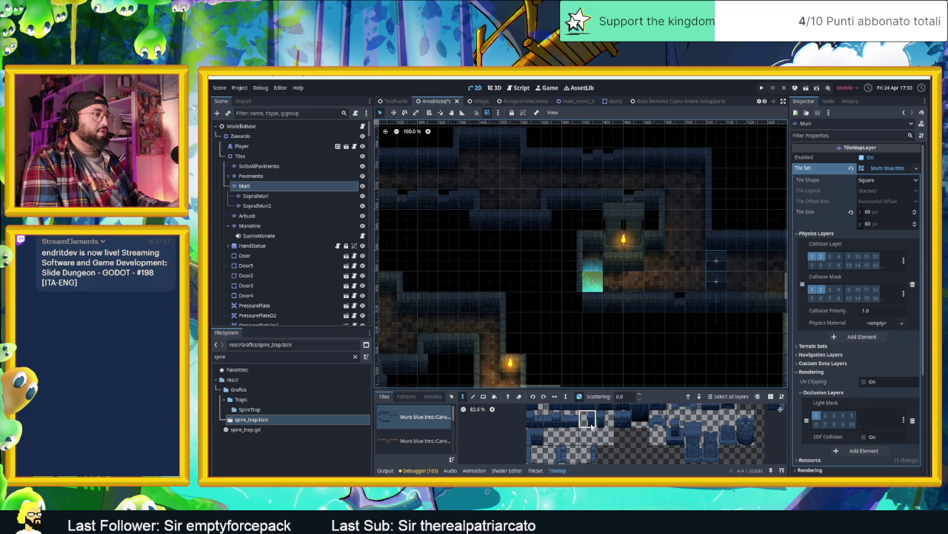
pyautogui.hscroll(5, 577, 305)
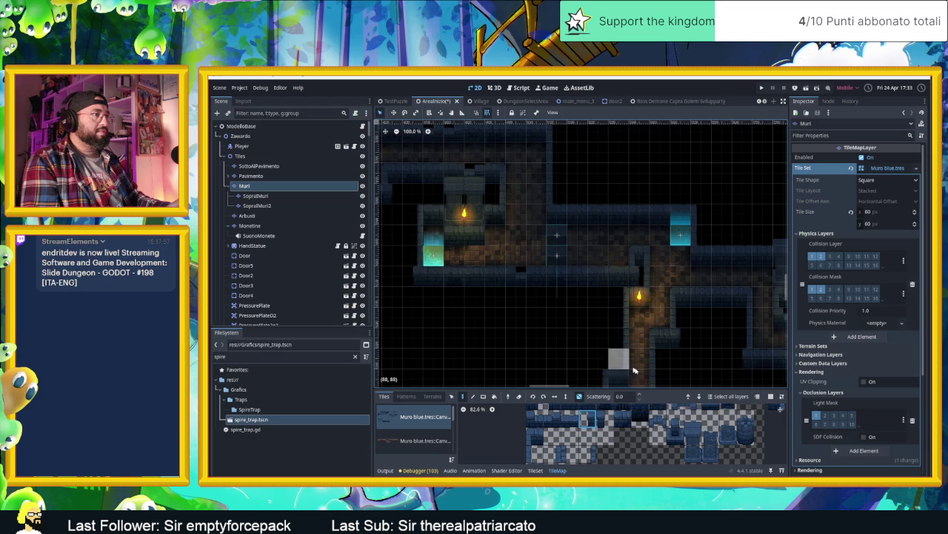
pyautogui.scroll(-2, 629, 367)
pyautogui.hscroll(5, 629, 367)
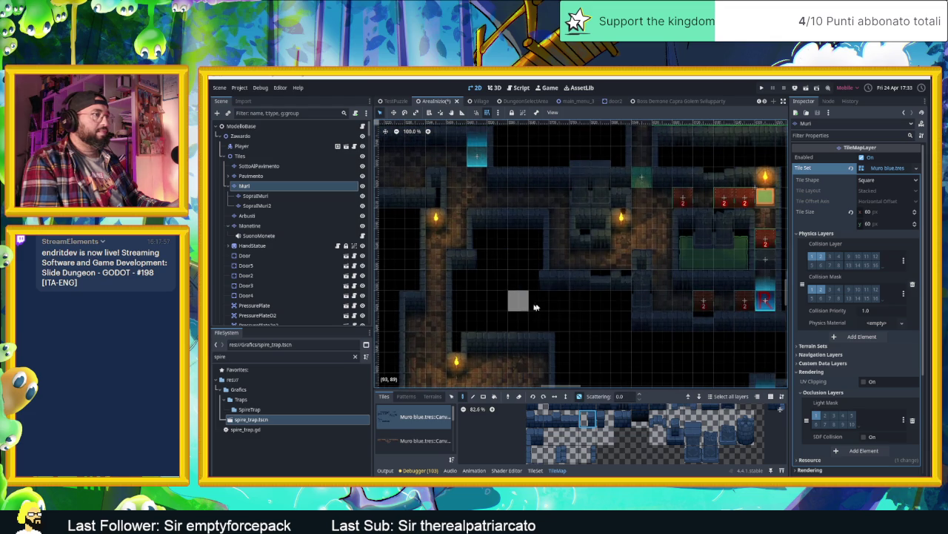
pyautogui.scroll(3, 604, 359)
pyautogui.hscroll(-2, 604, 359)
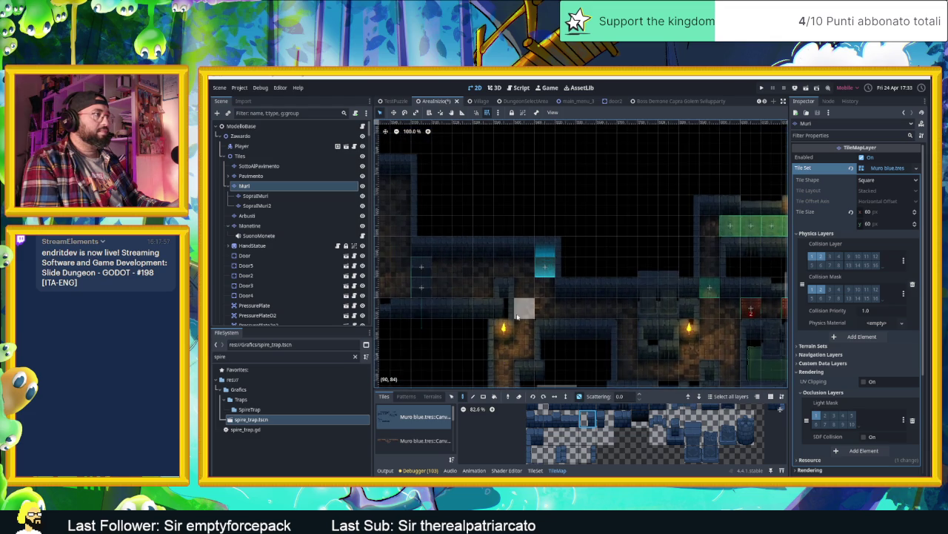
pyautogui.hscroll(3, 630, 318)
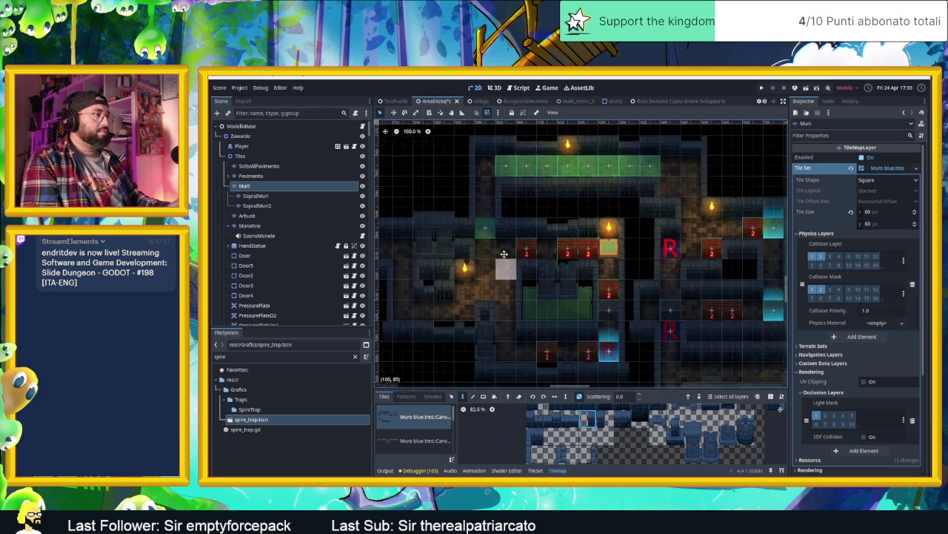
pyautogui.scroll(-1, 549, 272)
pyautogui.hscroll(2, 548, 272)
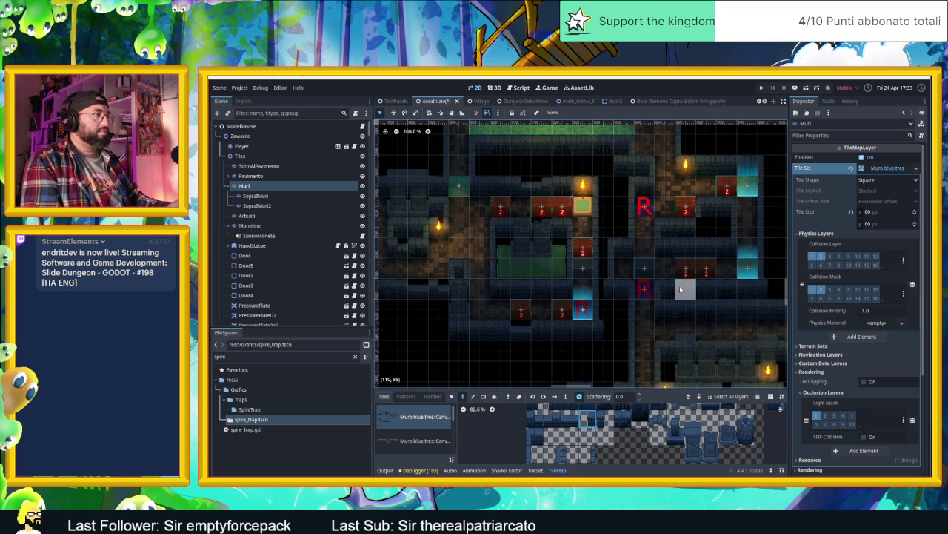
pyautogui.hscroll(2, 578, 282)
pyautogui.scroll(2, 568, 311)
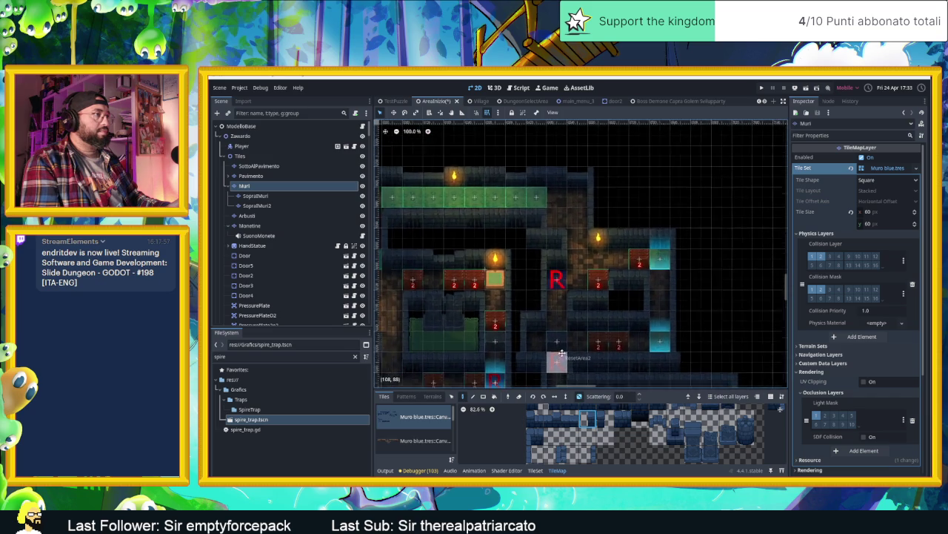
pyautogui.scroll(-1, 567, 318)
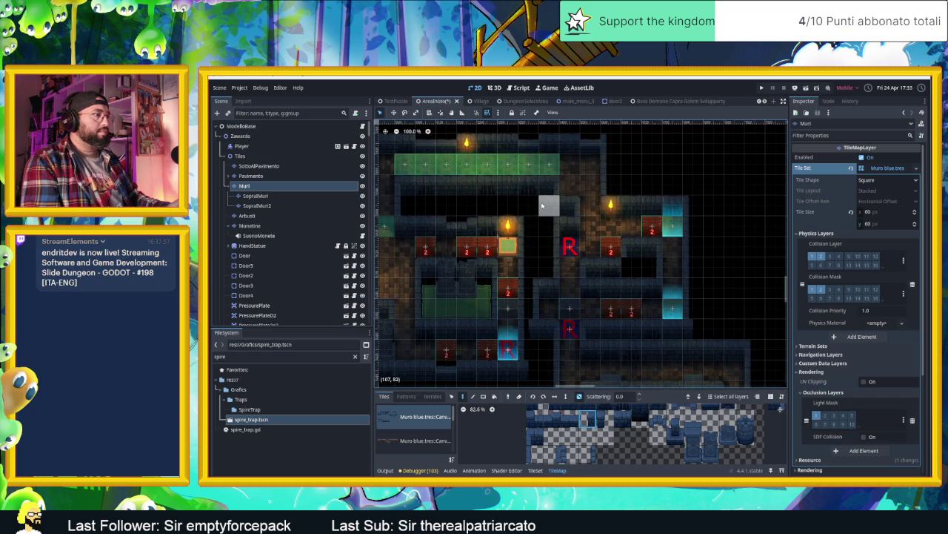
# Pick a wall tile from the atlas and bring the area beside the corridor into view on Muri.
pyautogui.moveTo(629, 371); pyautogui.dragTo(585, 268)
pyautogui.scroll(-5, 586, 278)
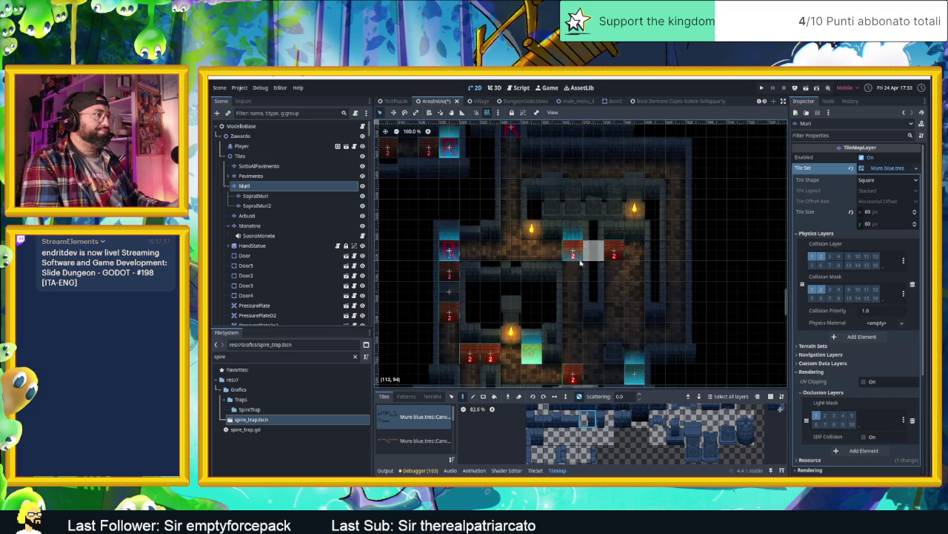
pyautogui.hscroll(1, 585, 289)
pyautogui.scroll(-6, 585, 289)
pyautogui.hscroll(1, 624, 292)
pyautogui.scroll(-2, 624, 292)
pyautogui.hscroll(6, 624, 292)
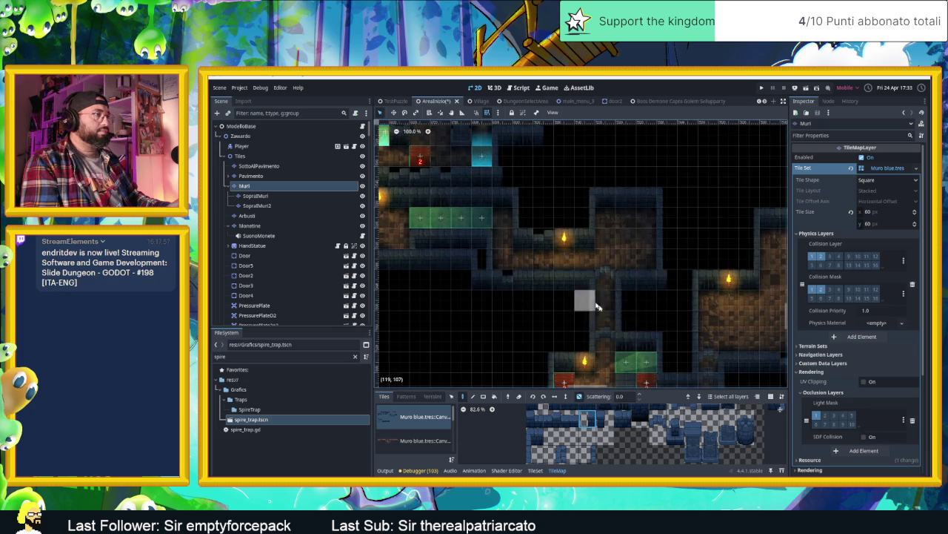
pyautogui.scroll(-5, 670, 361)
pyautogui.hscroll(3, 669, 362)
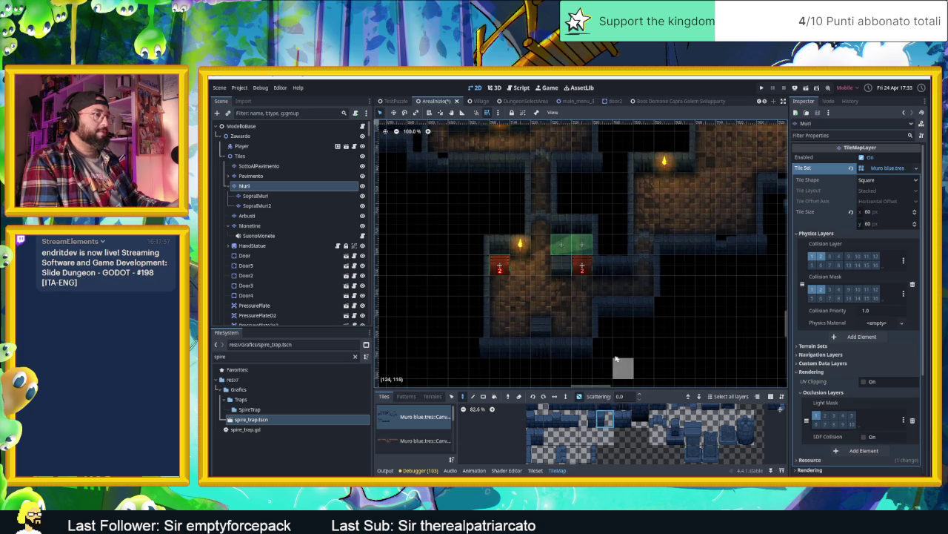
pyautogui.scroll(3, 593, 346)
pyautogui.hscroll(12, 593, 346)
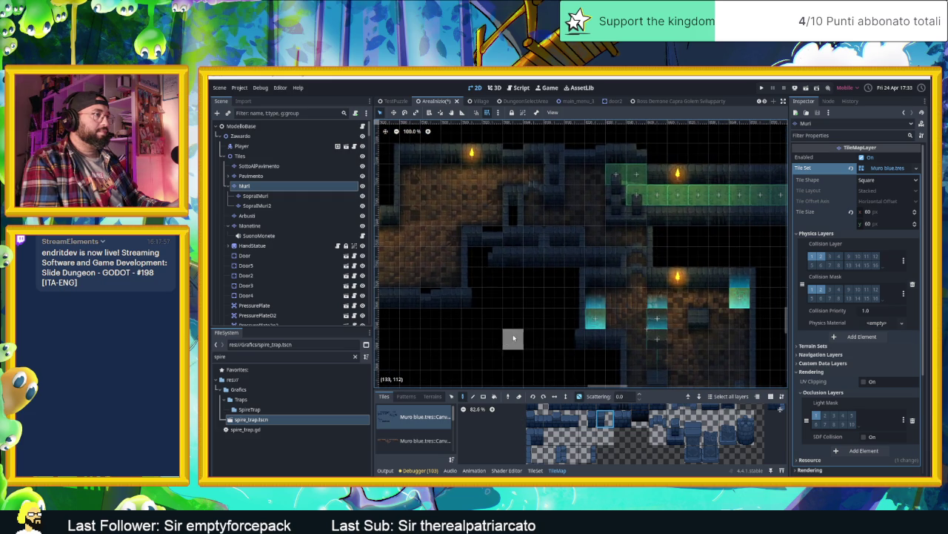
pyautogui.hscroll(4, 667, 341)
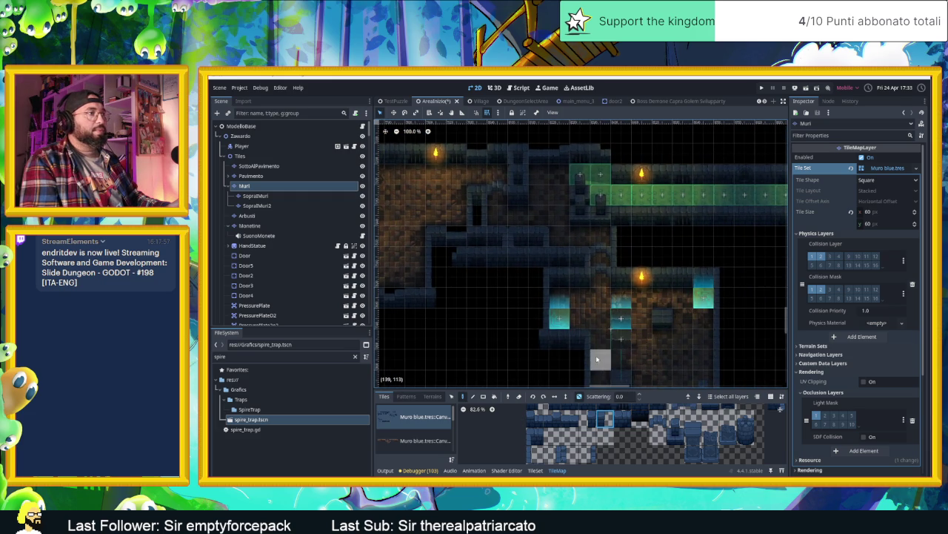
pyautogui.click(534, 435)
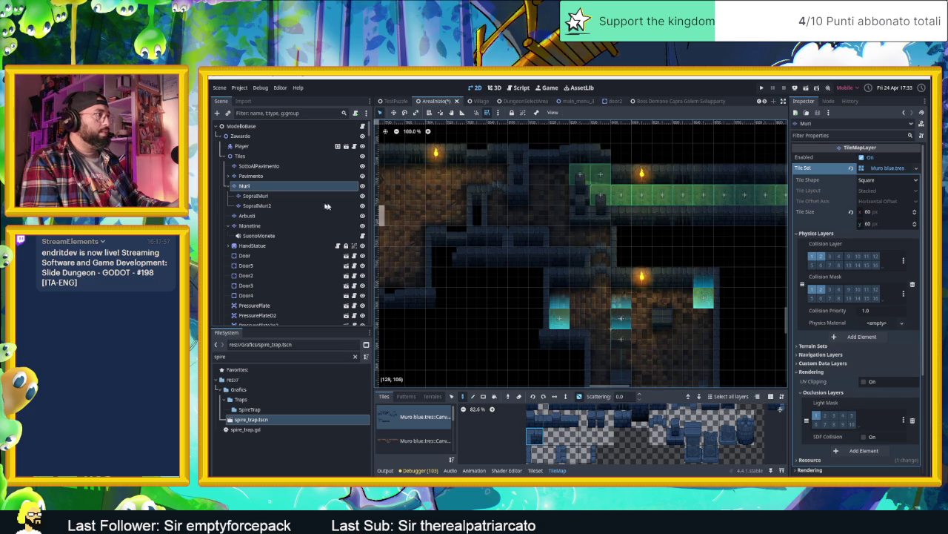
pyautogui.click(255, 195)
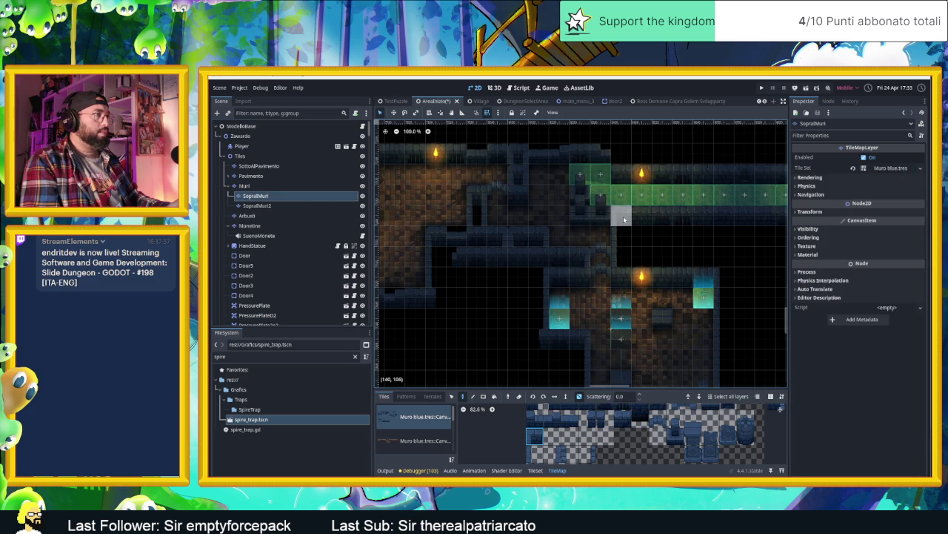
pyautogui.press('Up')
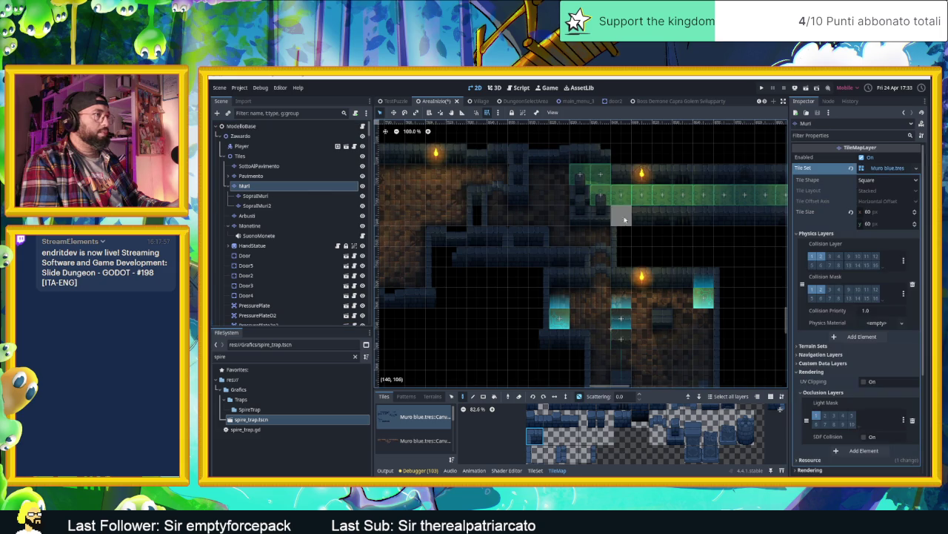
pyautogui.moveTo(726, 259); pyautogui.dragTo(608, 250)
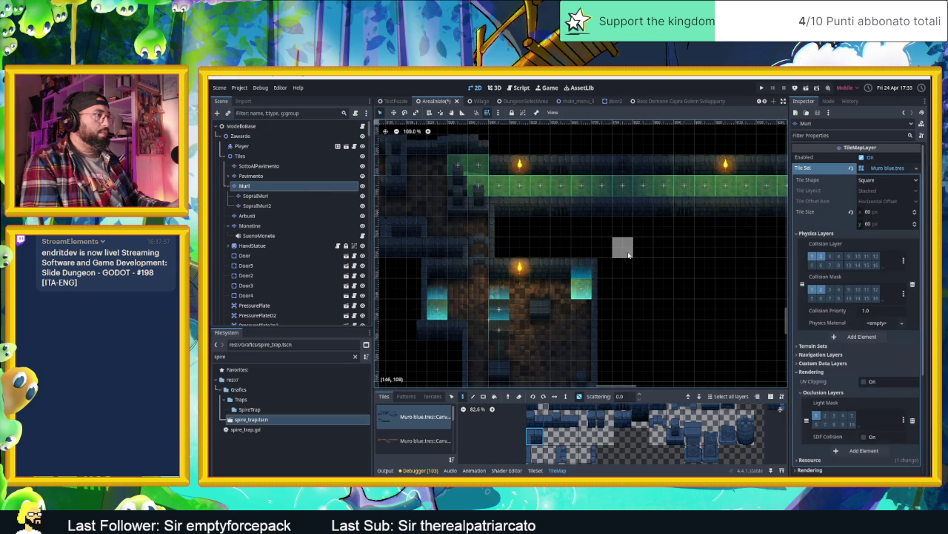
pyautogui.scroll(2, 697, 271)
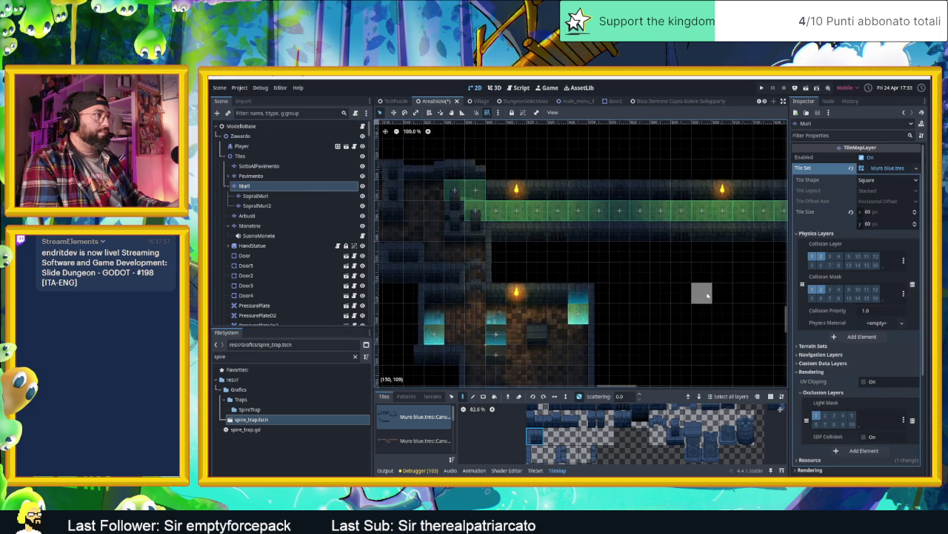
pyautogui.hscroll(2, 689, 285)
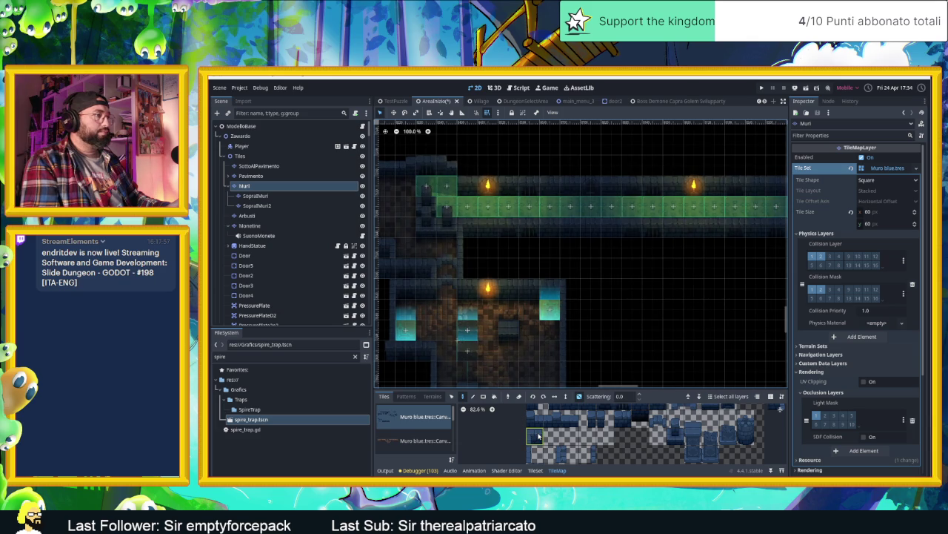
# Choose a different Muro blue wall tile and paint it beside the corridor.
pyautogui.click(588, 436)
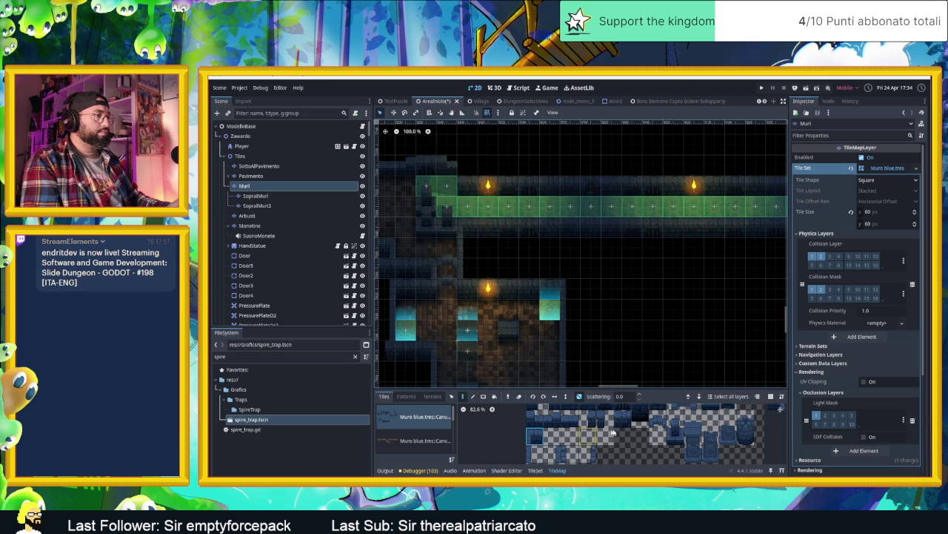
pyautogui.hscroll(1, 667, 426)
pyautogui.click(679, 421)
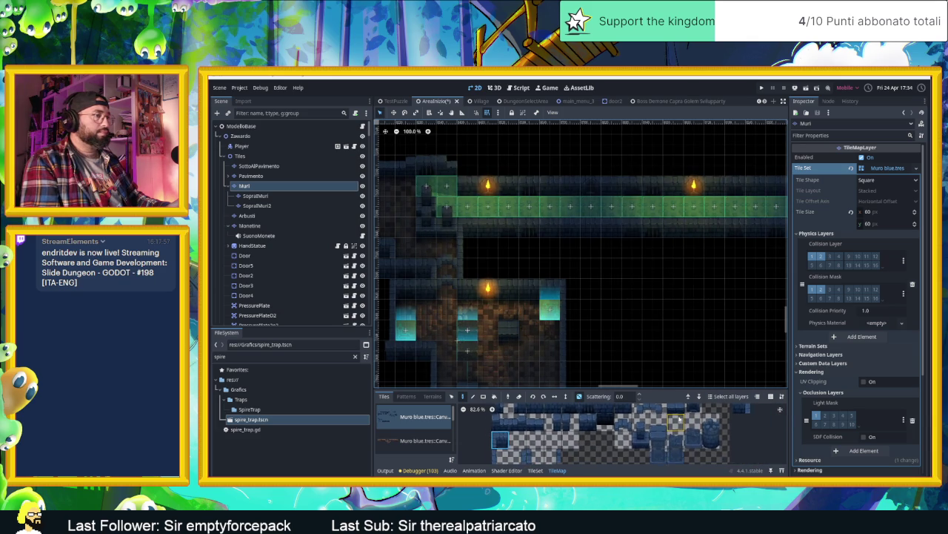
pyautogui.scroll(-2, 667, 426)
pyautogui.click(522, 442)
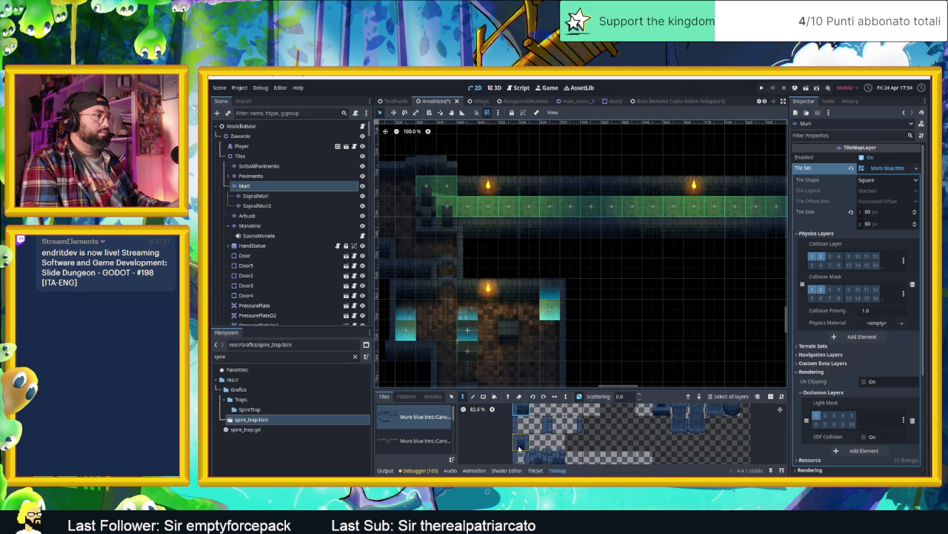
pyautogui.click(461, 164)
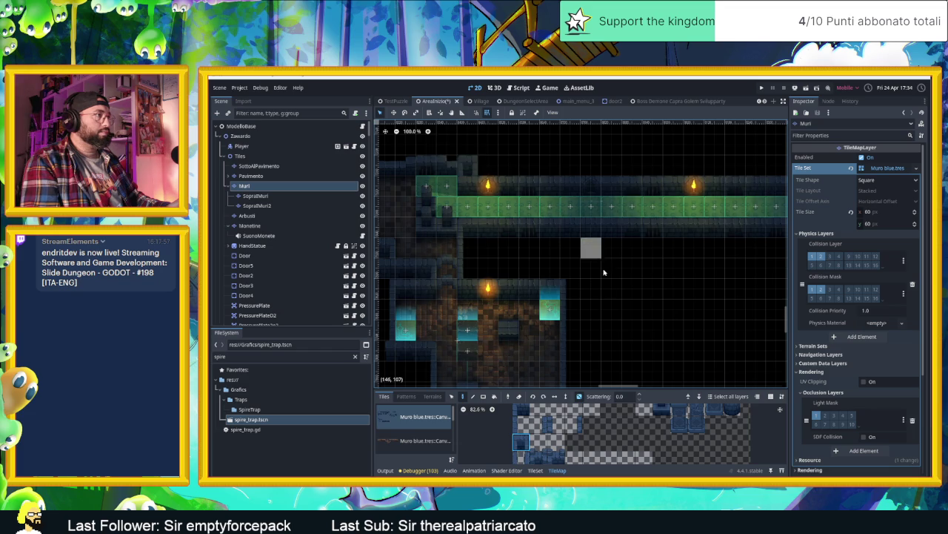
pyautogui.hscroll(3, 652, 311)
pyautogui.scroll(-1, 652, 311)
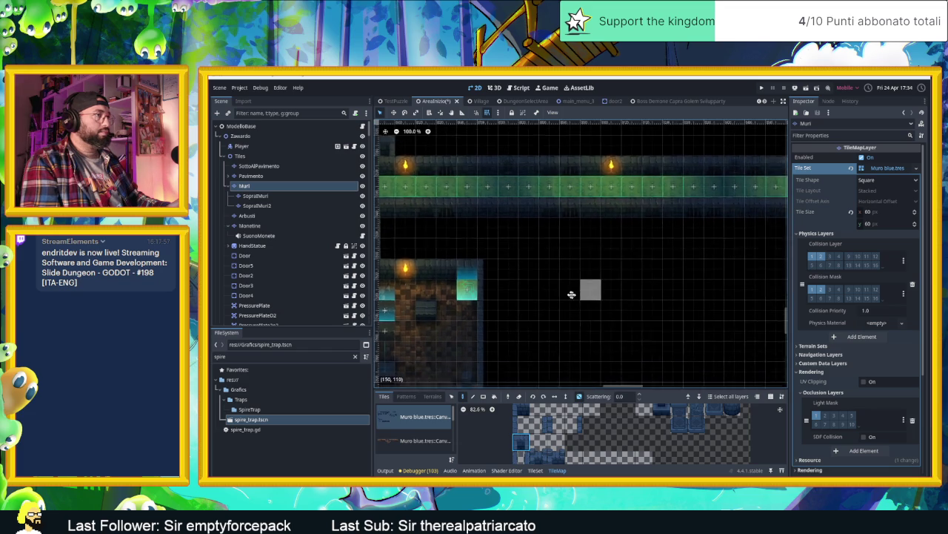
pyautogui.scroll(3, 627, 240)
pyautogui.scroll(-1, 647, 296)
pyautogui.scroll(-1, 646, 296)
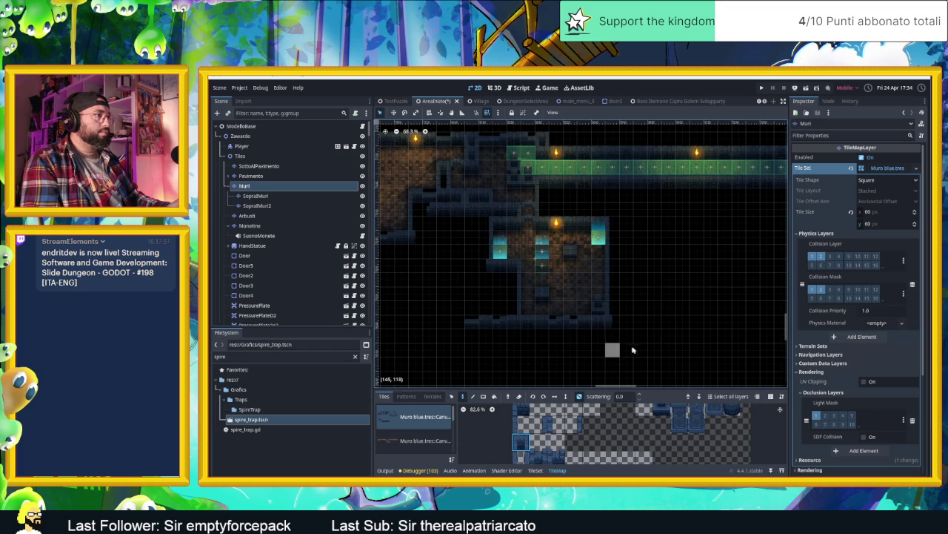
pyautogui.scroll(-2, 635, 333)
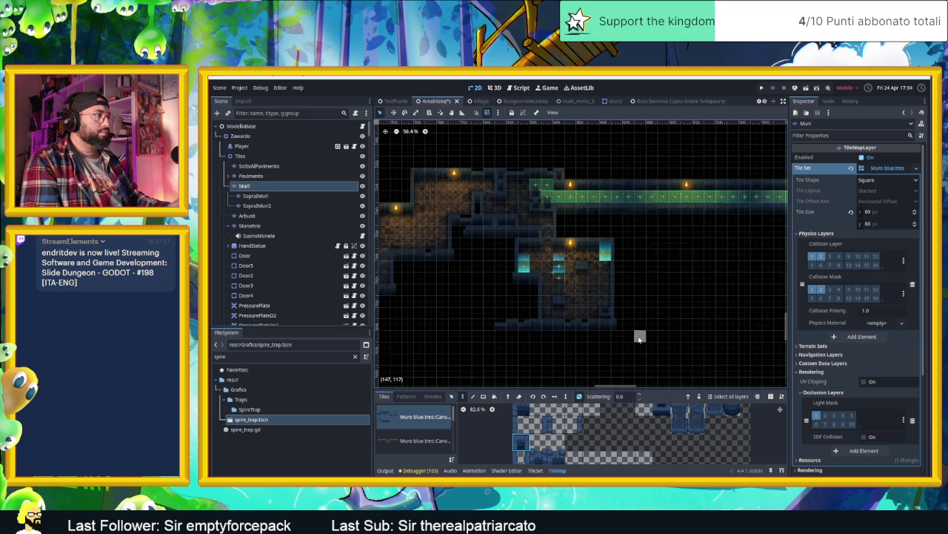
pyautogui.hscroll(8, 682, 309)
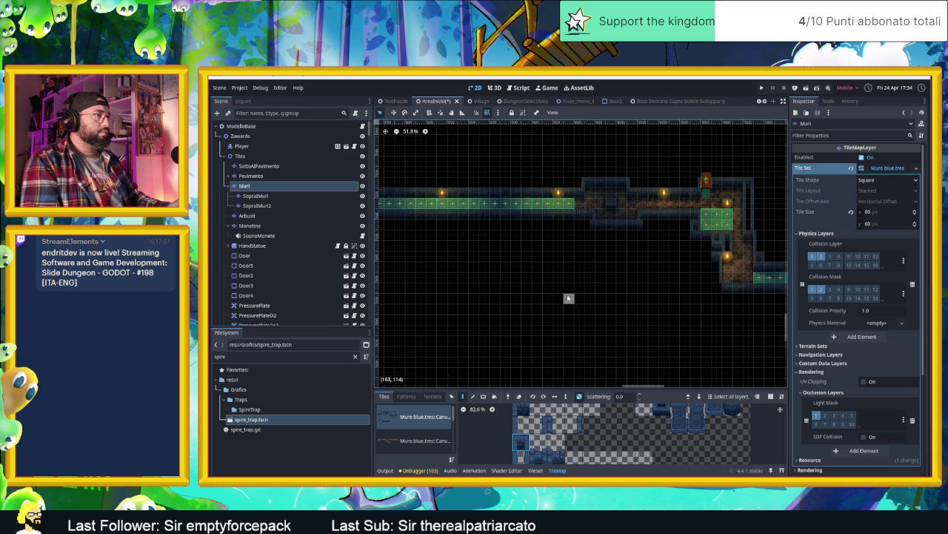
pyautogui.hscroll(3, 630, 303)
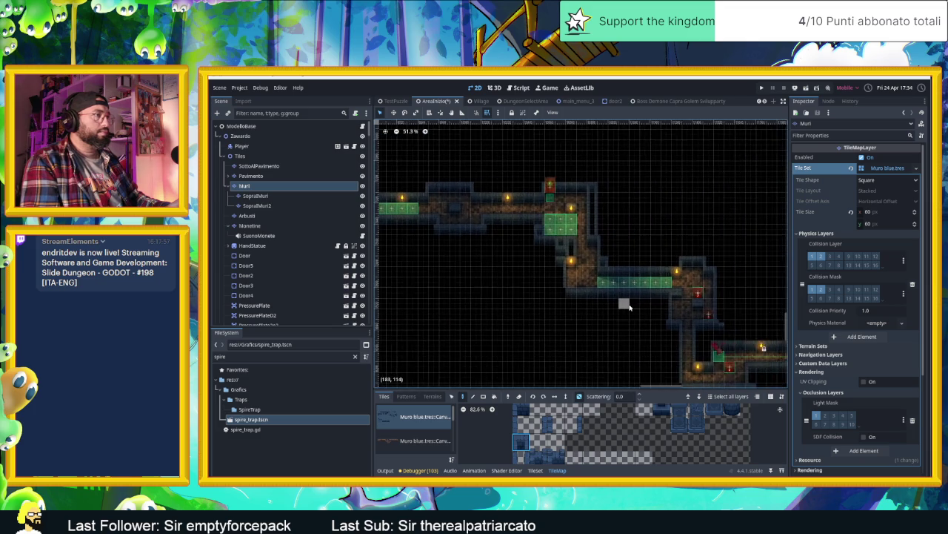
pyautogui.scroll(2, 623, 303)
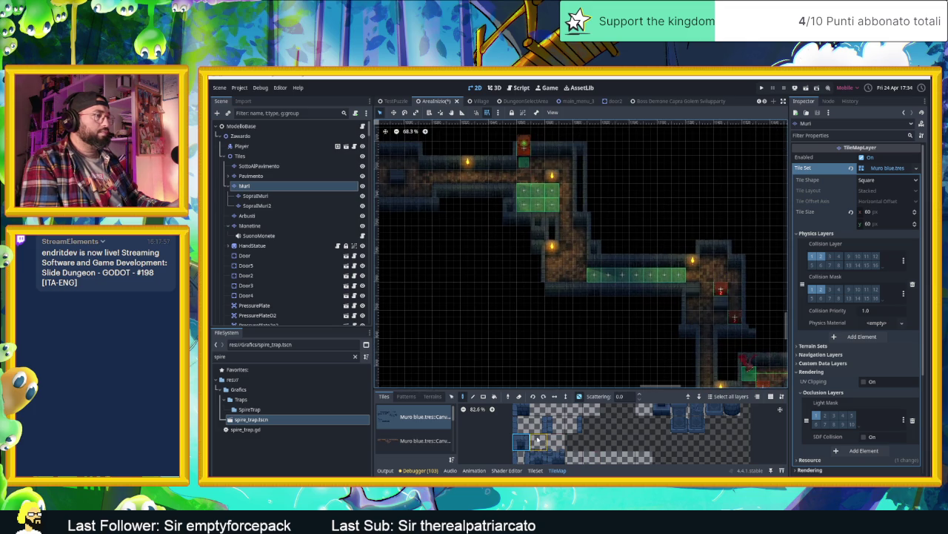
pyautogui.scroll(2, 576, 426)
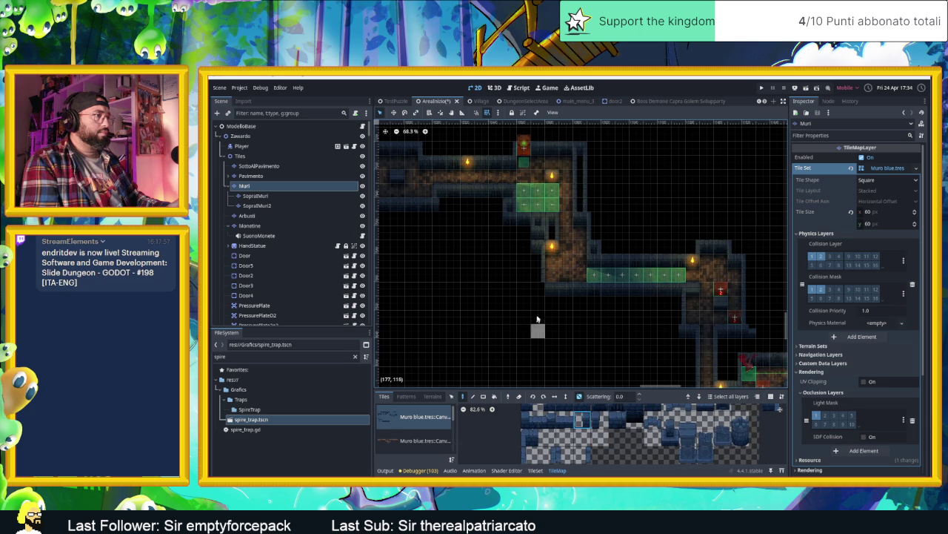
pyautogui.moveTo(682, 363); pyautogui.dragTo(549, 304)
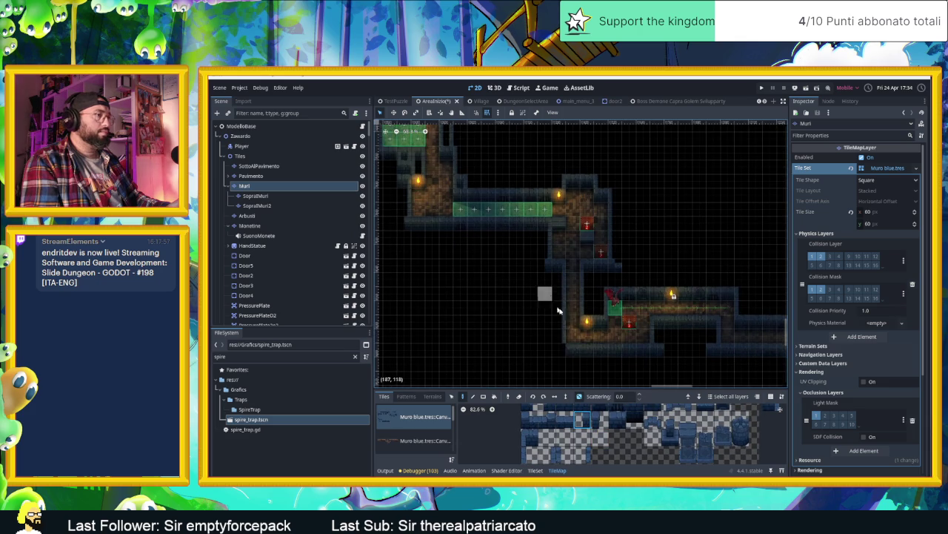
pyautogui.moveTo(715, 354); pyautogui.dragTo(558, 324)
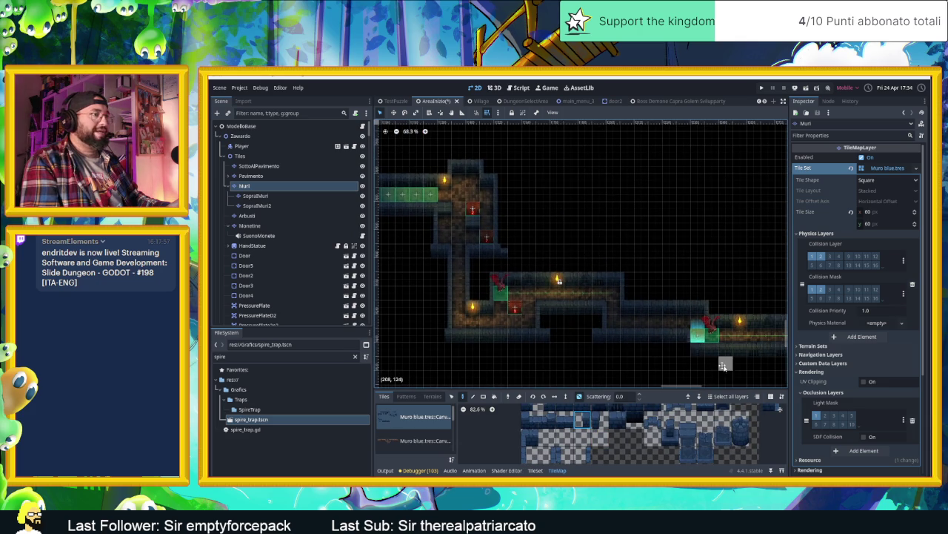
pyautogui.moveTo(727, 368); pyautogui.dragTo(492, 327)
pyautogui.moveTo(680, 326); pyautogui.dragTo(600, 321)
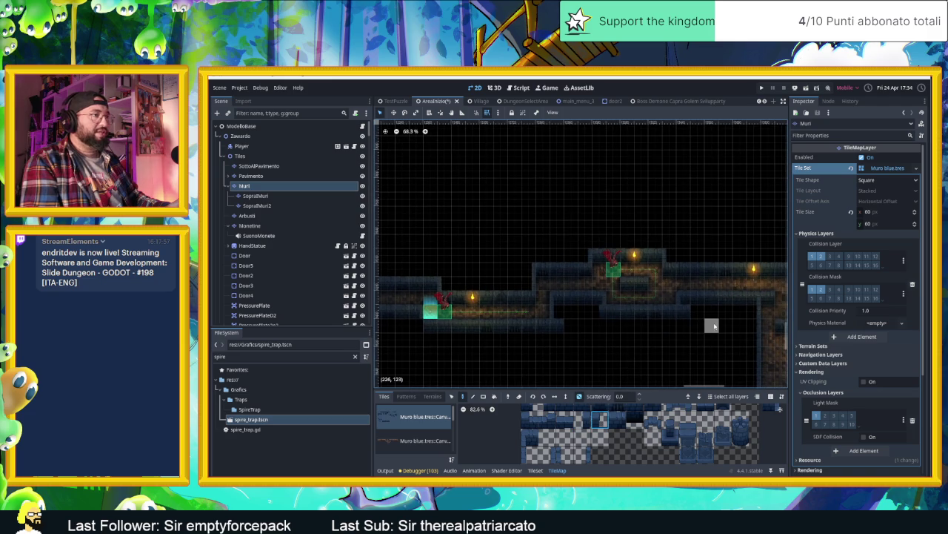
pyautogui.moveTo(738, 328)
pyautogui.mouseDown()
pyautogui.moveTo(589, 312)
pyautogui.moveTo(615, 335)
pyautogui.mouseUp()
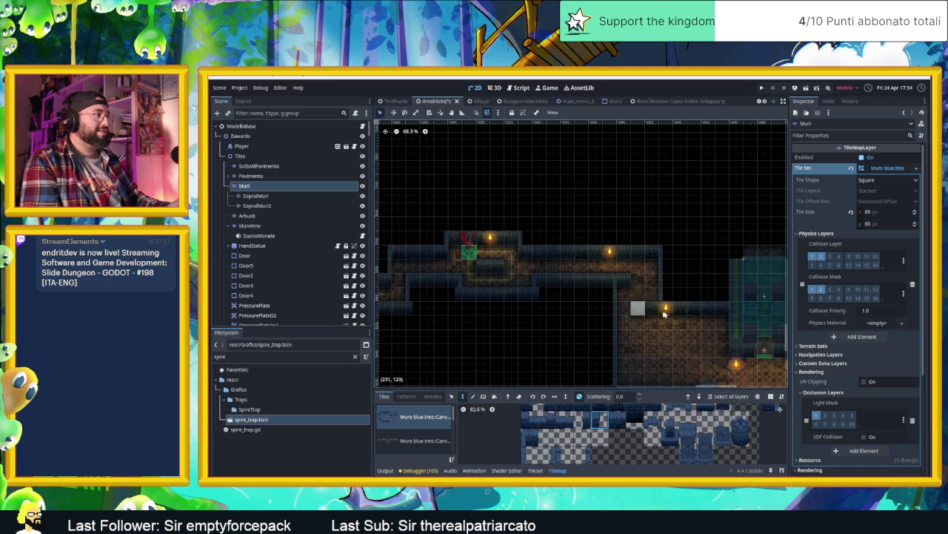
pyautogui.moveTo(699, 306); pyautogui.dragTo(581, 266)
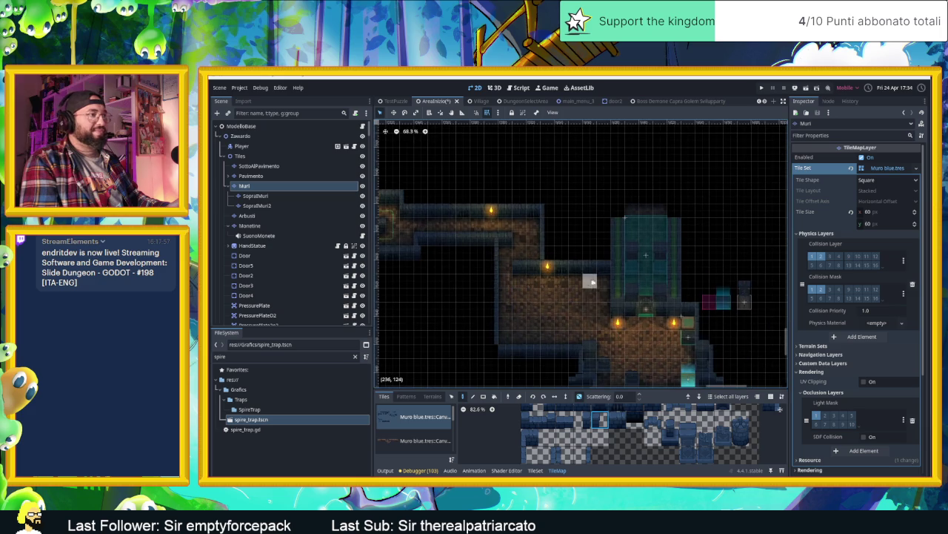
pyautogui.moveTo(705, 374); pyautogui.dragTo(646, 280)
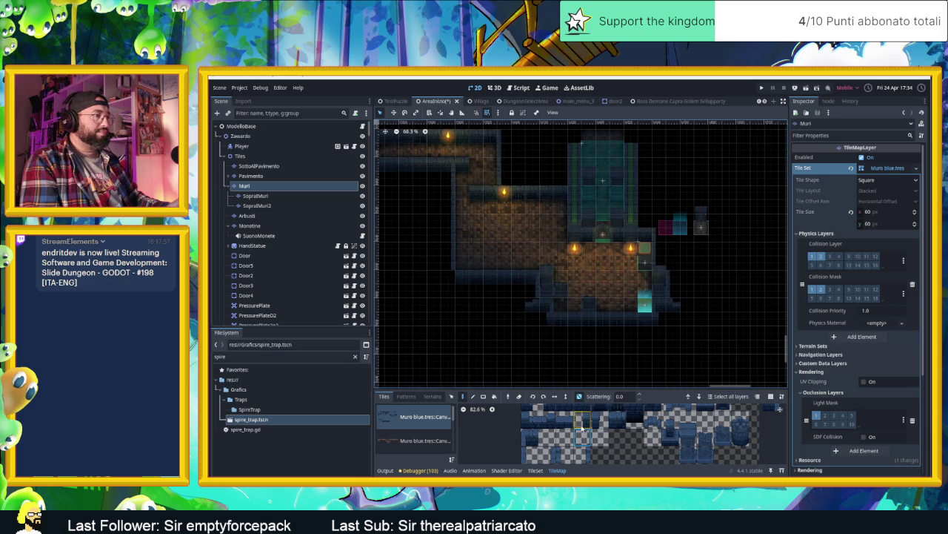
pyautogui.scroll(-2, 406, 310)
pyautogui.moveTo(405, 310)
pyautogui.mouseDown()
pyautogui.moveTo(603, 333)
pyautogui.moveTo(490, 308)
pyautogui.moveTo(682, 215)
pyautogui.mouseUp()
pyautogui.scroll(-4, 579, 334)
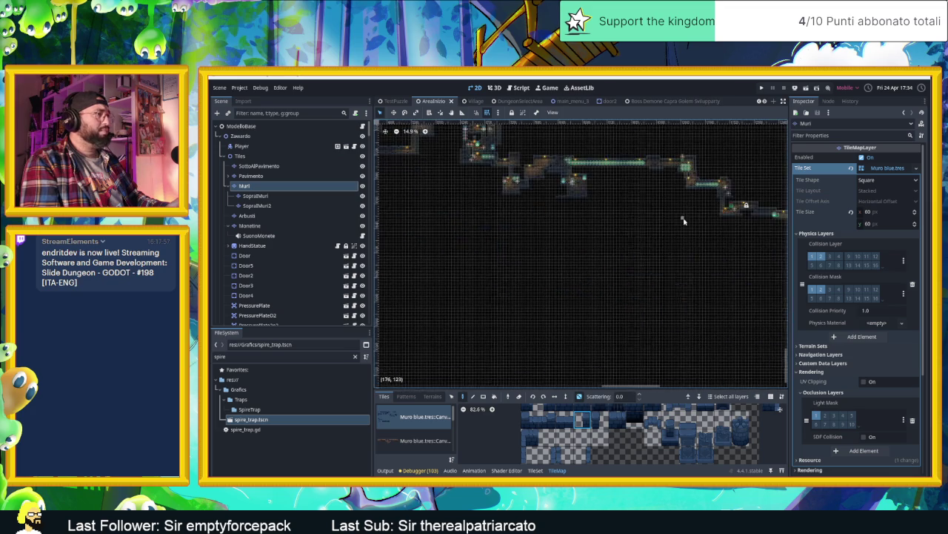
# Paint a Muro blue wall tile onto the vertical wall column on the Muri layer.
pyautogui.scroll(-1, 512, 220)
pyautogui.moveTo(512, 220); pyautogui.dragTo(580, 245)
pyautogui.scroll(5, 506, 274)
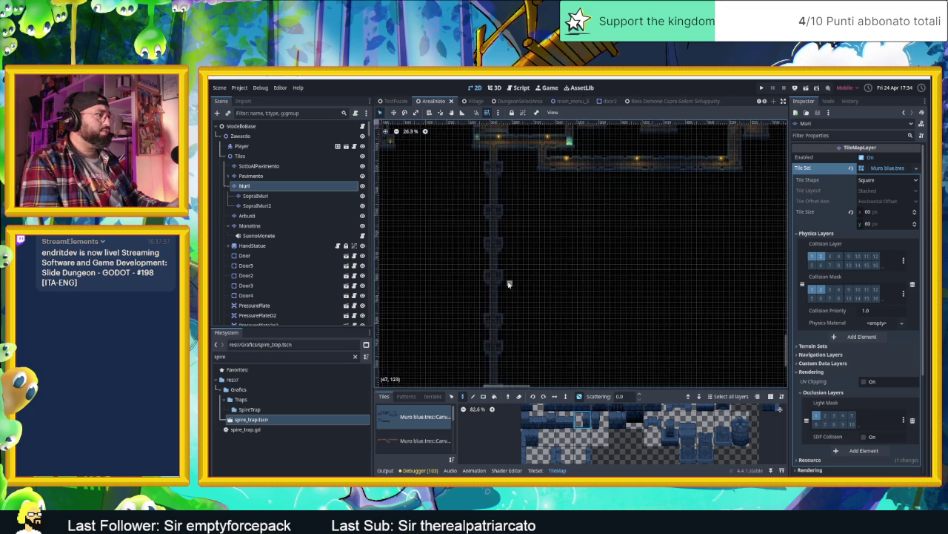
pyautogui.scroll(1, 472, 206)
pyautogui.moveTo(472, 206); pyautogui.dragTo(591, 376)
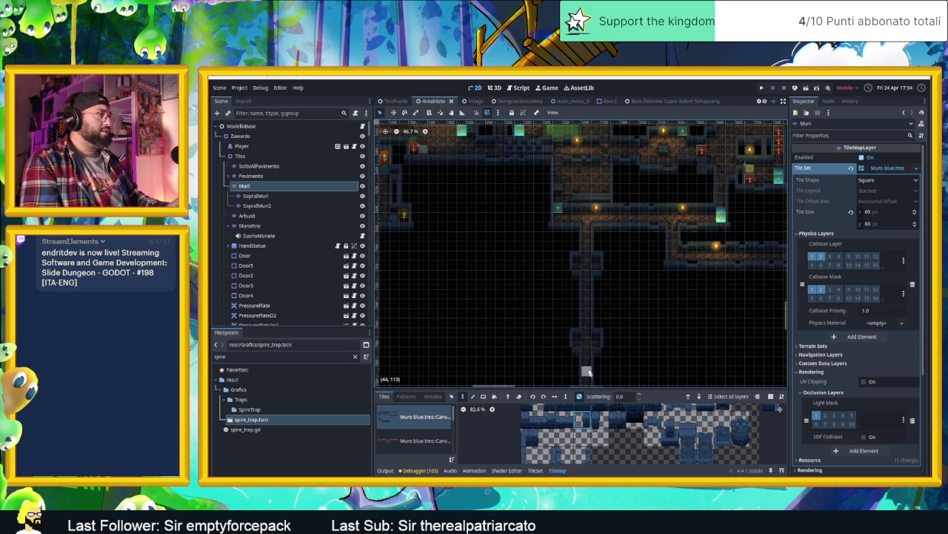
pyautogui.scroll(5, 582, 334)
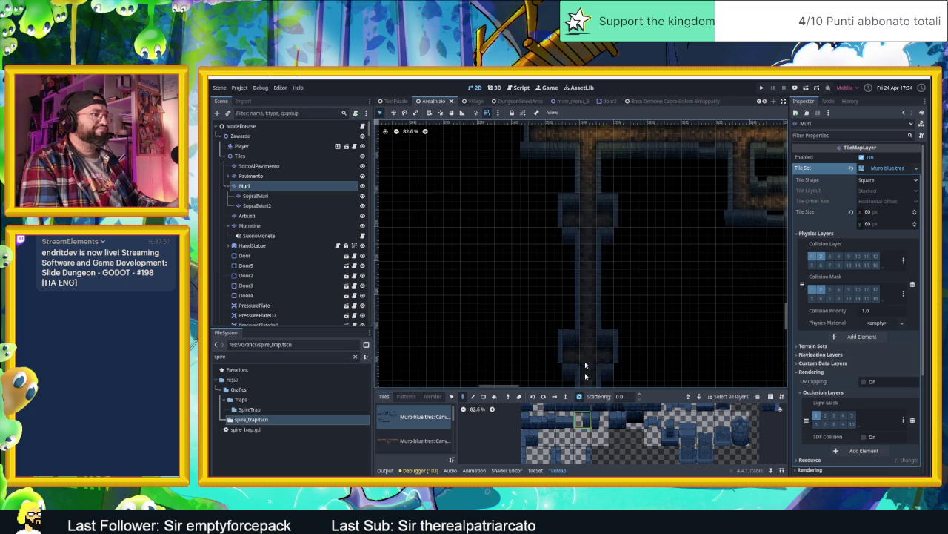
pyautogui.click(553, 237)
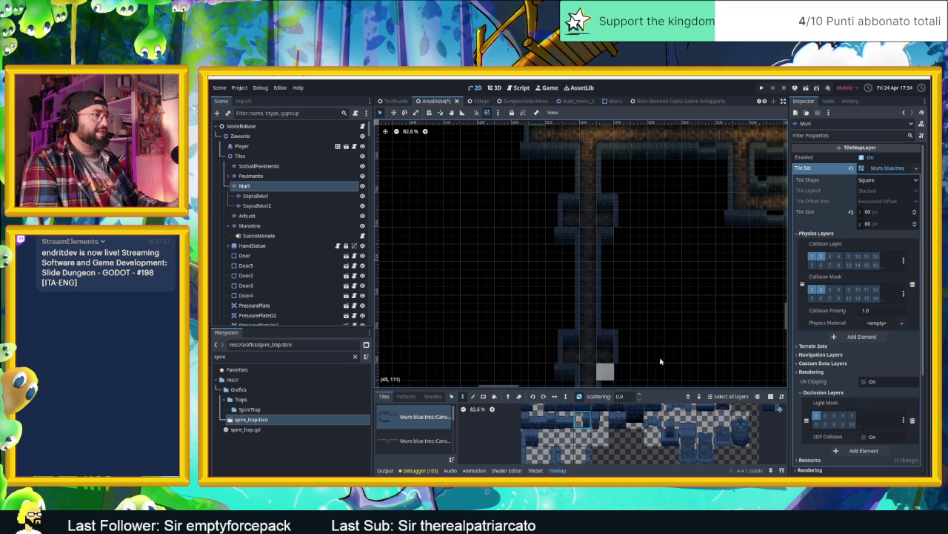
# Follow the wall column down to its bottom and pick a different wall tile from the atlas.
pyautogui.moveTo(641, 371); pyautogui.dragTo(656, 184)
pyautogui.scroll(-5, 539, 337)
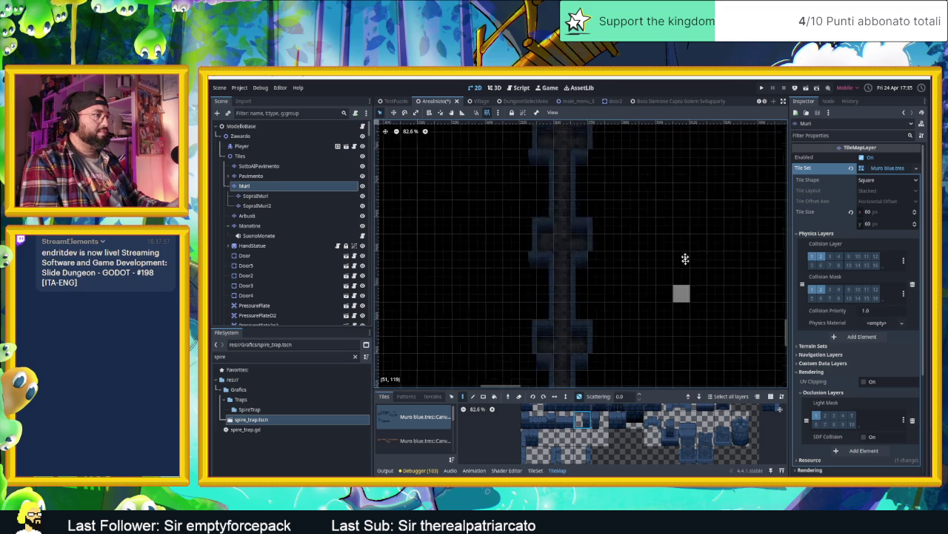
pyautogui.moveTo(640, 349); pyautogui.dragTo(646, 207)
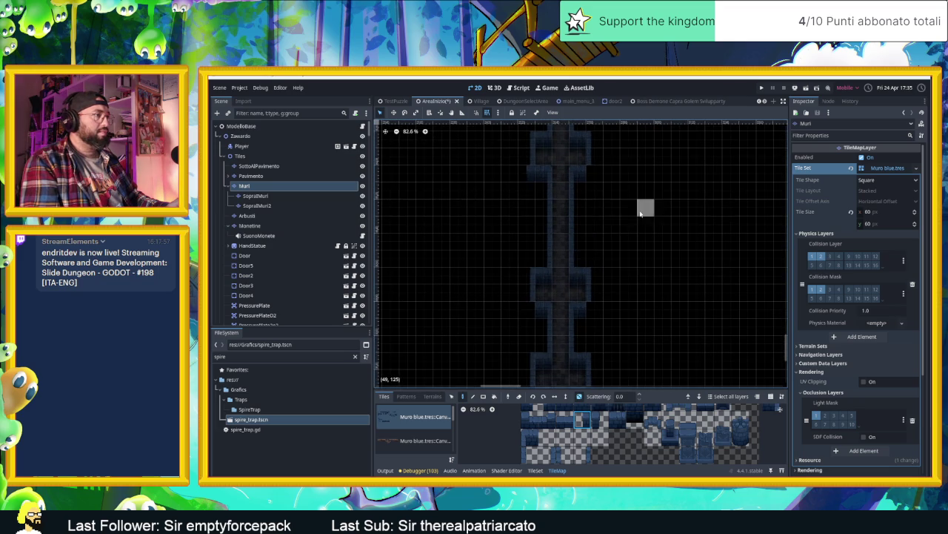
pyautogui.moveTo(671, 364); pyautogui.dragTo(652, 203)
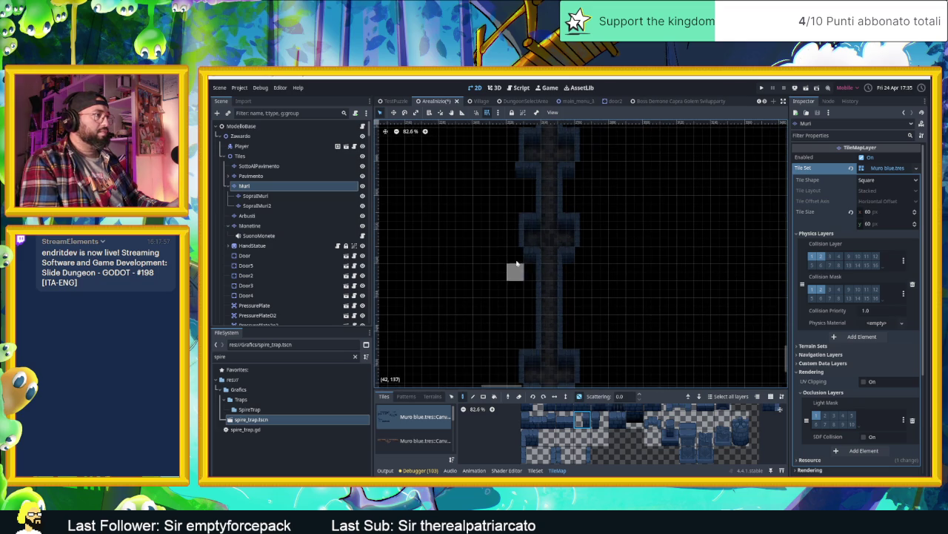
pyautogui.moveTo(652, 354); pyautogui.dragTo(689, 245)
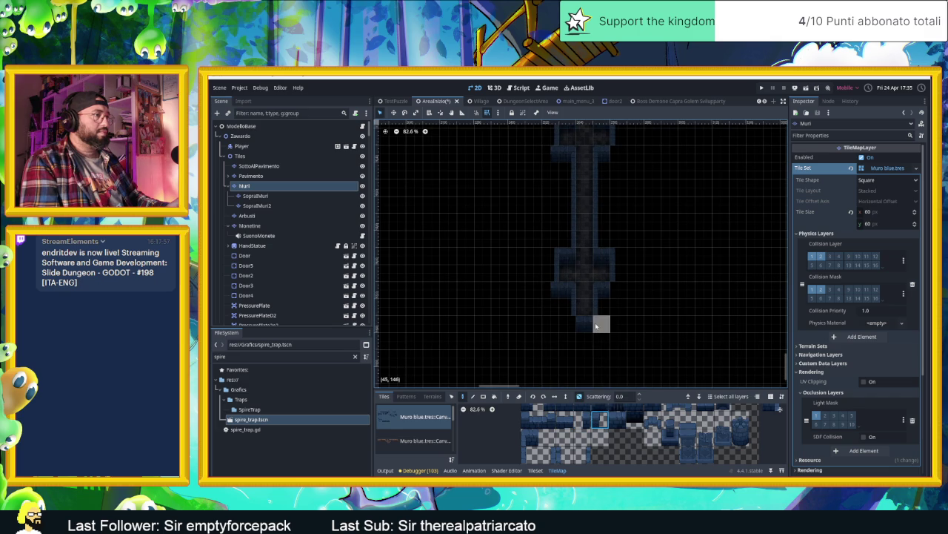
pyautogui.click(581, 419)
pyautogui.scroll(3, 637, 281)
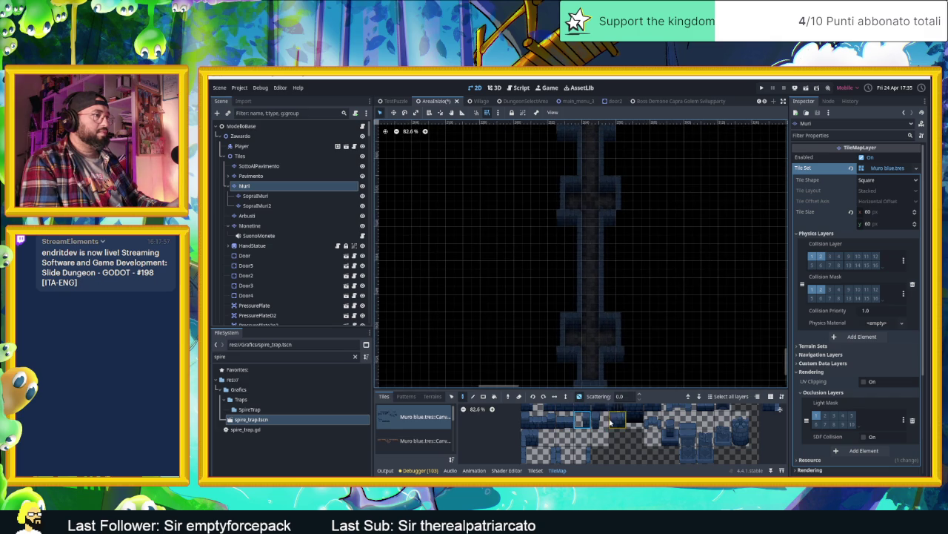
pyautogui.scroll(3, 650, 254)
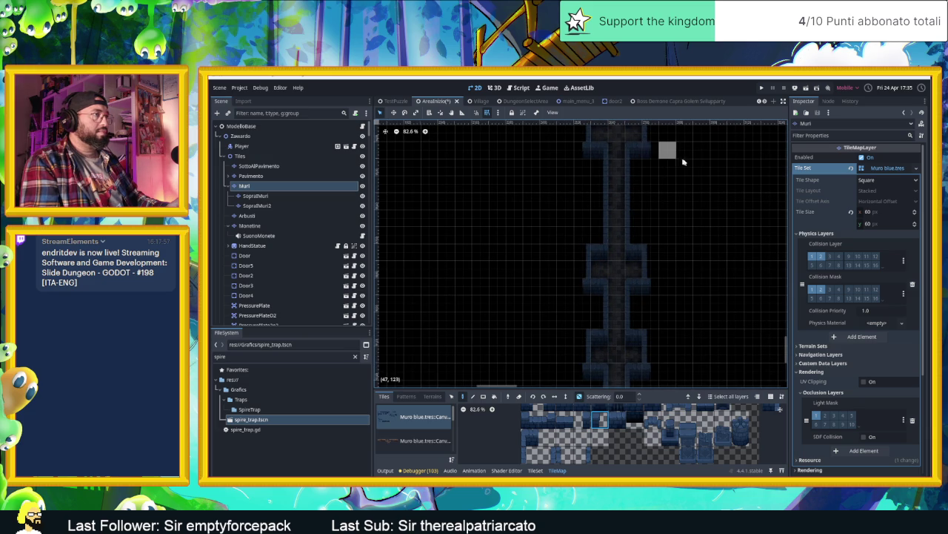
pyautogui.scroll(-2, 680, 259)
pyautogui.hscroll(-2, 678, 281)
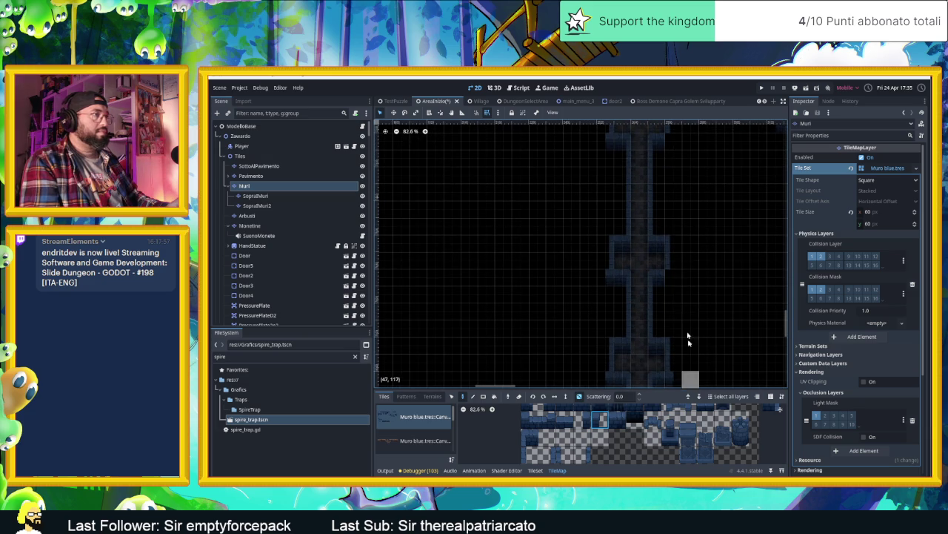
pyautogui.scroll(5, 689, 191)
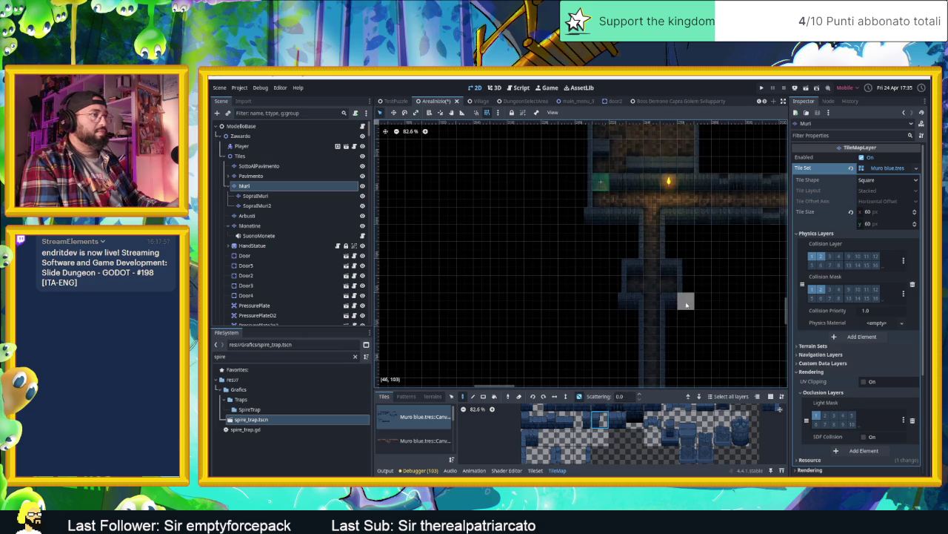
pyautogui.scroll(8, 684, 300)
pyautogui.hscroll(-3, 392, 325)
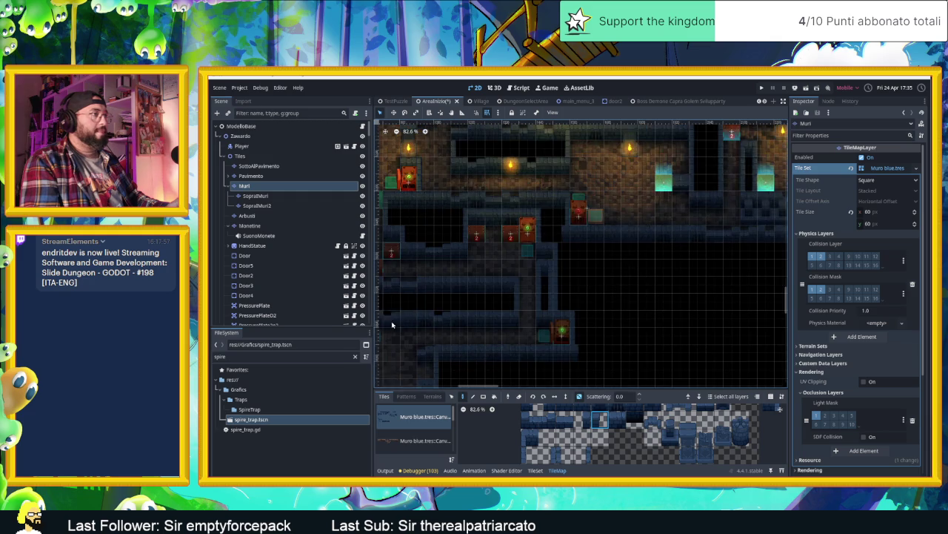
pyautogui.scroll(-3, 676, 310)
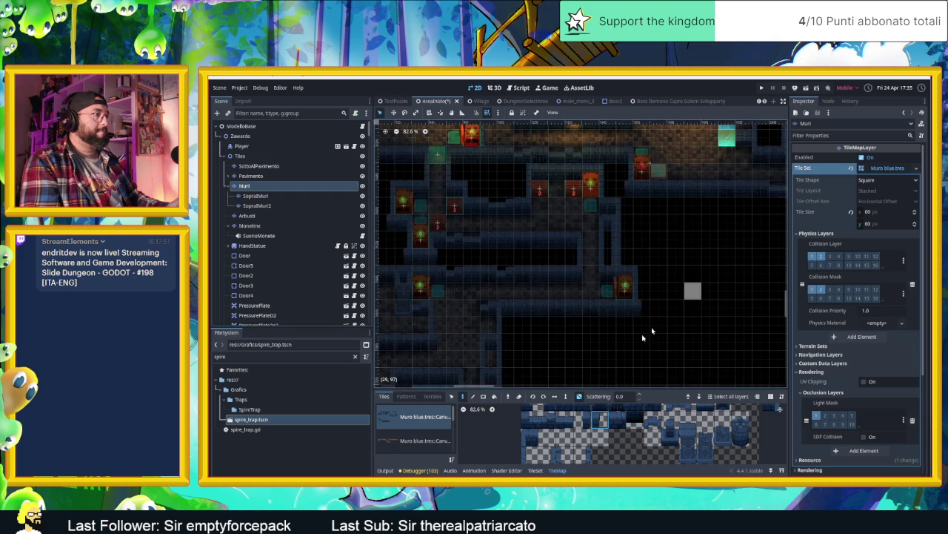
pyautogui.hscroll(-5, 675, 310)
pyautogui.scroll(-3, 704, 287)
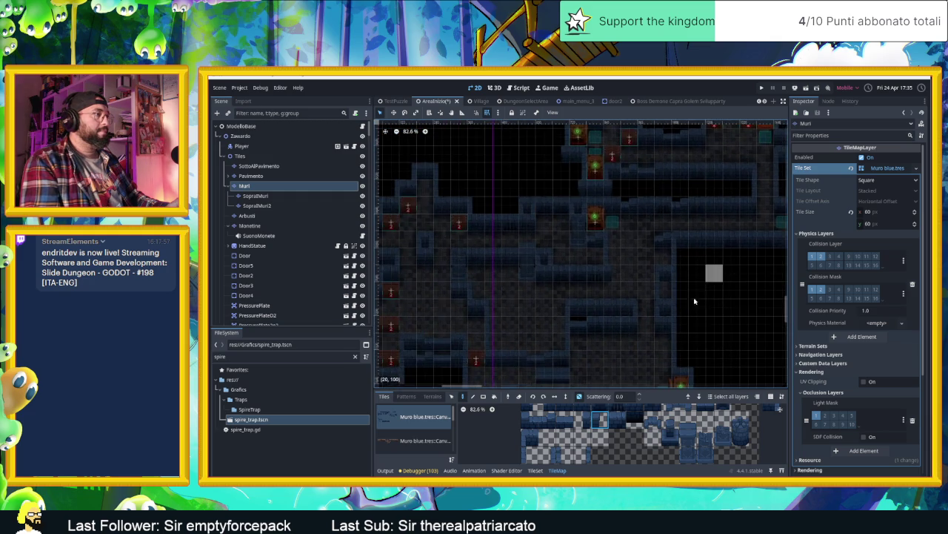
pyautogui.scroll(-3, 704, 287)
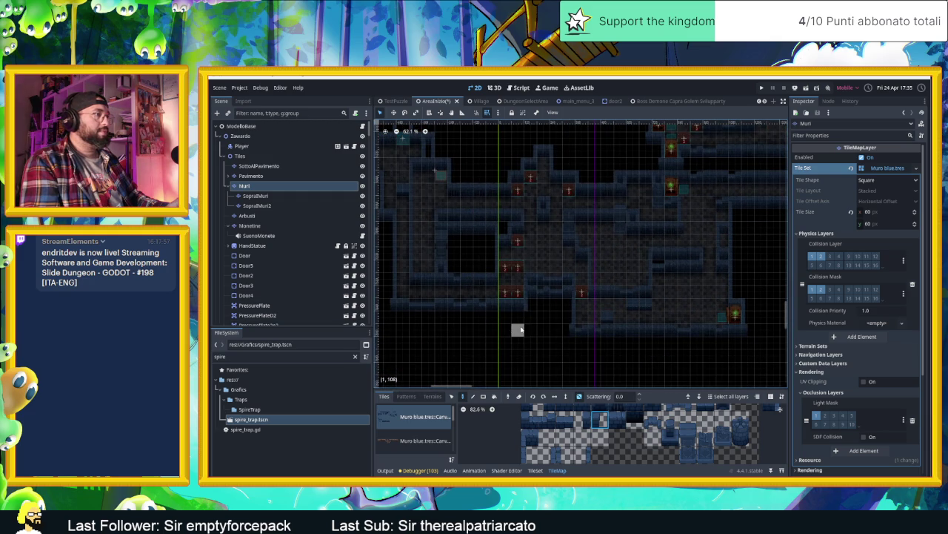
pyautogui.scroll(2, 538, 324)
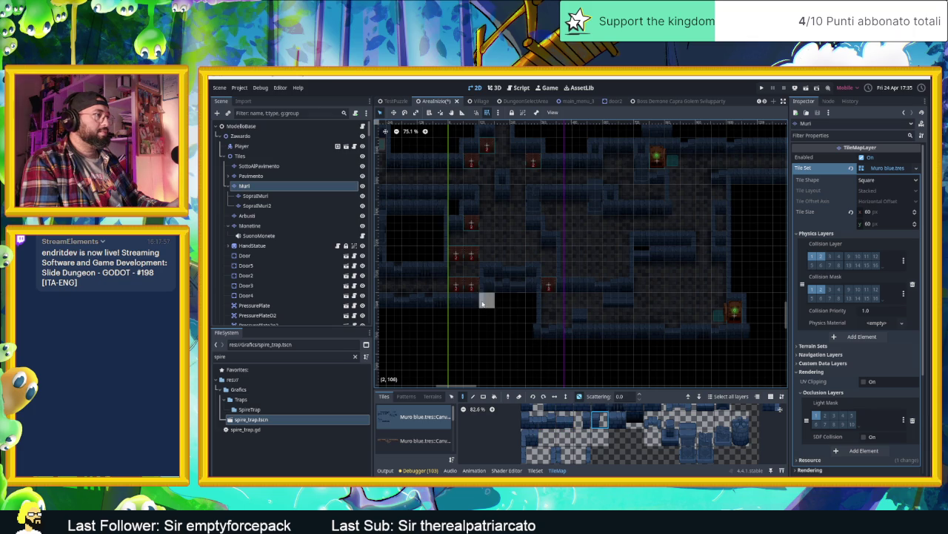
pyautogui.hscroll(-8, 734, 362)
pyautogui.scroll(2, 676, 330)
pyautogui.hscroll(3, 578, 122)
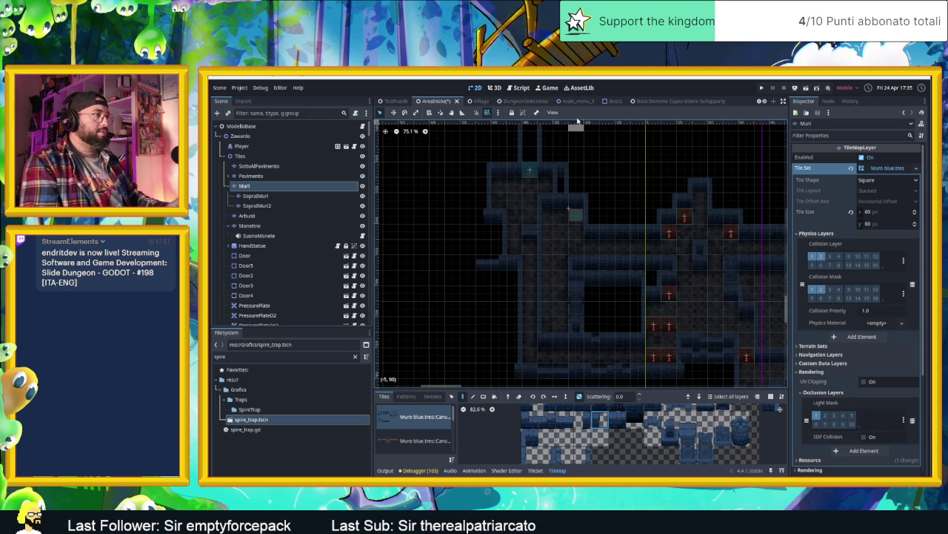
pyautogui.hscroll(3, 652, 200)
pyautogui.scroll(2, 599, 186)
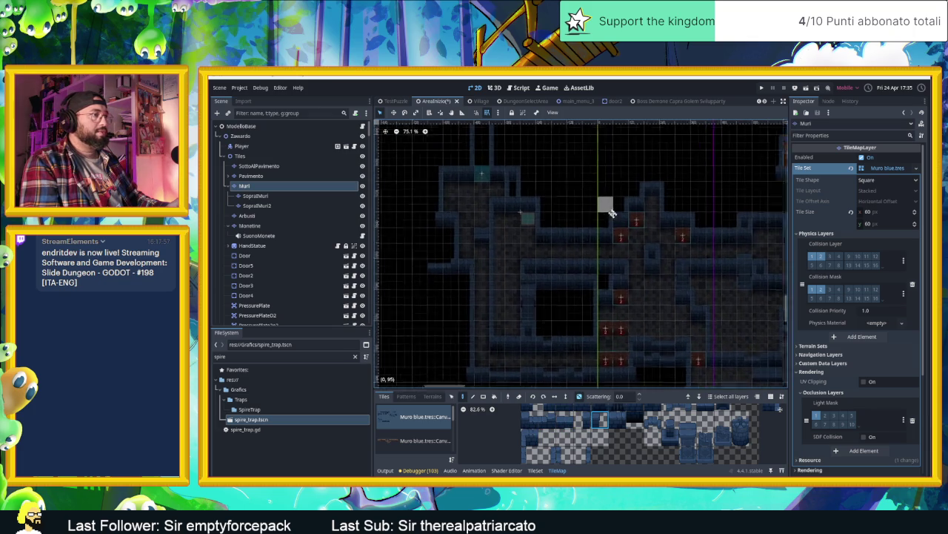
pyautogui.scroll(-4, 604, 260)
pyautogui.hscroll(-3, 608, 207)
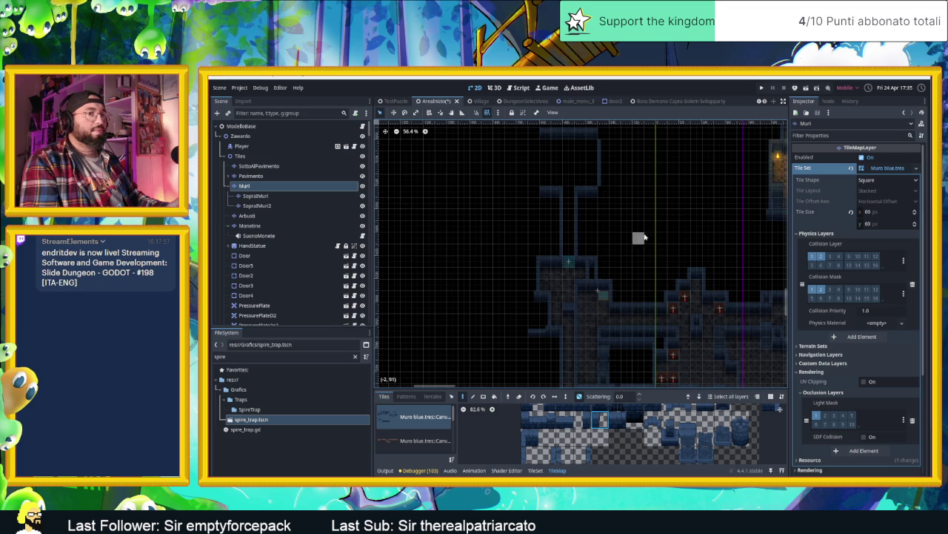
# Pick a wall tile and paint it at the edge of the torch-lit corridor.
pyautogui.scroll(3, 670, 213)
pyautogui.hscroll(3, 601, 277)
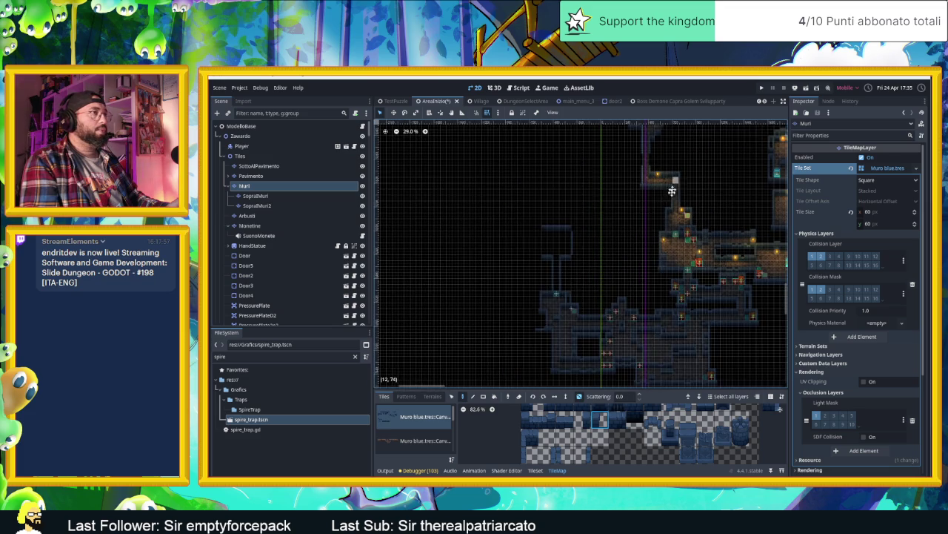
pyautogui.scroll(7, 667, 280)
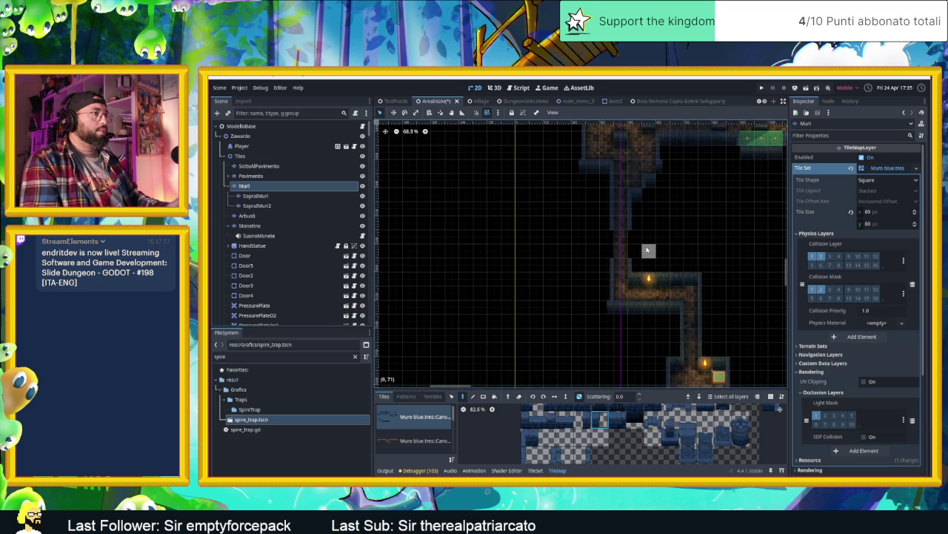
pyautogui.hscroll(2, 637, 245)
pyautogui.scroll(5, 587, 245)
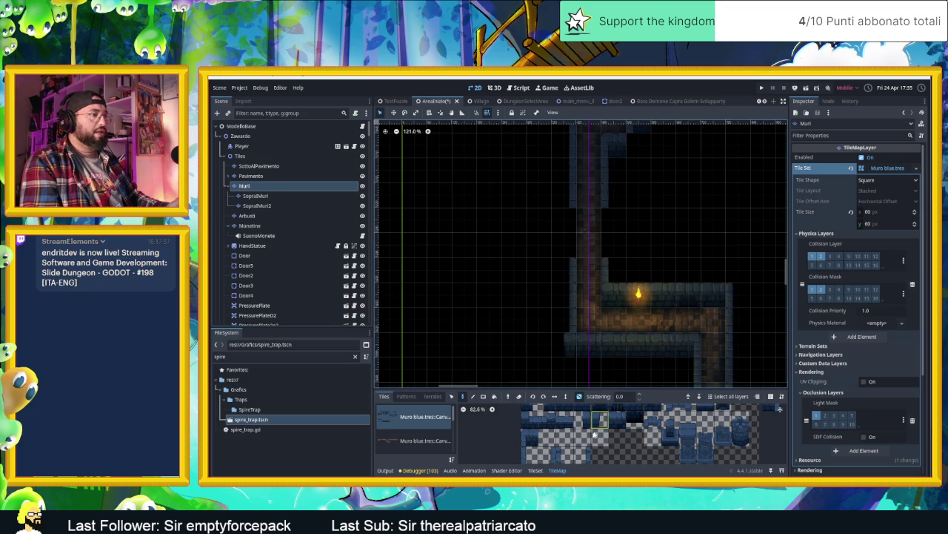
pyautogui.click(564, 409)
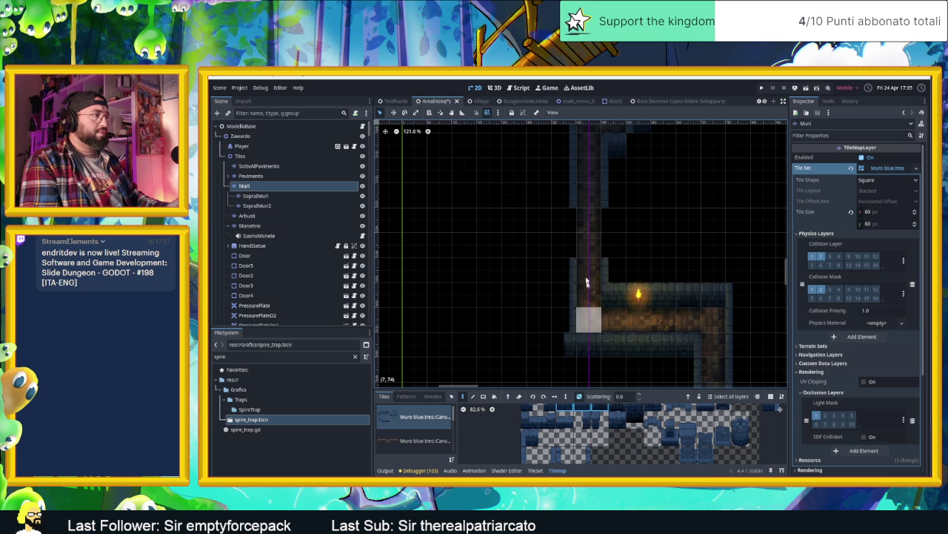
pyautogui.click(540, 220)
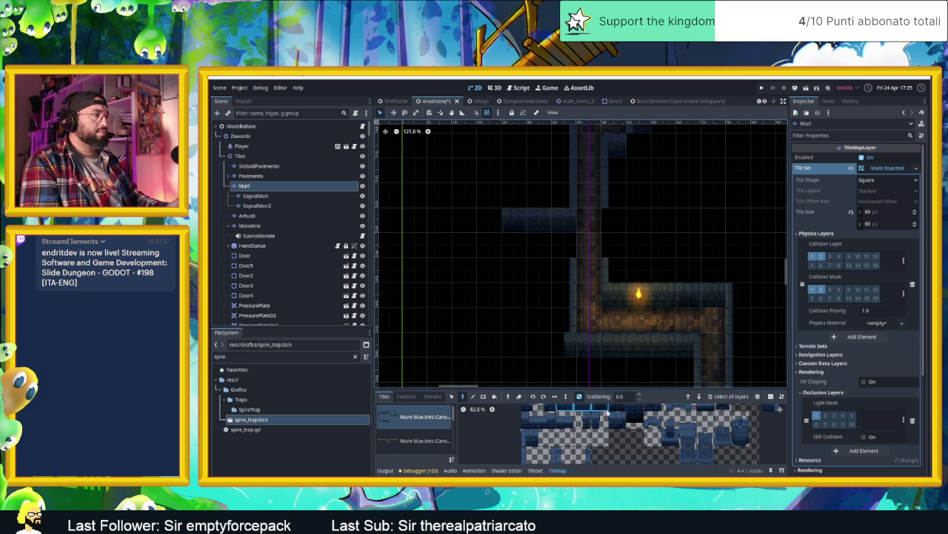
# Take a row of five wall tiles as the brush and extend the wall row rightward.
pyautogui.scroll(2, 614, 459)
pyautogui.moveTo(655, 419); pyautogui.dragTo(563, 419)
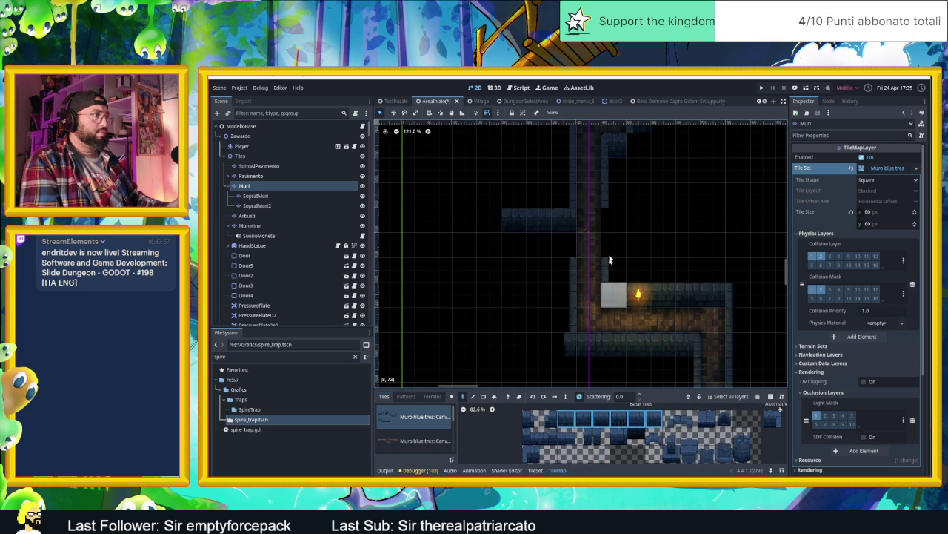
pyautogui.moveTo(616, 219); pyautogui.dragTo(662, 218)
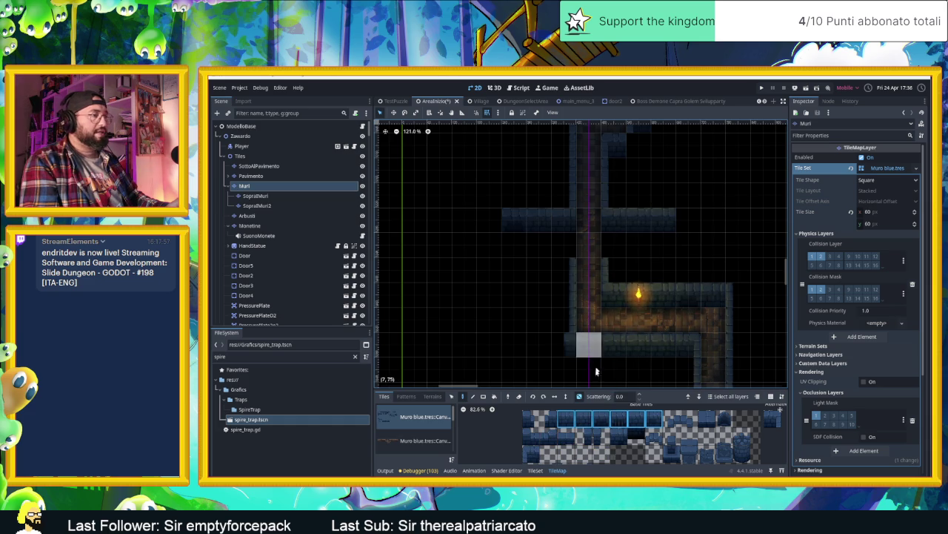
# Paint Muro wall tiles along row 70 of the Muri layer from column 12 to column 26.
pyautogui.scroll(-3, 758, 144)
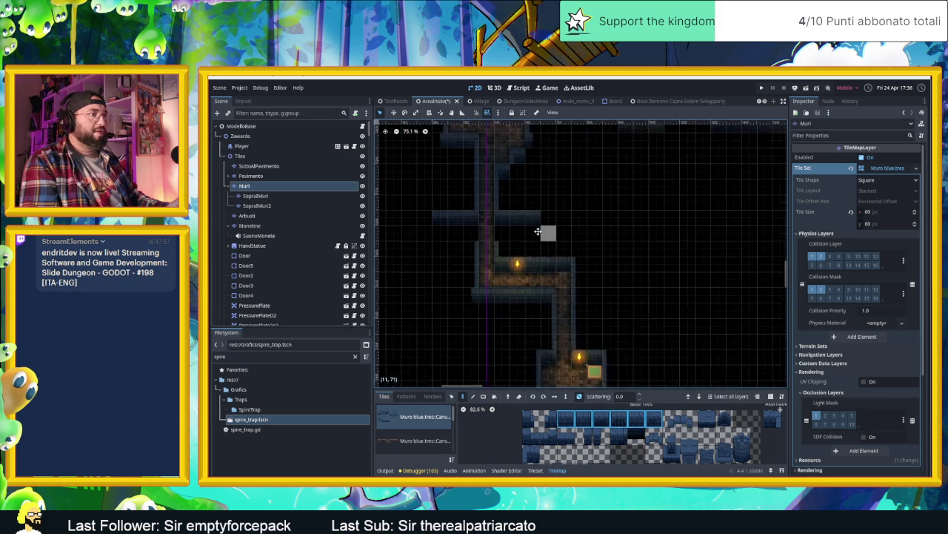
pyautogui.hscroll(-3, 607, 237)
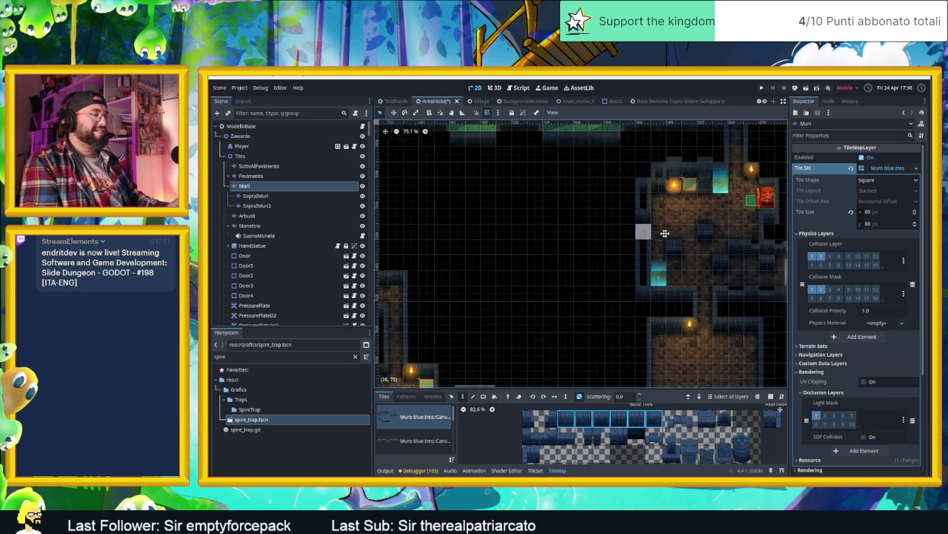
pyautogui.moveTo(483, 234); pyautogui.dragTo(605, 234)
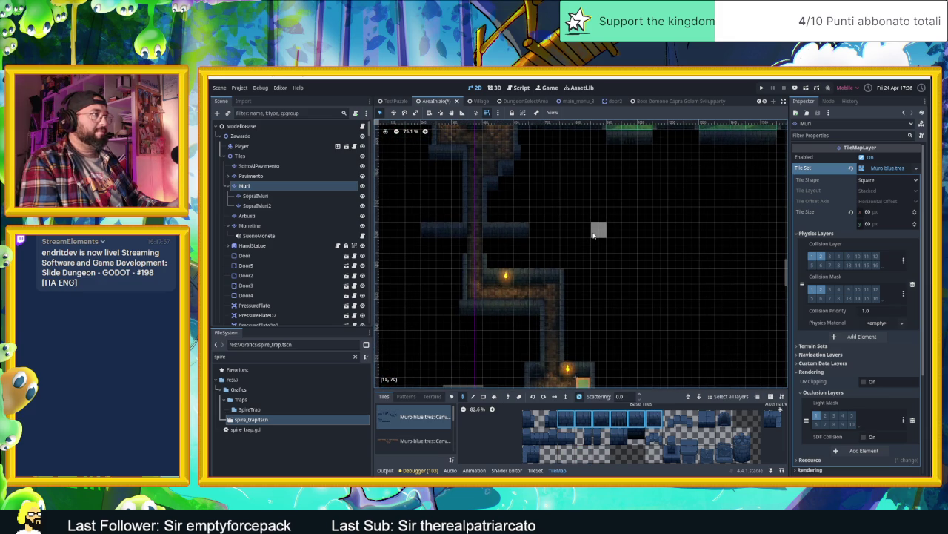
pyautogui.scroll(2, 519, 244)
pyautogui.scroll(-2, 528, 245)
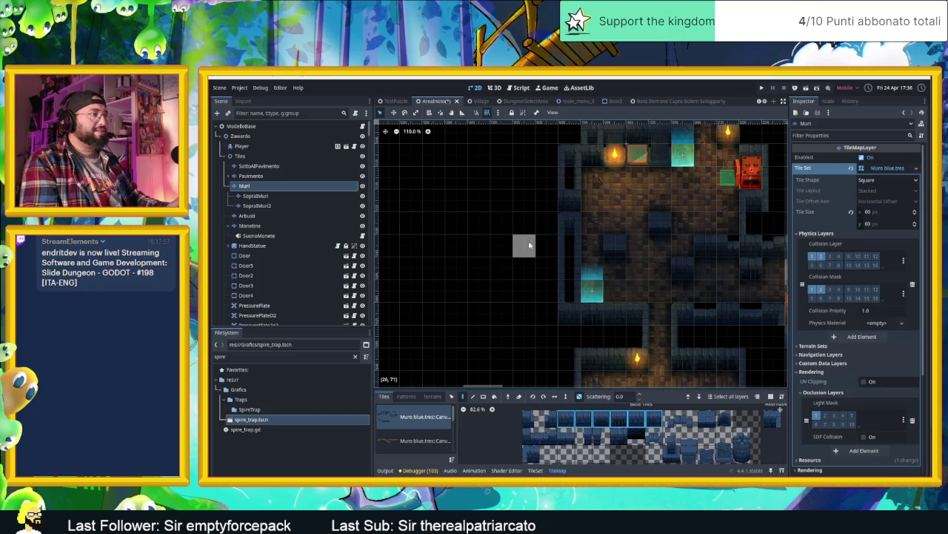
pyautogui.scroll(-3, 522, 229)
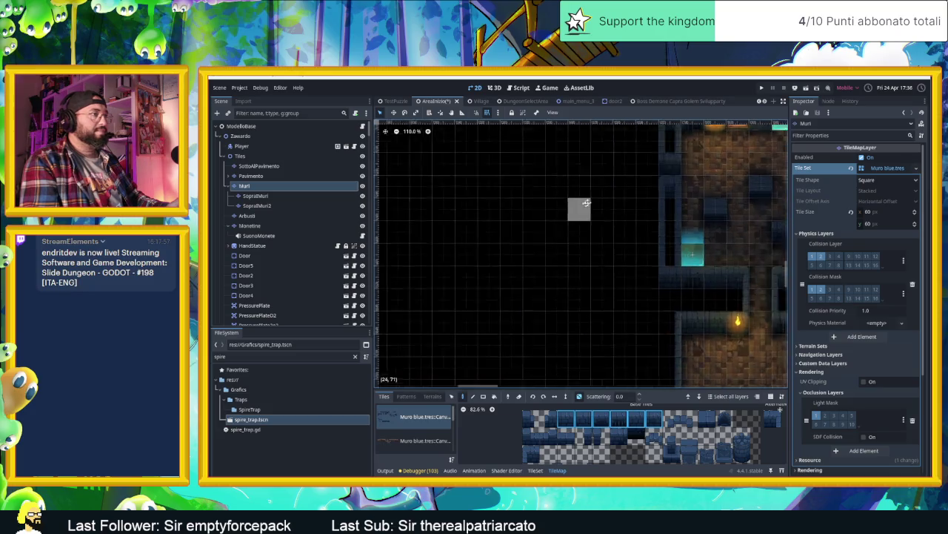
pyautogui.scroll(-1, 530, 226)
pyautogui.moveTo(518, 237); pyautogui.dragTo(597, 236)
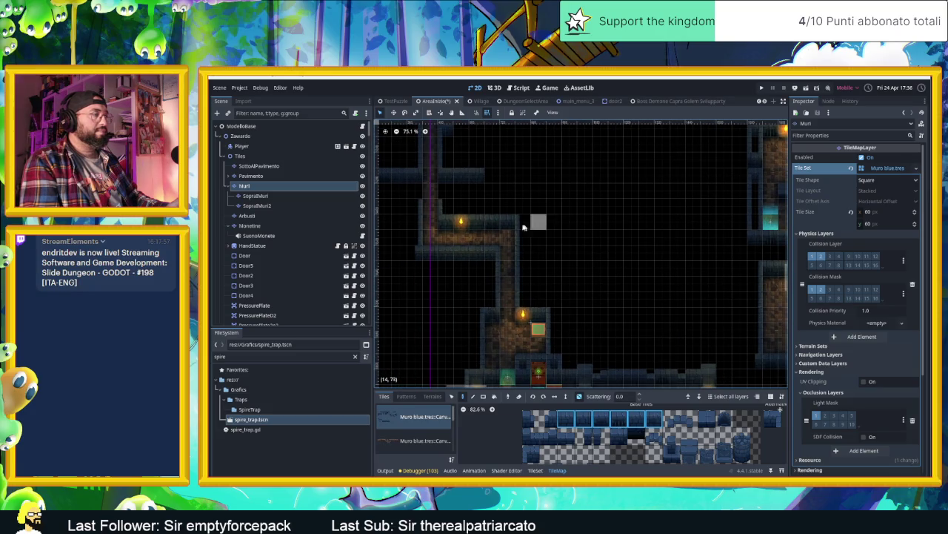
pyautogui.moveTo(429, 209)
pyautogui.mouseDown()
pyautogui.moveTo(626, 220)
pyautogui.moveTo(607, 250)
pyautogui.moveTo(650, 248)
pyautogui.mouseUp()
pyautogui.scroll(-1, 627, 220)
pyautogui.scroll(4, 629, 268)
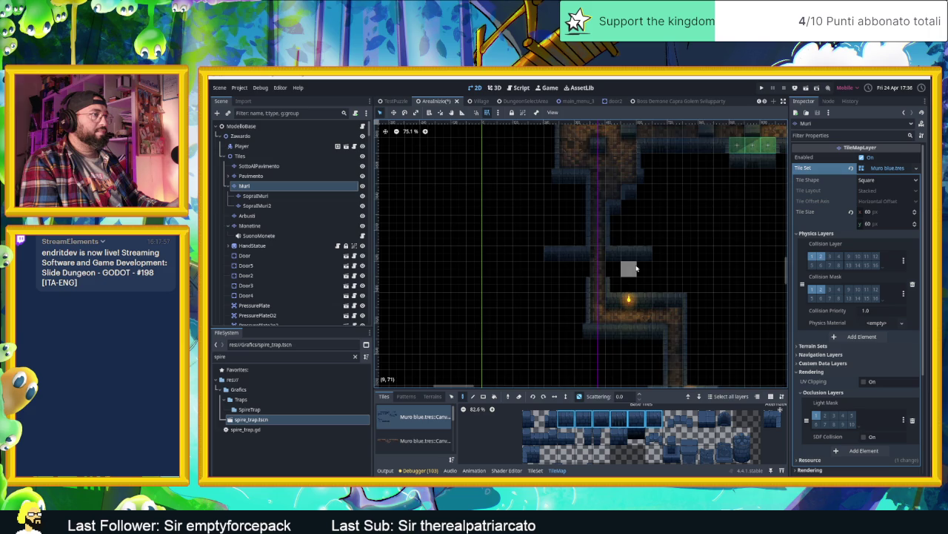
pyautogui.scroll(3, 626, 286)
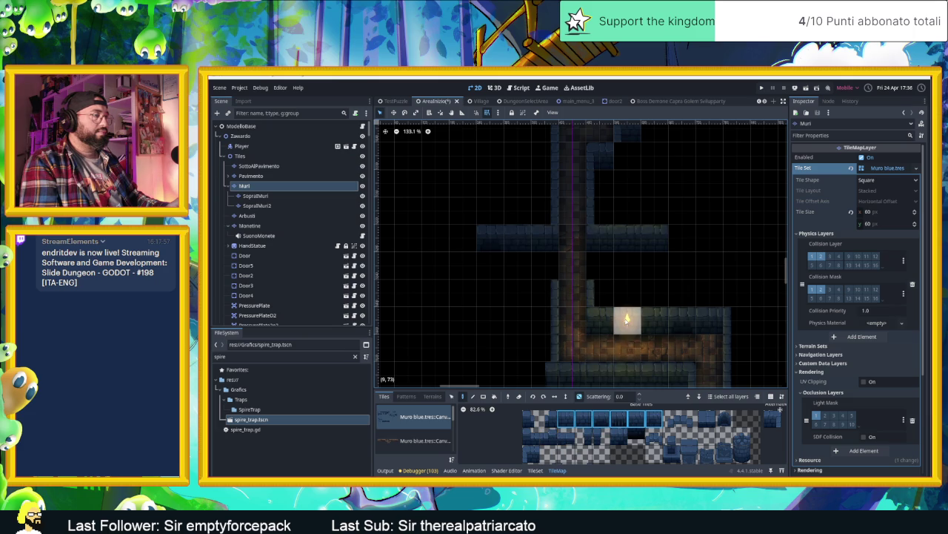
pyautogui.scroll(-8, 656, 296)
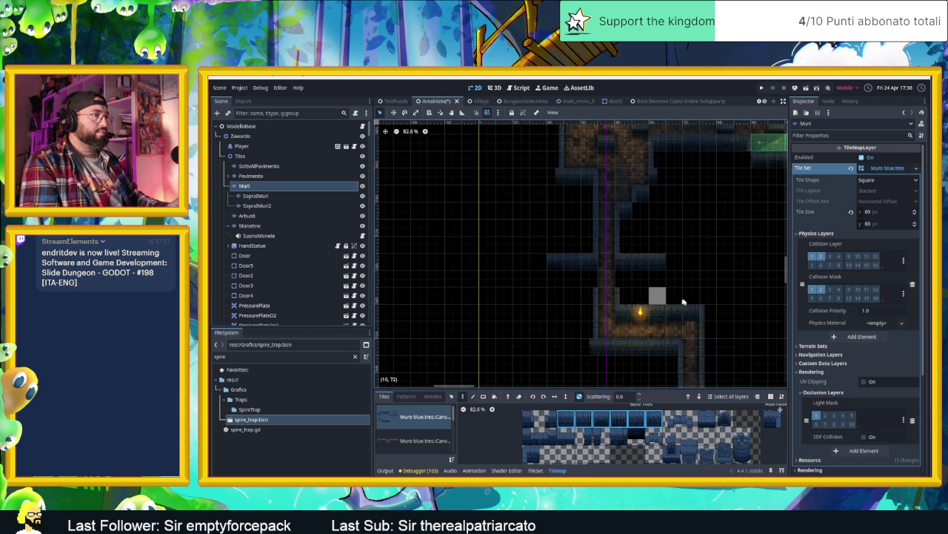
pyautogui.moveTo(718, 311); pyautogui.dragTo(565, 309)
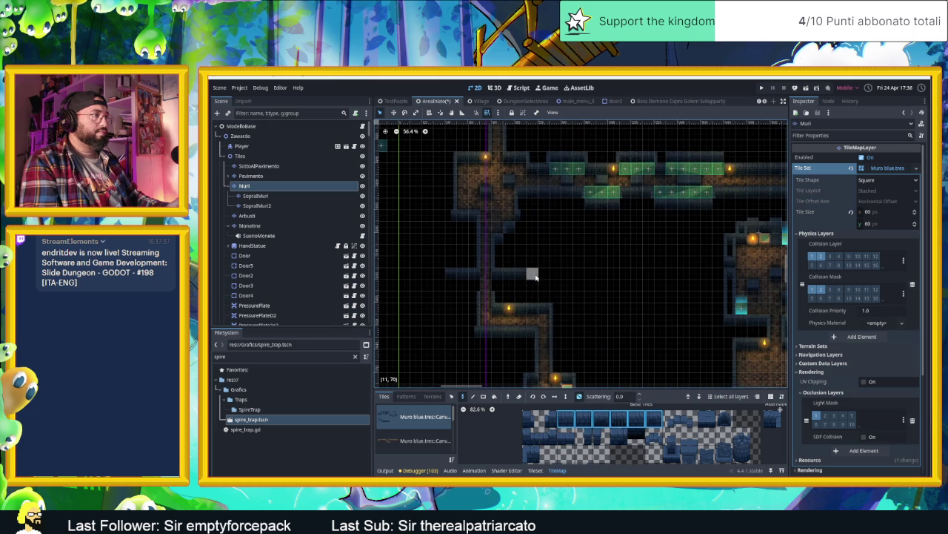
pyautogui.moveTo(550, 277); pyautogui.dragTo(603, 277)
pyautogui.moveTo(674, 278); pyautogui.dragTo(710, 277)
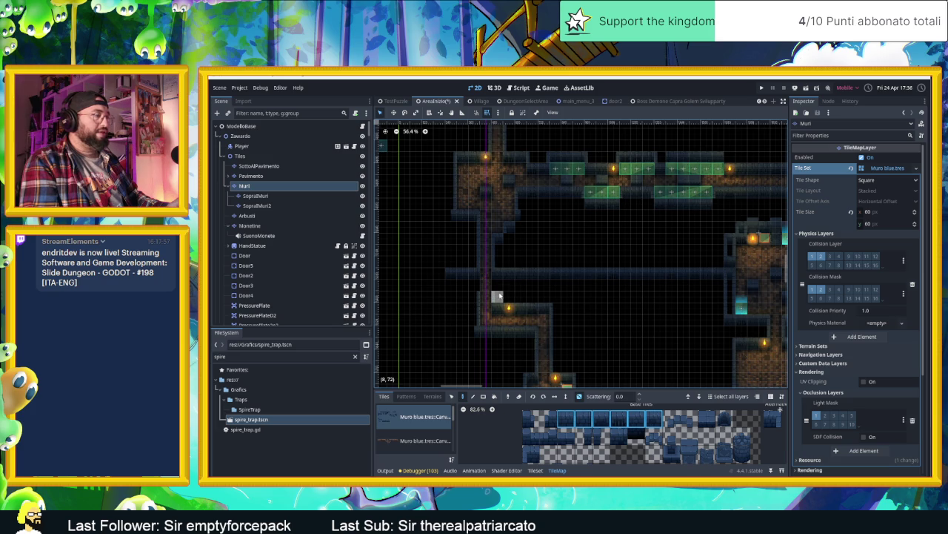
pyautogui.scroll(3, 499, 296)
# Select a five-tile run of top wall tiles and paint a horizontal row by the lit room.
pyautogui.click(531, 454)
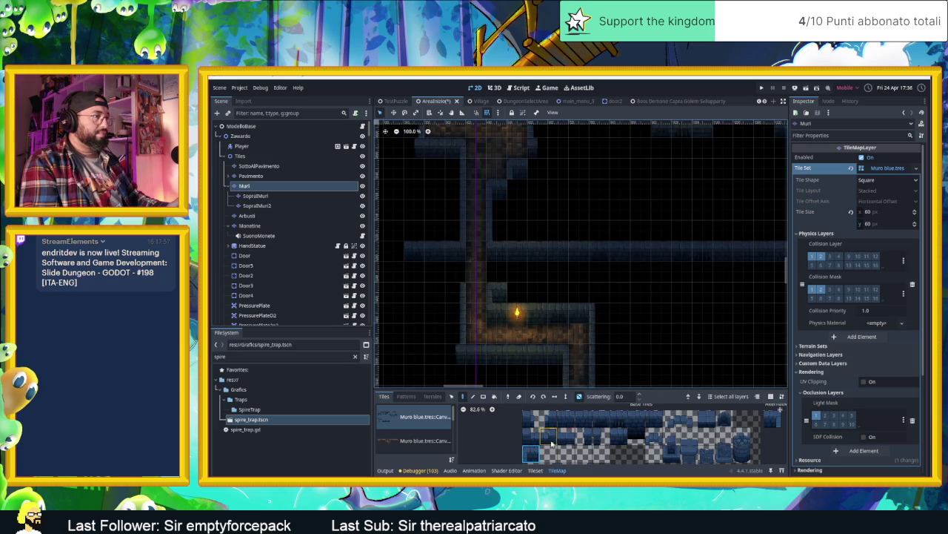
pyautogui.moveTo(566, 419); pyautogui.dragTo(653, 419)
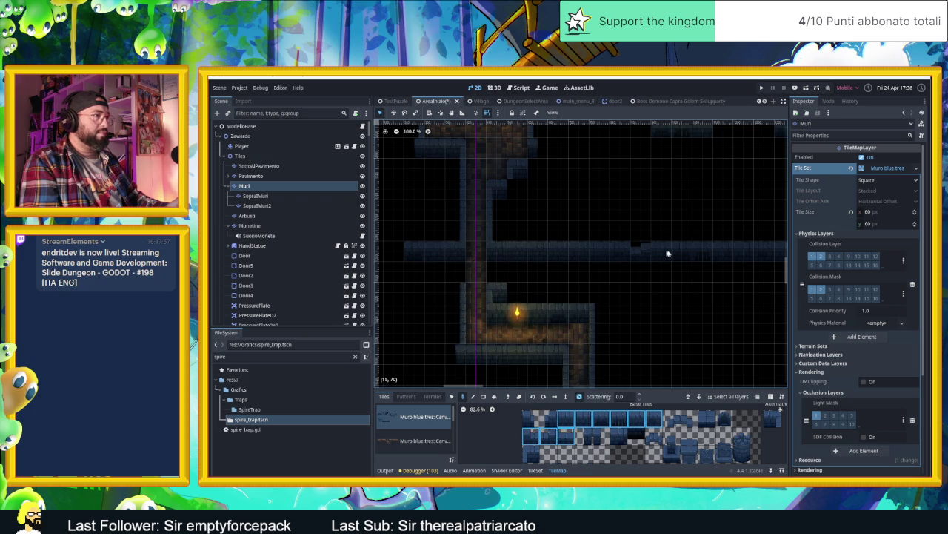
pyautogui.moveTo(703, 250)
pyautogui.mouseDown()
pyautogui.moveTo(583, 279)
pyautogui.moveTo(529, 262)
pyautogui.mouseUp()
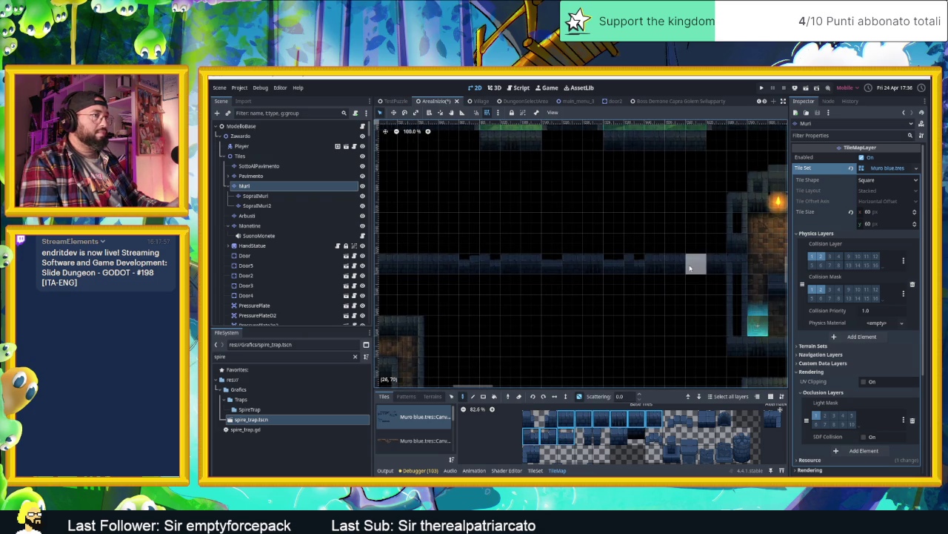
pyautogui.moveTo(479, 326); pyautogui.dragTo(616, 257)
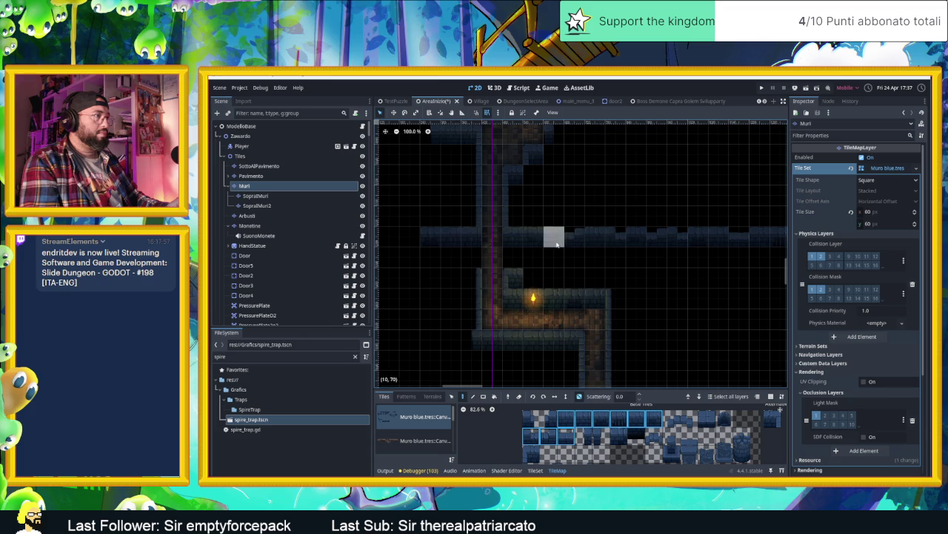
pyautogui.moveTo(529, 275)
pyautogui.mouseDown()
pyautogui.moveTo(758, 275)
pyautogui.moveTo(555, 277)
pyautogui.moveTo(698, 275)
pyautogui.mouseUp()
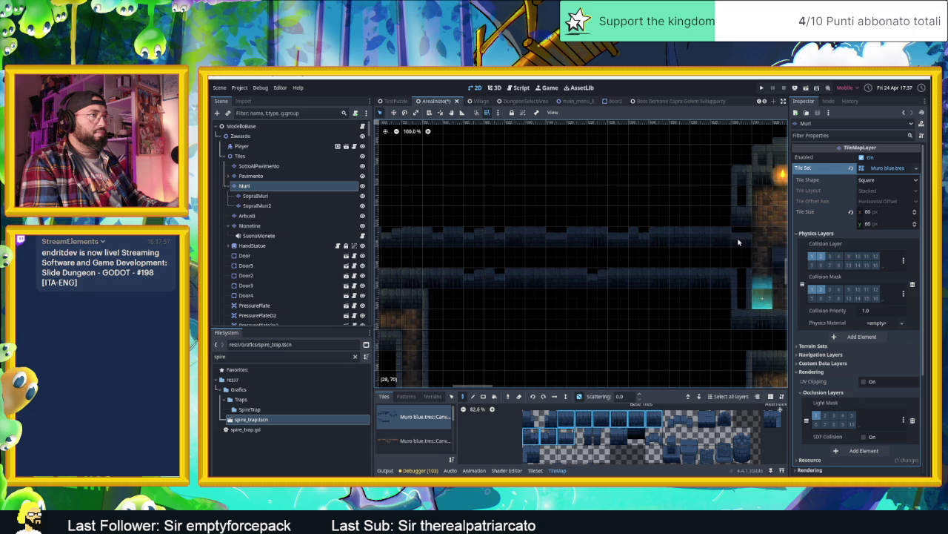
# Choose a brush of two adjacent top-row wall tiles from the atlas.
pyautogui.click(580, 421)
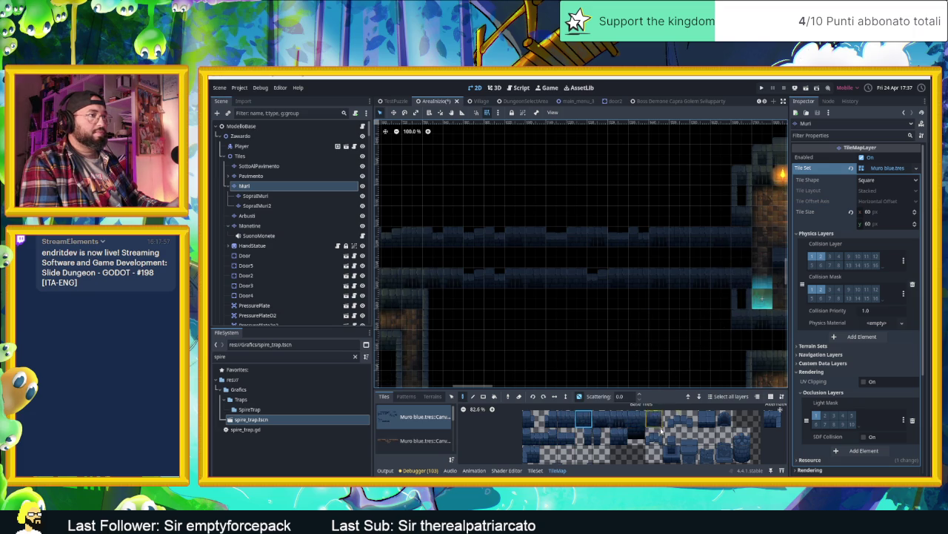
pyautogui.moveTo(547, 454); pyautogui.dragTo(580, 414)
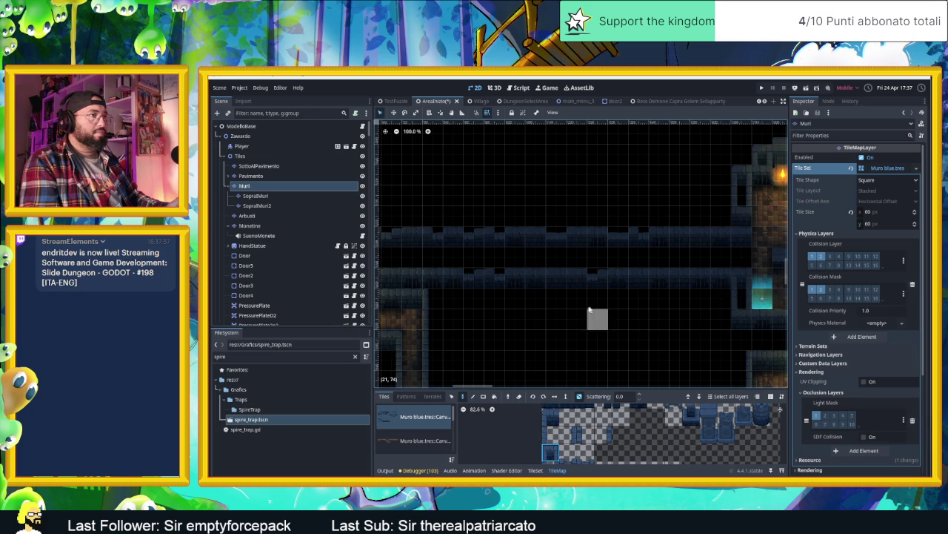
pyautogui.hscroll(-10, 667, 315)
pyautogui.hscroll(-5, 671, 319)
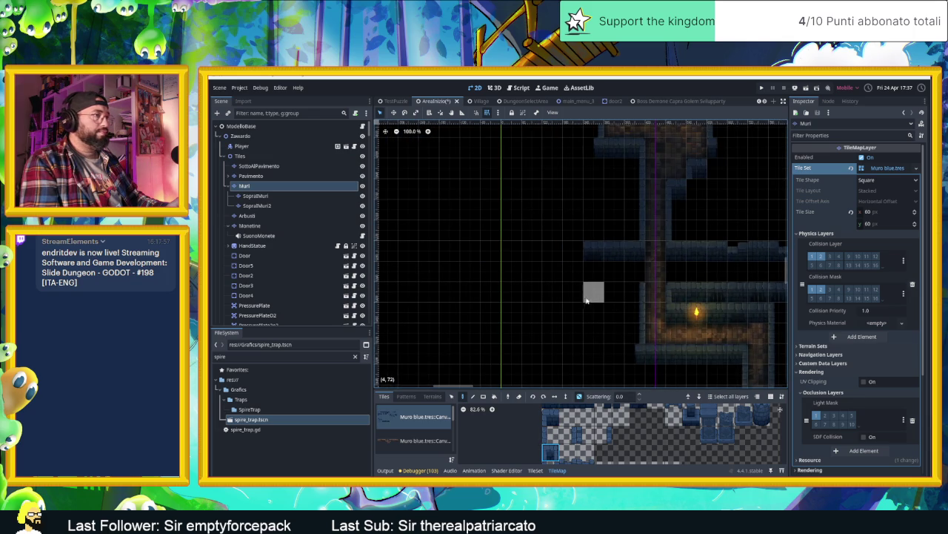
pyautogui.hscroll(8, 589, 304)
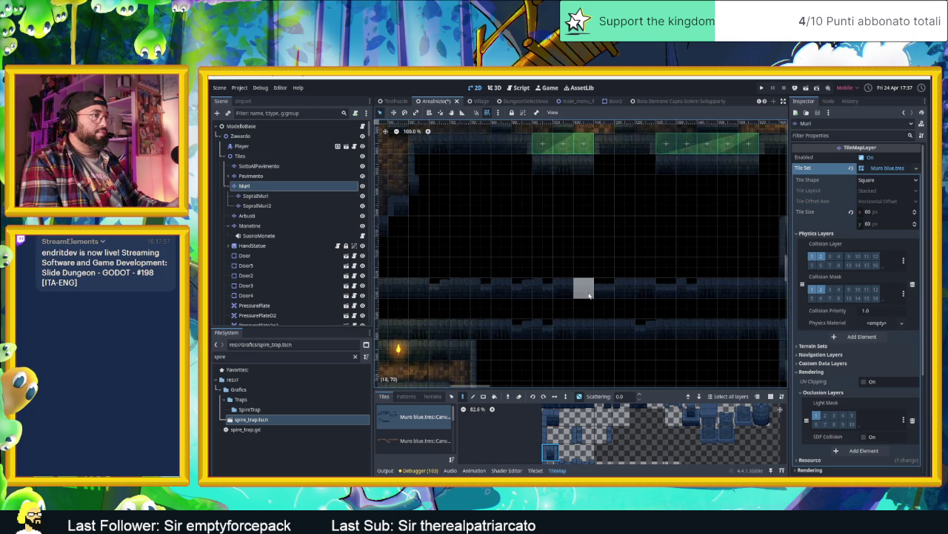
pyautogui.scroll(1, 598, 449)
pyautogui.scroll(1, 598, 450)
pyautogui.moveTo(596, 413); pyautogui.dragTo(629, 413)
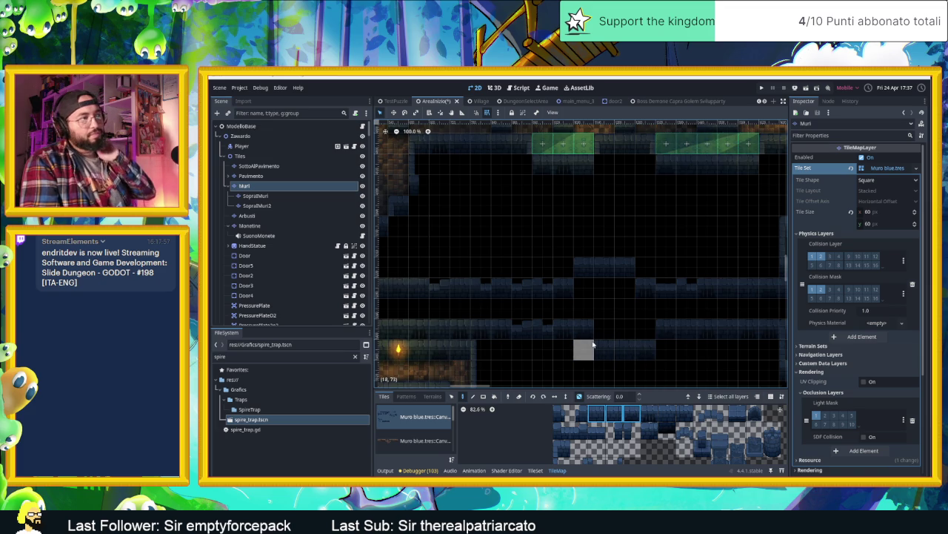
# Try several Base Tiles atlas tiles and settle on one single wall tile as the brush.
pyautogui.click(562, 448)
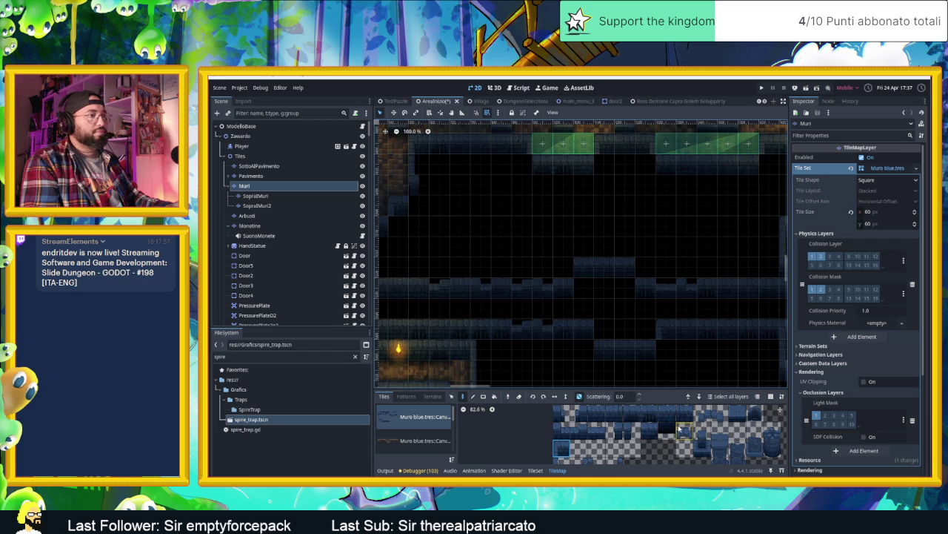
pyautogui.hscroll(3, 724, 436)
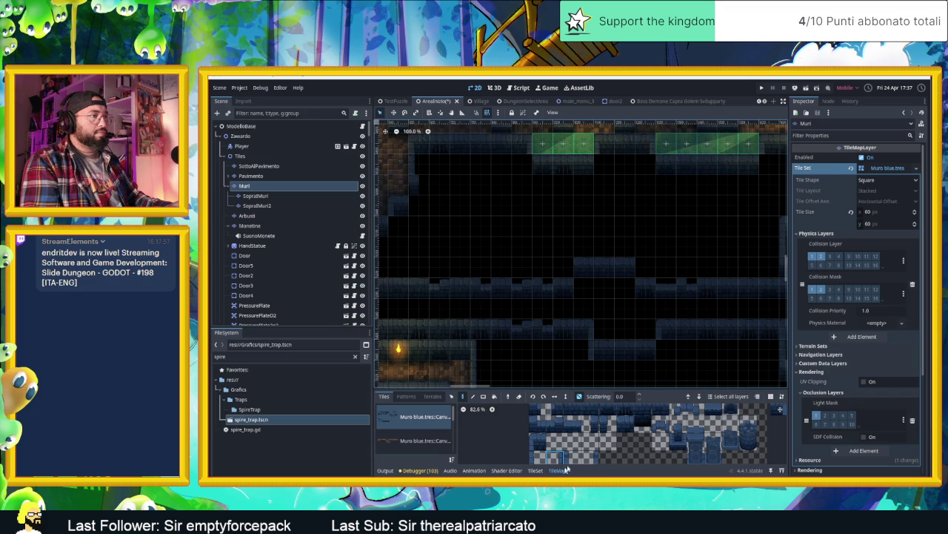
pyautogui.click(607, 424)
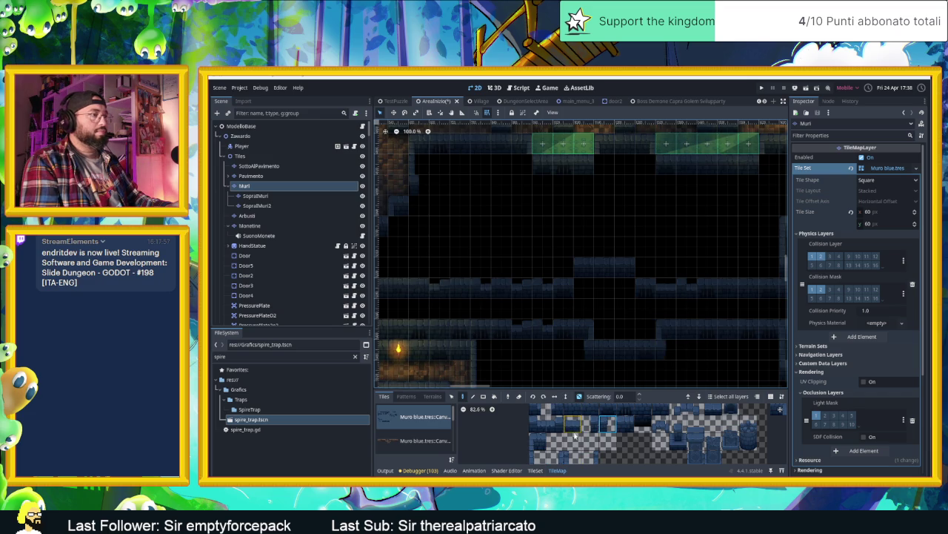
pyautogui.click(555, 457)
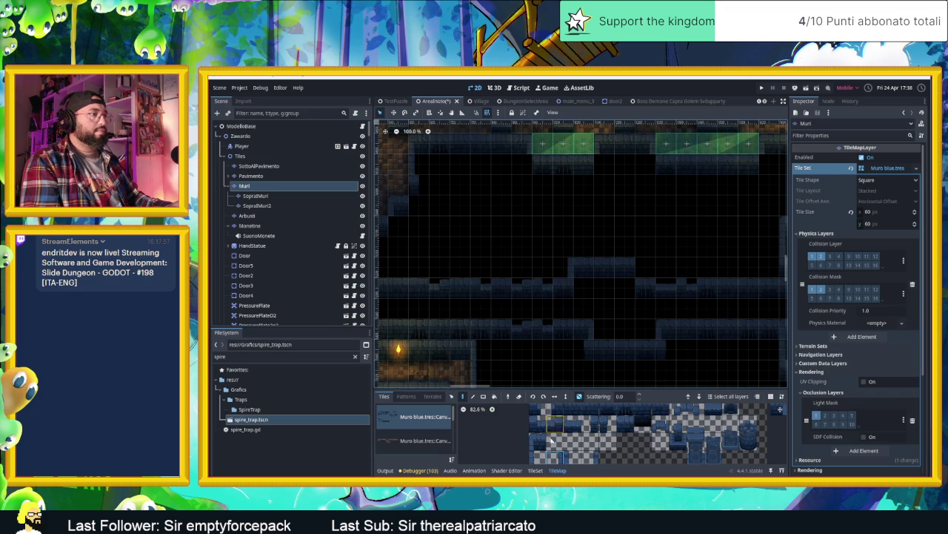
pyautogui.click(535, 460)
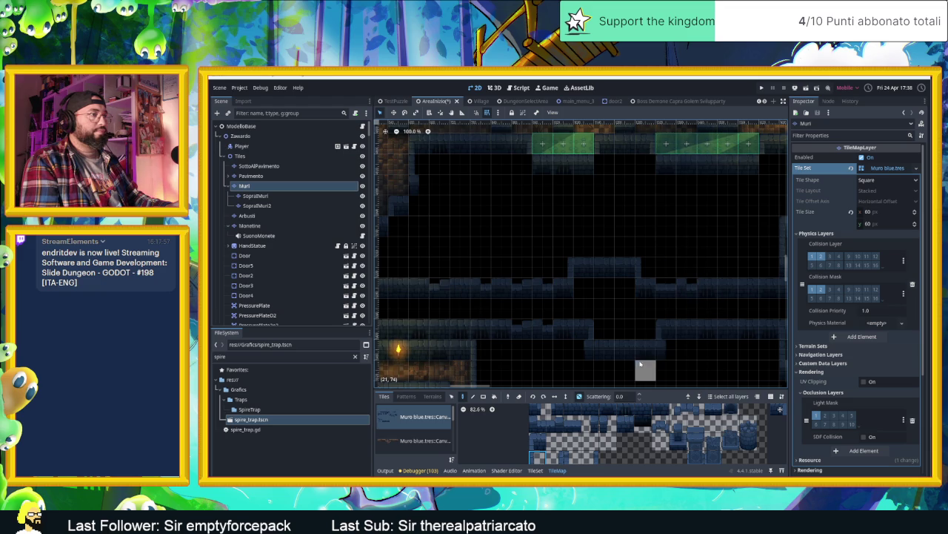
pyautogui.click(694, 420)
pyautogui.scroll(2, 696, 426)
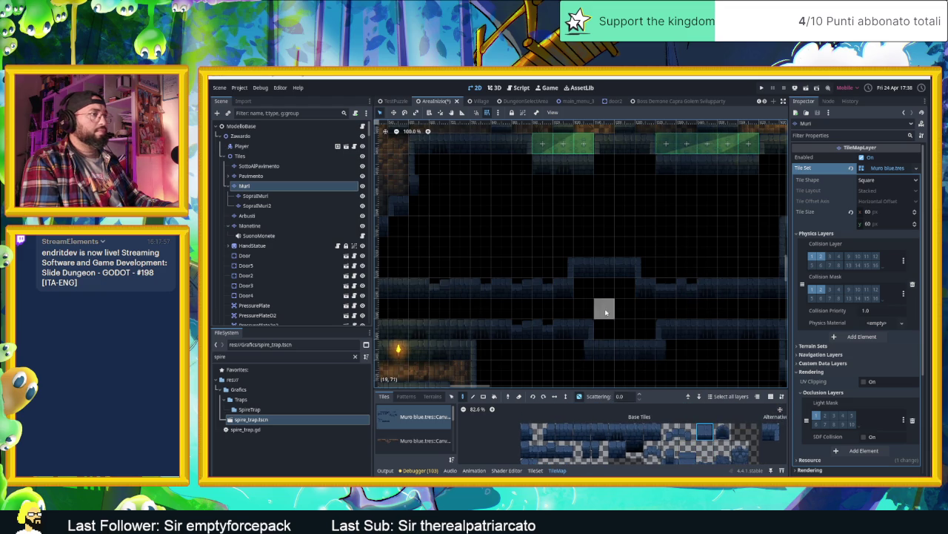
# Select a run of top wall tiles in the atlas while panning toward the map's left area.
pyautogui.moveTo(482, 368); pyautogui.dragTo(540, 362)
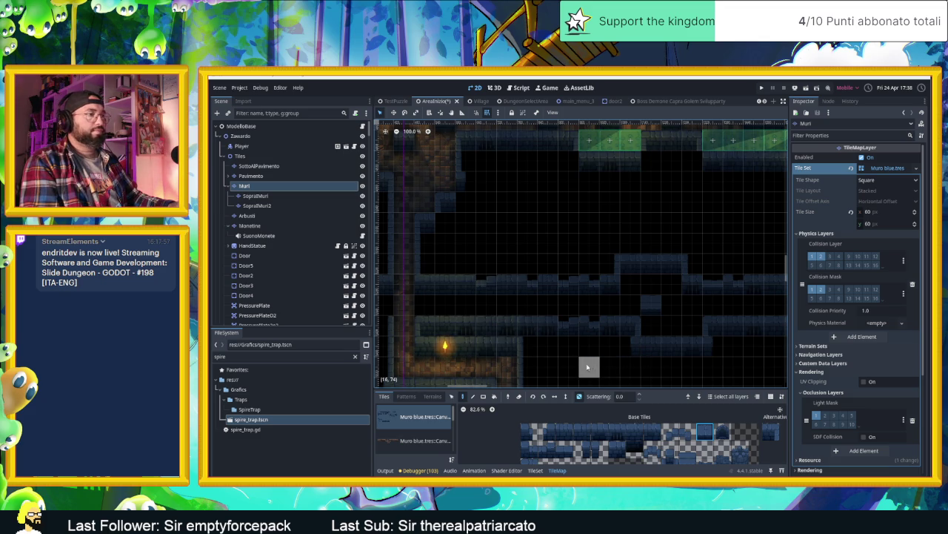
pyautogui.moveTo(615, 363); pyautogui.dragTo(739, 352)
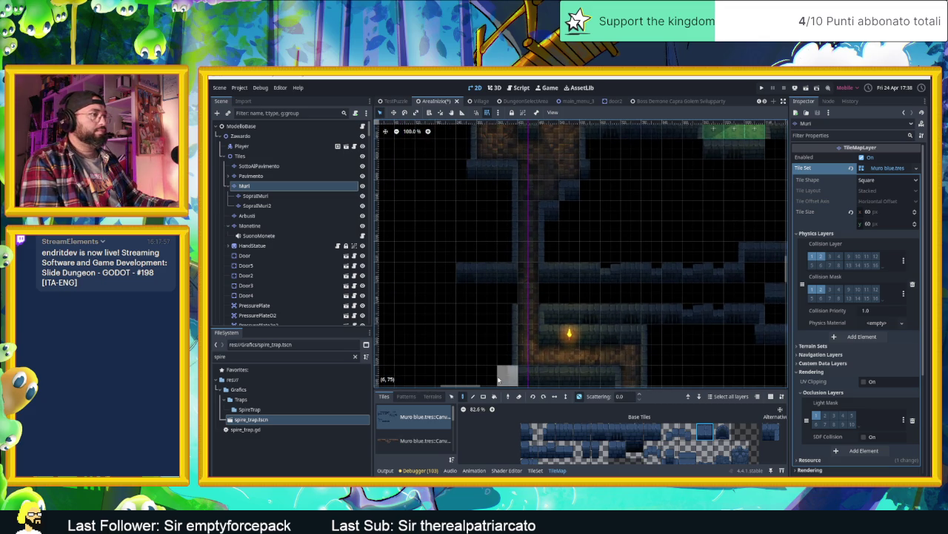
pyautogui.scroll(-3, 502, 363)
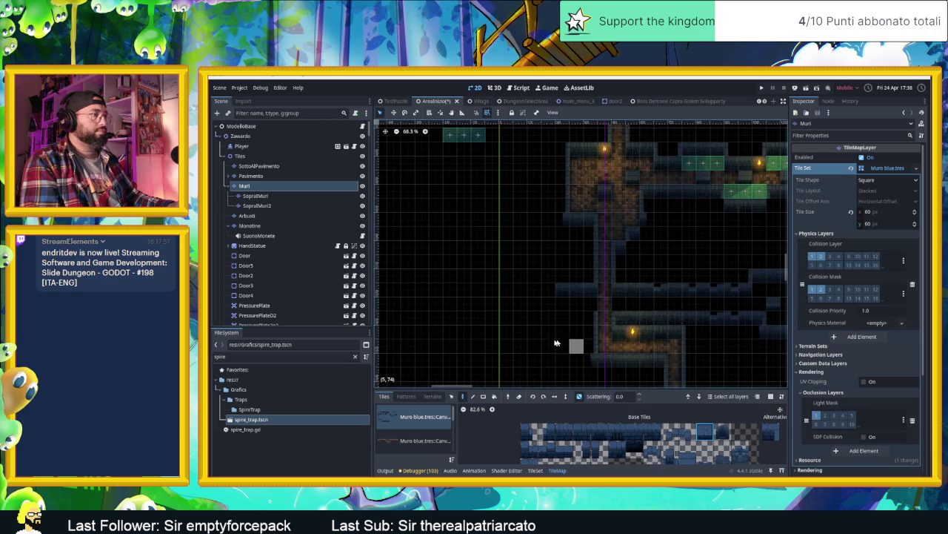
pyautogui.moveTo(587, 432); pyautogui.dragTo(561, 432)
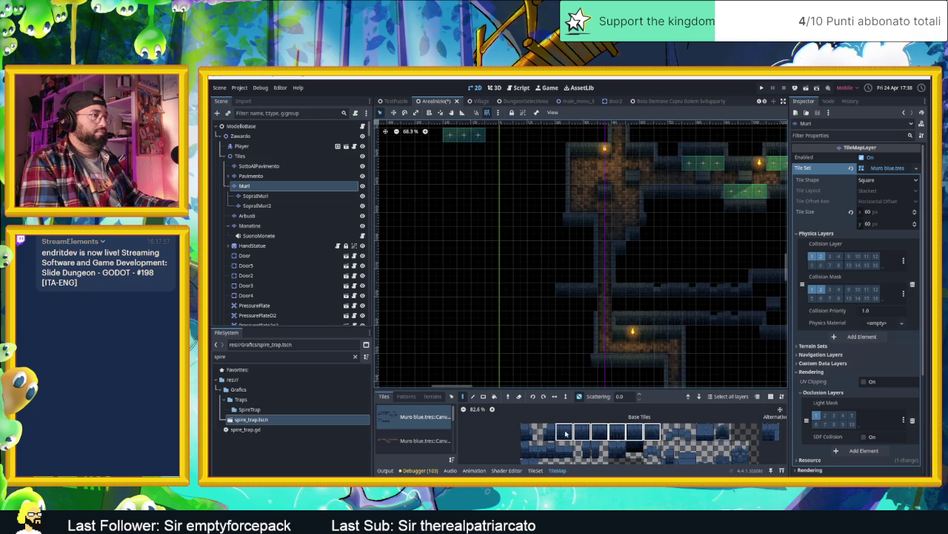
pyautogui.scroll(-3, 444, 299)
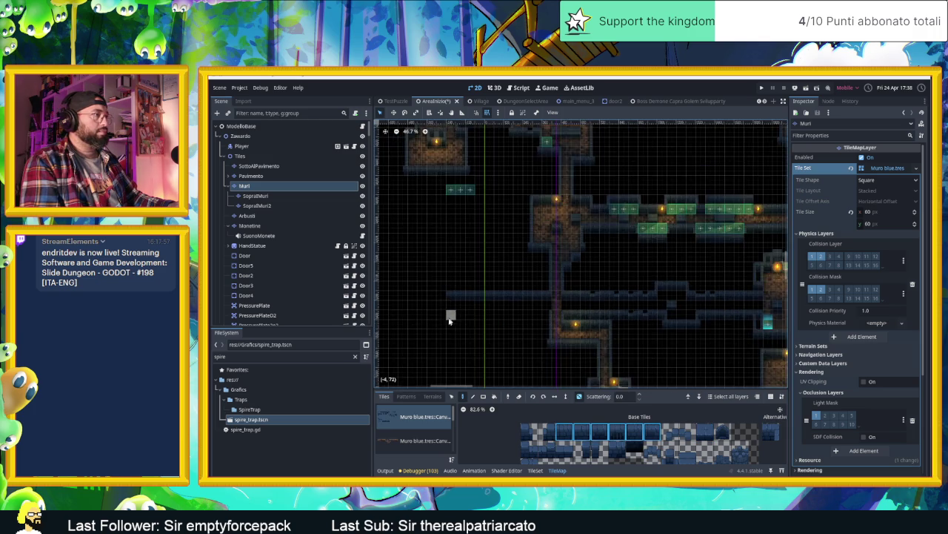
pyautogui.scroll(2, 585, 305)
pyautogui.scroll(1, 604, 303)
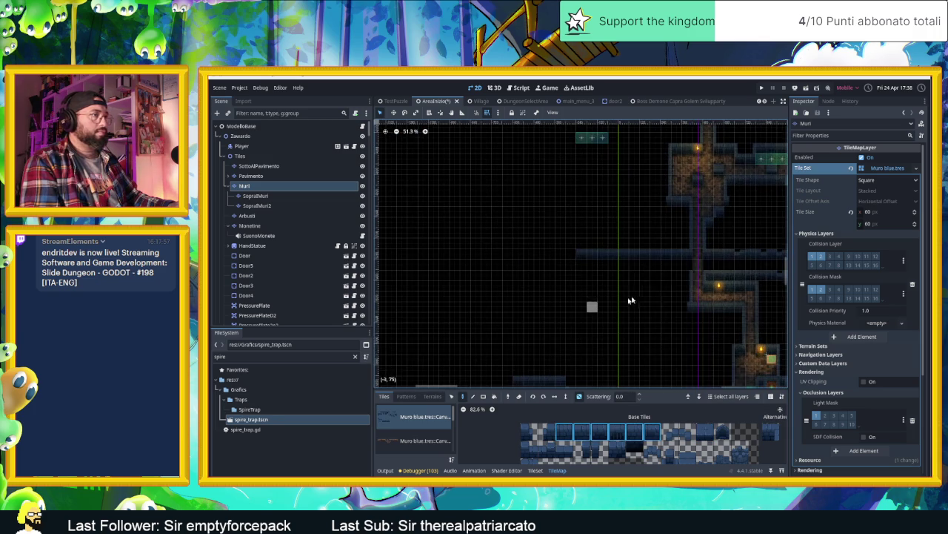
pyautogui.scroll(1, 685, 368)
pyautogui.scroll(1, 684, 368)
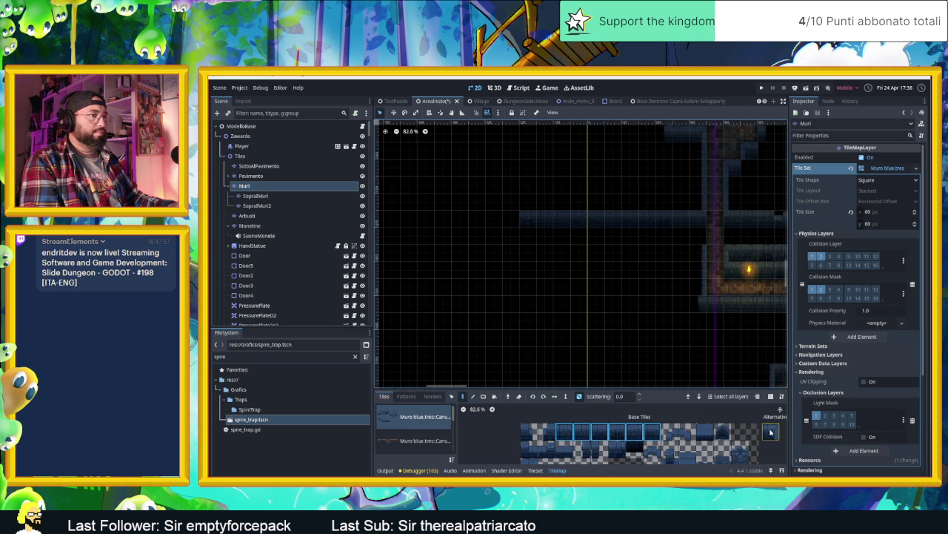
# Paint the upper and lower wall rows across the map, extending each a tile further left.
pyautogui.click(642, 436)
pyautogui.moveTo(656, 435); pyautogui.dragTo(558, 435)
pyautogui.moveTo(670, 252)
pyautogui.mouseDown()
pyautogui.moveTo(679, 252)
pyautogui.moveTo(520, 256)
pyautogui.mouseUp()
pyautogui.click(495, 254)
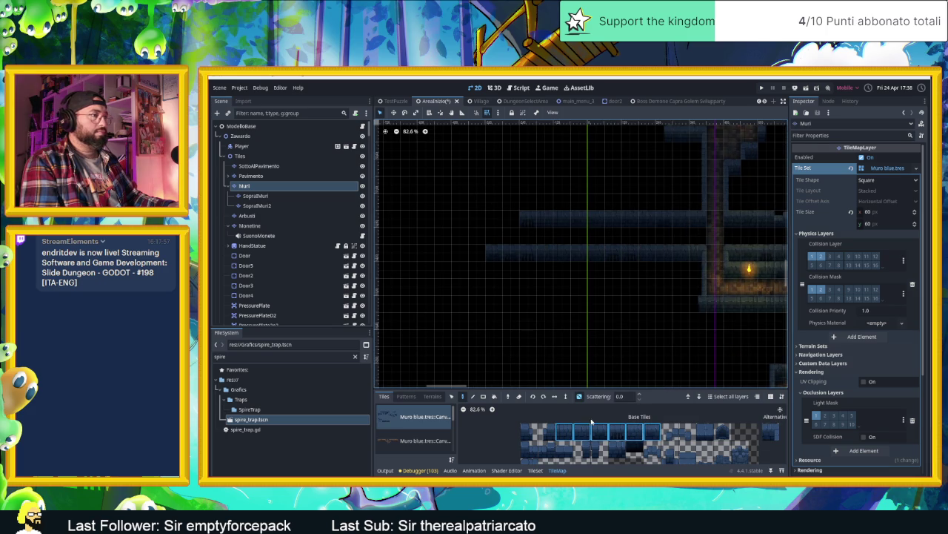
pyautogui.click(471, 217)
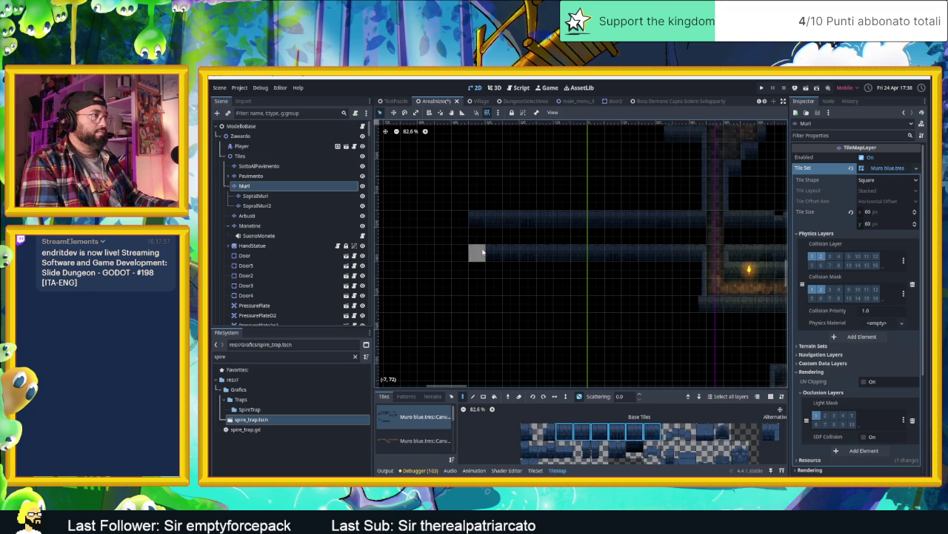
pyautogui.click(464, 251)
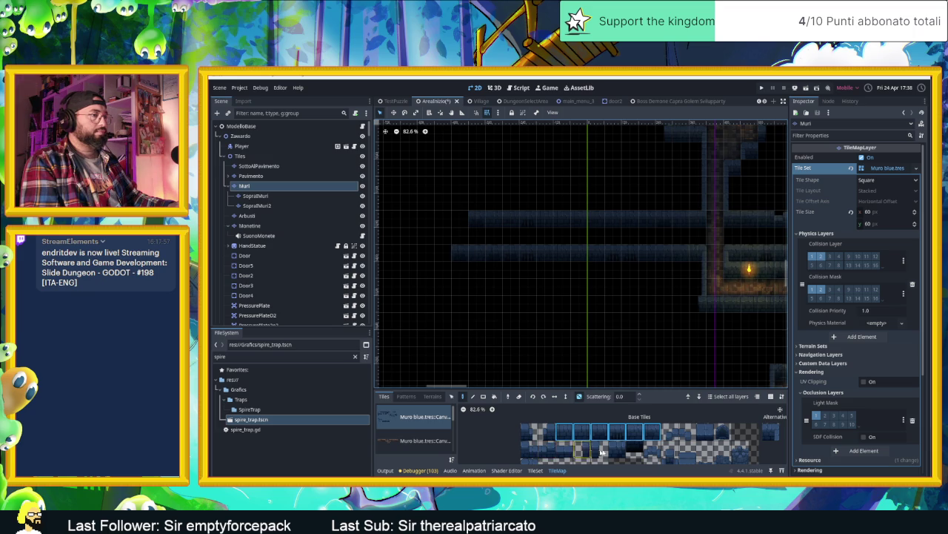
# Switch editing to the Pavimento floor layer with Page Up.
pyautogui.scroll(-3, 588, 450)
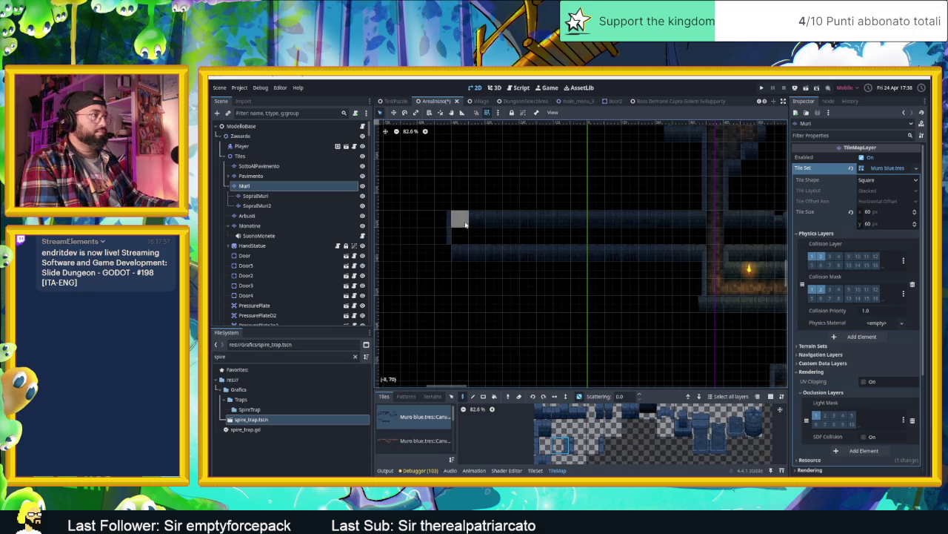
pyautogui.scroll(3, 585, 425)
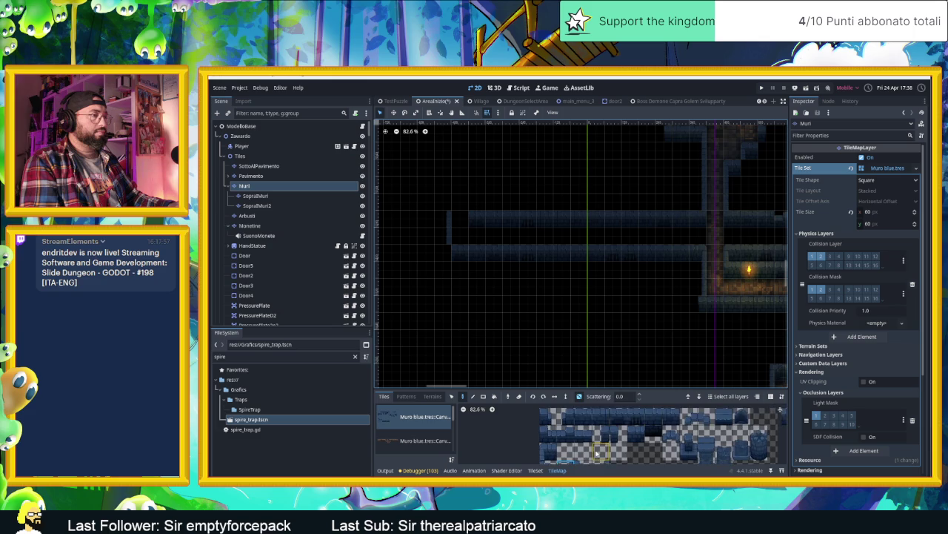
pyautogui.moveTo(686, 311)
pyautogui.mouseDown()
pyautogui.moveTo(519, 326)
pyautogui.moveTo(552, 370)
pyautogui.mouseUp()
pyautogui.press('pageup')
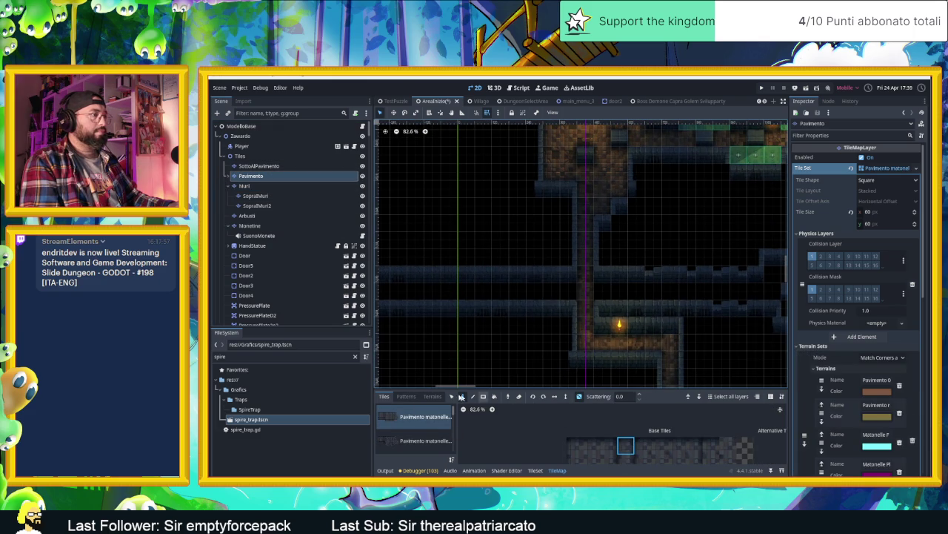
# Paint a row of Matonelle Full Random terrain floor tiles across the Pavimento gap.
pyautogui.click(432, 397)
pyautogui.scroll(-1, 424, 430)
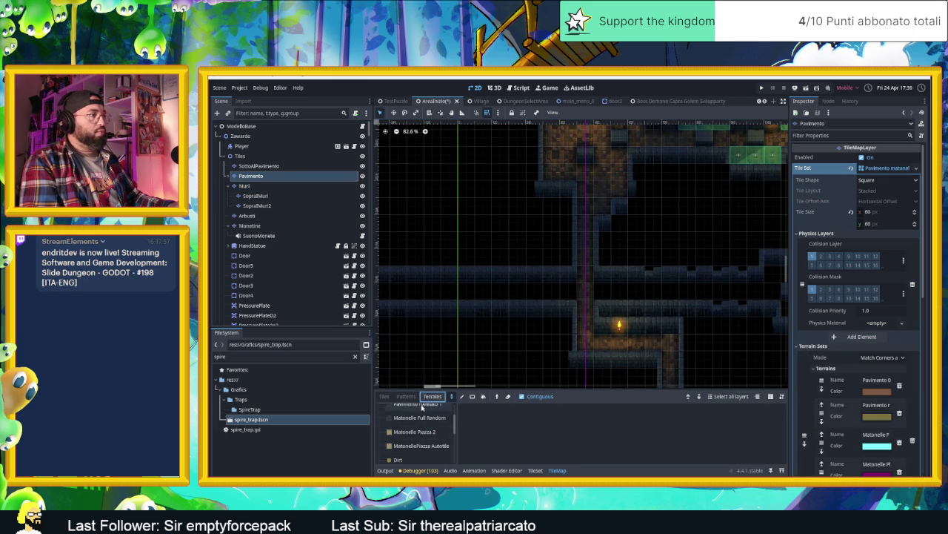
pyautogui.click(419, 417)
pyautogui.moveTo(738, 296); pyautogui.dragTo(517, 297)
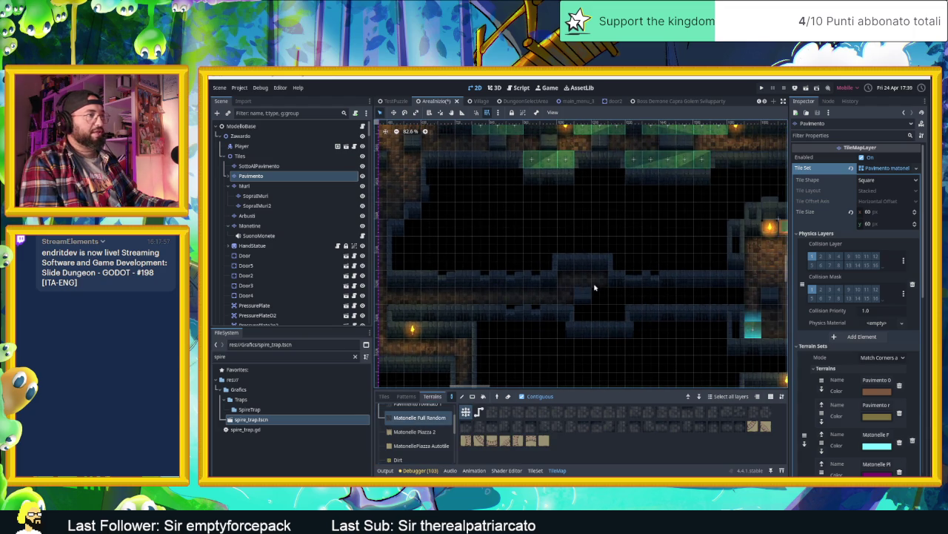
pyautogui.moveTo(614, 300); pyautogui.dragTo(682, 299)
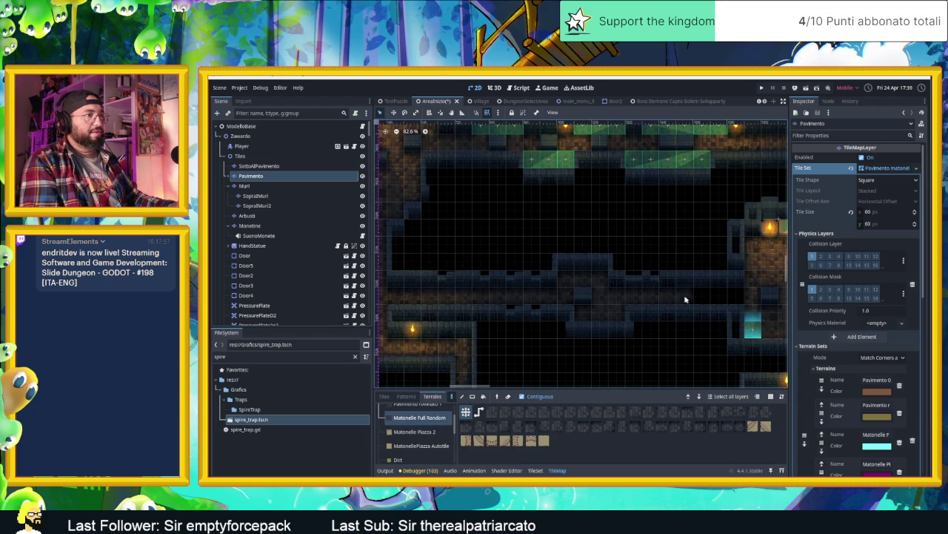
# Review the floor across the map and save the dungeon scene with Ctrl+S.
pyautogui.moveTo(607, 303)
pyautogui.mouseDown()
pyautogui.moveTo(620, 289)
pyautogui.moveTo(482, 301)
pyautogui.moveTo(604, 306)
pyautogui.mouseUp()
pyautogui.scroll(-5, 580, 340)
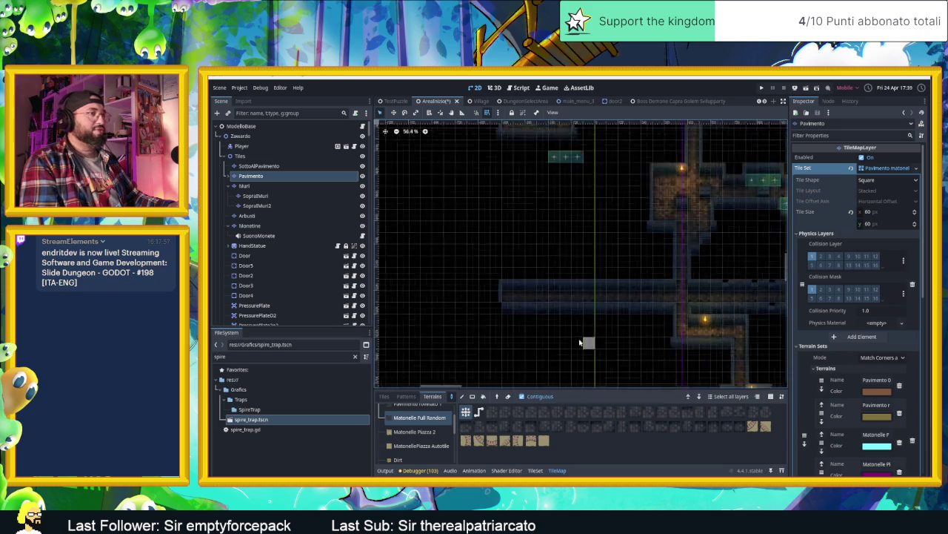
pyautogui.scroll(-3, 583, 343)
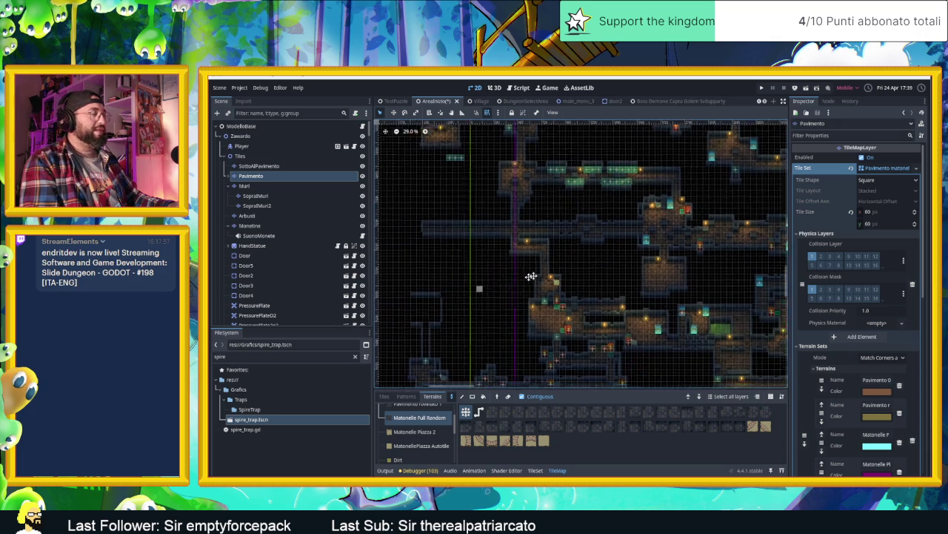
pyautogui.moveTo(566, 195); pyautogui.dragTo(558, 323)
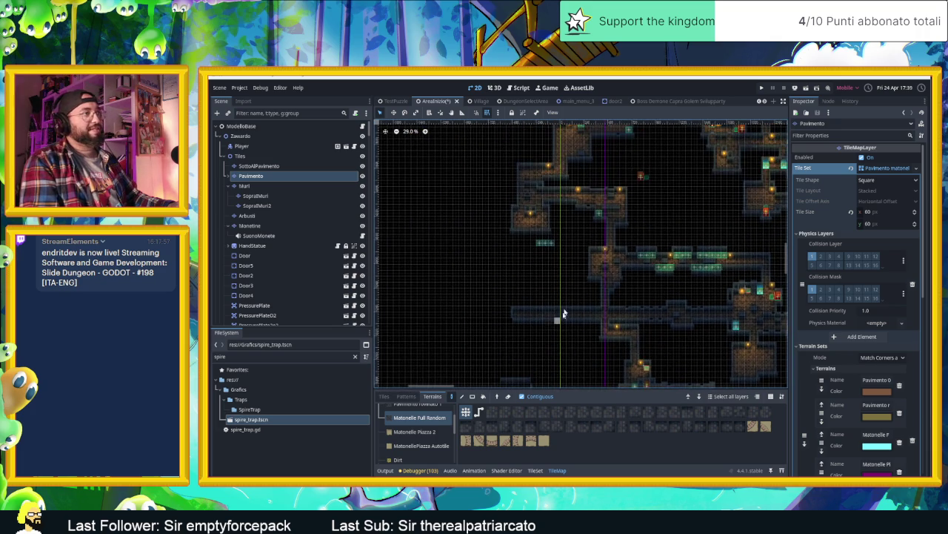
pyautogui.moveTo(492, 232); pyautogui.dragTo(547, 289)
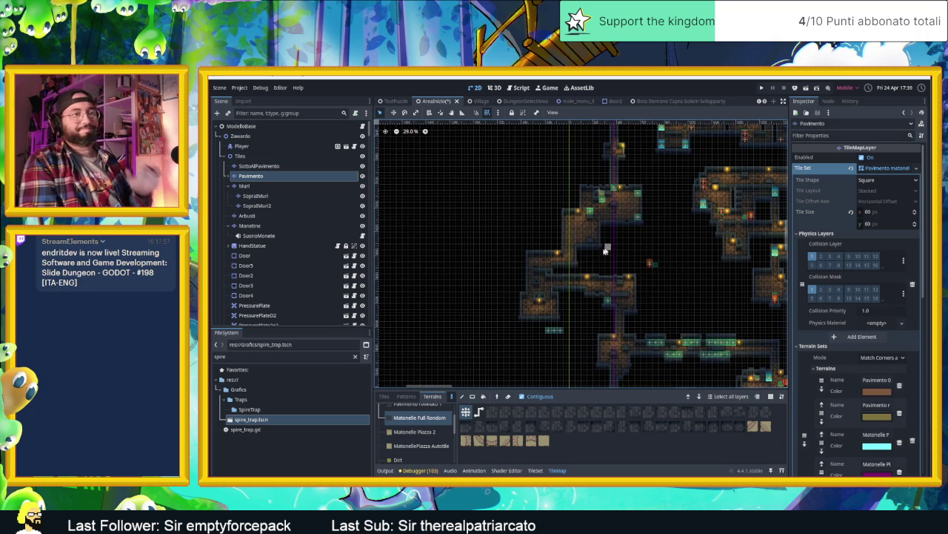
pyautogui.scroll(-4, 606, 248)
pyautogui.moveTo(538, 321)
pyautogui.mouseDown()
pyautogui.moveTo(567, 194)
pyautogui.moveTo(561, 218)
pyautogui.mouseUp()
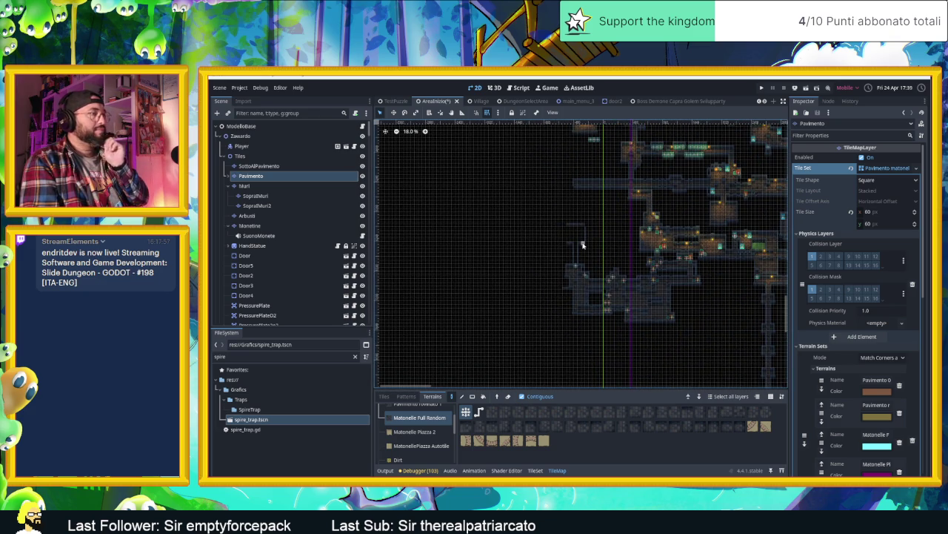
pyautogui.hotkey('ctrl', 's')
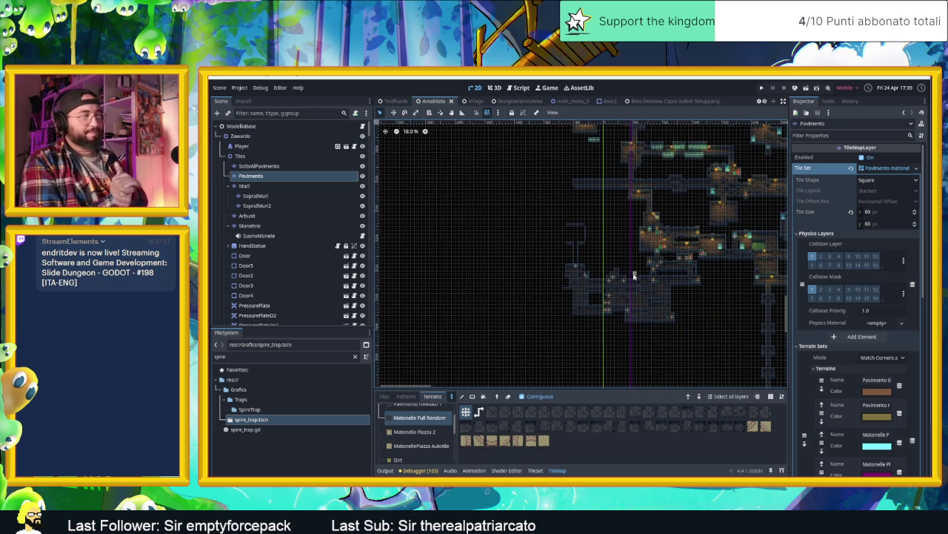
# Select the SottoAlPavimento layer in the Scene tree for editing.
pyautogui.scroll(12, 656, 211)
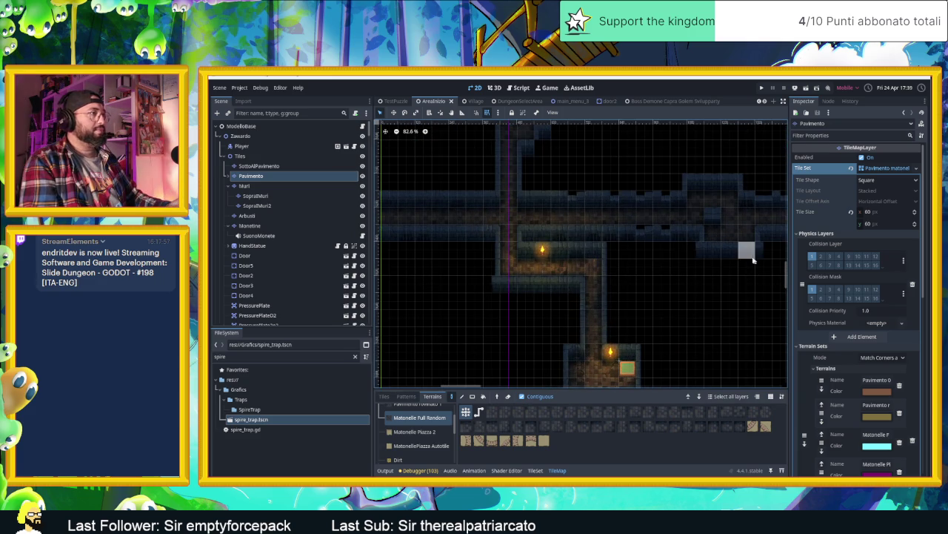
pyautogui.scroll(-5, 523, 227)
pyautogui.scroll(-4, 593, 237)
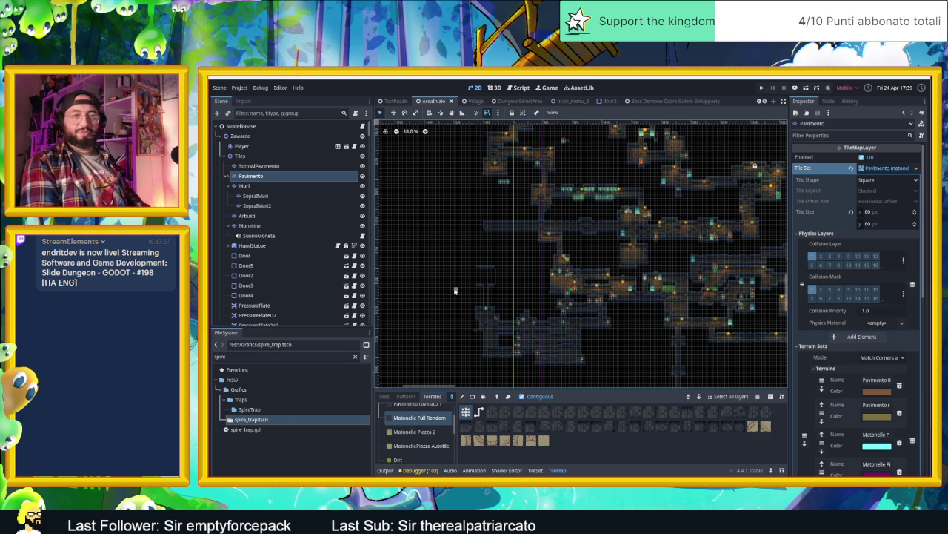
pyautogui.scroll(1, 486, 204)
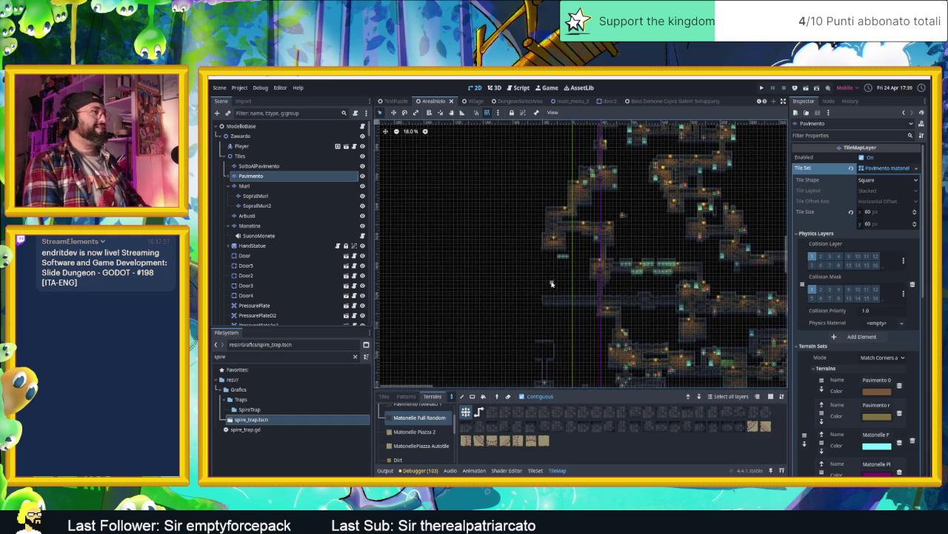
pyautogui.scroll(1, 575, 232)
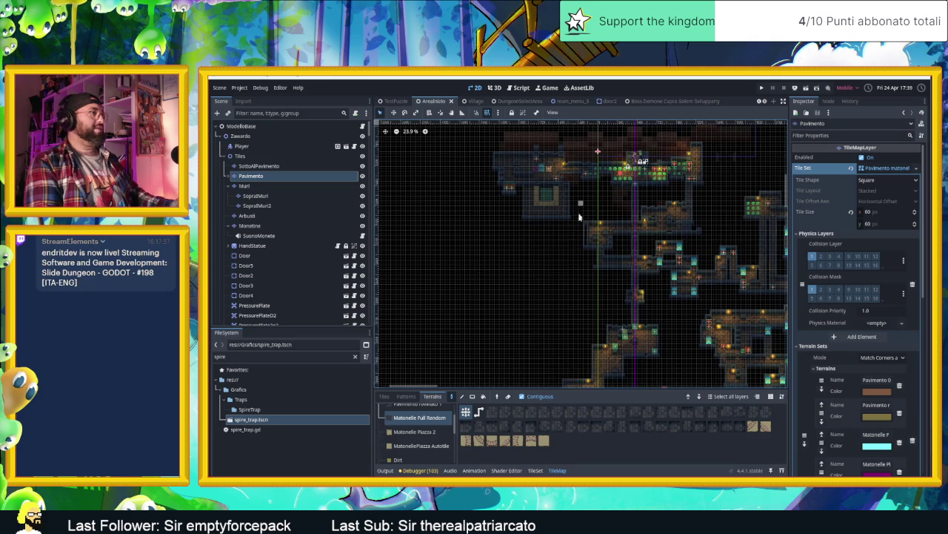
pyautogui.scroll(3, 580, 209)
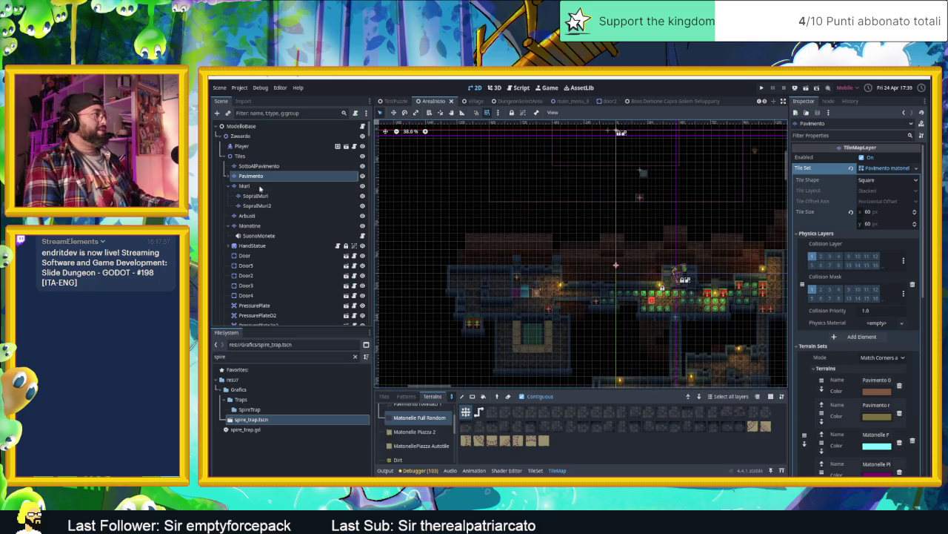
pyautogui.click(257, 166)
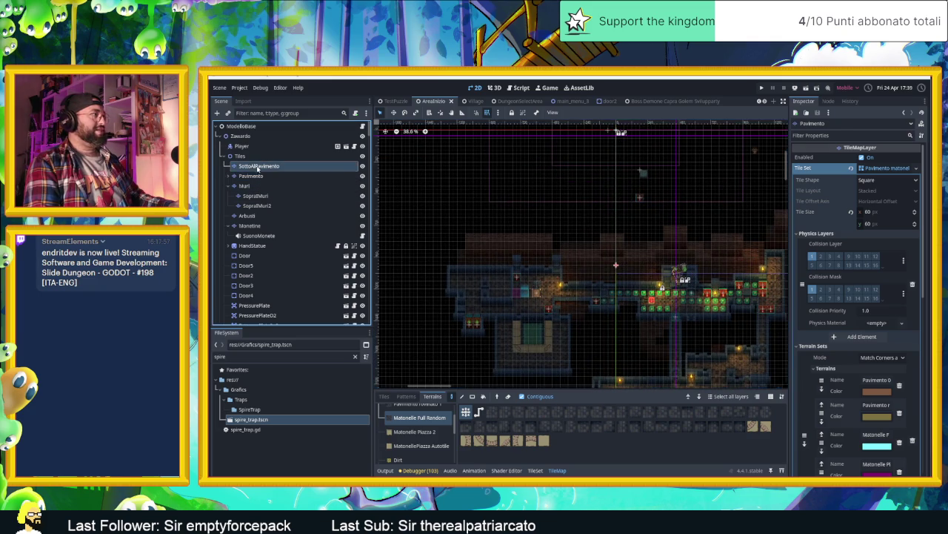
# Put SottoAlPavimento in tile mode with the RocciaConcept part 1 Corner destra source chosen.
pyautogui.click(363, 166)
pyautogui.click(362, 166)
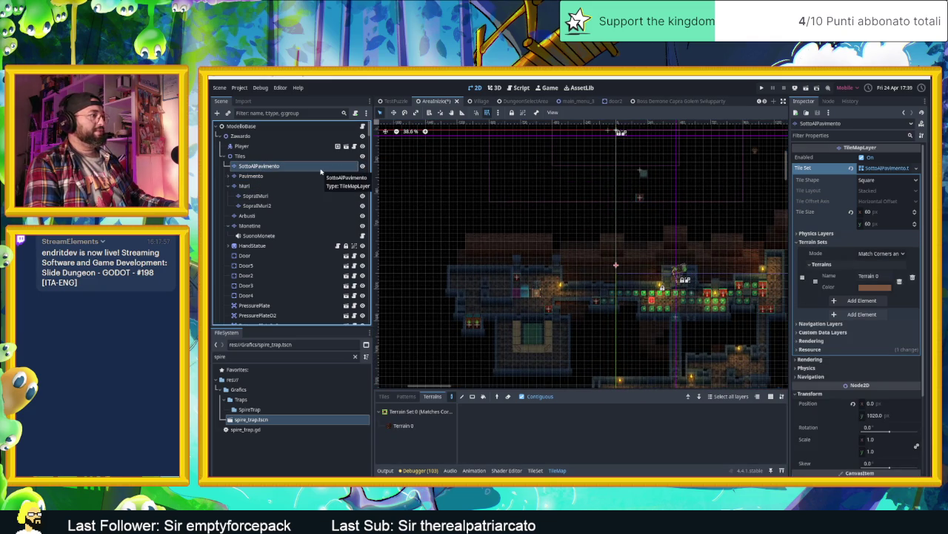
pyautogui.click(394, 426)
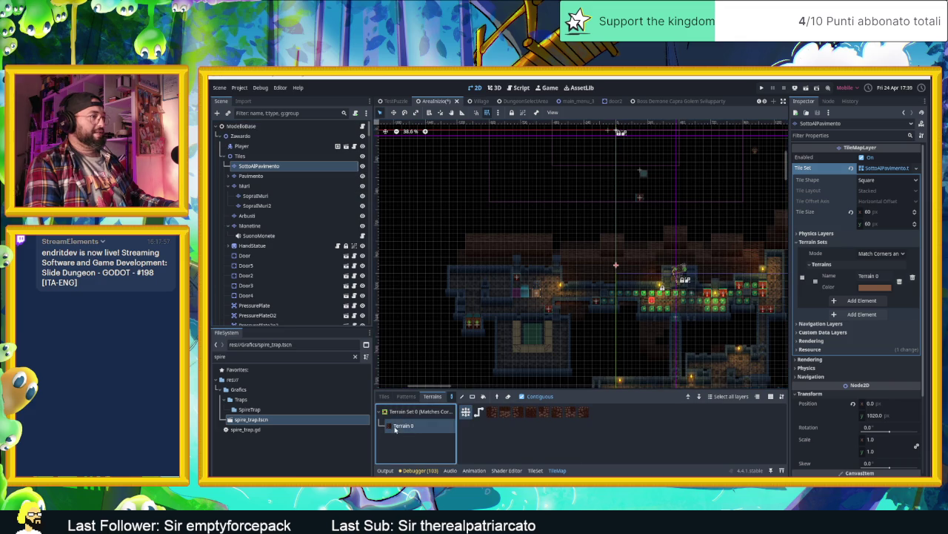
pyautogui.click(390, 413)
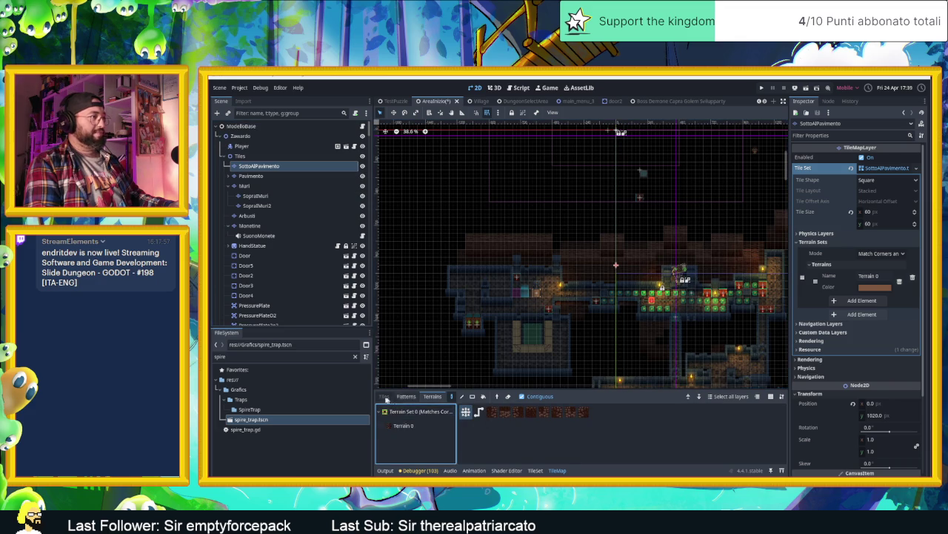
pyautogui.click(384, 396)
pyautogui.scroll(-1, 421, 434)
pyautogui.scroll(-1, 422, 440)
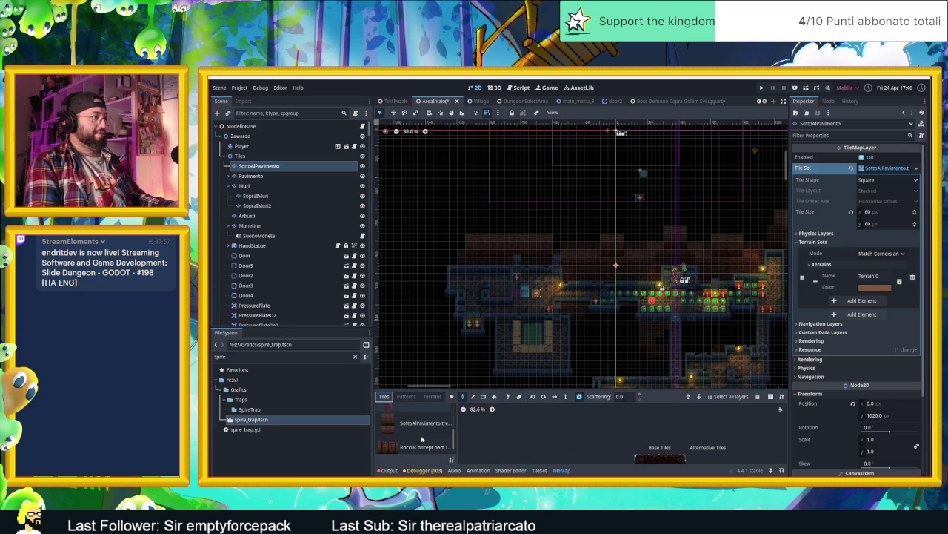
pyautogui.scroll(-1, 422, 440)
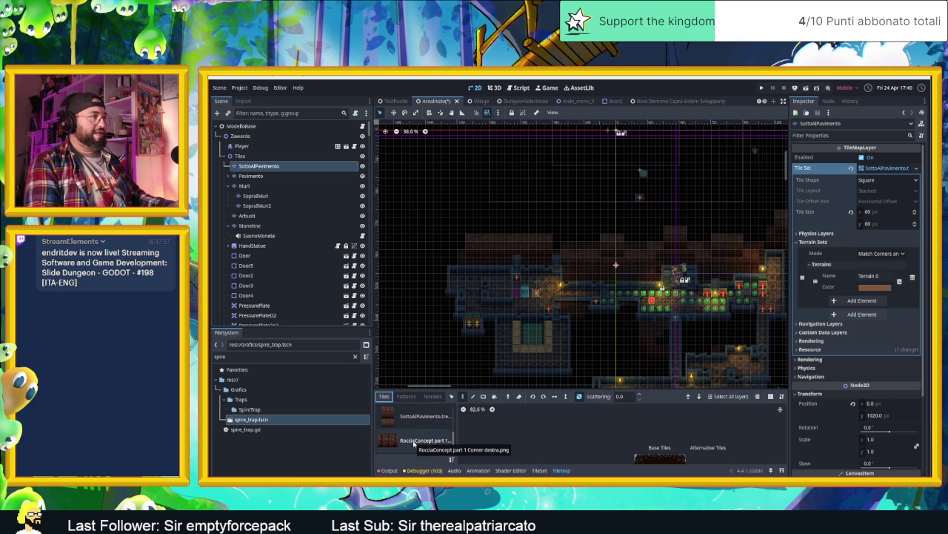
pyautogui.click(416, 440)
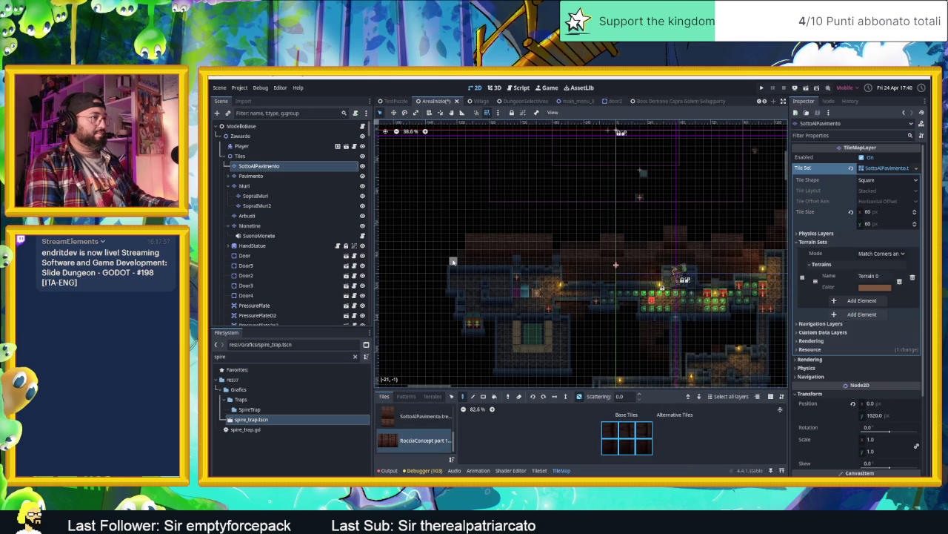
# Check Pavimento's visibility, leave SopraMuri hidden, and deselect the chosen atlas tile block.
pyautogui.scroll(5, 437, 260)
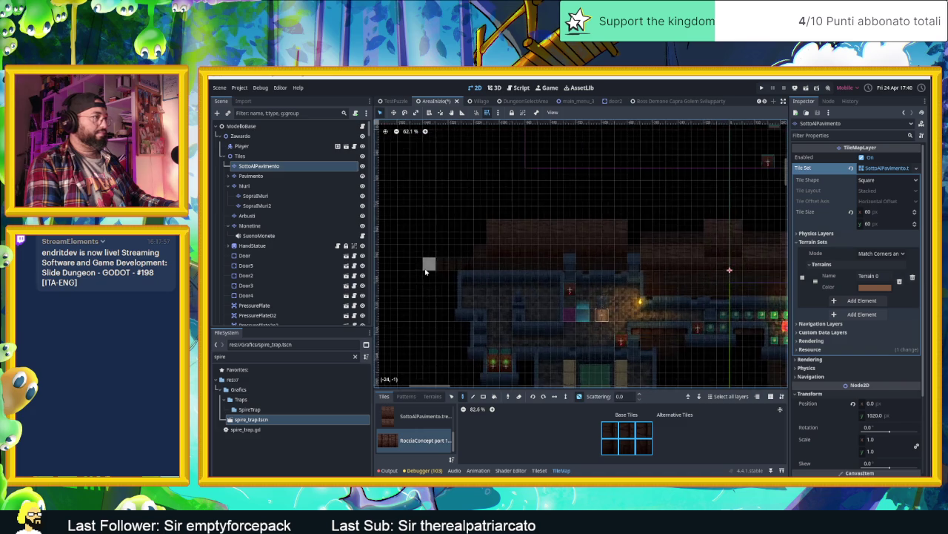
pyautogui.click(363, 175)
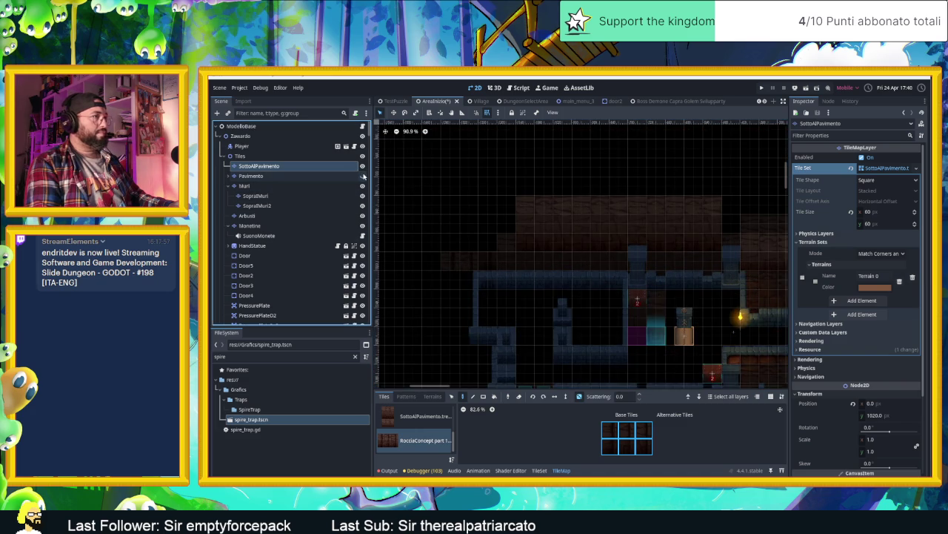
pyautogui.click(362, 175)
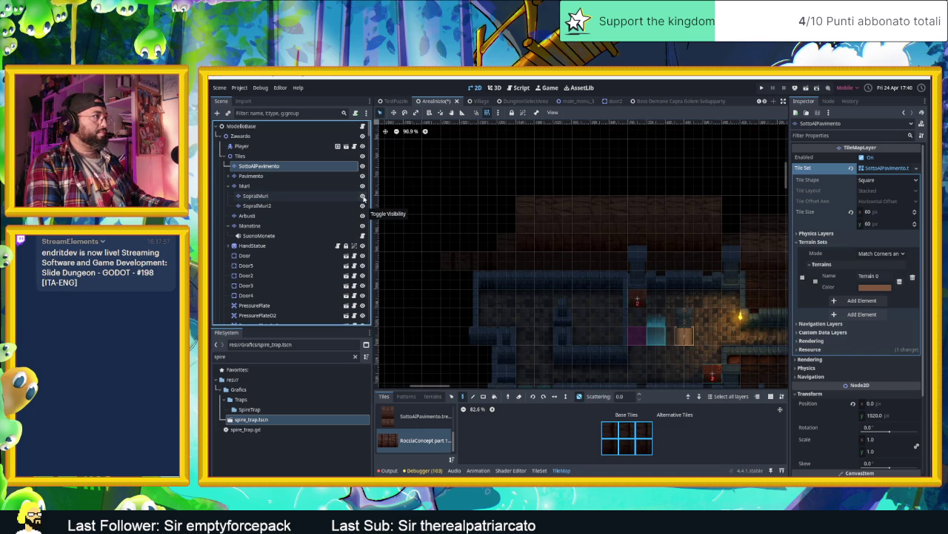
pyautogui.click(364, 197)
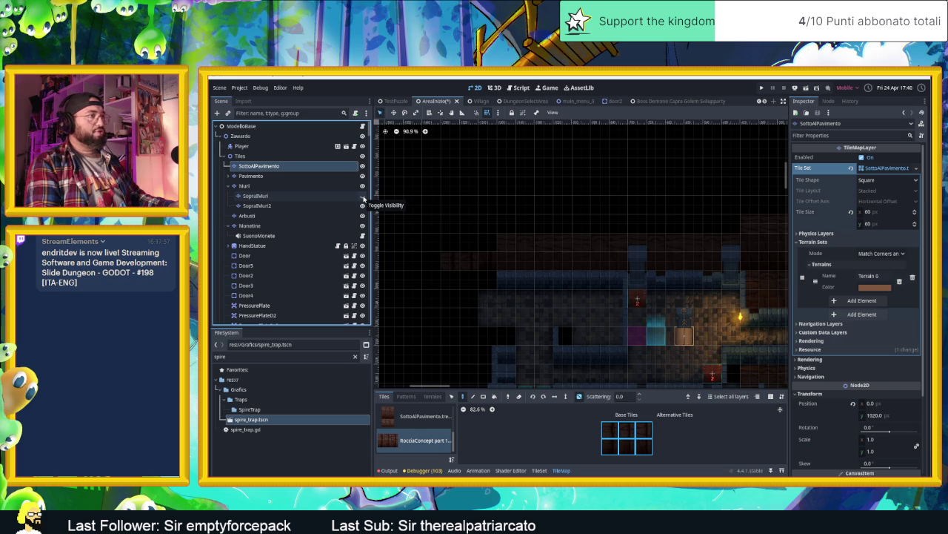
pyautogui.click(363, 197)
pyautogui.click(363, 197)
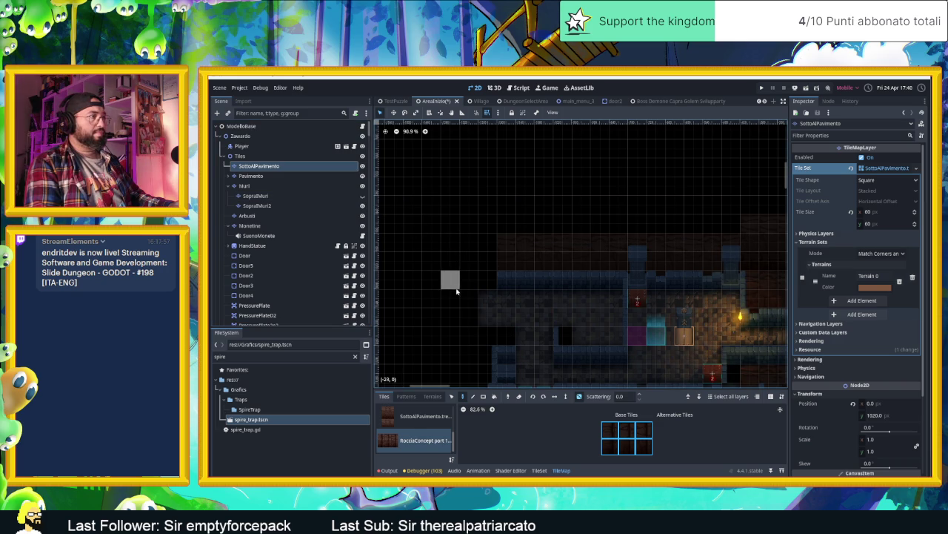
pyautogui.click(635, 438)
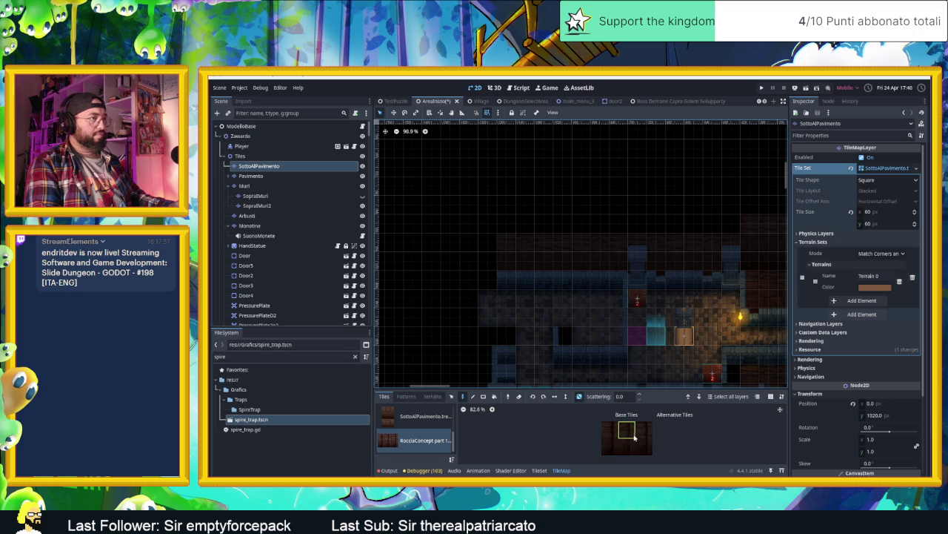
# Switch to the SottoAlPavimento.tres source and paint a 2x3 dark tile block into empty left-edge cells.
pyautogui.click(604, 432)
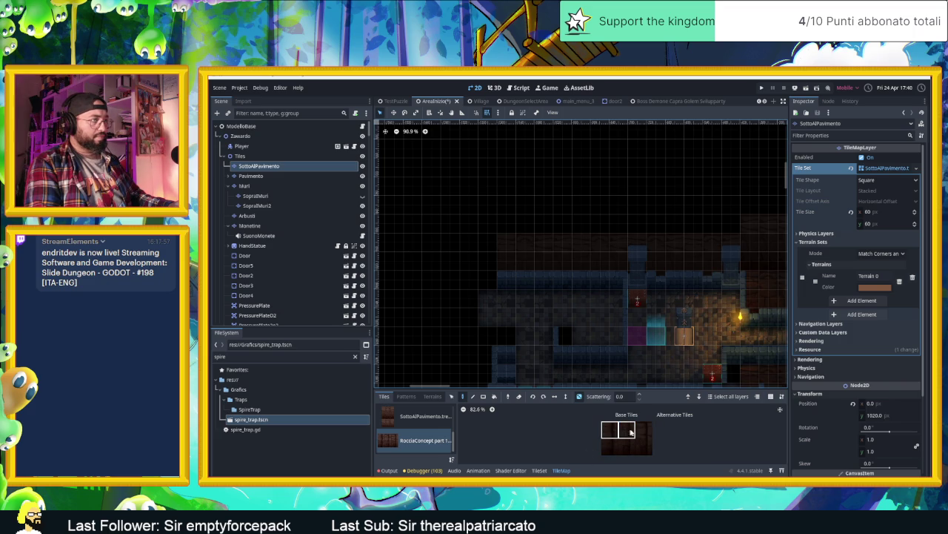
pyautogui.click(415, 416)
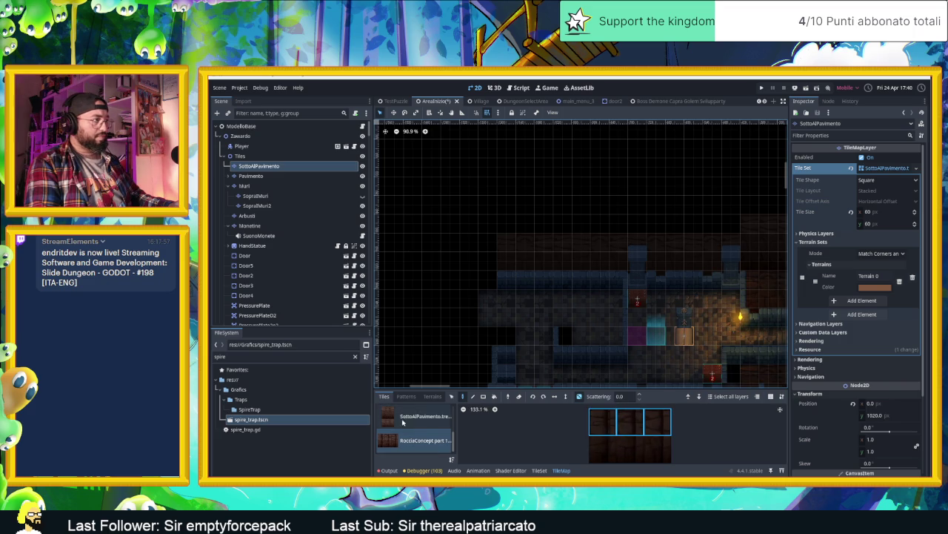
pyautogui.scroll(-5, 671, 434)
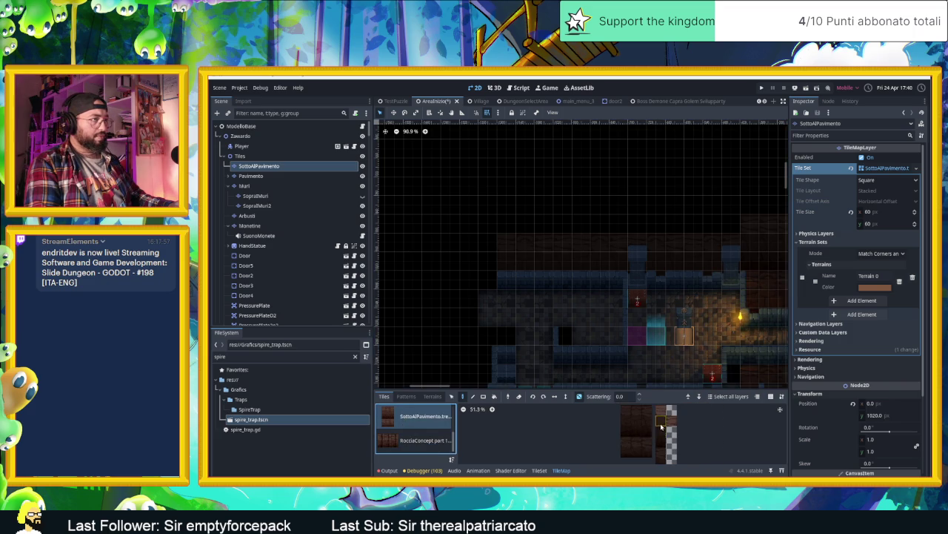
pyautogui.scroll(2, 609, 435)
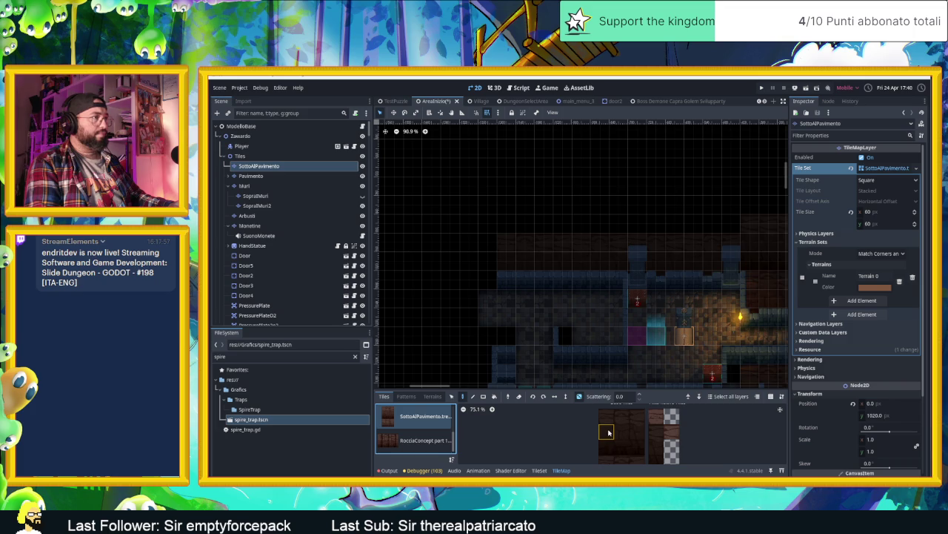
pyautogui.moveTo(632, 447); pyautogui.dragTo(610, 410)
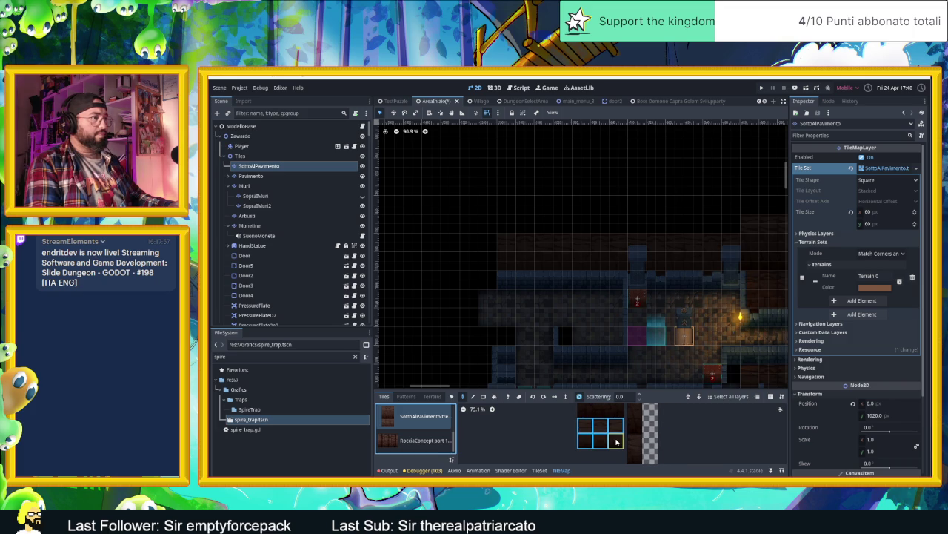
pyautogui.click(616, 441)
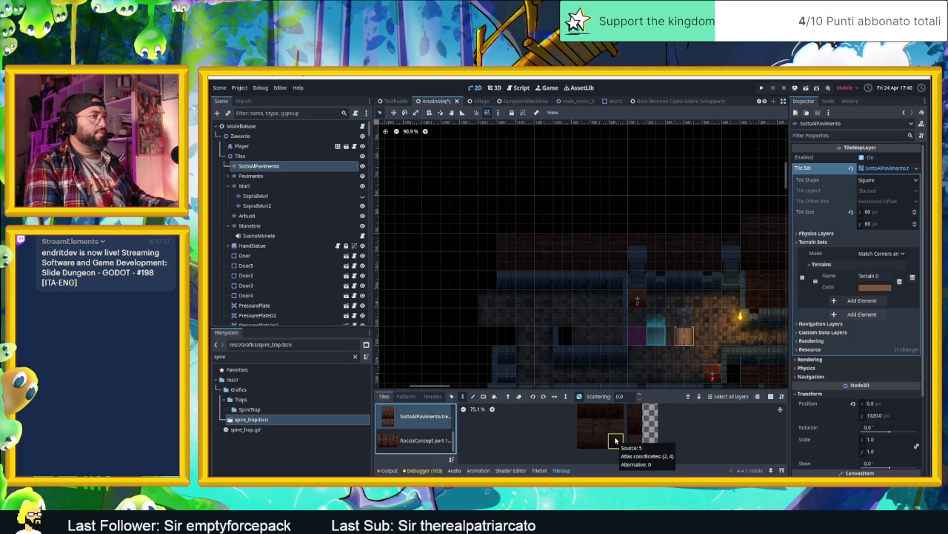
pyautogui.click(615, 442)
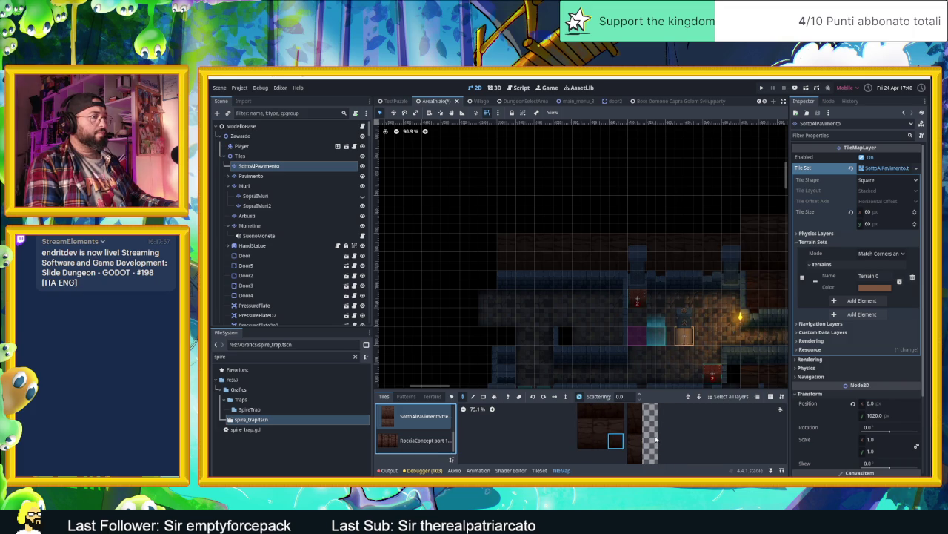
pyautogui.scroll(-1, 652, 438)
pyautogui.scroll(-1, 650, 434)
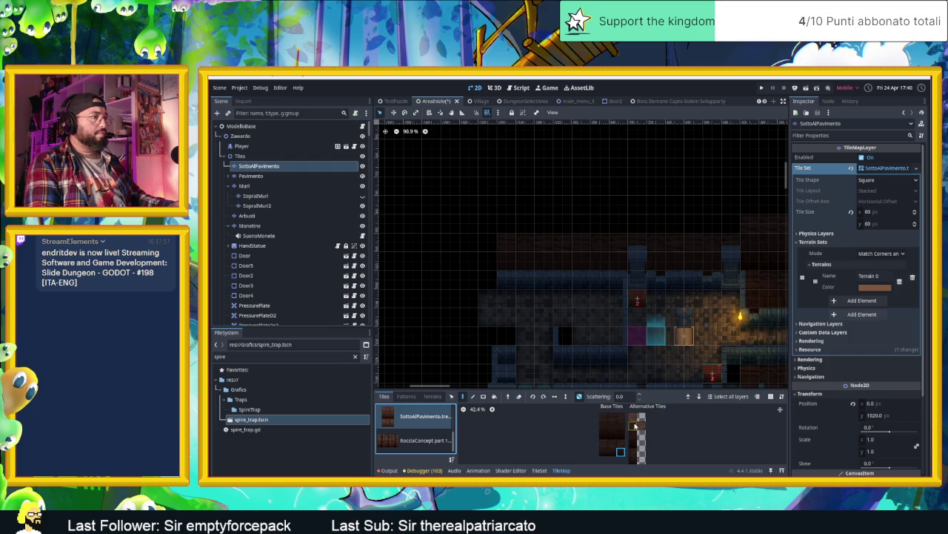
pyautogui.scroll(2, 635, 427)
pyautogui.moveTo(592, 420); pyautogui.dragTo(625, 435)
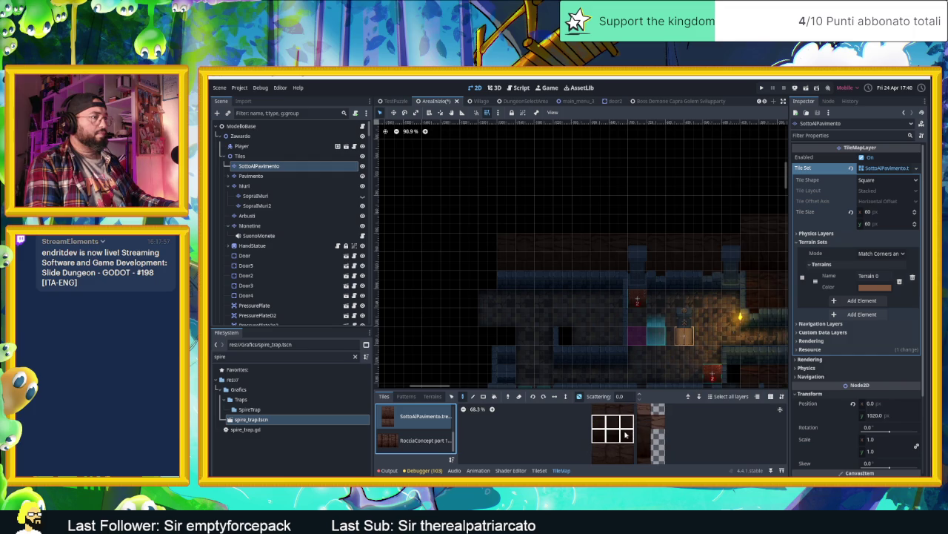
pyautogui.scroll(5, 484, 260)
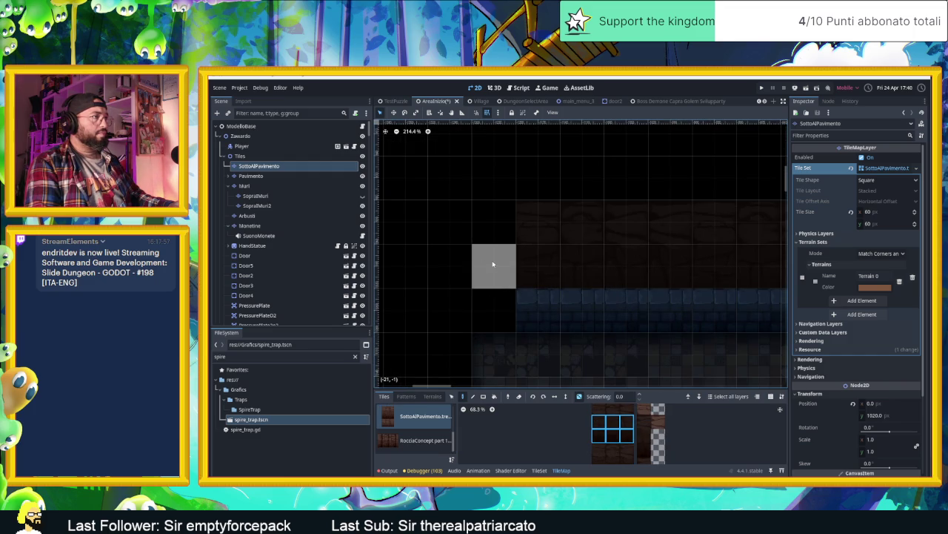
pyautogui.moveTo(474, 263); pyautogui.dragTo(437, 264)
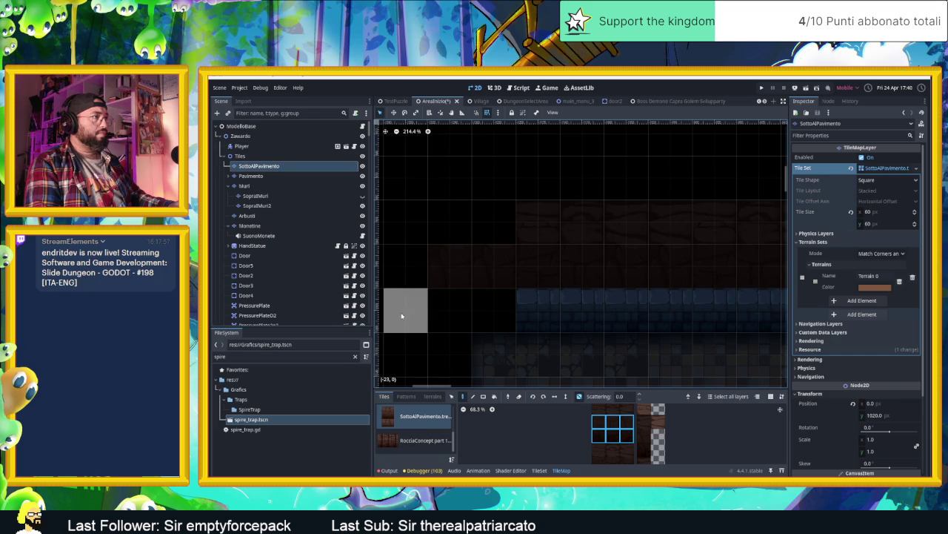
# Show the SopraIMuri layer again and choose a two-tile vertical block as the brush.
pyautogui.click(597, 410)
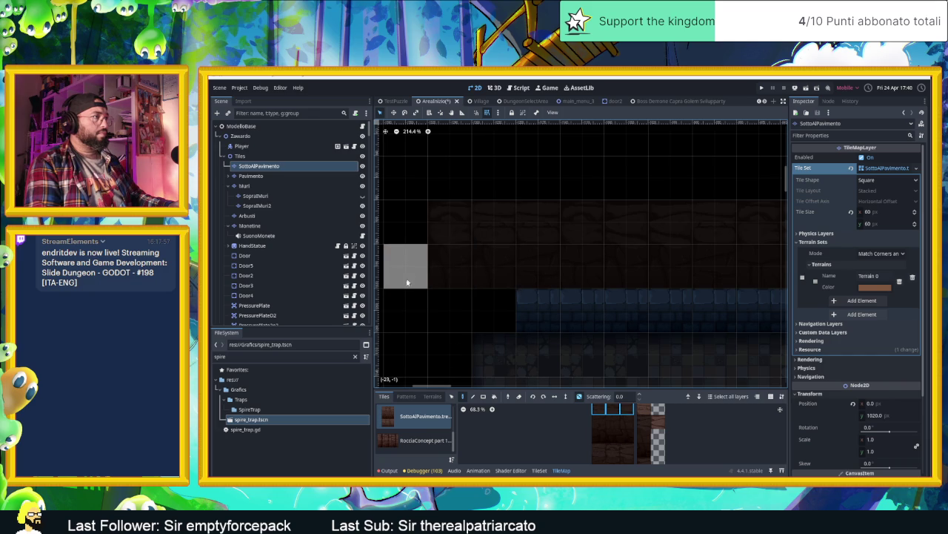
pyautogui.scroll(-2, 529, 269)
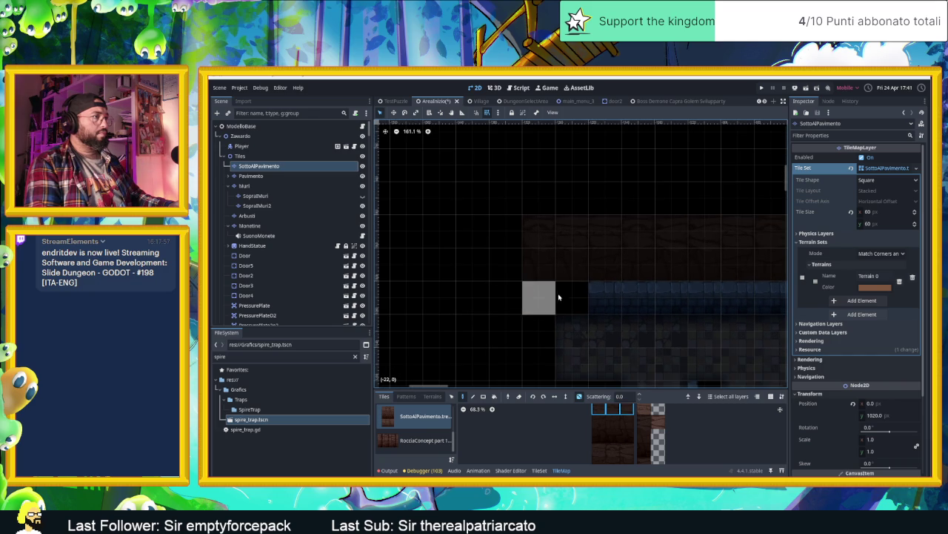
pyautogui.scroll(-2, 555, 296)
pyautogui.scroll(-5, 515, 305)
pyautogui.scroll(-3, 522, 322)
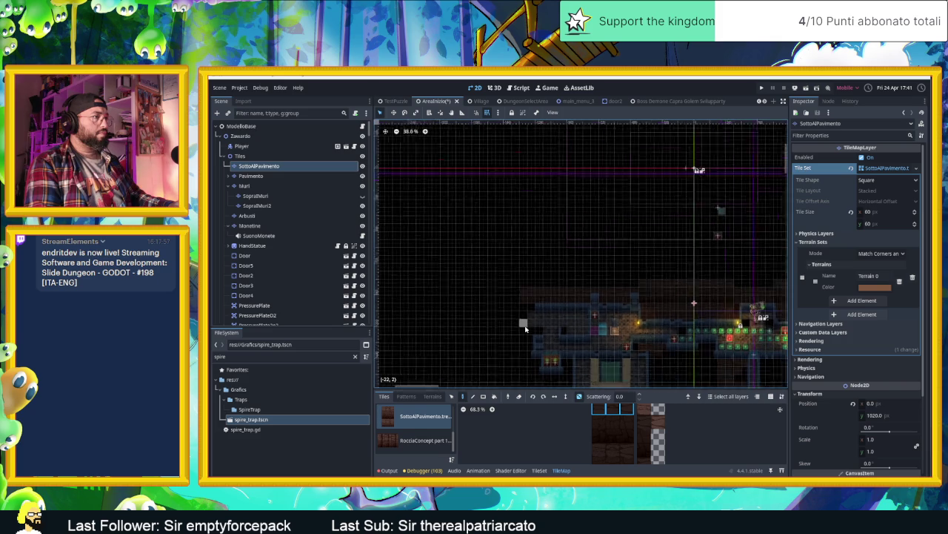
pyautogui.scroll(-5, 614, 265)
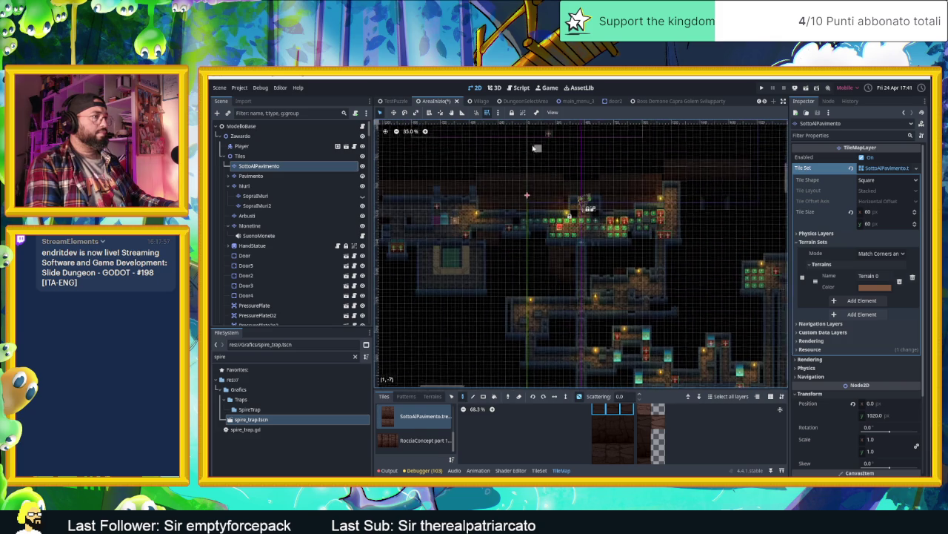
pyautogui.scroll(7, 475, 217)
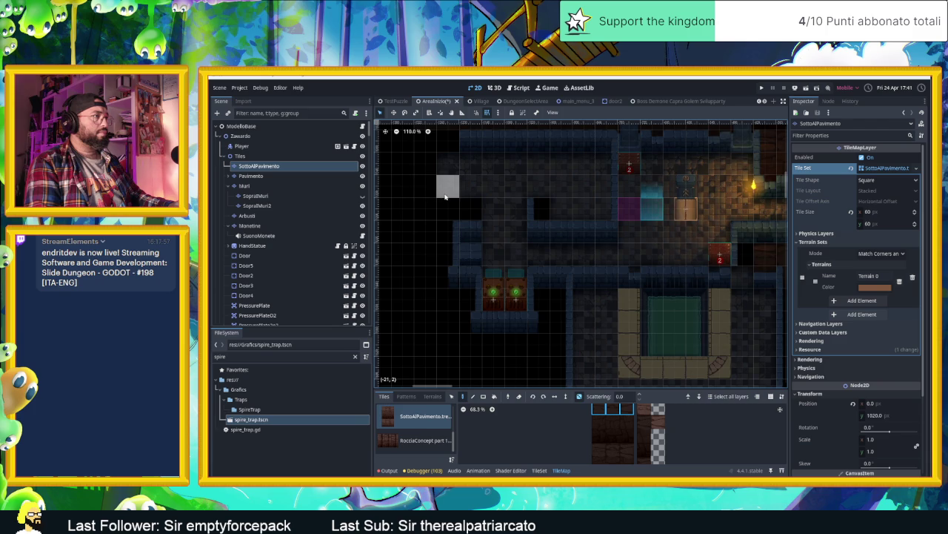
pyautogui.scroll(2, 439, 187)
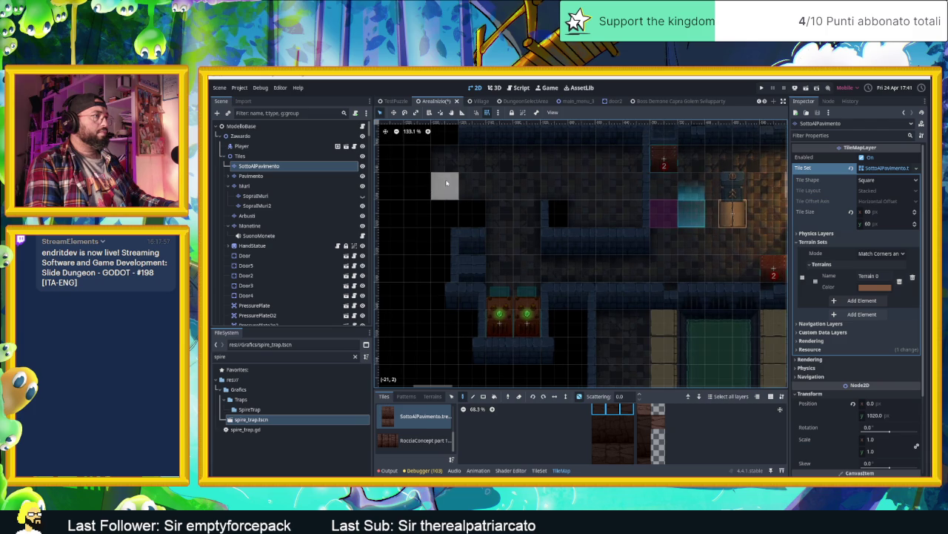
pyautogui.moveTo(456, 172); pyautogui.dragTo(517, 230)
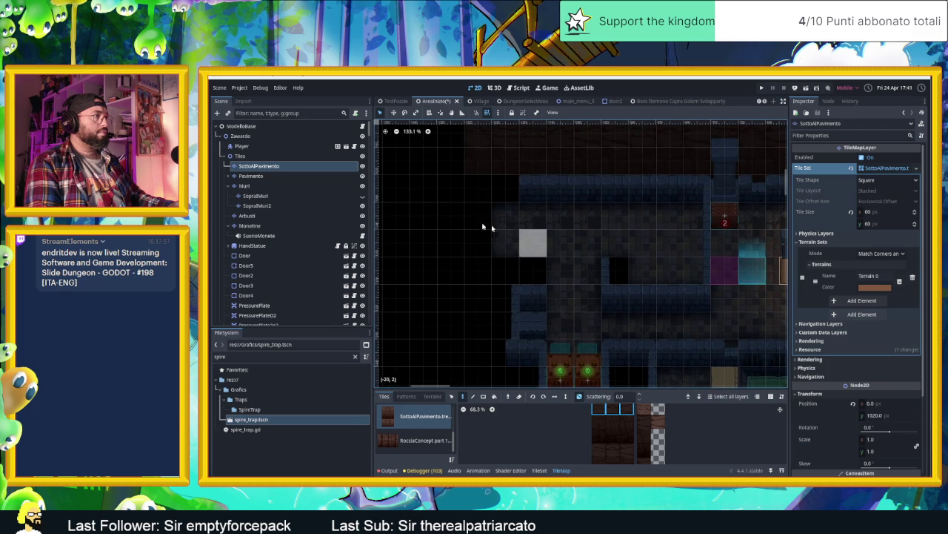
pyautogui.click(362, 196)
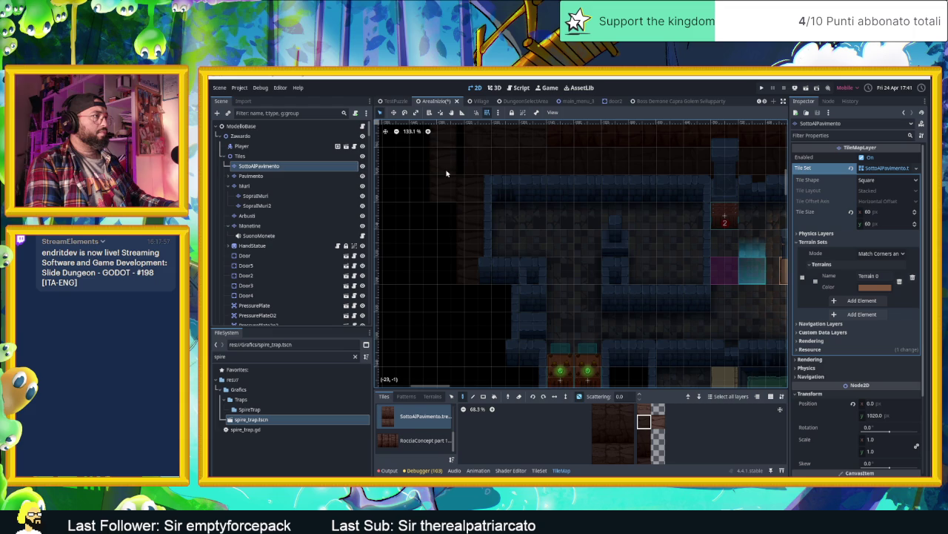
pyautogui.click(598, 419)
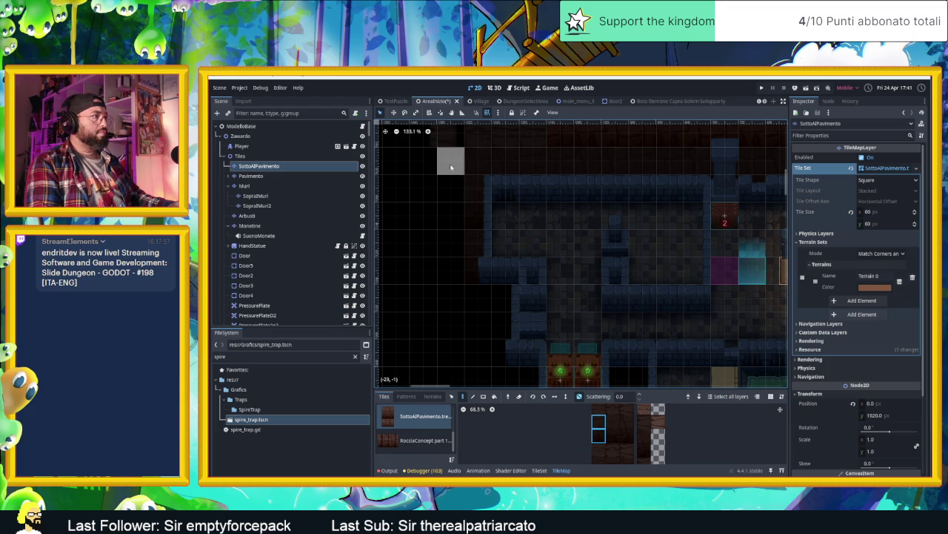
# Pan and zoom to inspect the unfilled lower-left map edge below the green-lit doors.
pyautogui.scroll(5, 455, 223)
pyautogui.scroll(-6, 476, 289)
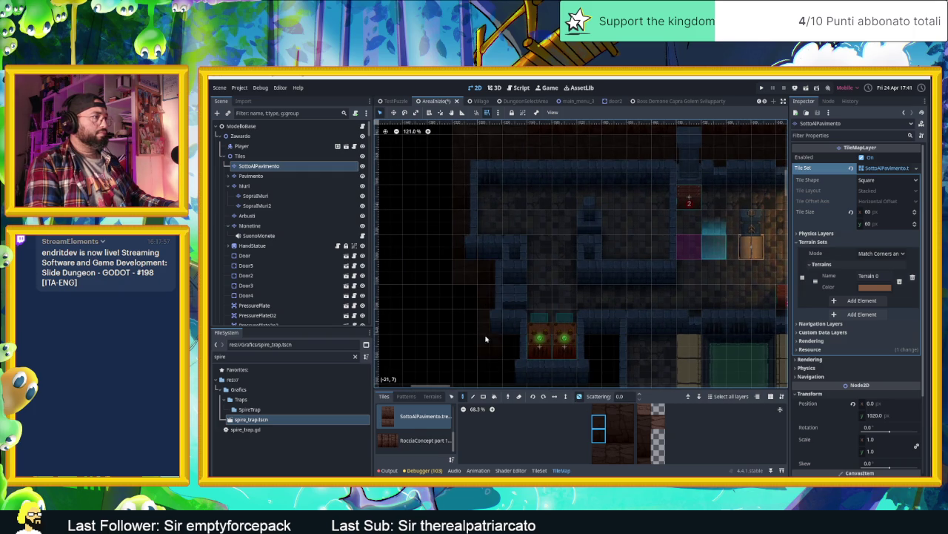
pyautogui.moveTo(497, 376)
pyautogui.mouseDown()
pyautogui.moveTo(493, 259)
pyautogui.moveTo(579, 276)
pyautogui.mouseUp()
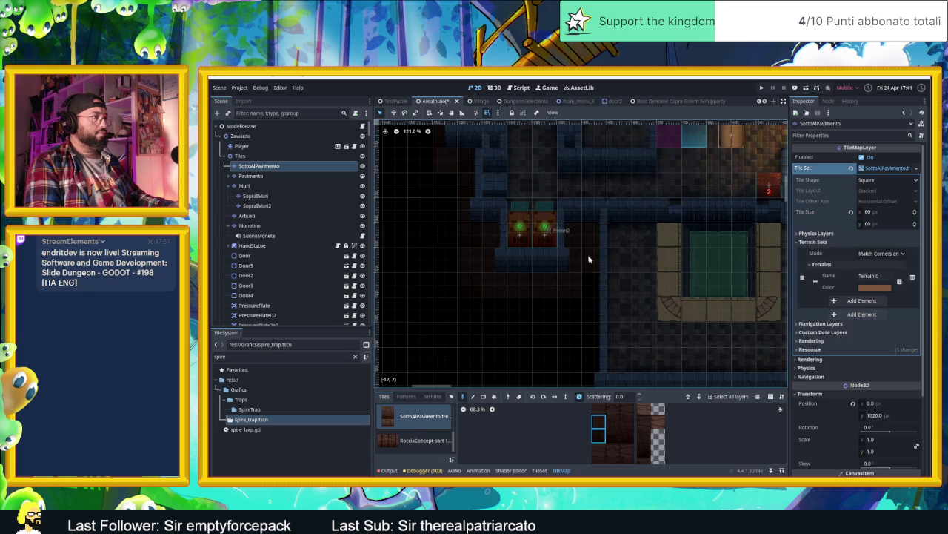
pyautogui.moveTo(593, 360); pyautogui.dragTo(512, 260)
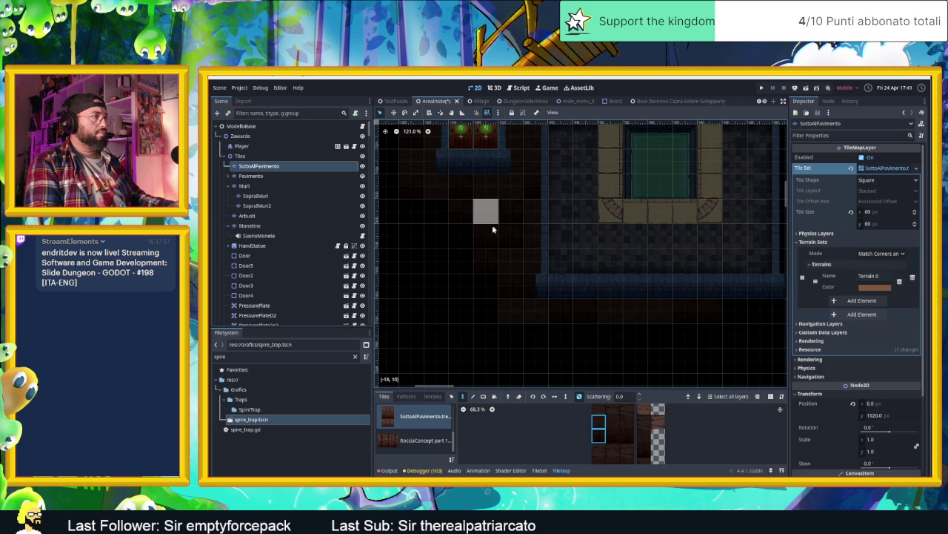
pyautogui.scroll(-5, 495, 226)
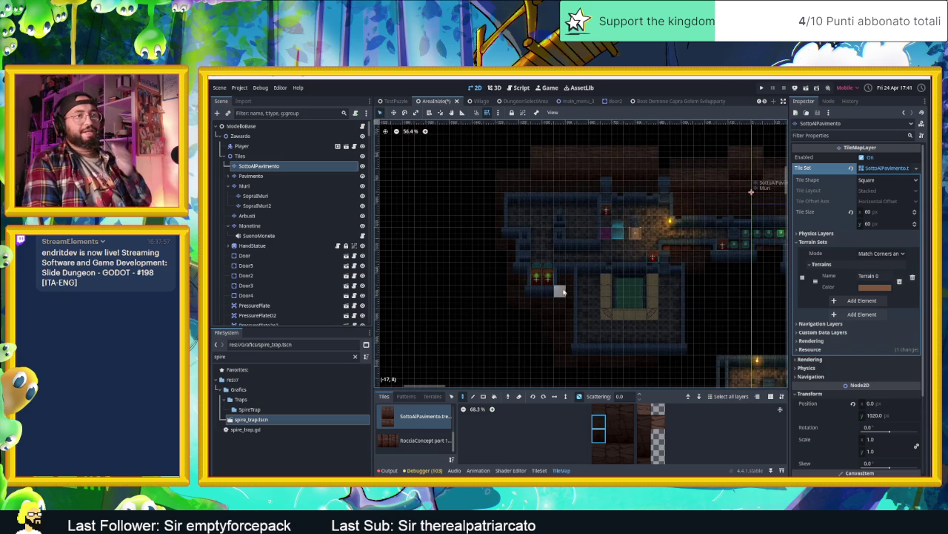
pyautogui.scroll(-2, 571, 299)
pyautogui.scroll(7, 606, 206)
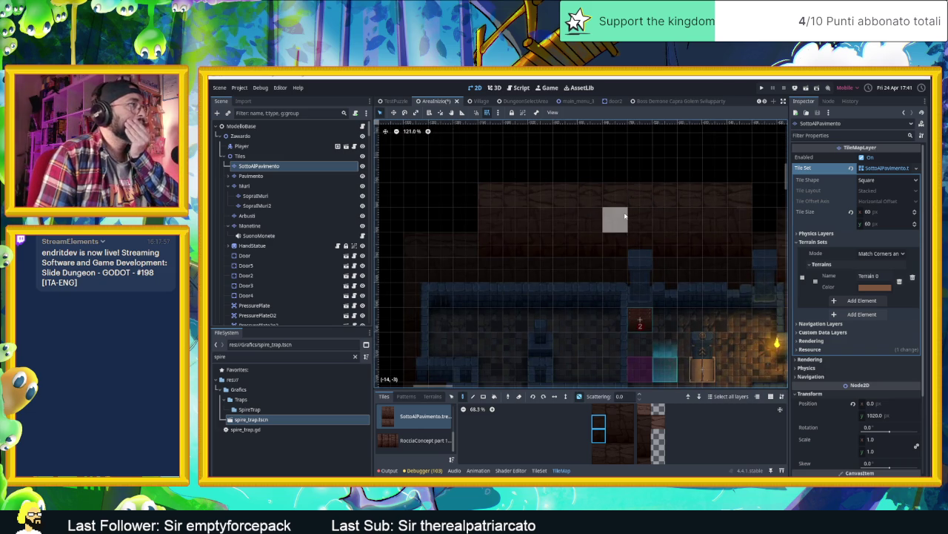
pyautogui.scroll(1, 627, 438)
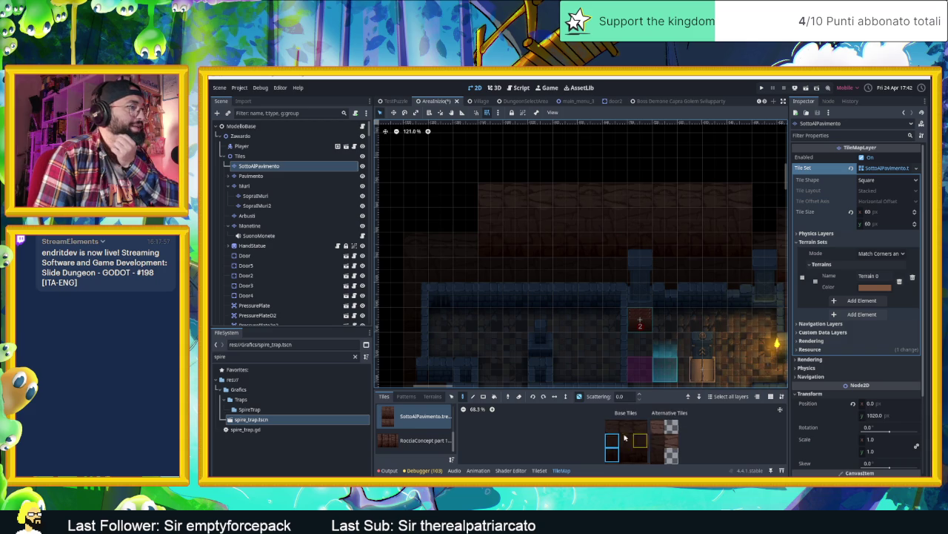
pyautogui.moveTo(650, 428); pyautogui.dragTo(646, 428)
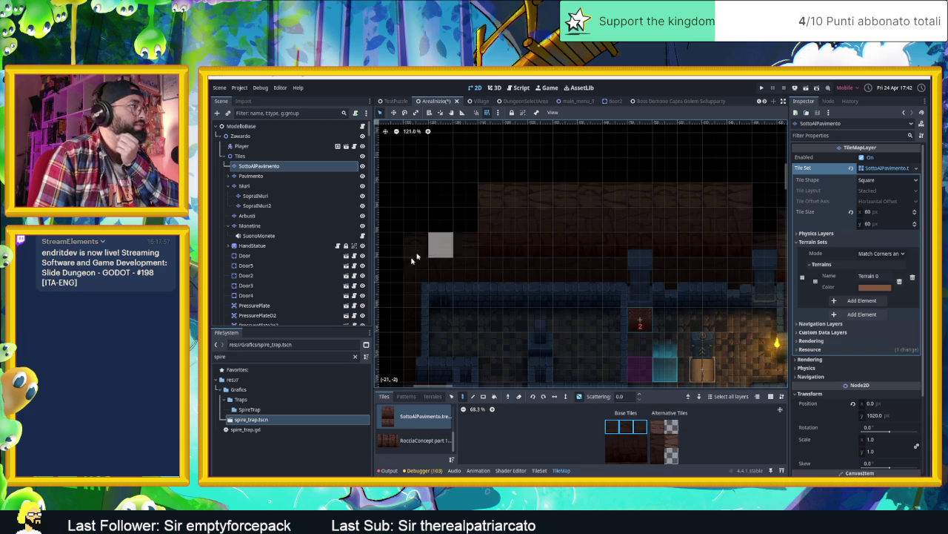
pyautogui.scroll(-2, 444, 245)
pyautogui.hscroll(-3, 445, 245)
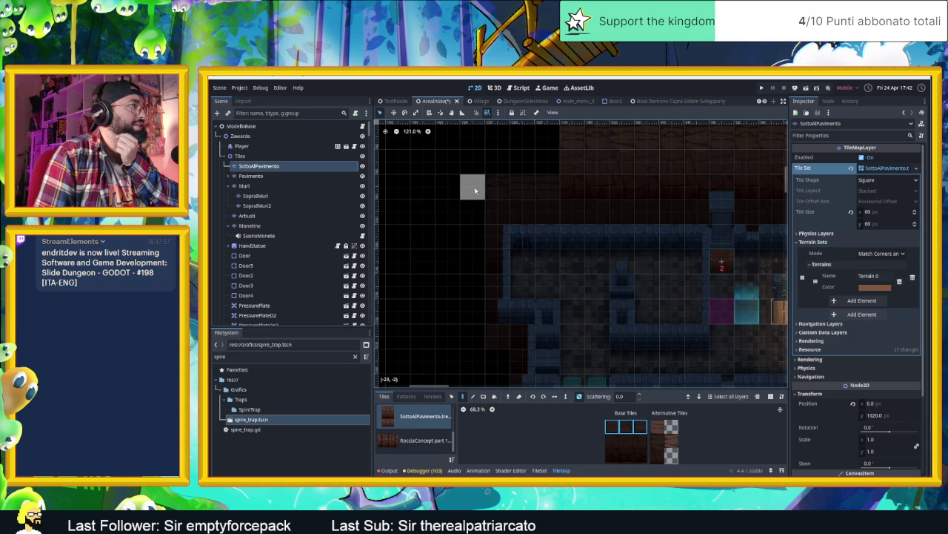
pyautogui.moveTo(475, 193); pyautogui.dragTo(475, 259)
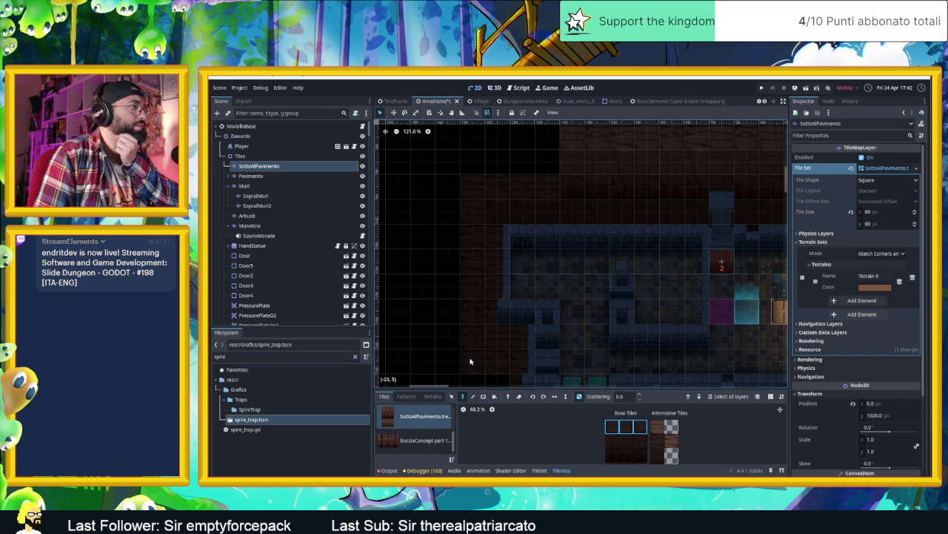
pyautogui.scroll(-4, 493, 334)
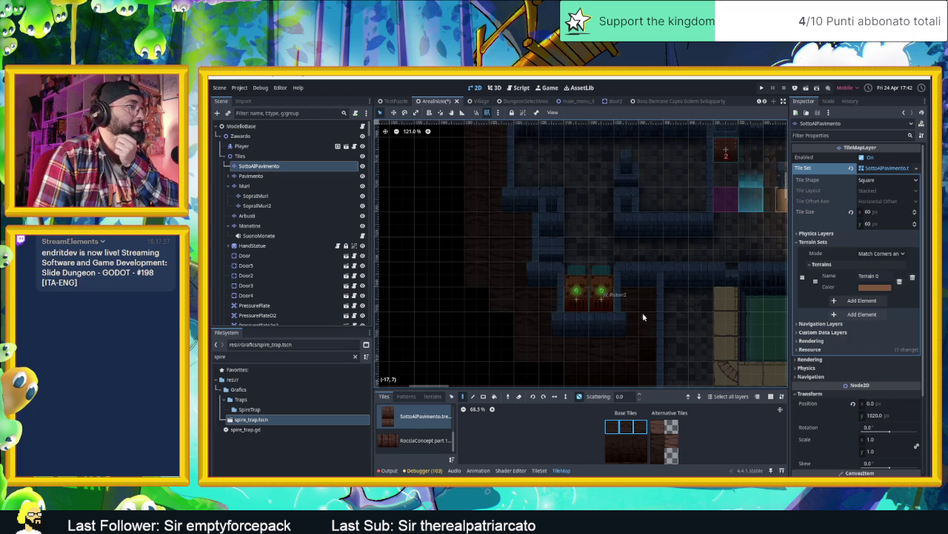
pyautogui.scroll(-3, 604, 260)
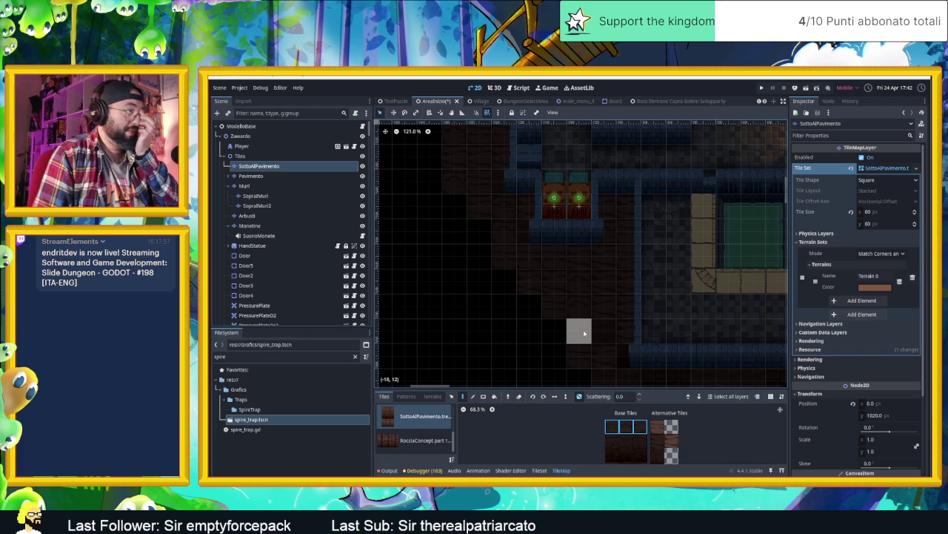
pyautogui.scroll(-2, 613, 296)
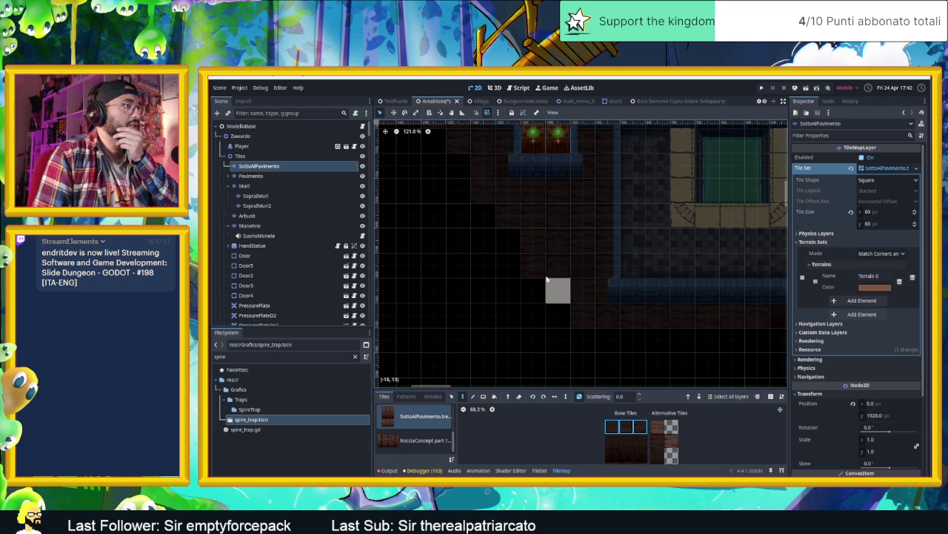
pyautogui.moveTo(692, 332); pyautogui.dragTo(507, 315)
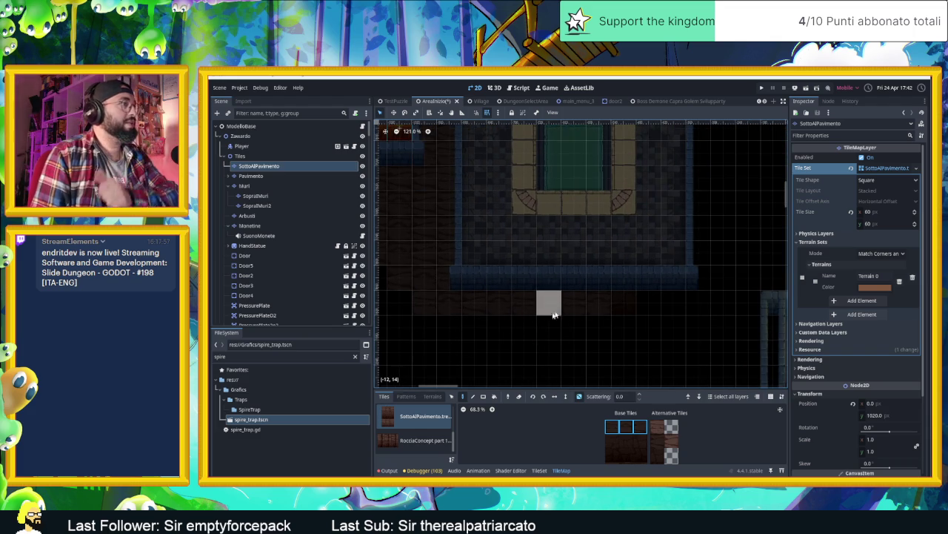
pyautogui.moveTo(724, 301); pyautogui.dragTo(613, 363)
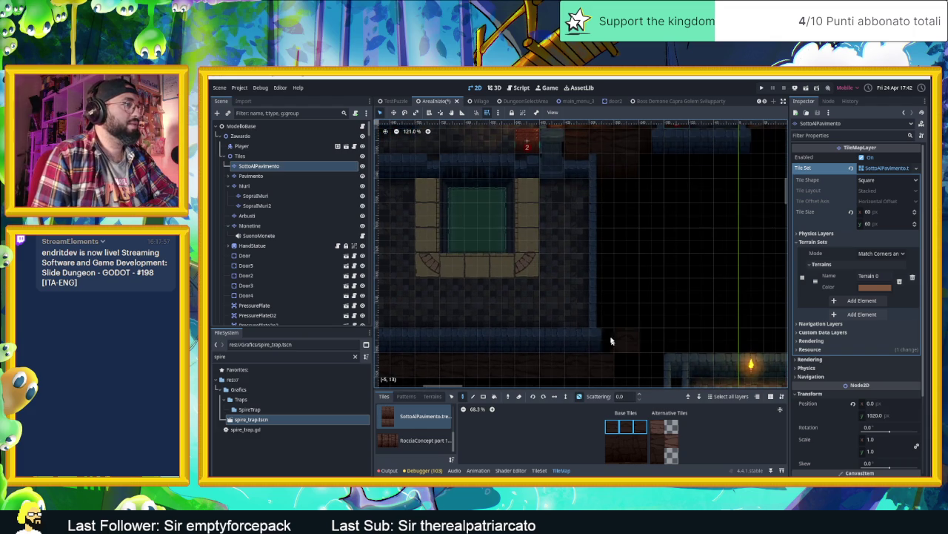
pyautogui.moveTo(640, 209); pyautogui.dragTo(667, 313)
pyautogui.scroll(2, 667, 312)
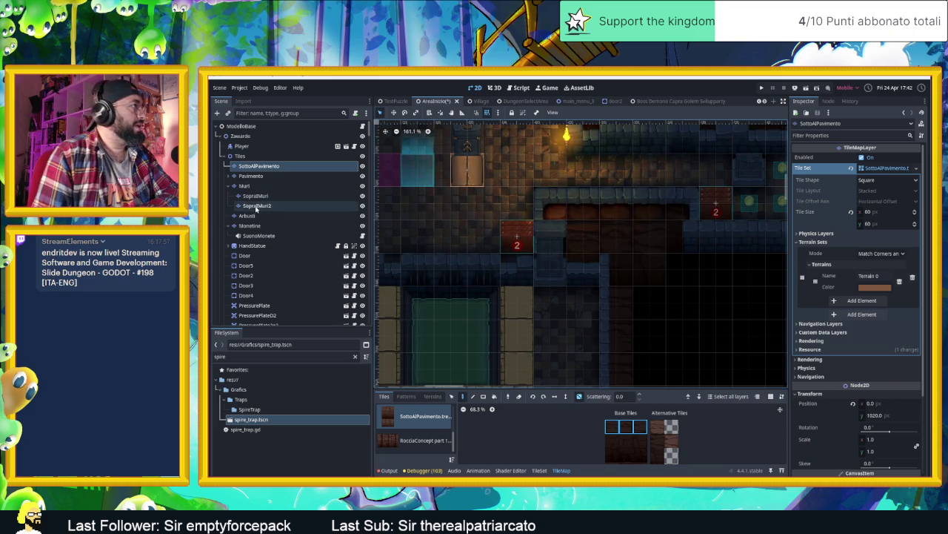
# Make SopraMuri the painting layer with the first RocciaConcept rock corner source.
pyautogui.click(362, 196)
pyautogui.click(363, 196)
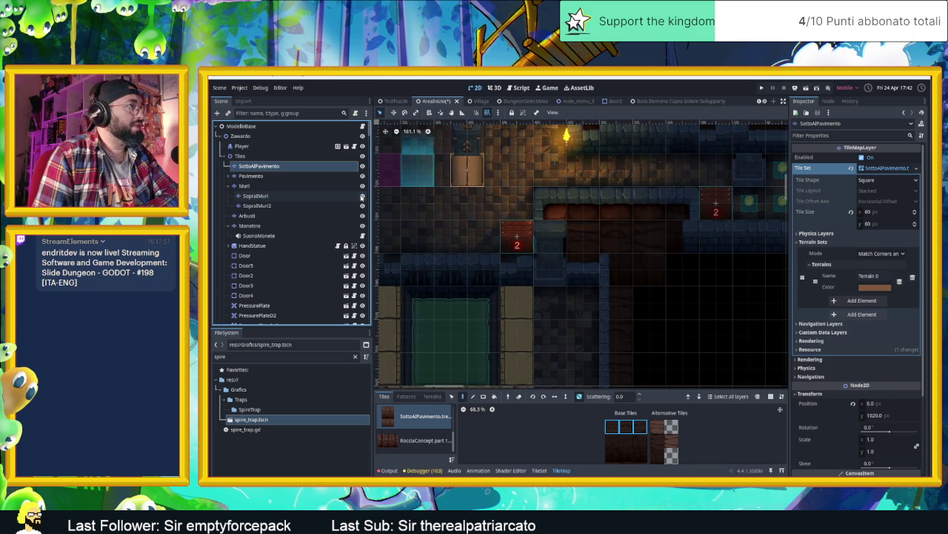
pyautogui.click(363, 196)
pyautogui.click(363, 196)
pyautogui.click(330, 198)
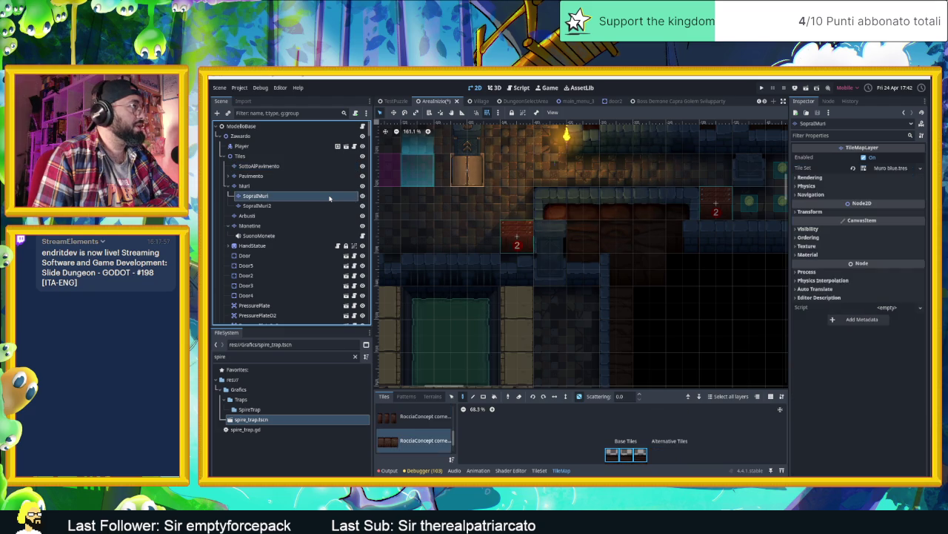
pyautogui.click(414, 417)
# Place an alternative wall-edge tile extending the vertical strip beside the dark gap.
pyautogui.click(638, 435)
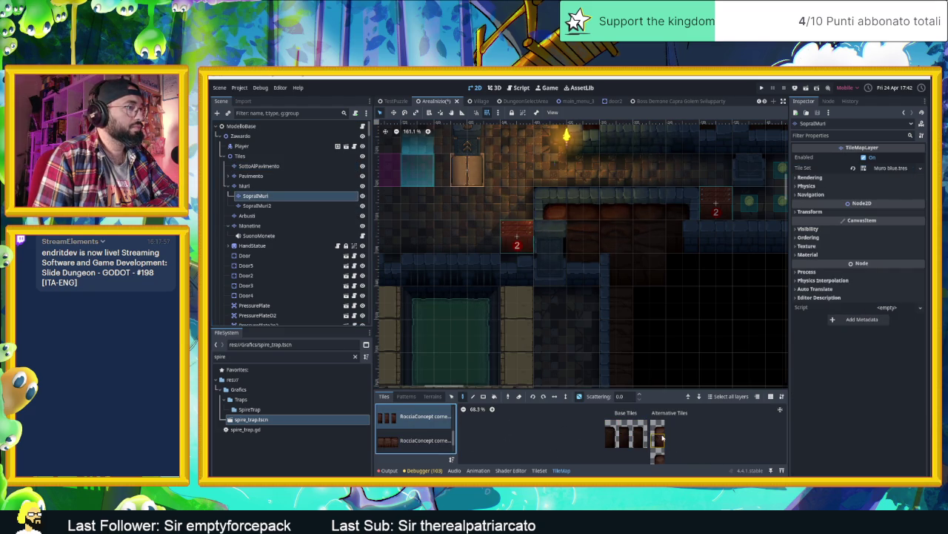
pyautogui.click(658, 427)
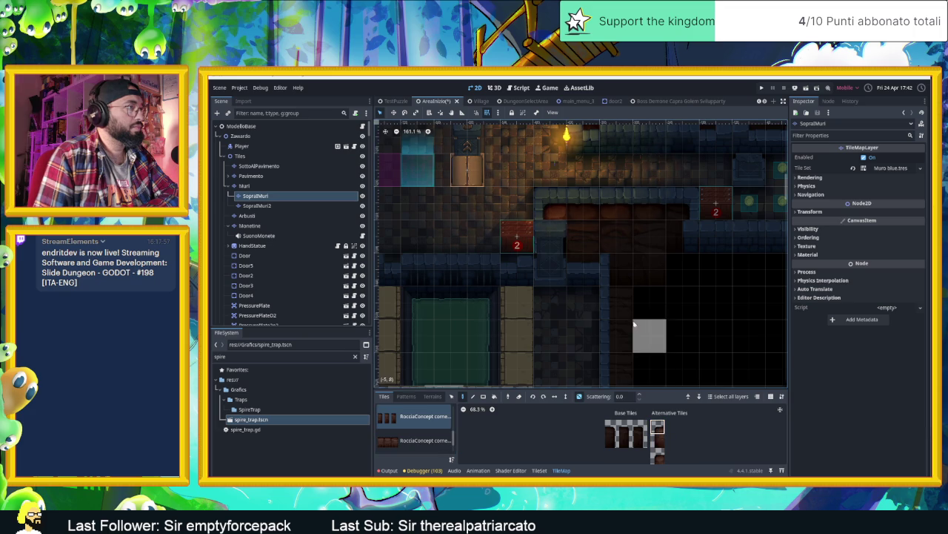
pyautogui.click(623, 273)
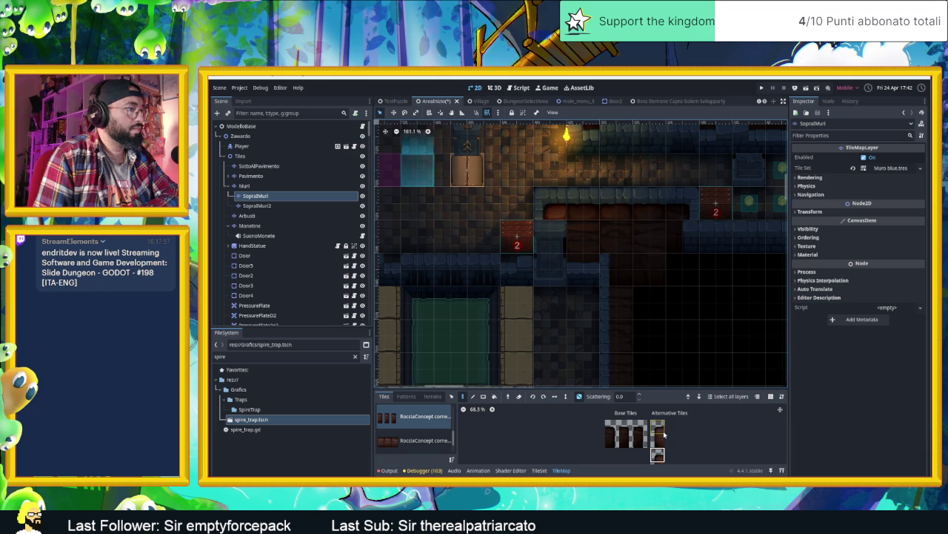
pyautogui.click(658, 433)
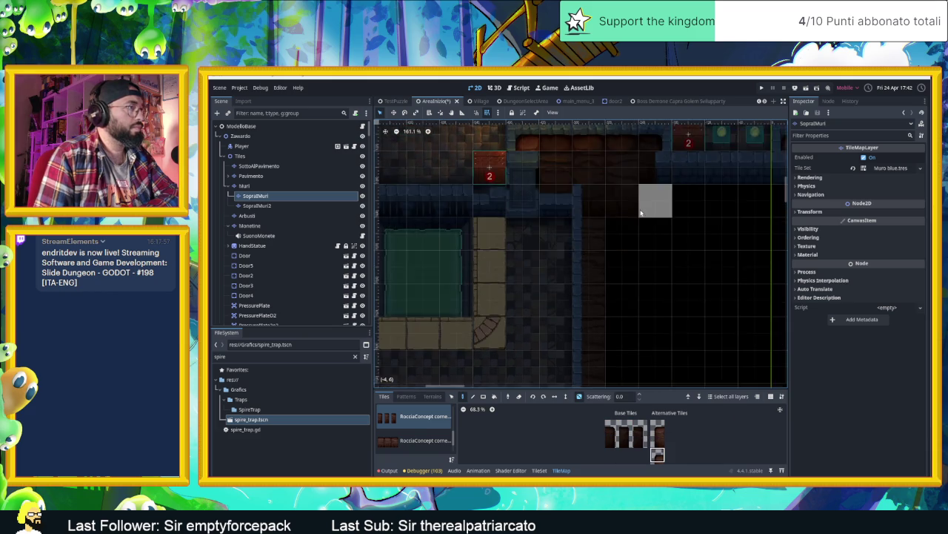
# Pick a base wall tile in the TileMap atlas and zoom the atlas out to 42.4%.
pyautogui.scroll(-3, 627, 227)
pyautogui.scroll(-2, 635, 252)
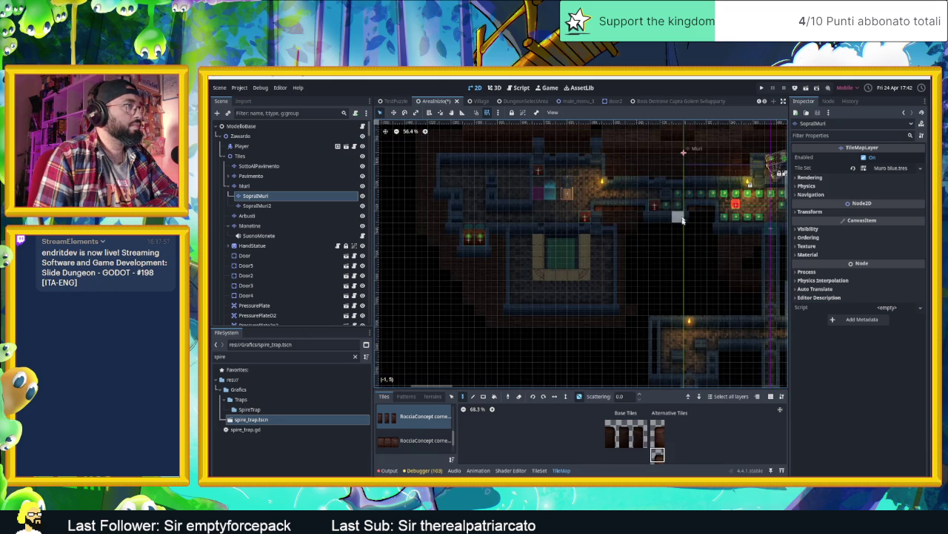
pyautogui.scroll(3, 682, 223)
pyautogui.hscroll(2, 648, 275)
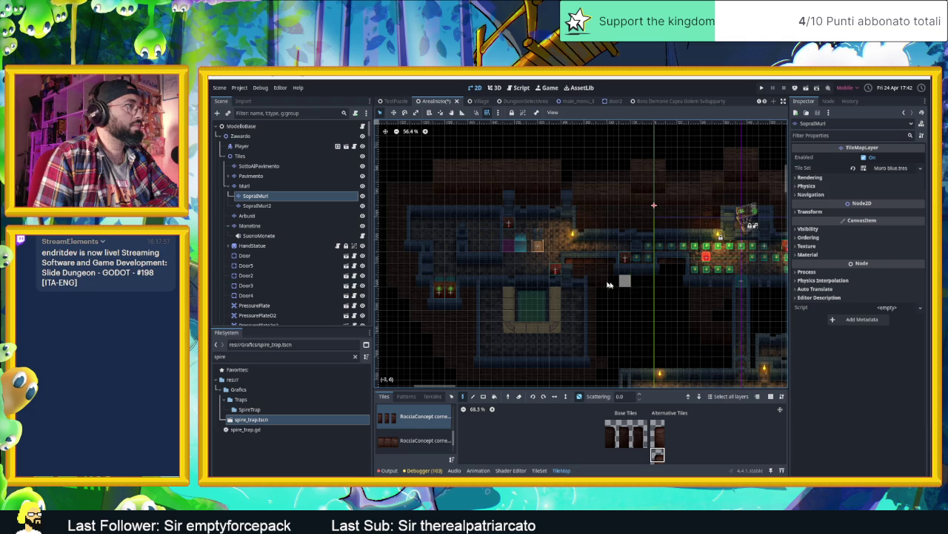
pyautogui.scroll(4, 609, 274)
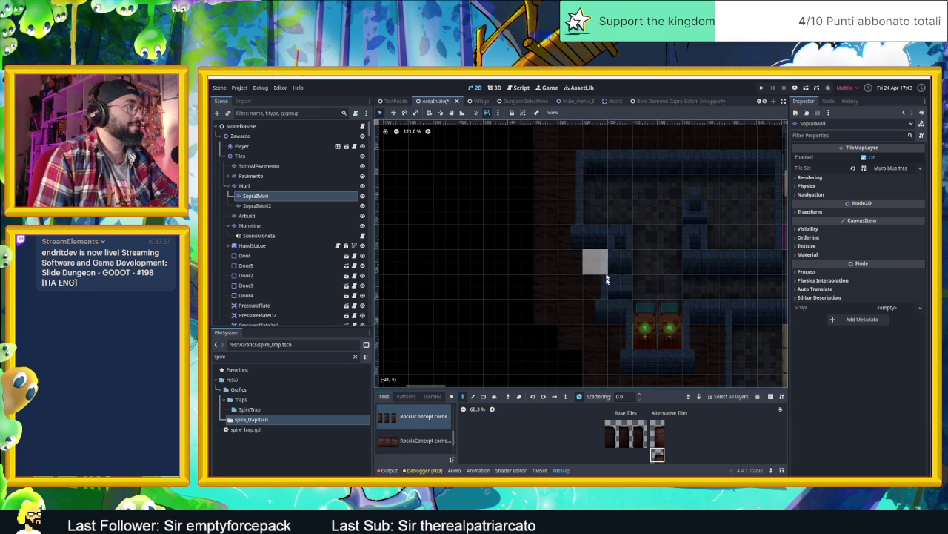
pyautogui.click(608, 432)
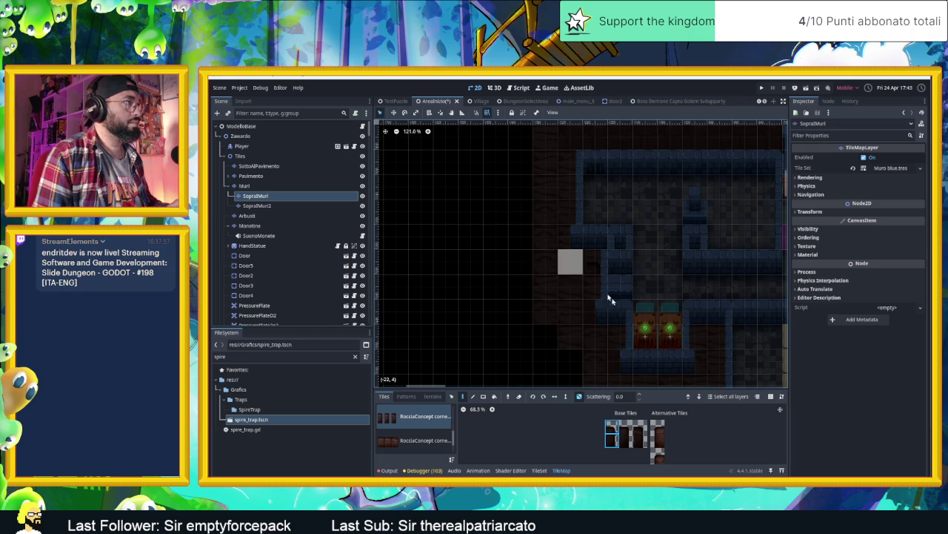
pyautogui.scroll(-5, 653, 259)
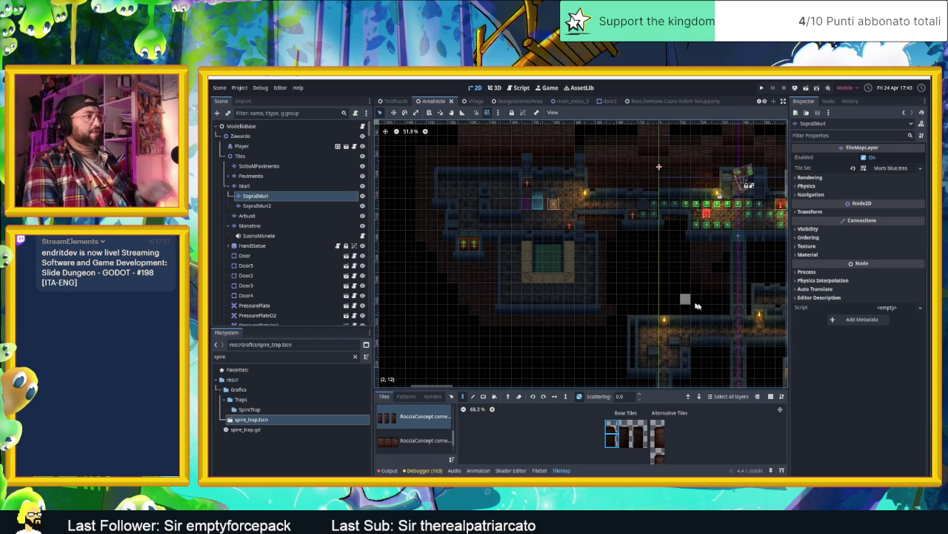
pyautogui.scroll(-2, 652, 265)
pyautogui.scroll(4, 673, 275)
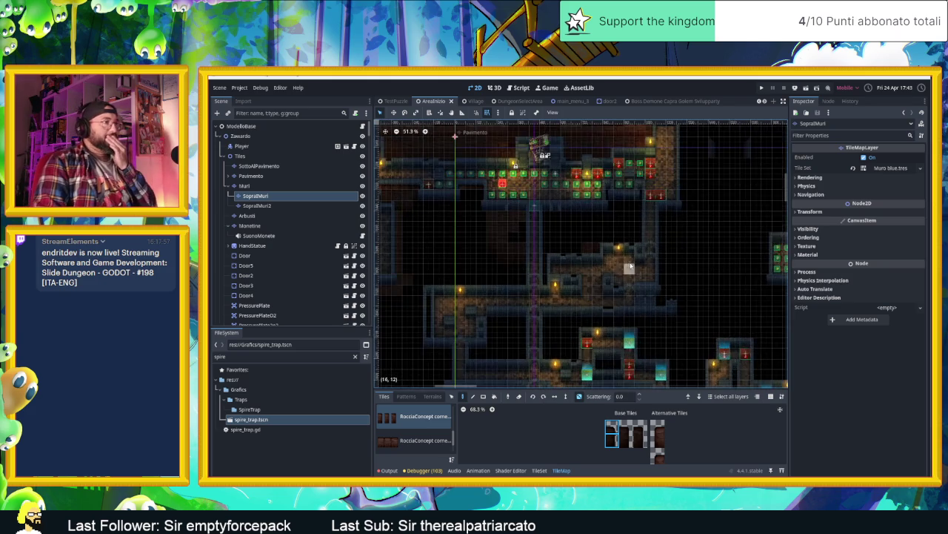
pyautogui.scroll(1, 601, 265)
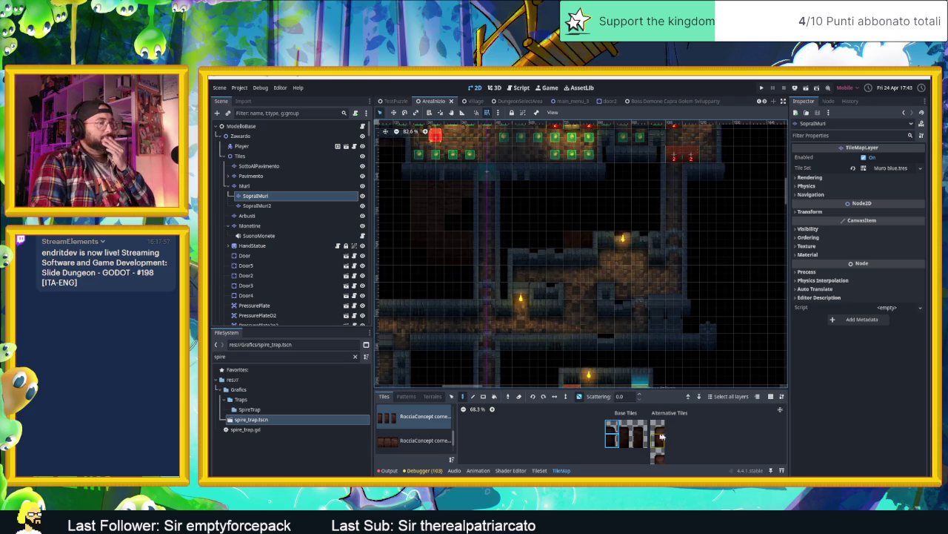
pyautogui.scroll(-3, 658, 438)
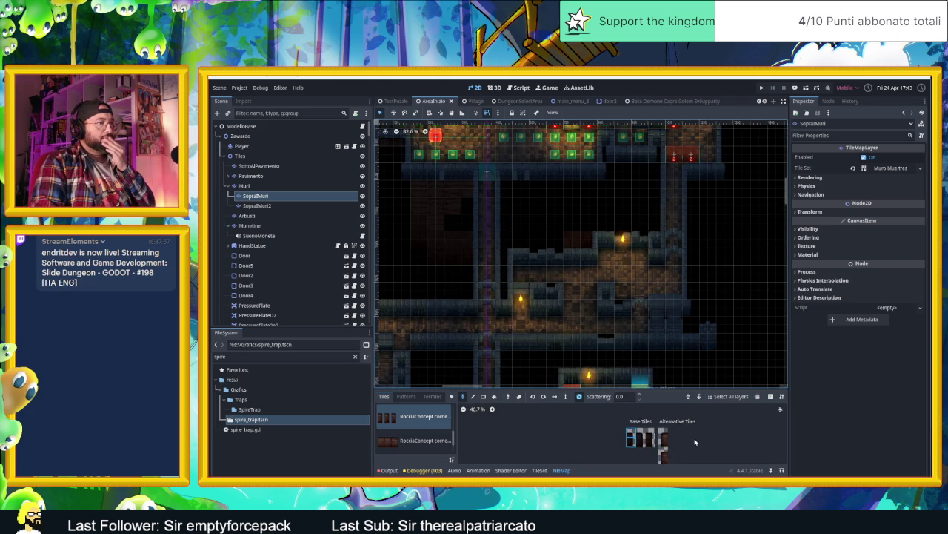
# Select a dark wall tile from the second RocciaConcept tile source.
pyautogui.click(415, 441)
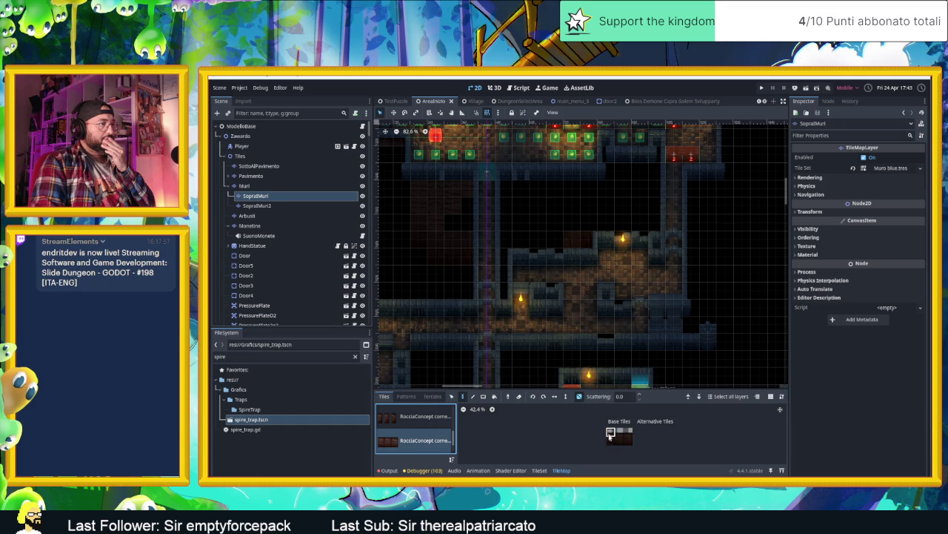
pyautogui.click(622, 437)
pyautogui.scroll(4, 511, 281)
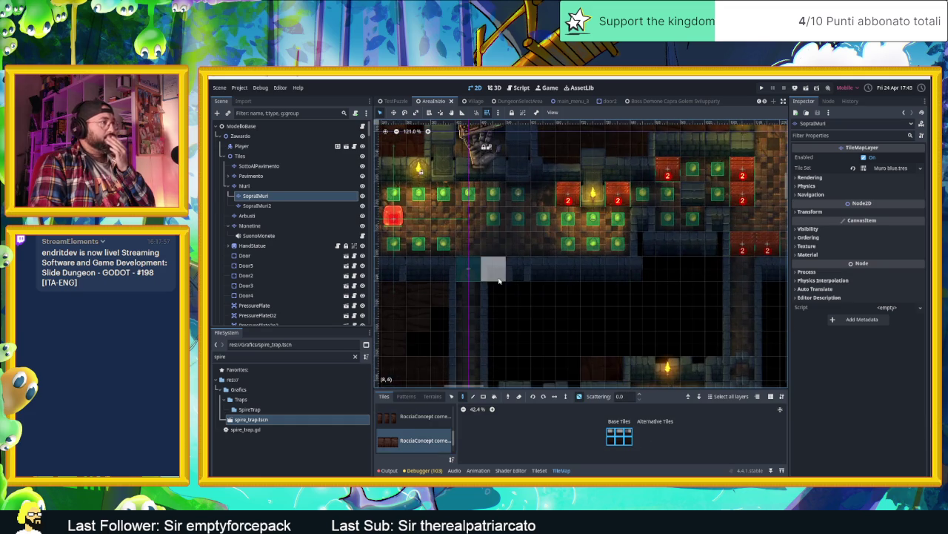
pyautogui.scroll(4, 508, 283)
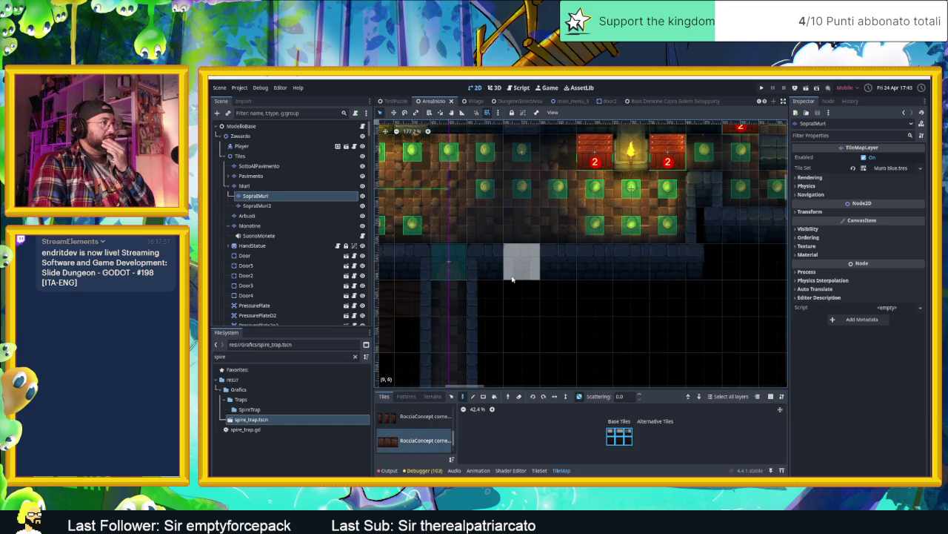
# Paint a band of dark wall tiles along row 7 on SopraMuri, erasing one misplaced tile.
pyautogui.click(518, 296)
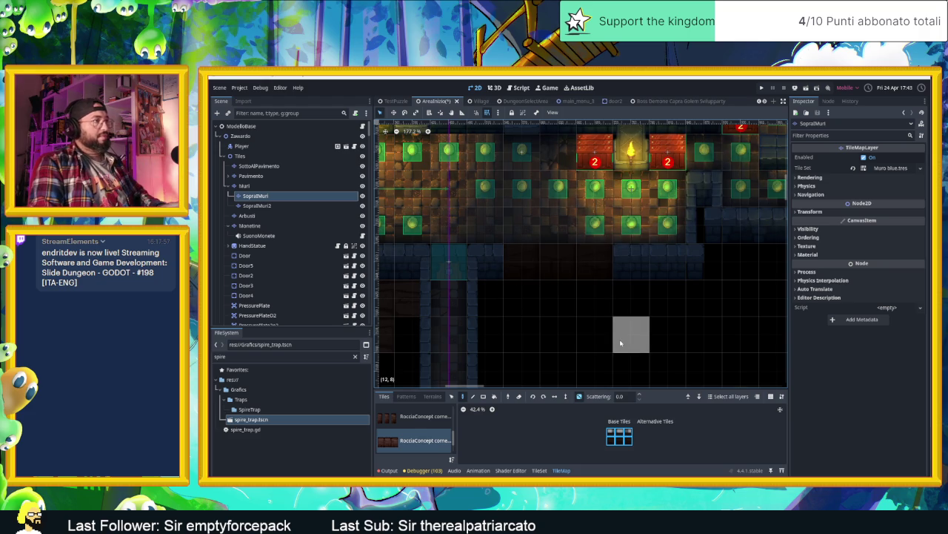
pyautogui.click(560, 263)
pyautogui.click(522, 262)
pyautogui.rightClick(543, 305)
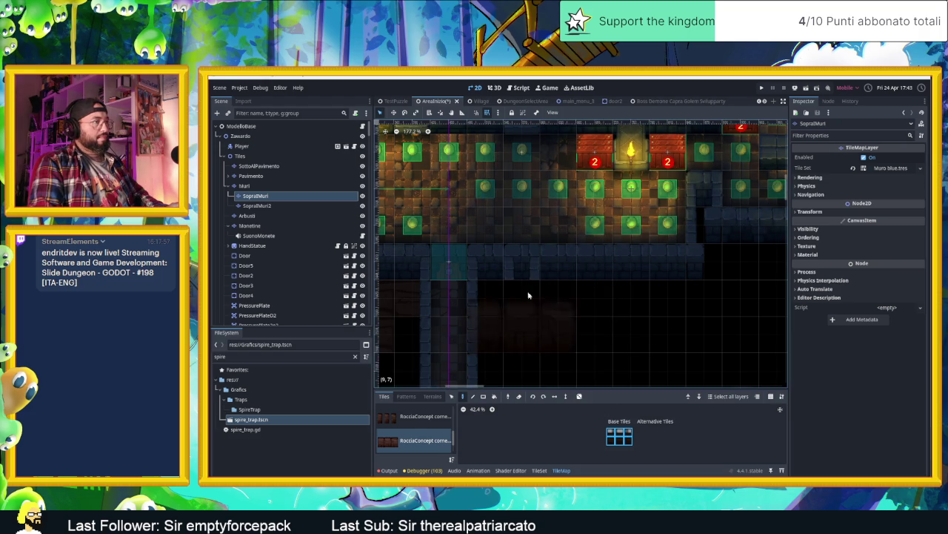
pyautogui.moveTo(579, 292)
pyautogui.mouseDown()
pyautogui.moveTo(682, 292)
pyautogui.moveTo(663, 292)
pyautogui.moveTo(730, 333)
pyautogui.moveTo(733, 296)
pyautogui.mouseUp()
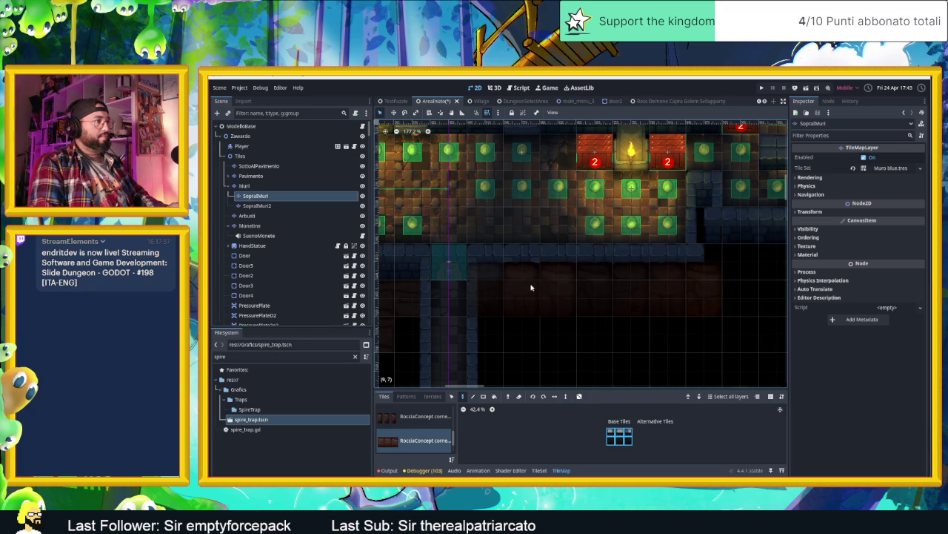
pyautogui.click(486, 289)
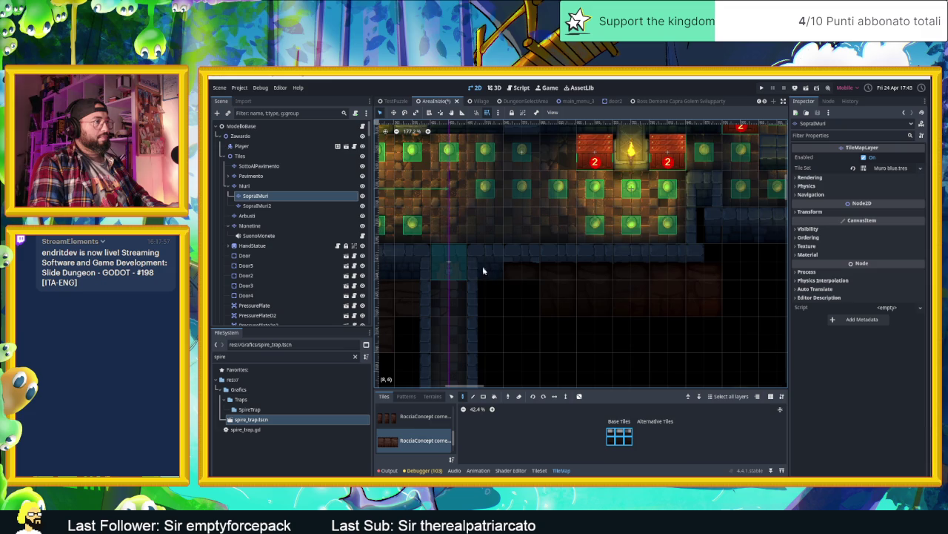
# Pick a corner tile from the first RocciaConcept source and select the SopraMuri2 layer.
pyautogui.scroll(-3, 607, 289)
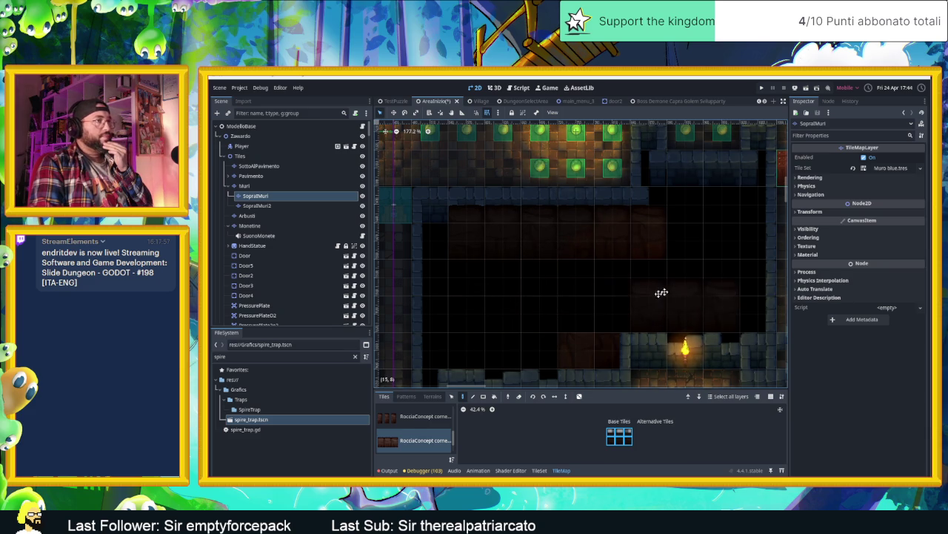
pyautogui.hscroll(5, 623, 267)
pyautogui.scroll(2, 623, 266)
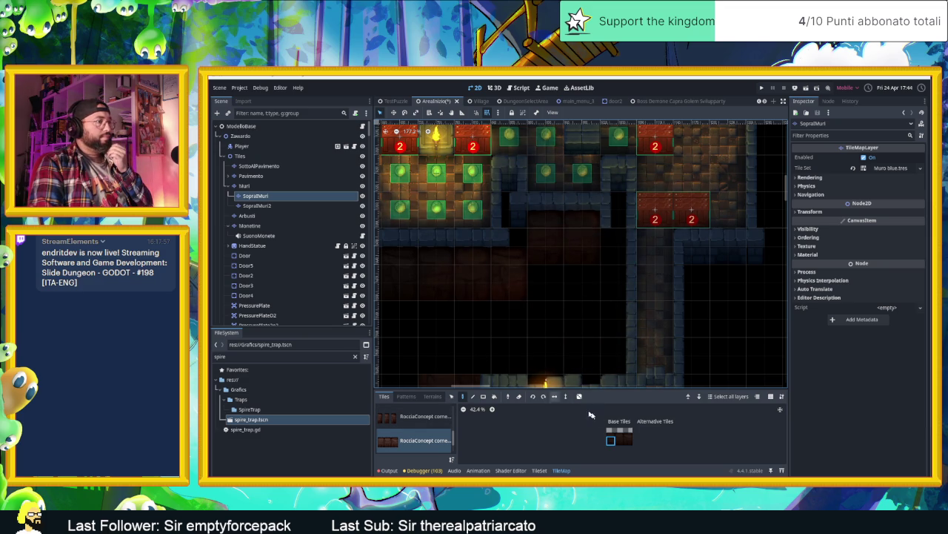
pyautogui.click(411, 422)
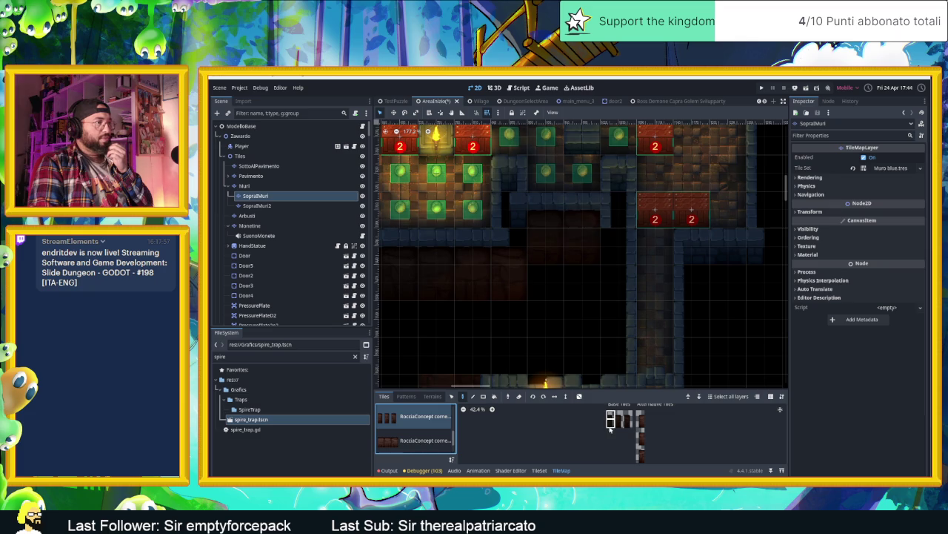
pyautogui.click(610, 424)
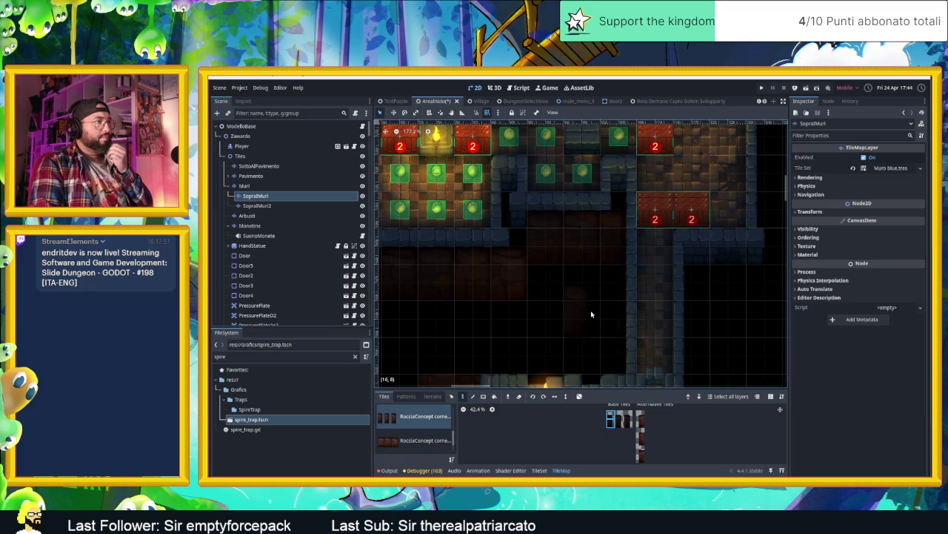
pyautogui.click(257, 205)
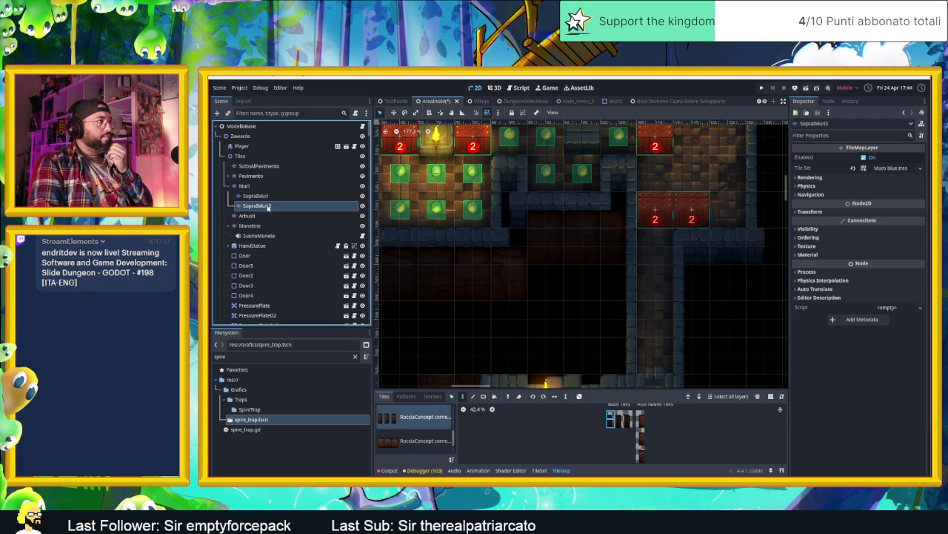
# Inspect the dungeon map's edges, then select the SottoAlPavimento under-floor layer.
pyautogui.scroll(-3, 437, 304)
pyautogui.scroll(1, 614, 327)
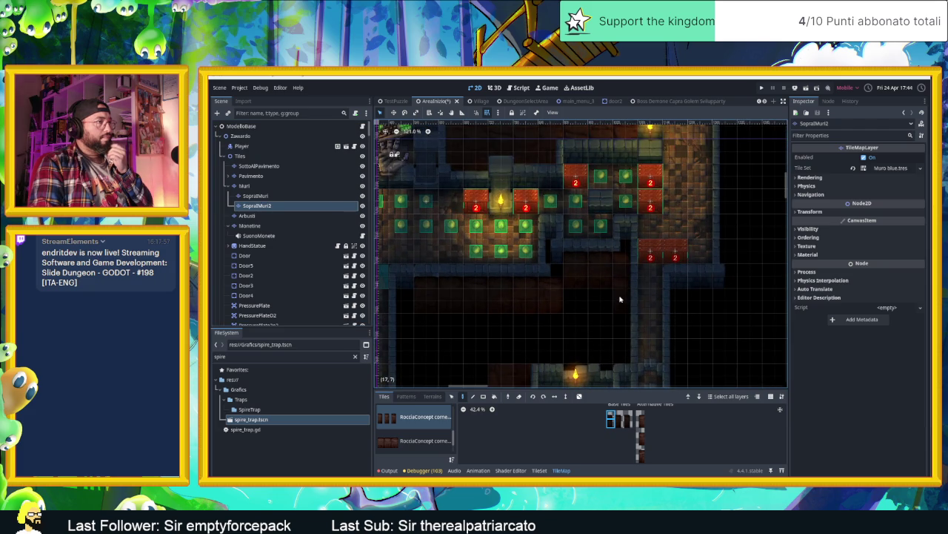
pyautogui.scroll(-3, 518, 337)
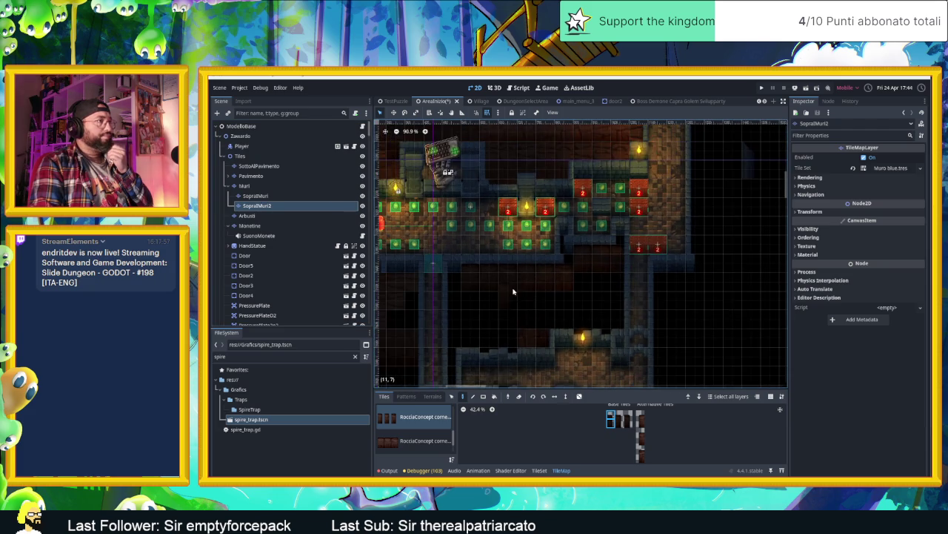
pyautogui.scroll(3, 604, 337)
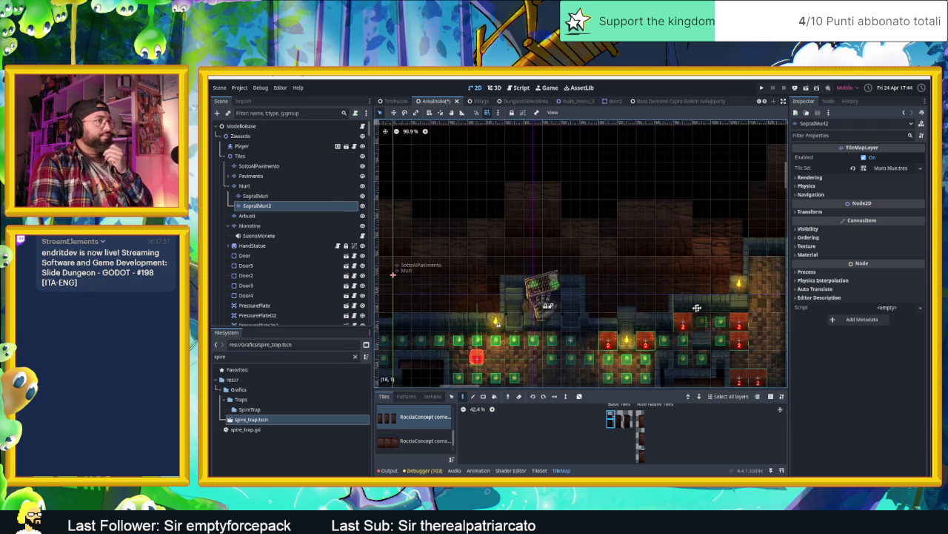
pyautogui.scroll(2, 618, 322)
pyautogui.scroll(5, 620, 318)
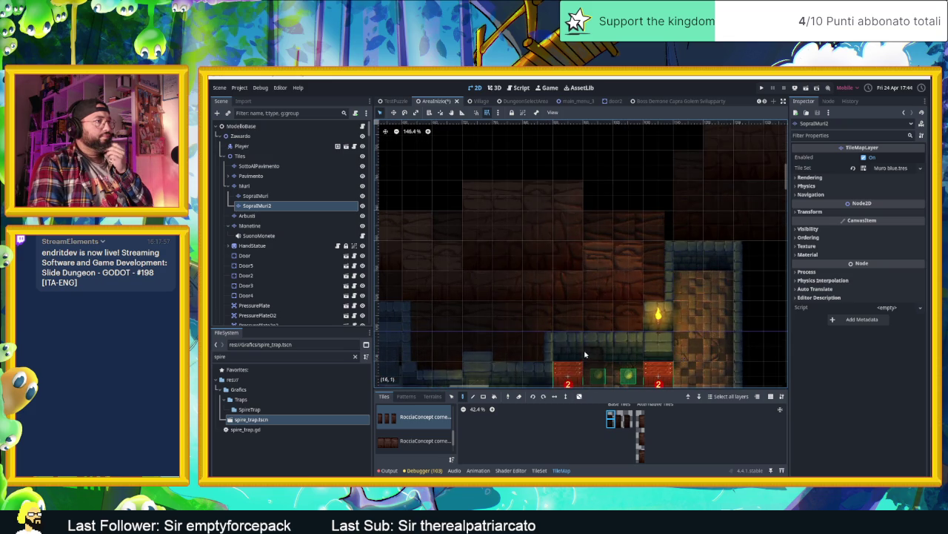
pyautogui.scroll(-3, 541, 352)
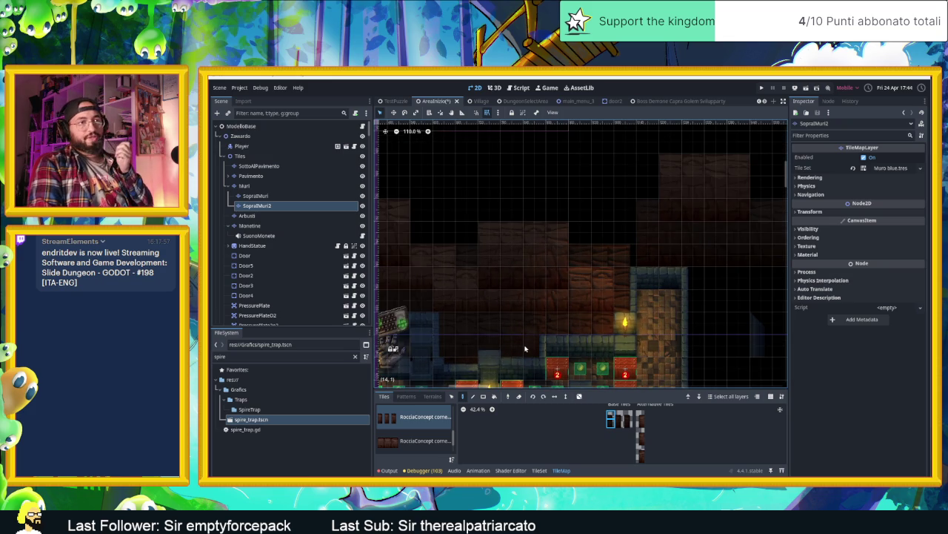
pyautogui.scroll(-5, 524, 348)
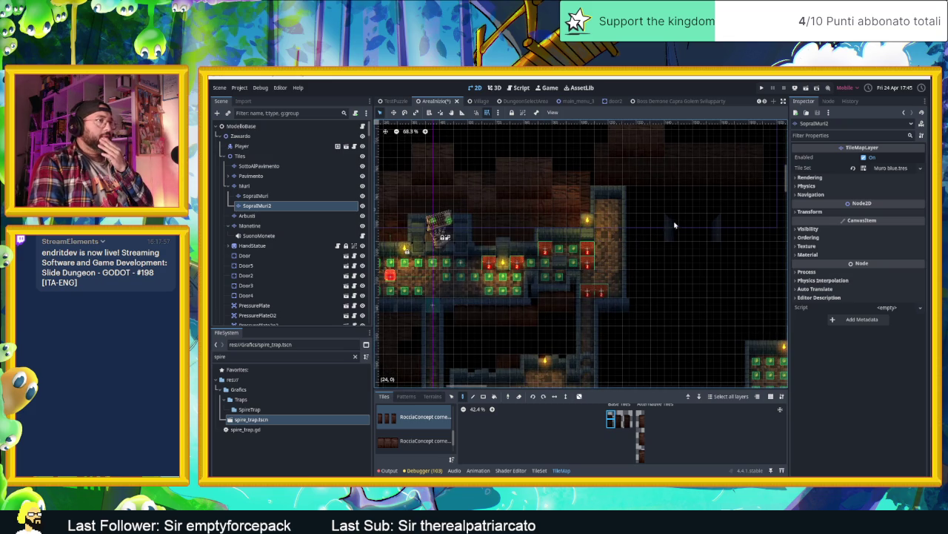
pyautogui.press('Up')
pyautogui.press('Up')
pyautogui.press('Up')
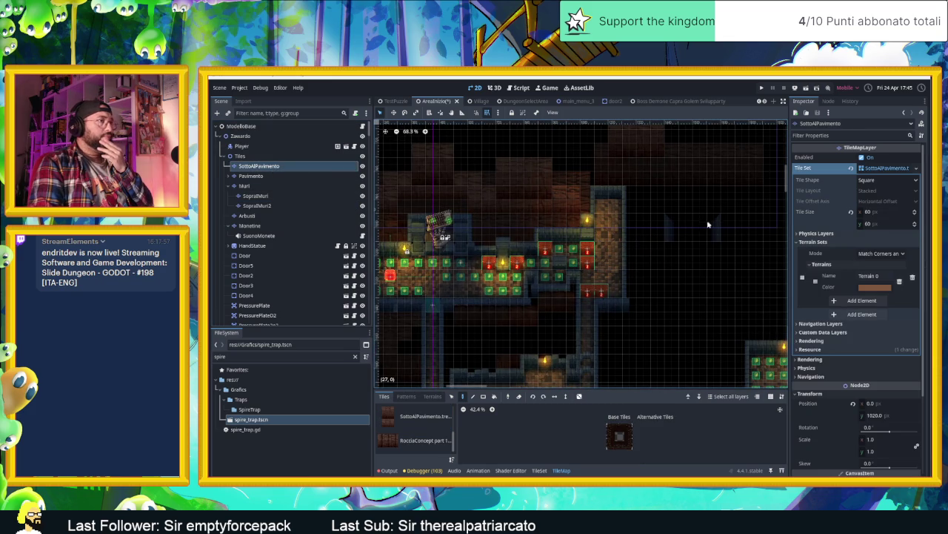
# Hide and reshow SottoAlPavimento to see which tiles it holds.
pyautogui.hscroll(2, 627, 234)
pyautogui.scroll(1, 553, 251)
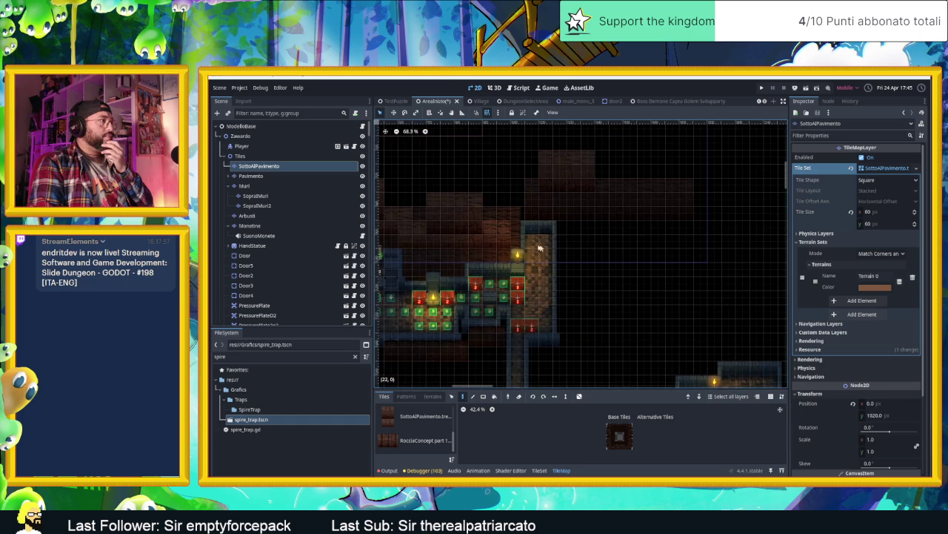
pyautogui.scroll(6, 633, 197)
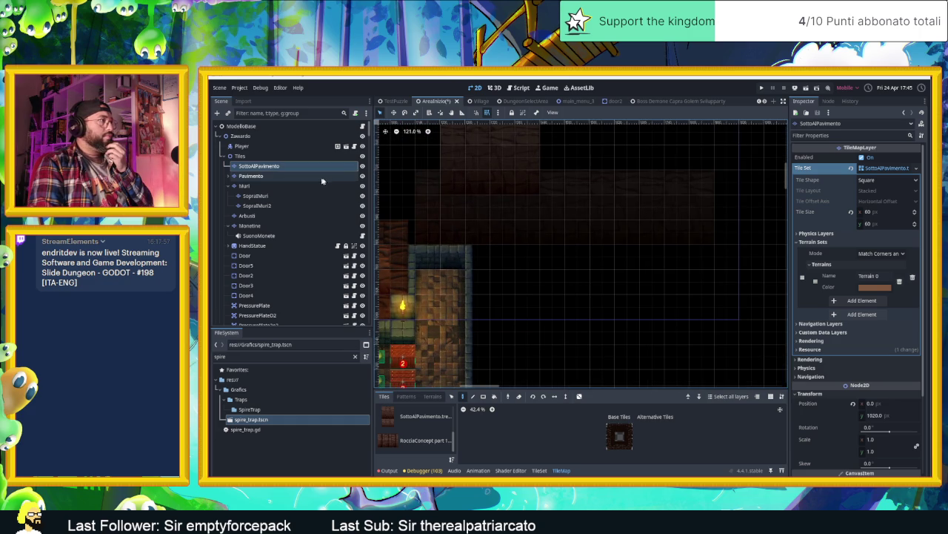
pyautogui.click(362, 166)
pyautogui.click(363, 166)
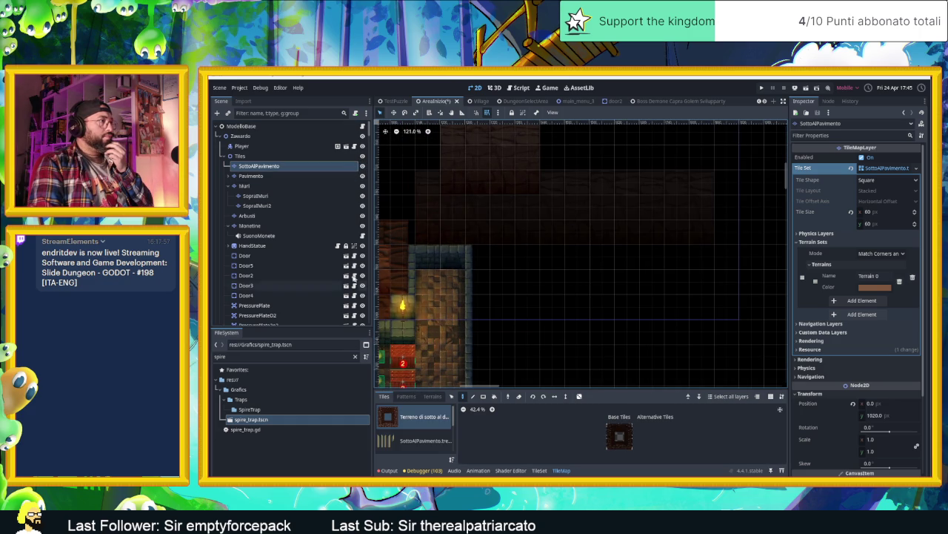
# Hide Pavimento and toggle its child SopraIlPavimento2 to compare their tiles.
pyautogui.click(275, 177)
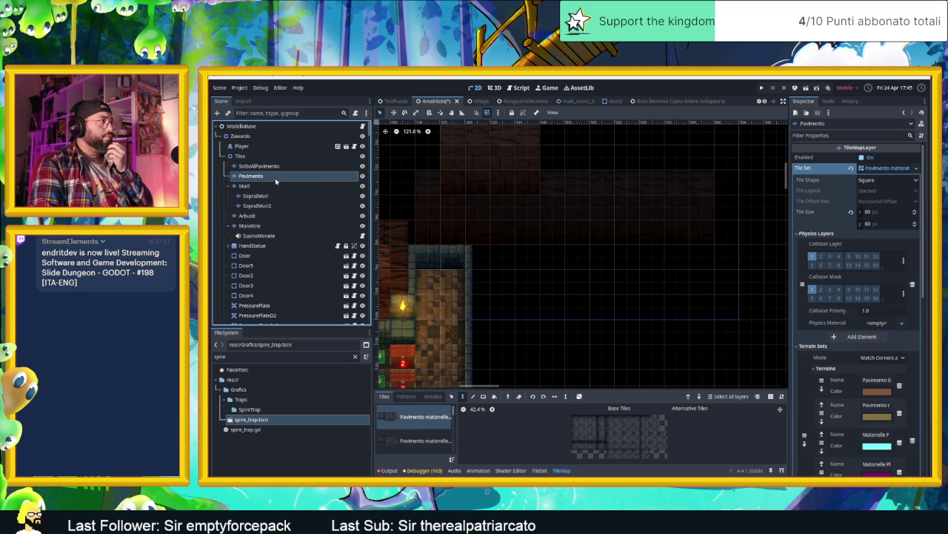
pyautogui.click(362, 176)
pyautogui.click(231, 177)
pyautogui.click(238, 185)
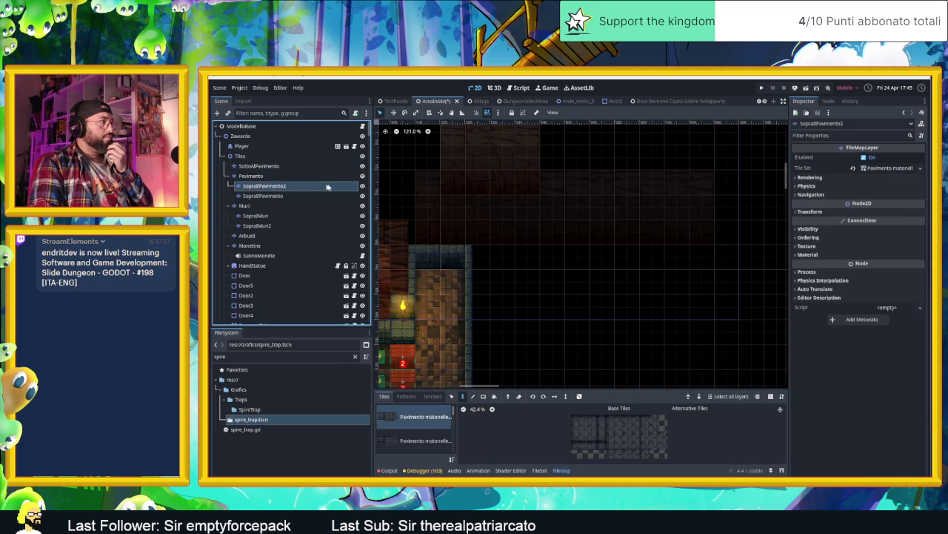
pyautogui.click(362, 186)
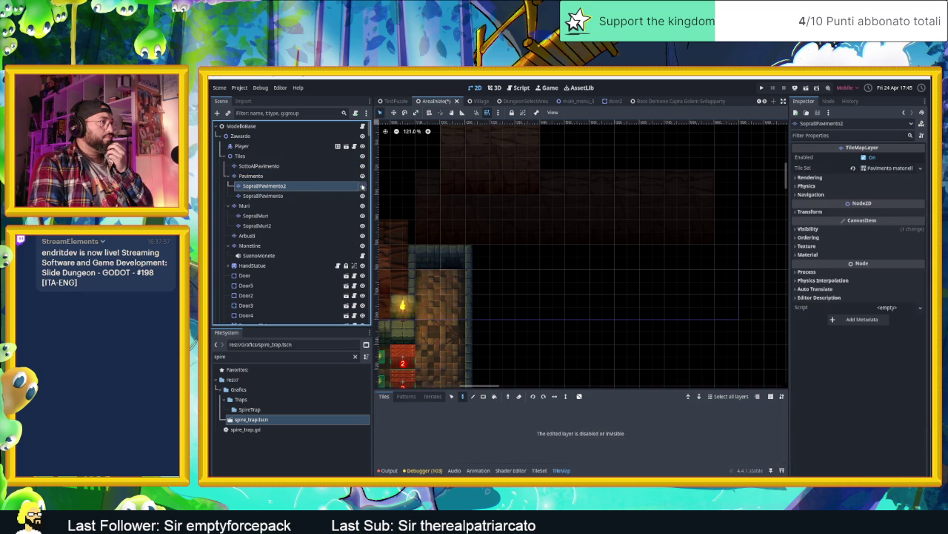
pyautogui.click(362, 186)
pyautogui.scroll(-6, 567, 311)
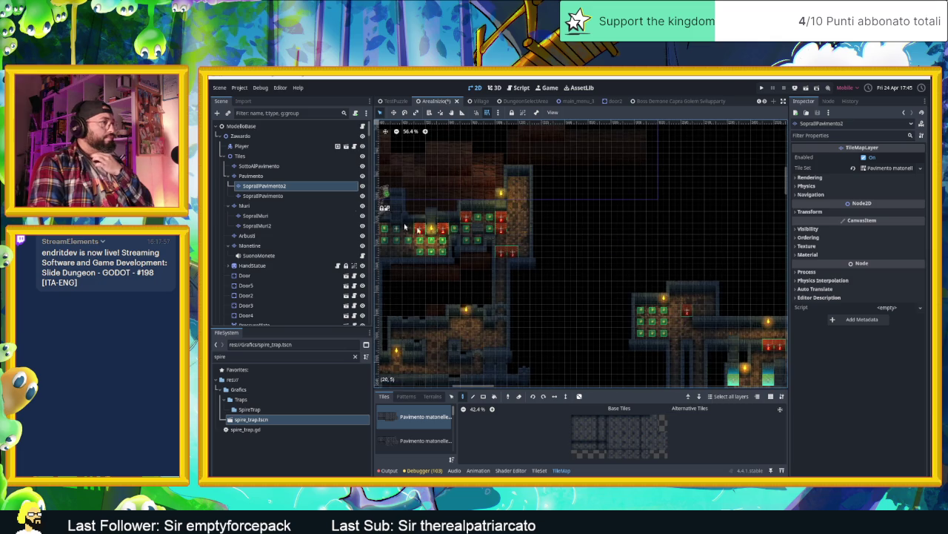
# Collapse and lock the Pavimento layer, returning to SottoAlPavimento for painting.
pyautogui.click(229, 176)
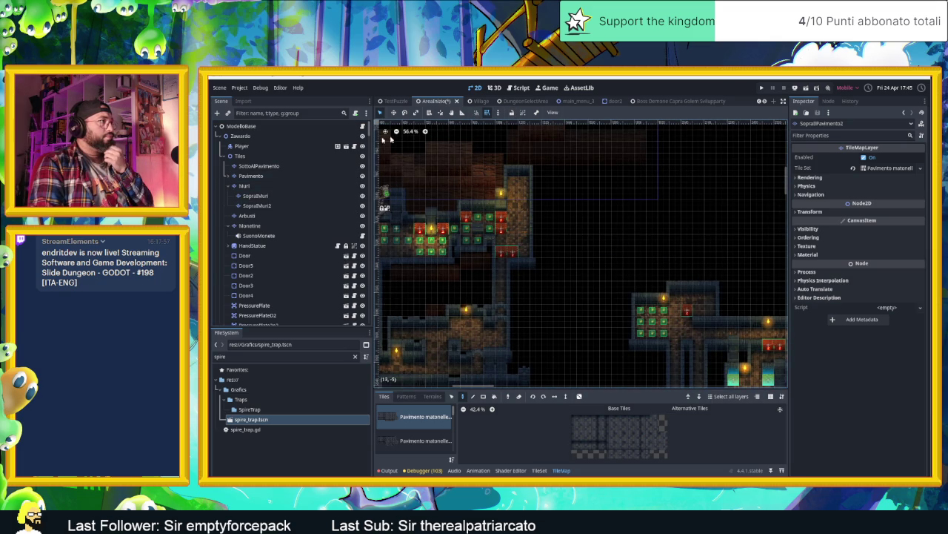
pyautogui.click(270, 177)
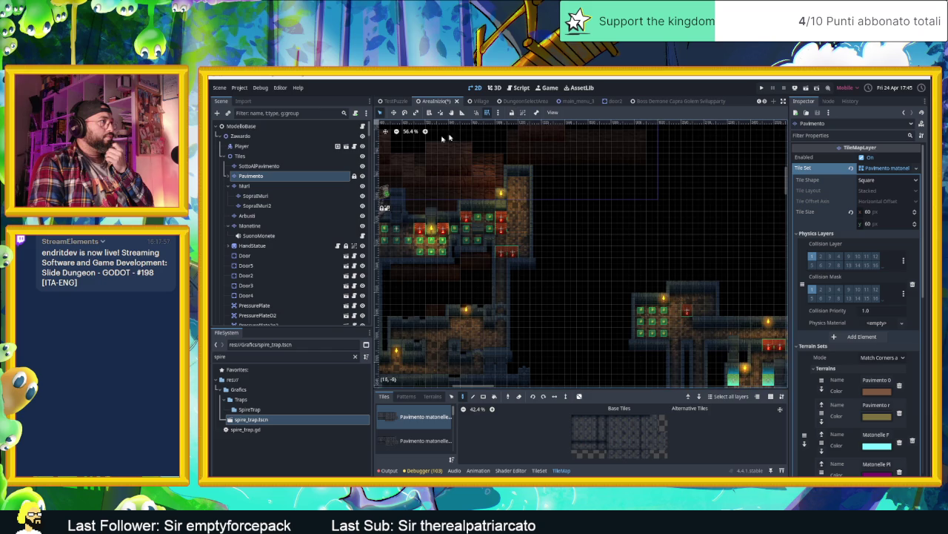
pyautogui.click(296, 166)
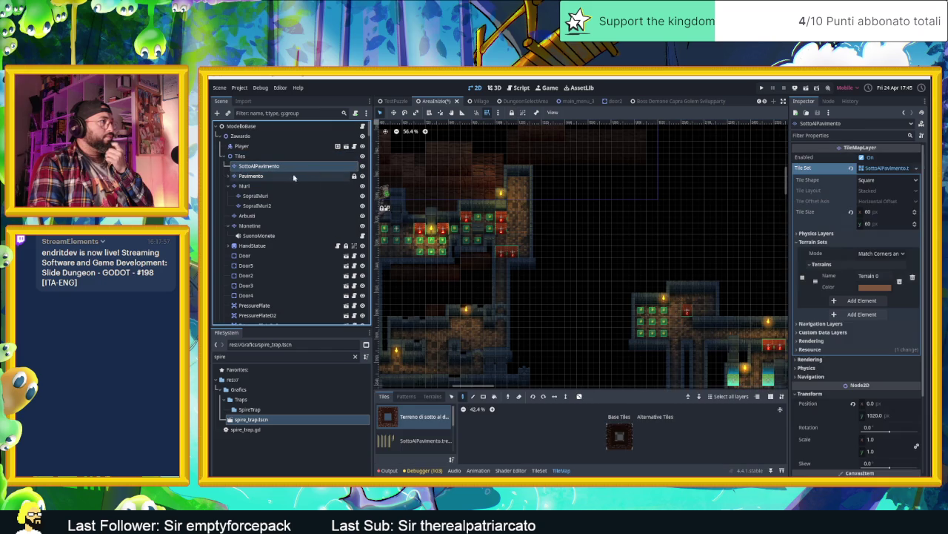
# Pan toward the upper rooms and choose a tile from the first under-floor source.
pyautogui.moveTo(517, 251); pyautogui.dragTo(562, 292)
pyautogui.scroll(-3, 408, 442)
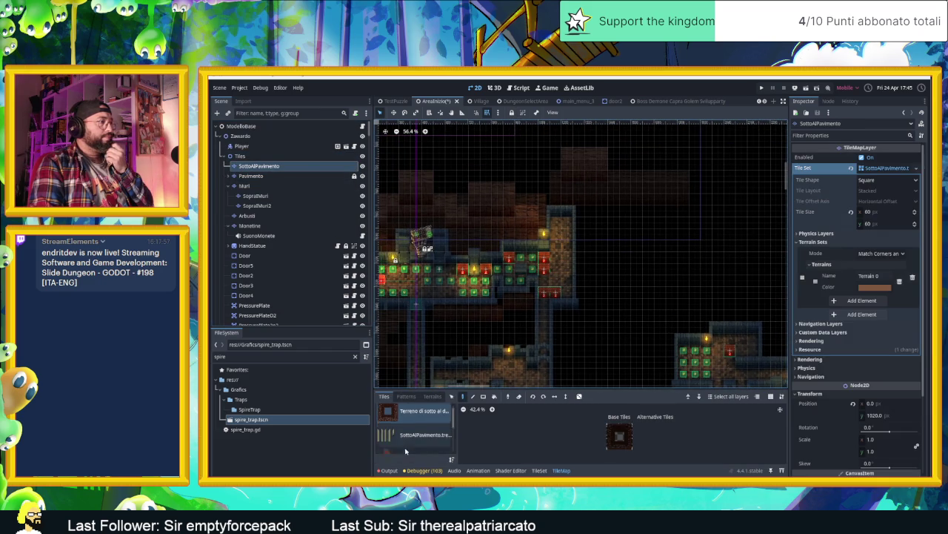
pyautogui.scroll(-2, 408, 442)
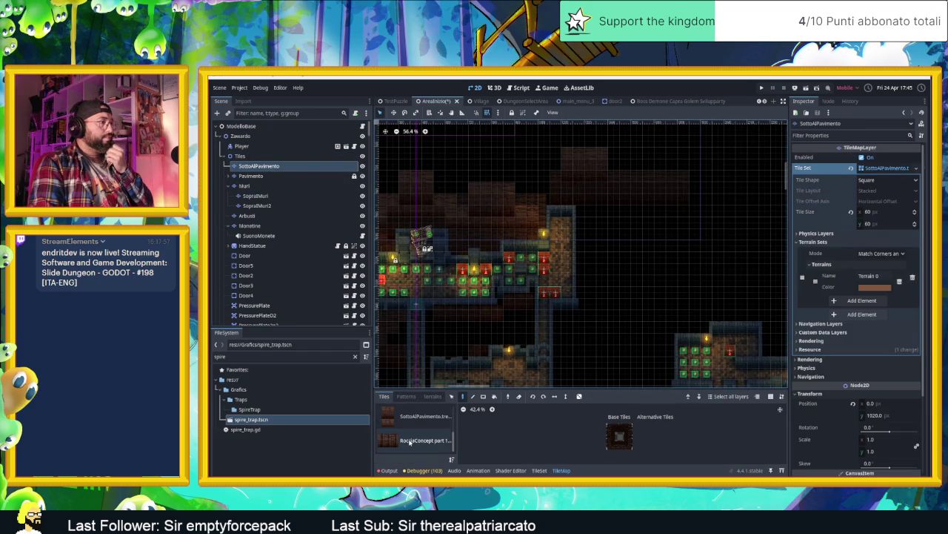
pyautogui.scroll(3, 411, 442)
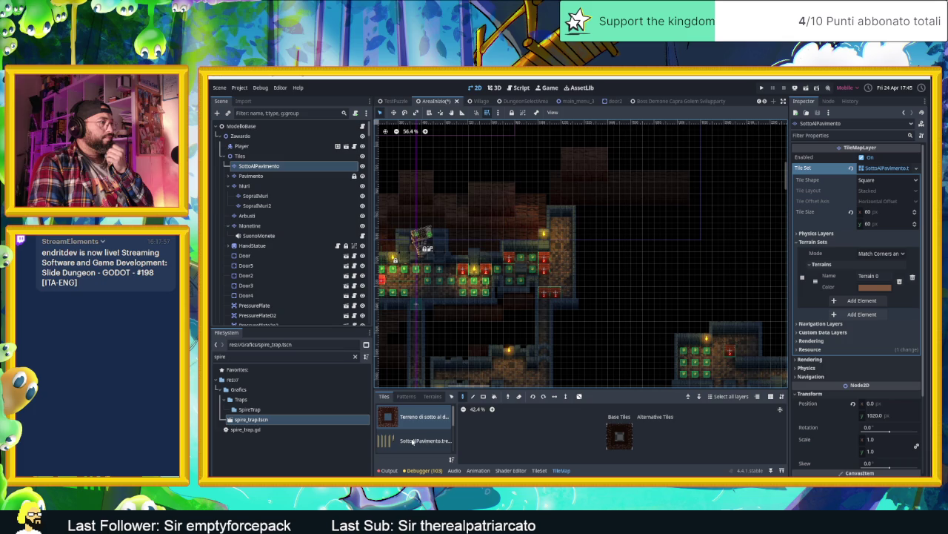
pyautogui.click(428, 425)
pyautogui.click(611, 428)
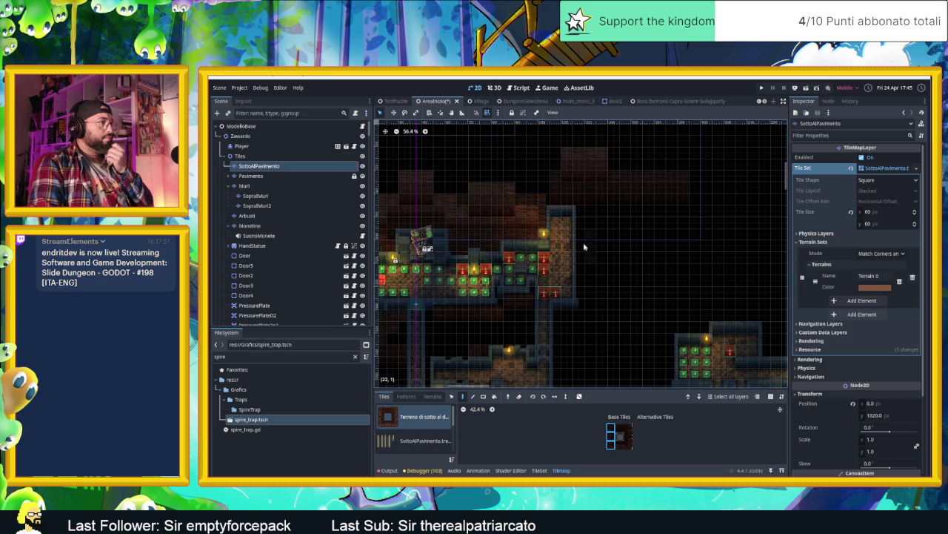
# Select a 3x3 tile block from the SottoAlPavimento source as the brush.
pyautogui.scroll(5, 588, 215)
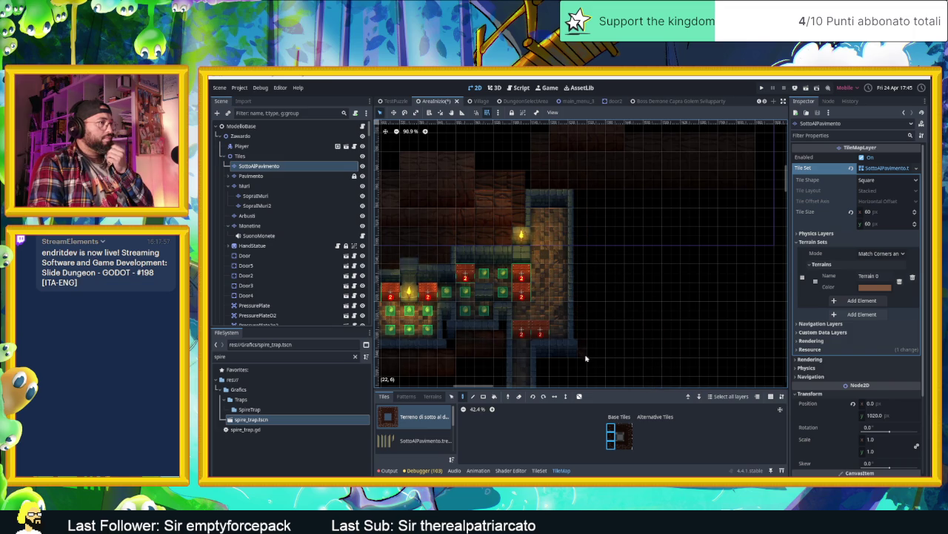
pyautogui.scroll(-2, 413, 441)
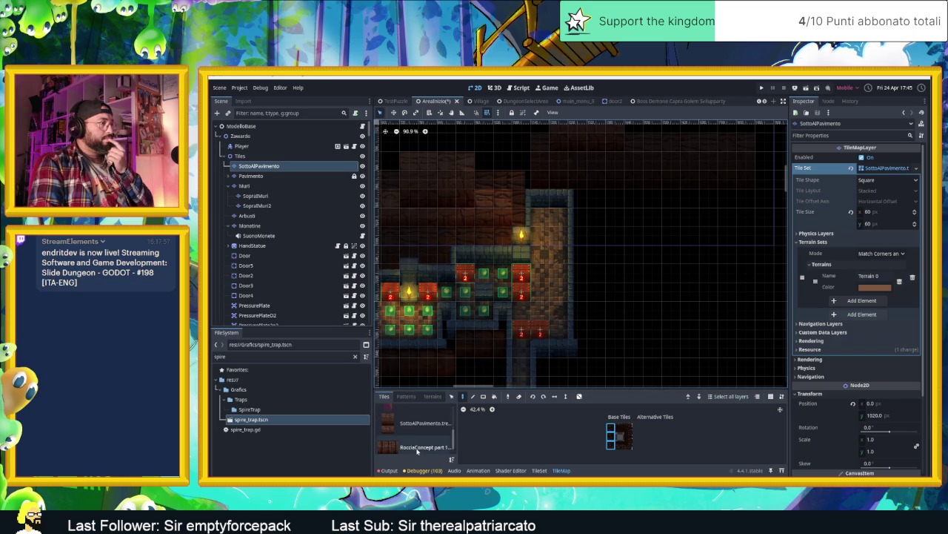
pyautogui.click(417, 447)
pyautogui.scroll(1, 404, 439)
pyautogui.click(418, 416)
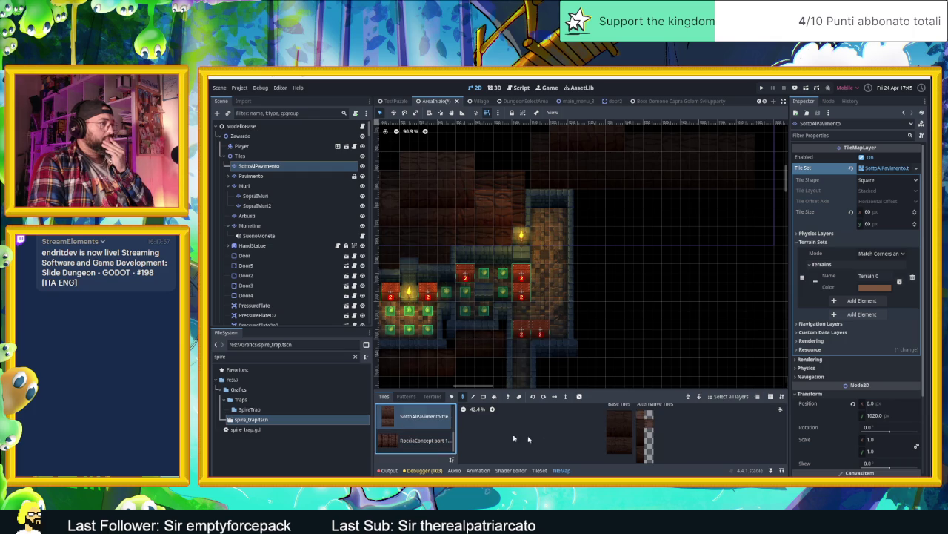
pyautogui.moveTo(612, 437); pyautogui.dragTo(627, 434)
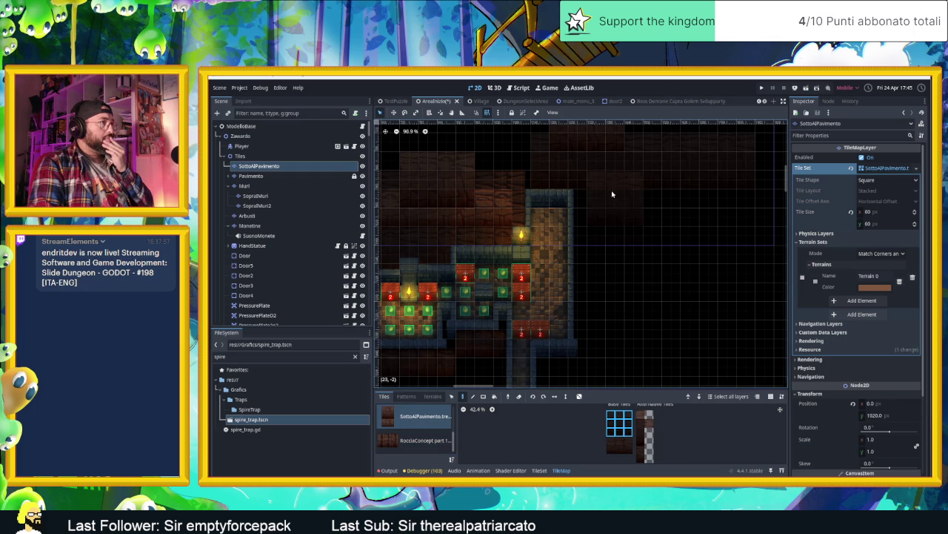
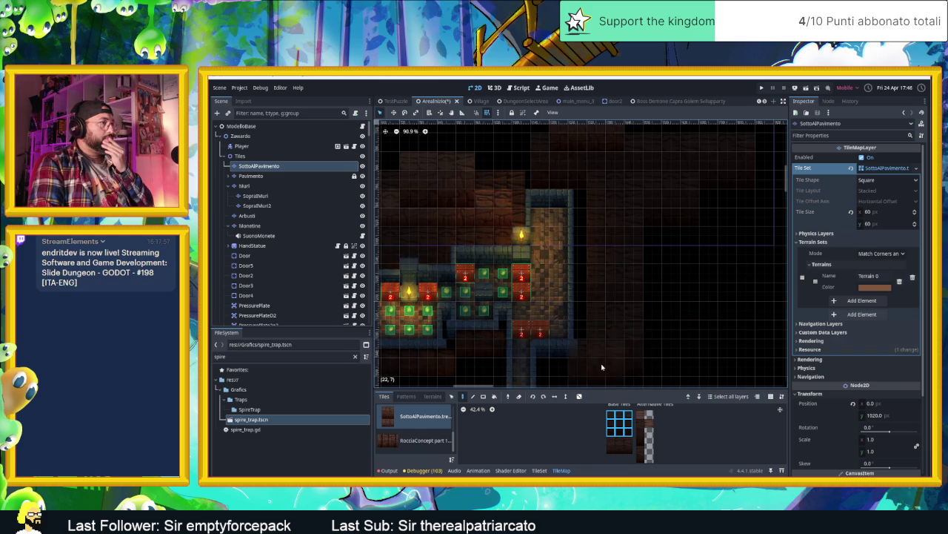
# Pan to the empty dark area on SottoAlPavimento and paint a vertical strip of dark-brown tiles there.
pyautogui.scroll(5, 604, 356)
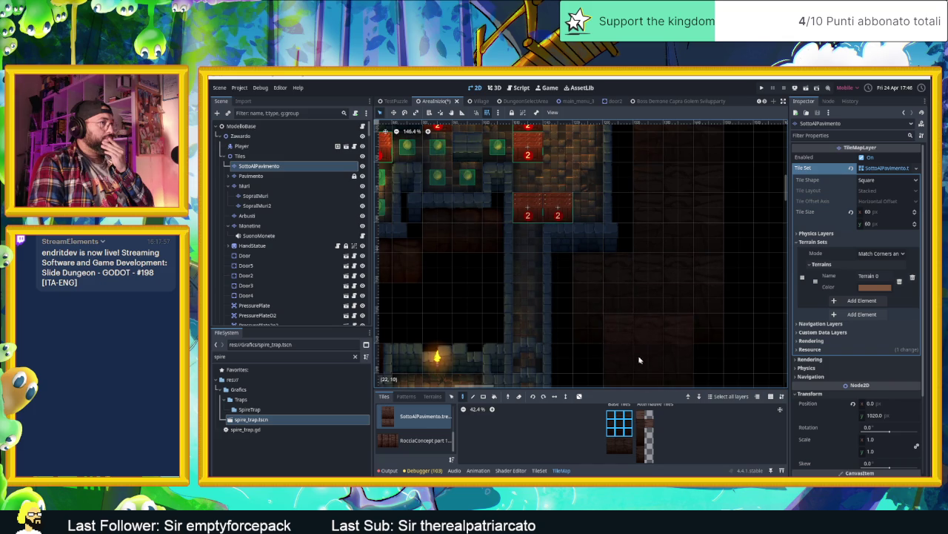
pyautogui.scroll(-3, 624, 341)
pyautogui.scroll(-10, 623, 341)
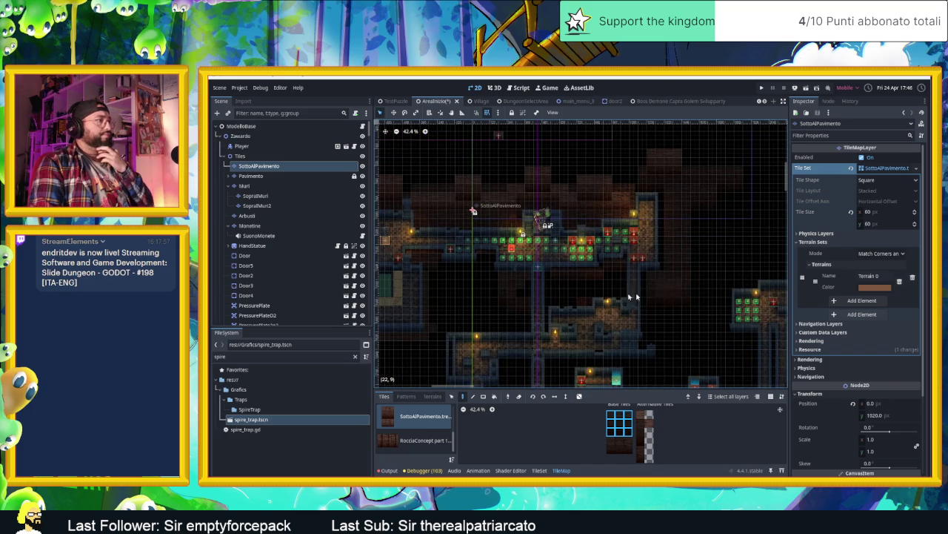
pyautogui.scroll(5, 460, 276)
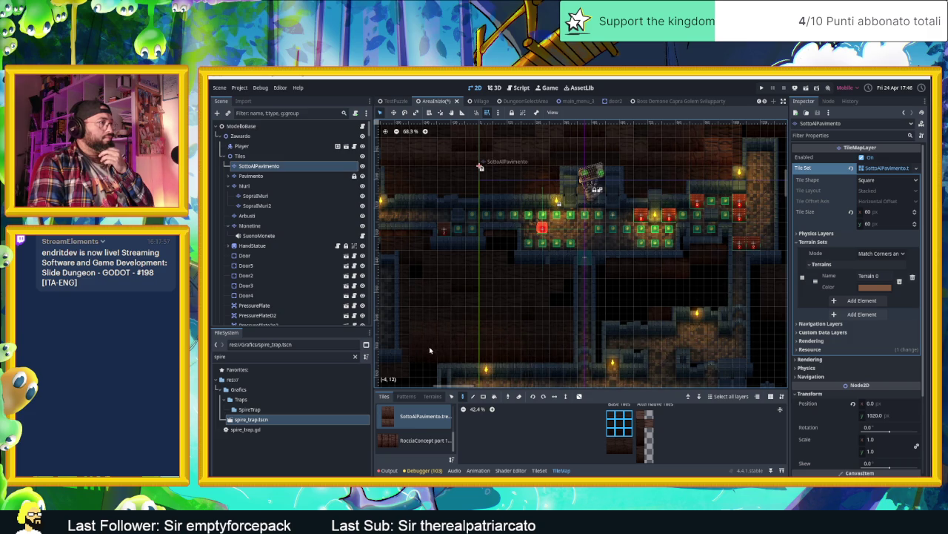
pyautogui.scroll(-4, 471, 308)
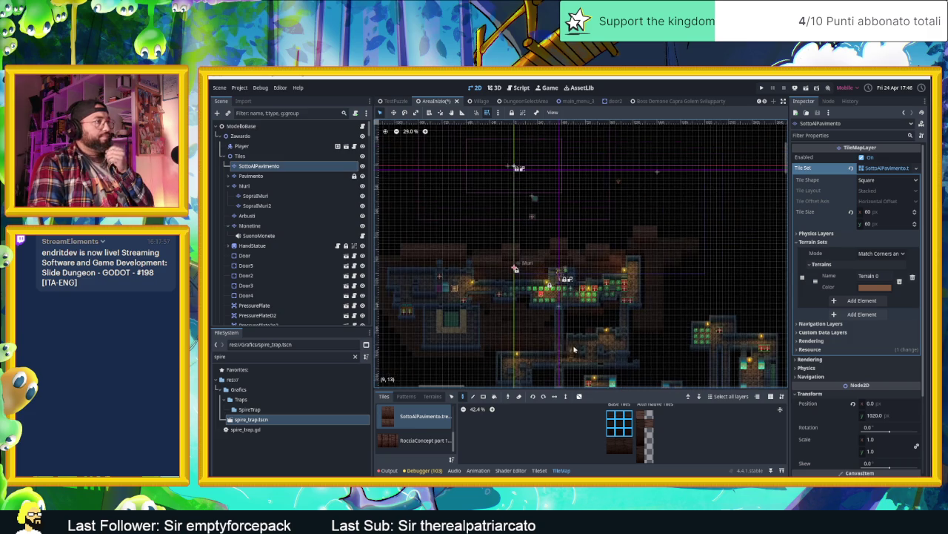
pyautogui.scroll(12, 658, 357)
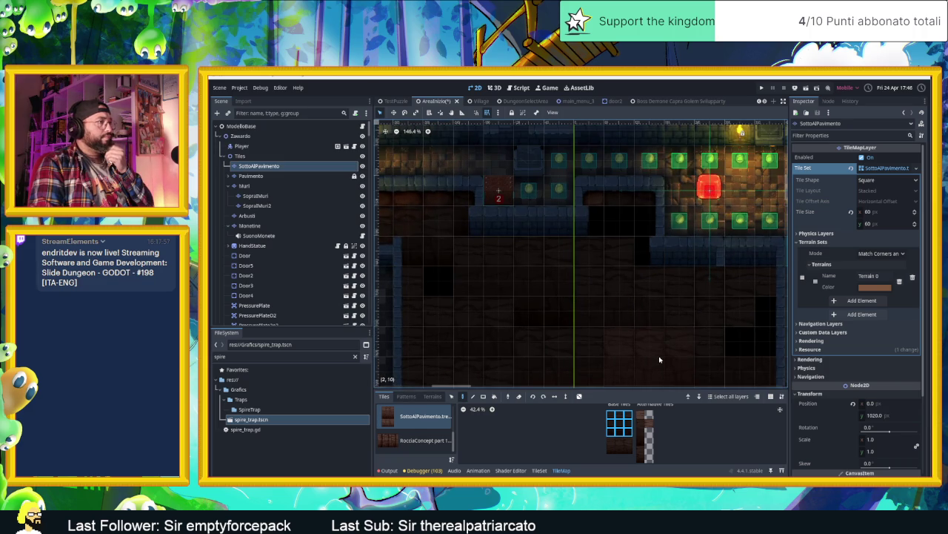
pyautogui.scroll(-4, 659, 360)
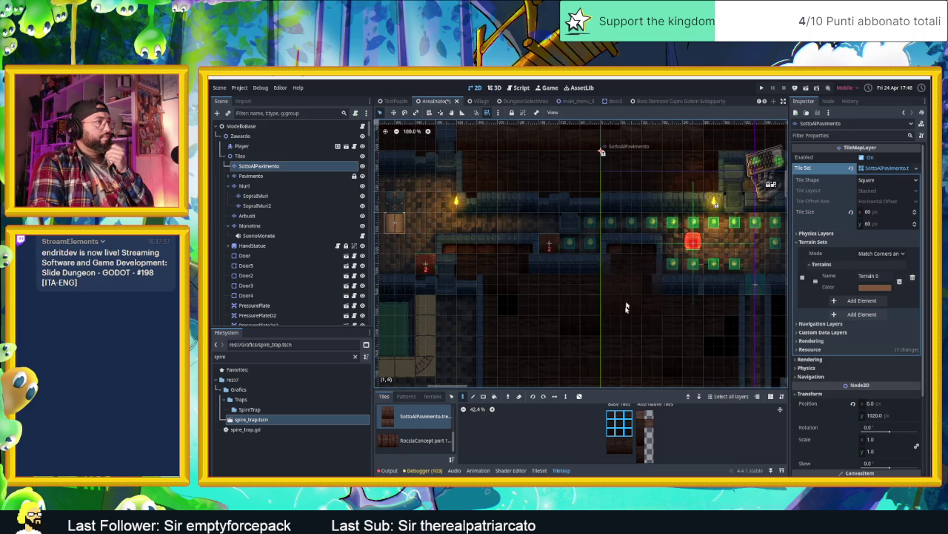
pyautogui.moveTo(648, 330); pyautogui.dragTo(393, 211)
pyautogui.scroll(-2, 445, 222)
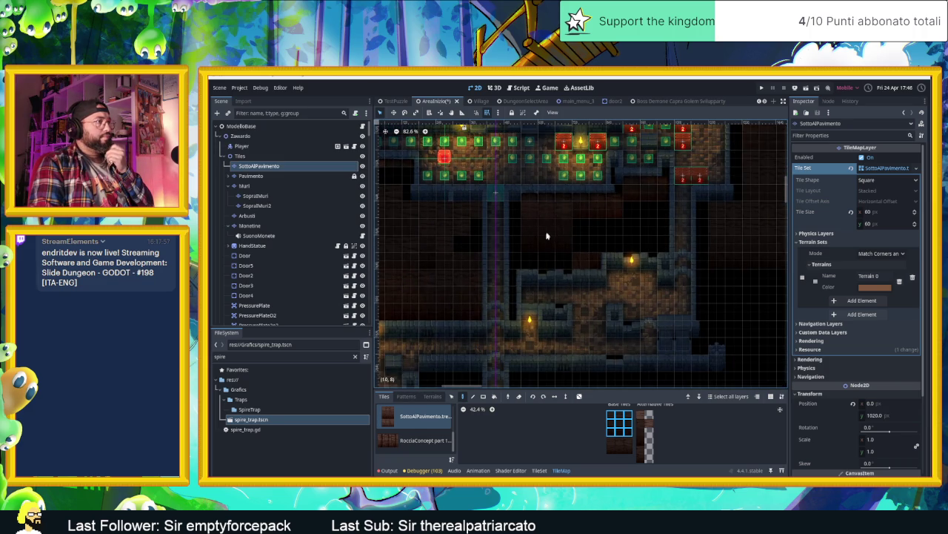
pyautogui.scroll(-5, 543, 223)
pyautogui.hscroll(5, 519, 237)
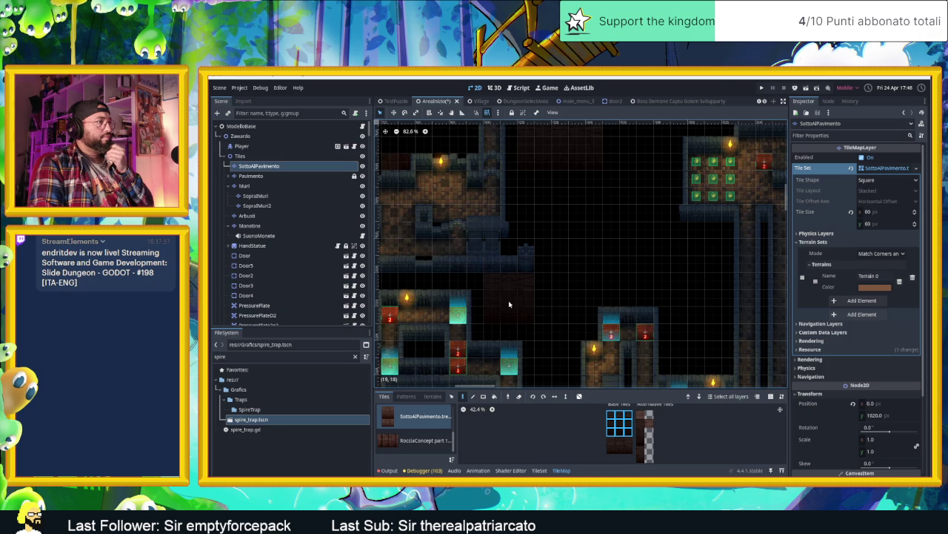
pyautogui.moveTo(564, 270)
pyautogui.mouseDown()
pyautogui.moveTo(550, 186)
pyautogui.moveTo(558, 181)
pyautogui.mouseUp()
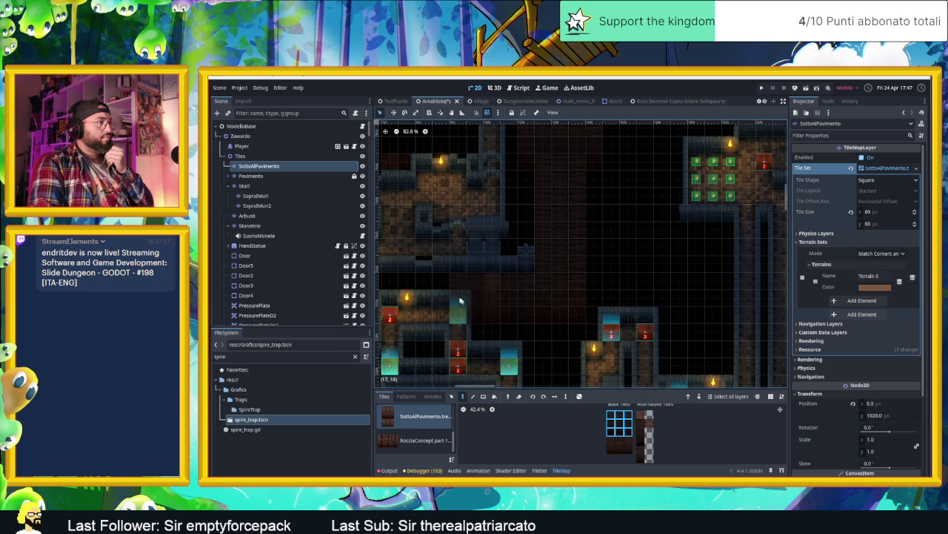
pyautogui.scroll(-3, 498, 299)
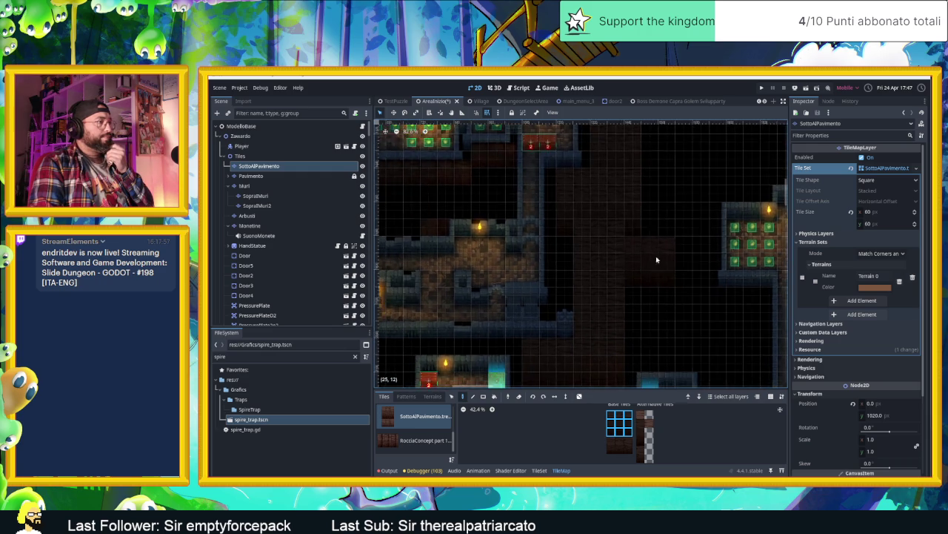
# Fill a rectangular block of dark tiles below the coin corridor using the Rect tool.
pyautogui.scroll(2, 511, 285)
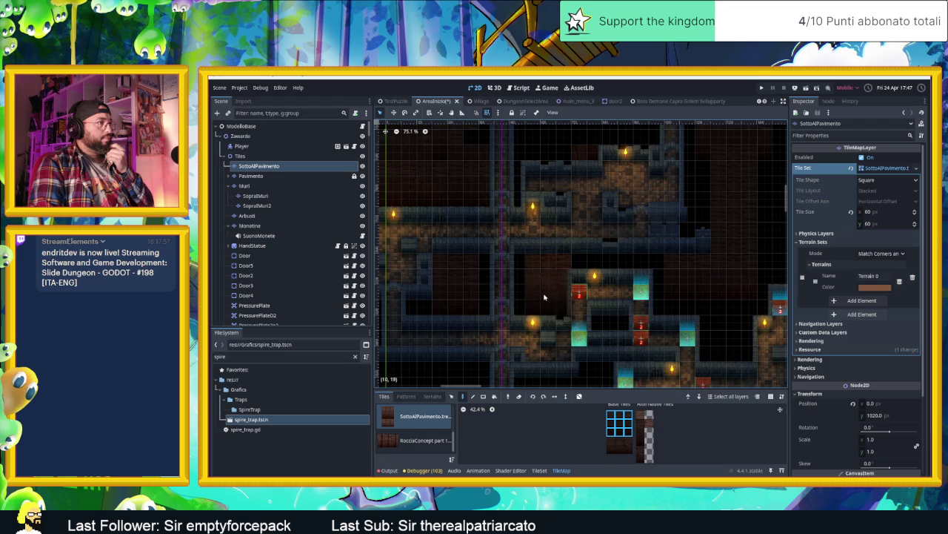
pyautogui.scroll(-2, 688, 271)
pyautogui.hscroll(3, 688, 271)
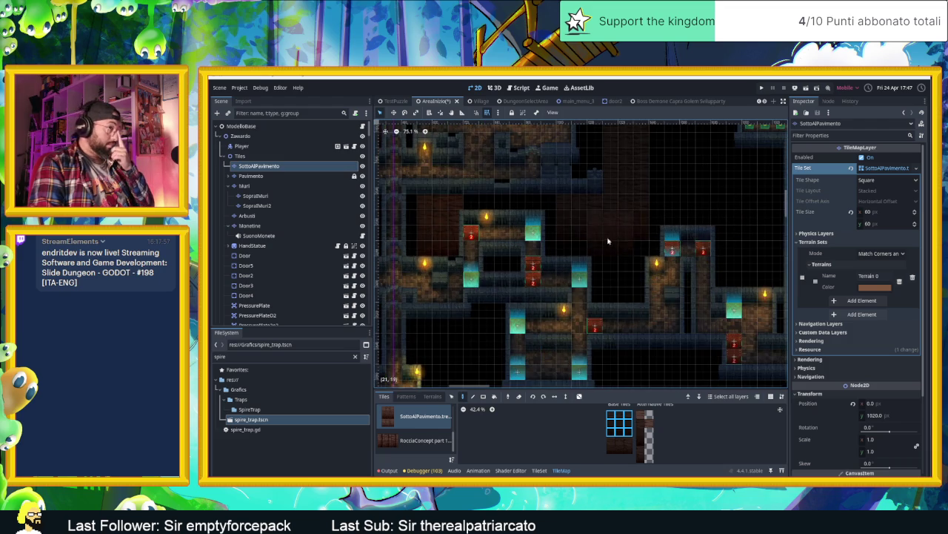
pyautogui.scroll(6, 623, 257)
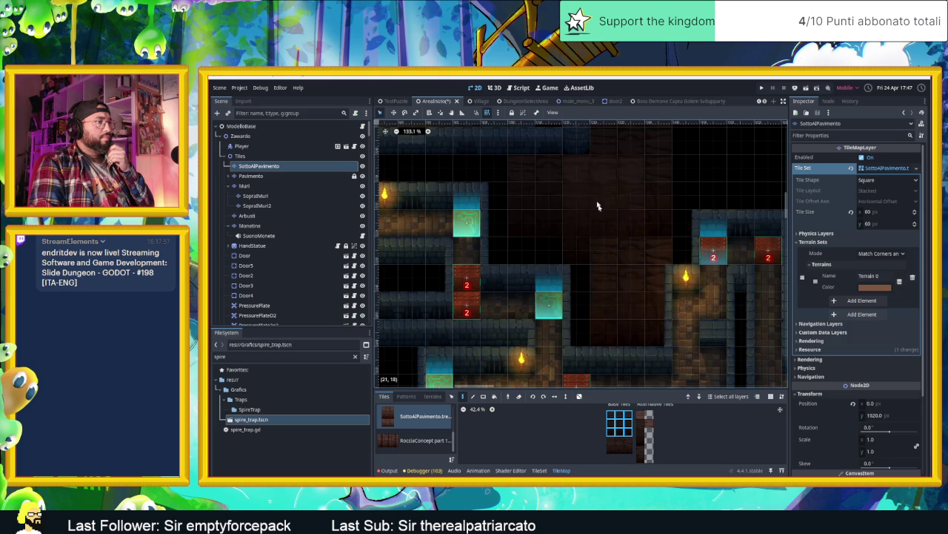
pyautogui.moveTo(741, 154); pyautogui.dragTo(603, 154)
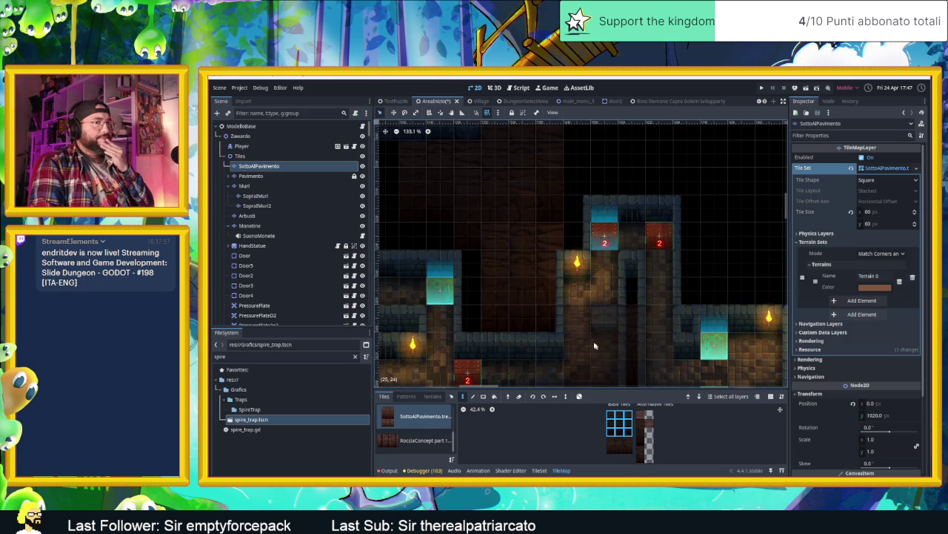
pyautogui.scroll(-9, 607, 314)
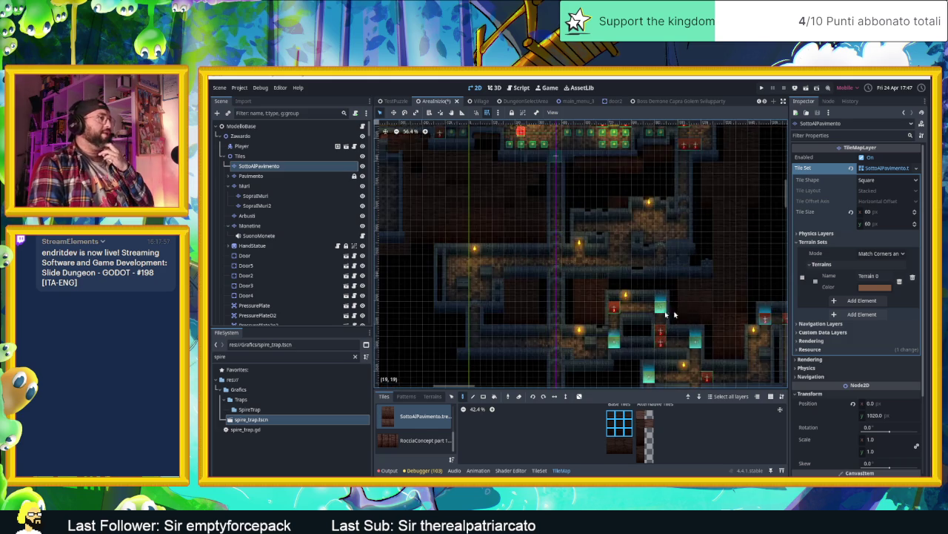
pyautogui.scroll(-9, 683, 315)
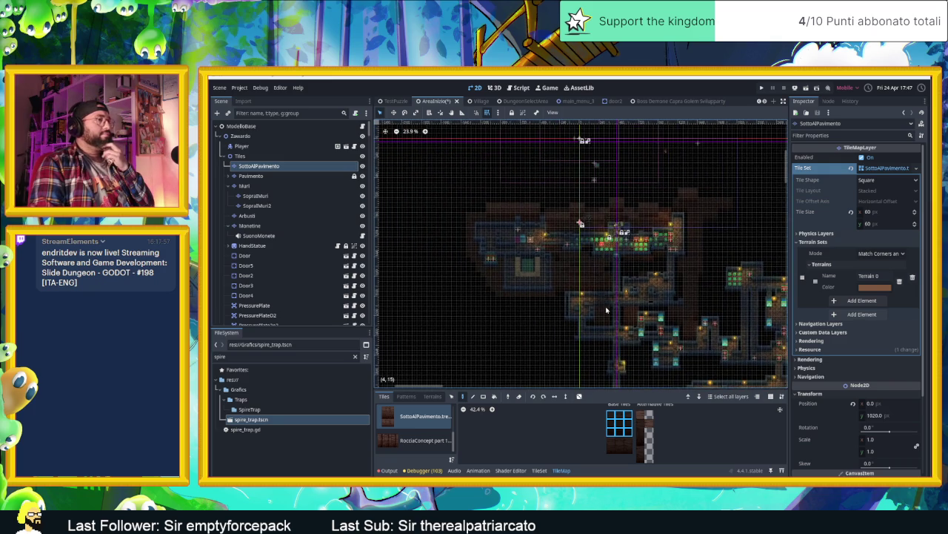
pyautogui.scroll(10, 606, 307)
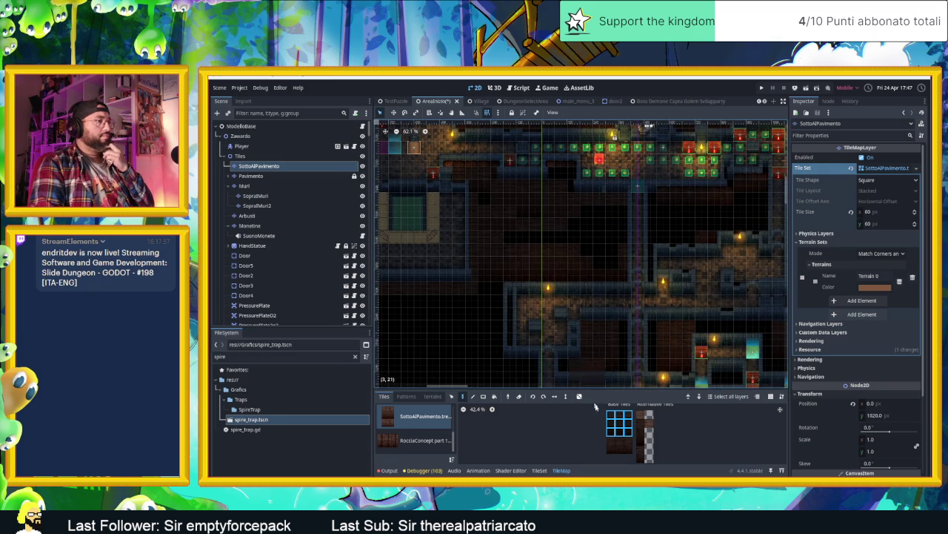
pyautogui.click(483, 397)
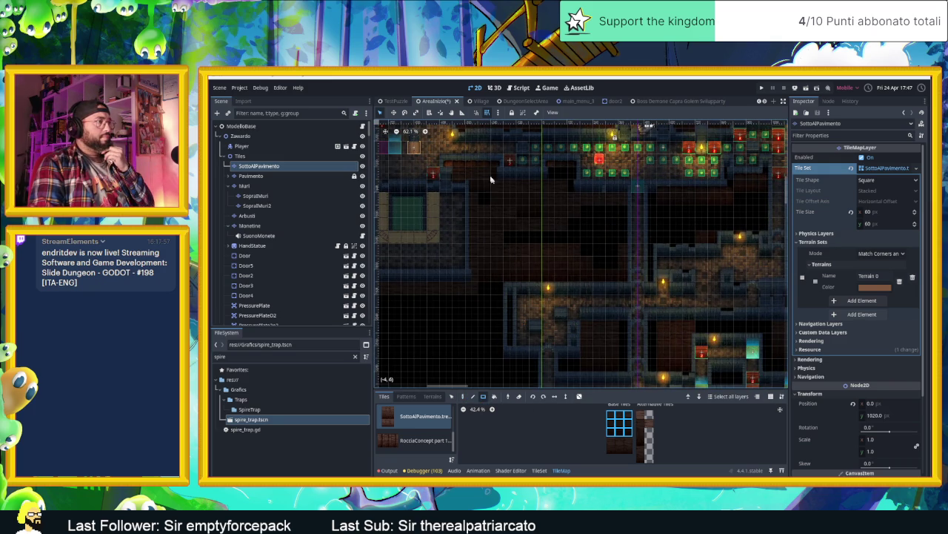
pyautogui.moveTo(468, 170); pyautogui.dragTo(605, 286)
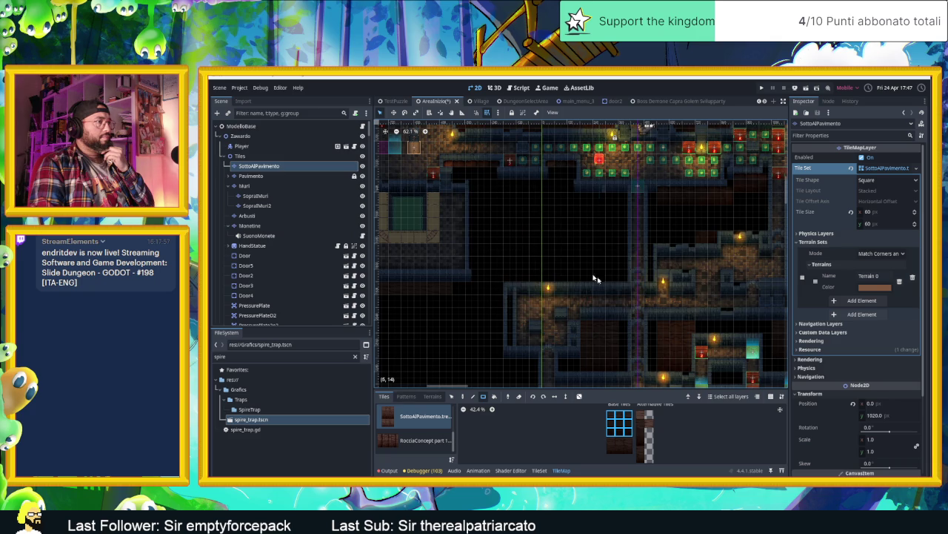
# Select the SopraIMuri TileMapLayer for editing.
pyautogui.scroll(8, 512, 191)
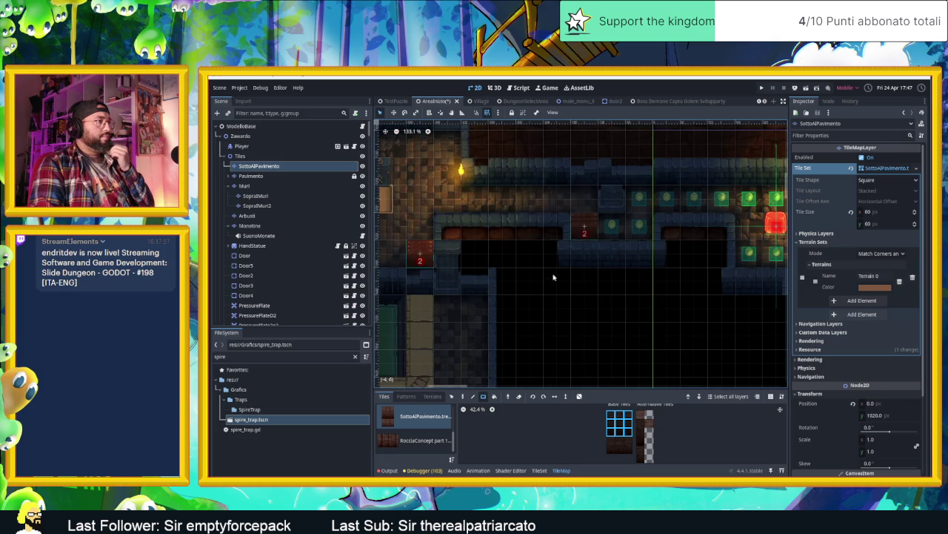
pyautogui.scroll(3, 554, 259)
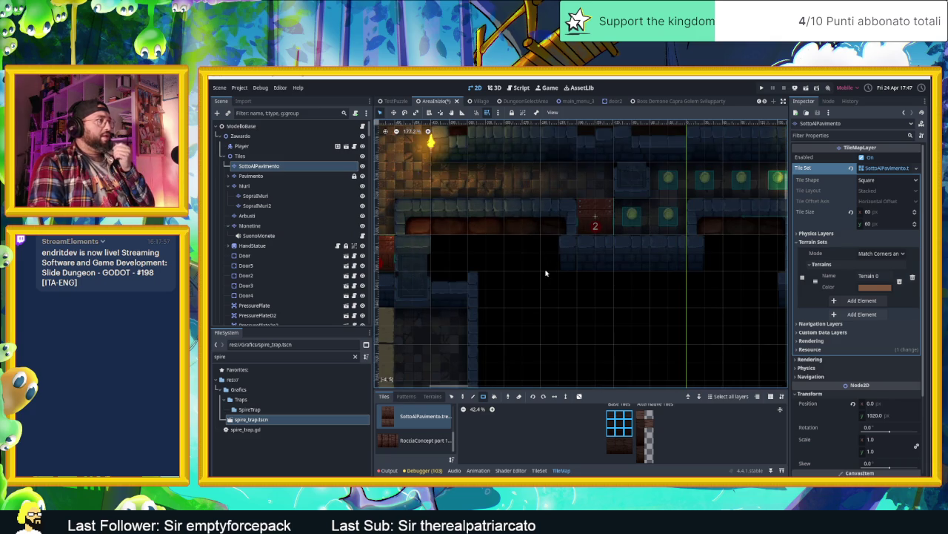
pyautogui.click(273, 195)
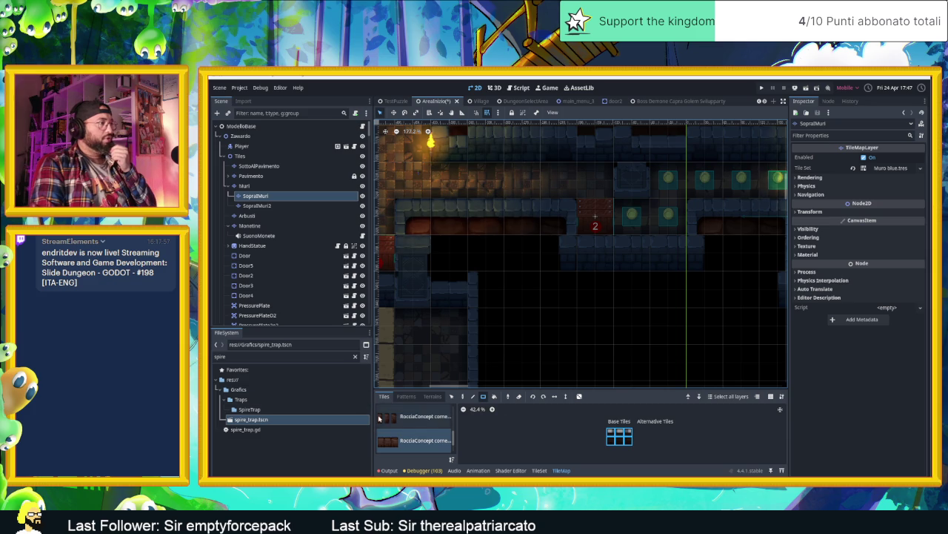
# Choose the first RocciaConcept source with the Paint tool and a wall tile to paint with.
pyautogui.click(423, 416)
pyautogui.scroll(2, 461, 246)
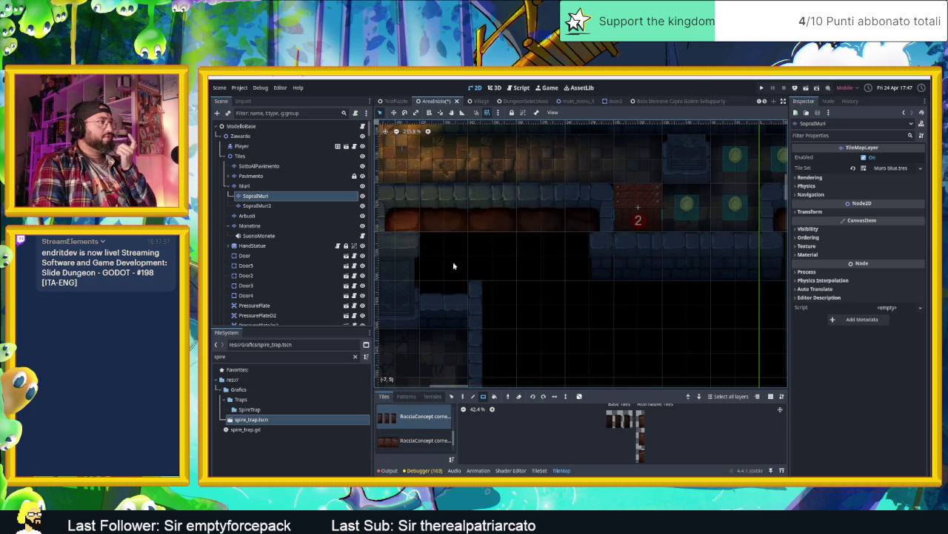
pyautogui.scroll(5, 613, 439)
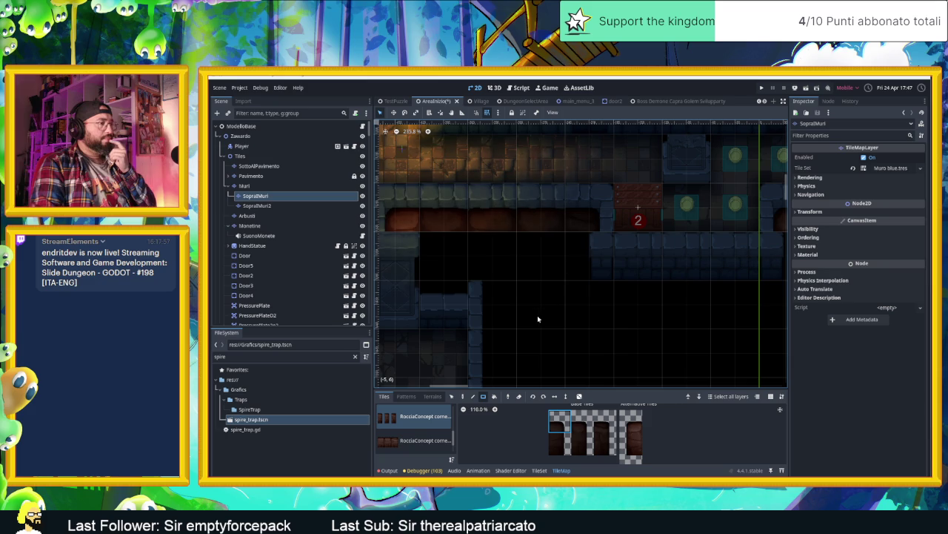
pyautogui.click(462, 396)
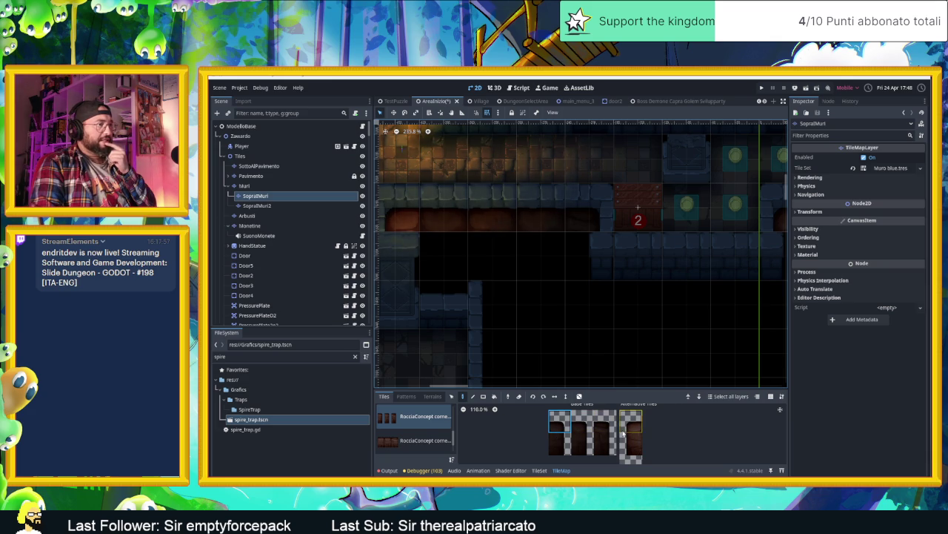
pyautogui.click(602, 435)
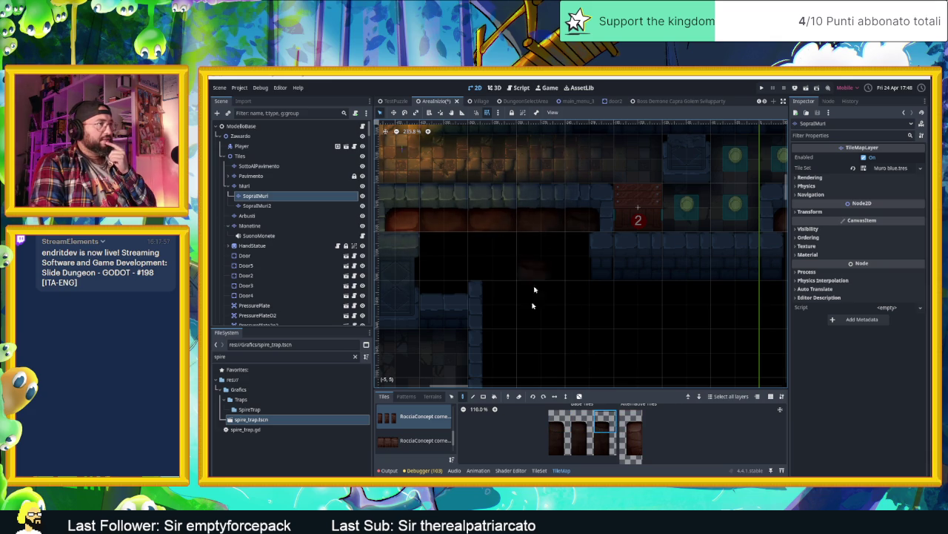
pyautogui.click(582, 426)
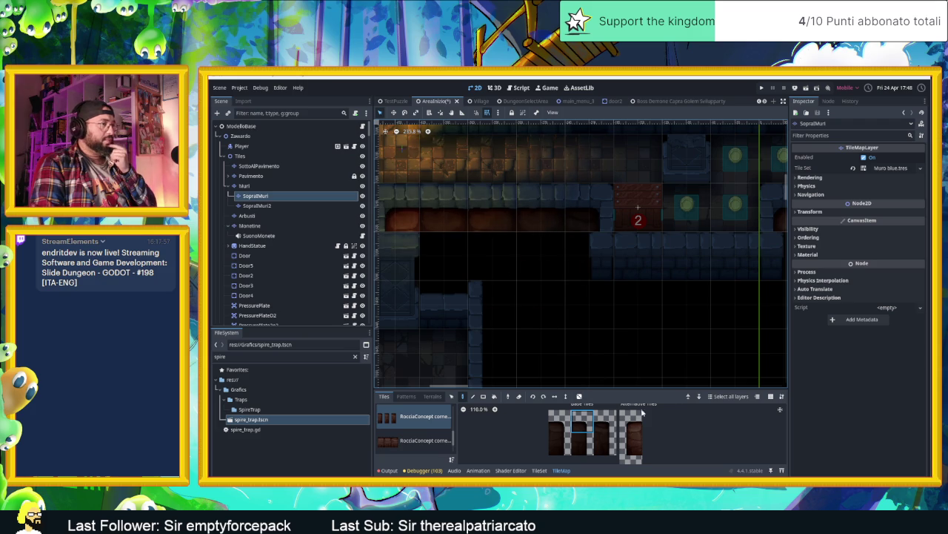
# Pan around the level to inspect the coin tile rows lining the corridor.
pyautogui.scroll(-2, 588, 321)
pyautogui.hscroll(1, 588, 321)
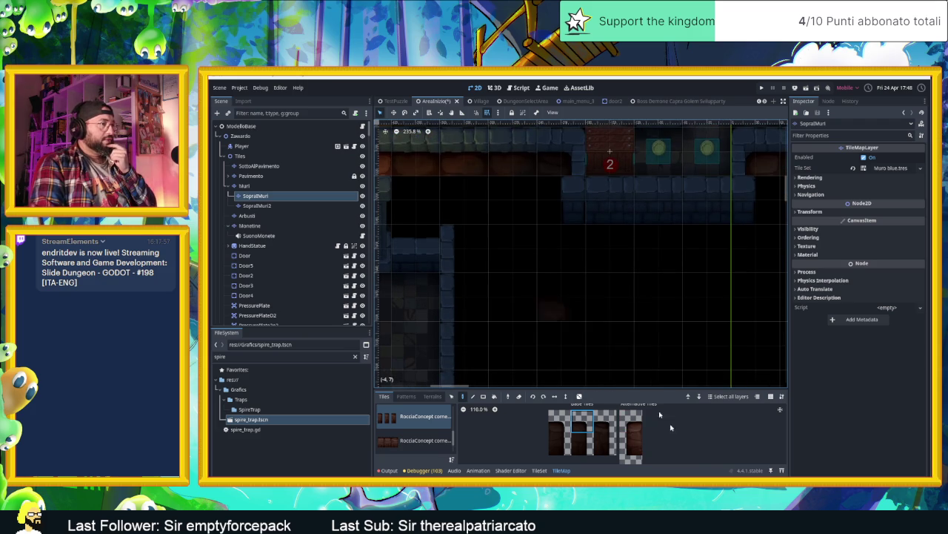
pyautogui.scroll(-2, 687, 447)
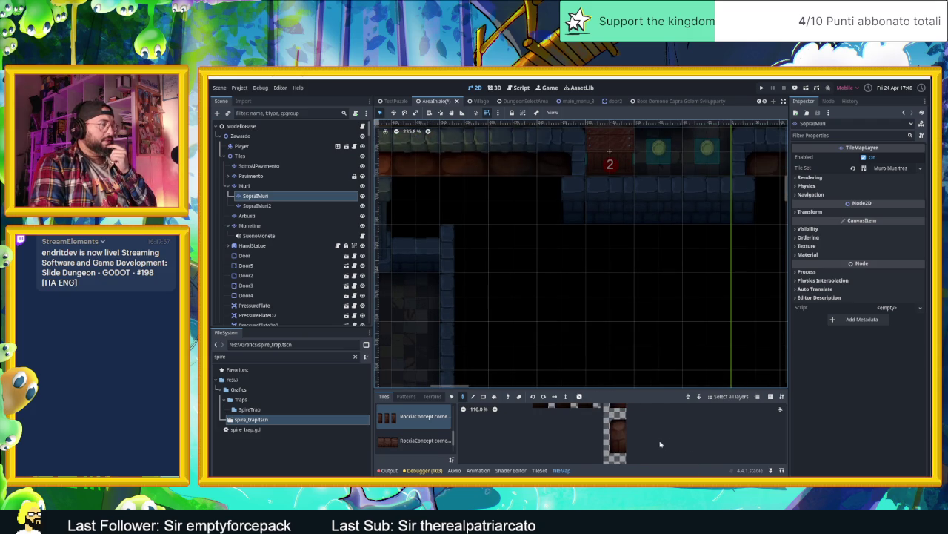
pyautogui.scroll(-1, 641, 441)
pyautogui.scroll(1, 636, 435)
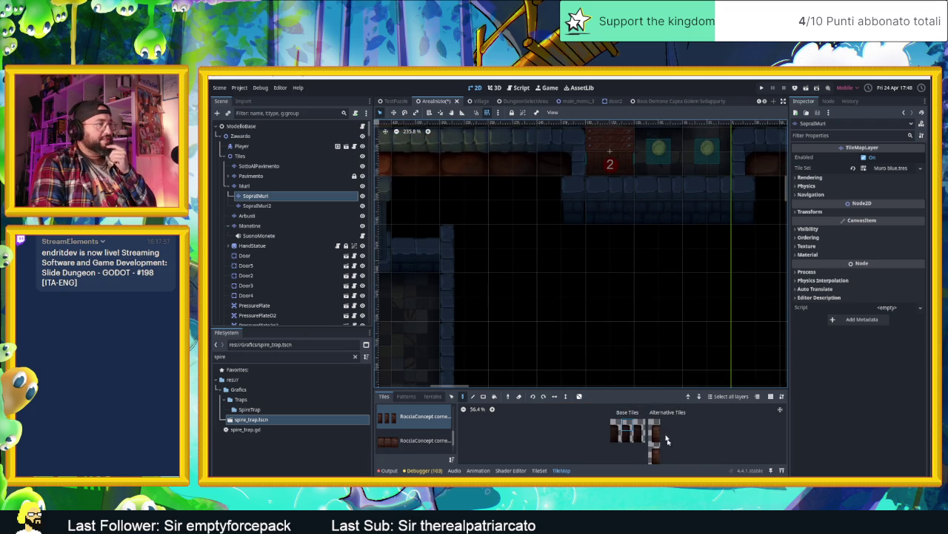
pyautogui.scroll(2, 586, 296)
pyautogui.hscroll(-3, 586, 296)
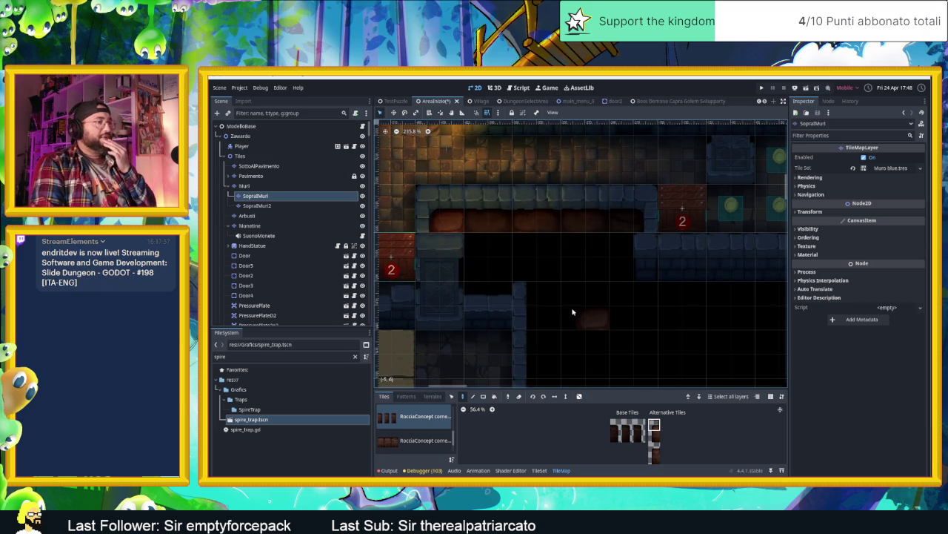
pyautogui.hscroll(2, 570, 311)
pyautogui.scroll(-1, 566, 311)
pyautogui.hscroll(8, 637, 305)
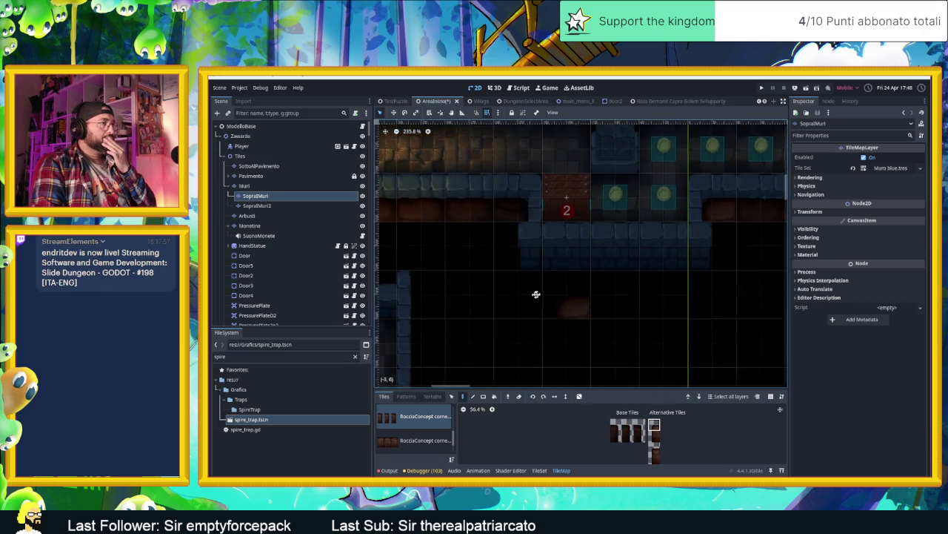
pyautogui.scroll(1, 650, 289)
pyautogui.hscroll(1, 521, 317)
pyautogui.scroll(1, 521, 317)
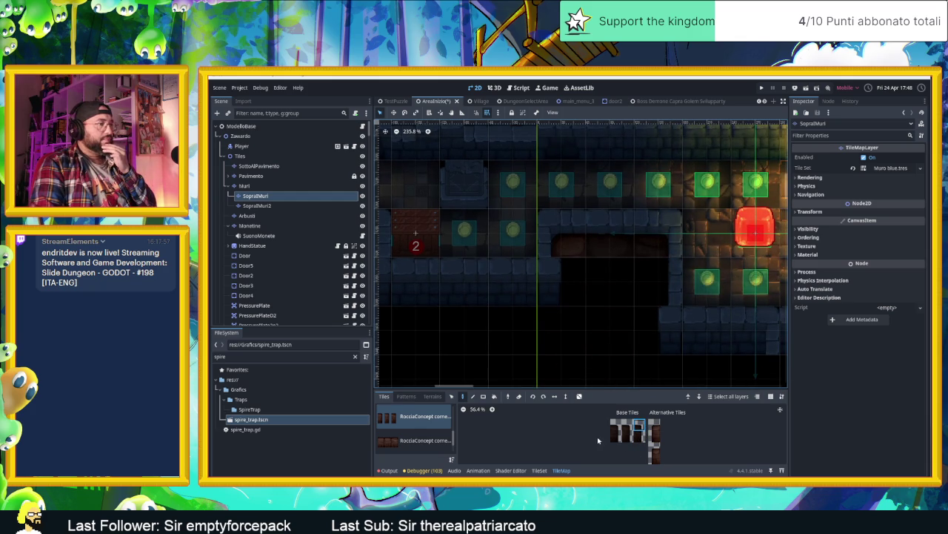
# Select all three tiles of the second RocciaConcept source and turn on scattering.
pyautogui.click(416, 445)
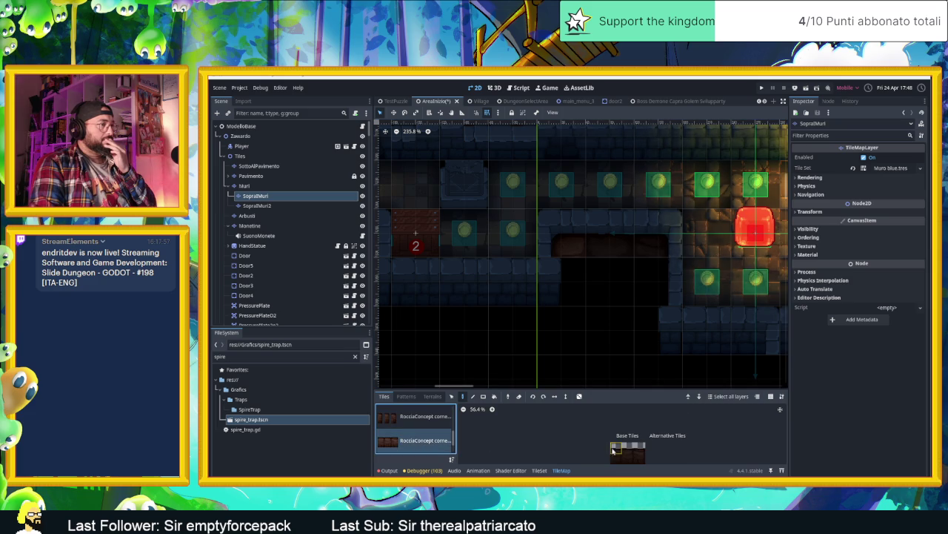
pyautogui.moveTo(651, 453); pyautogui.dragTo(648, 423)
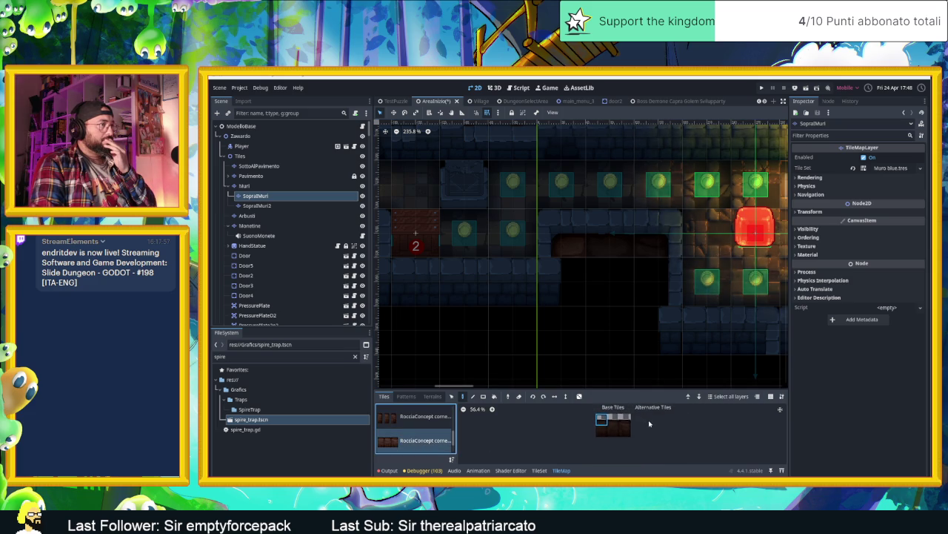
pyautogui.moveTo(422, 328); pyautogui.dragTo(577, 334)
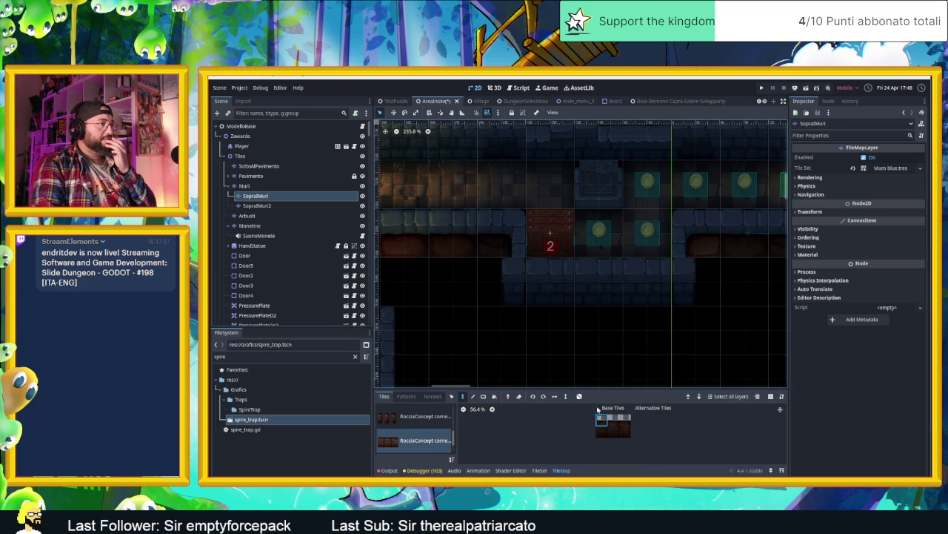
pyautogui.moveTo(627, 421); pyautogui.dragTo(629, 421)
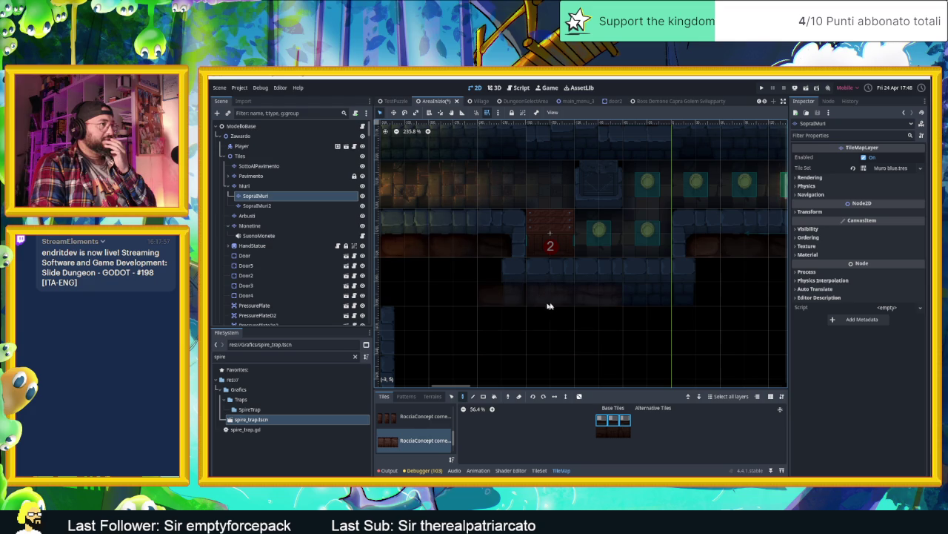
pyautogui.click(578, 396)
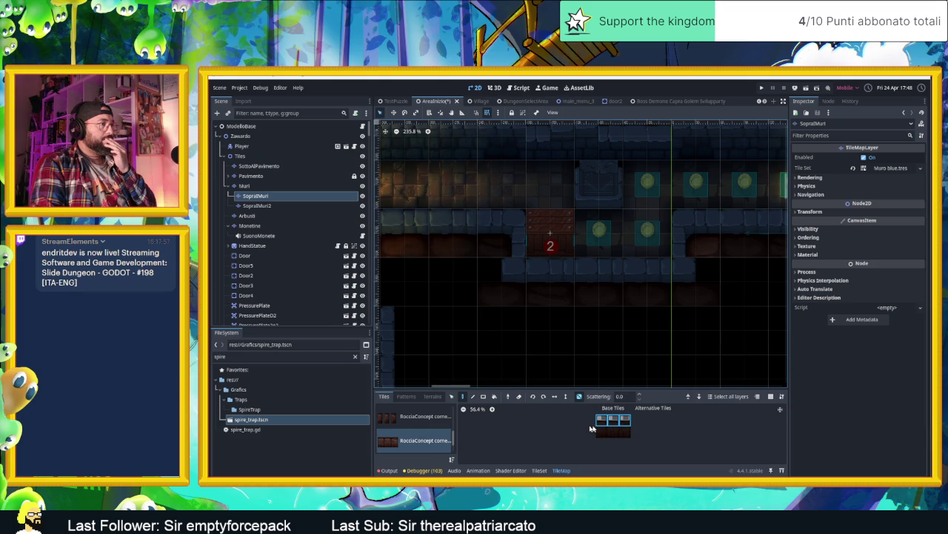
# Paint a short row of RocciaConcept wall tiles below the corridor, and pick the Muro blue.tres source.
pyautogui.click(430, 439)
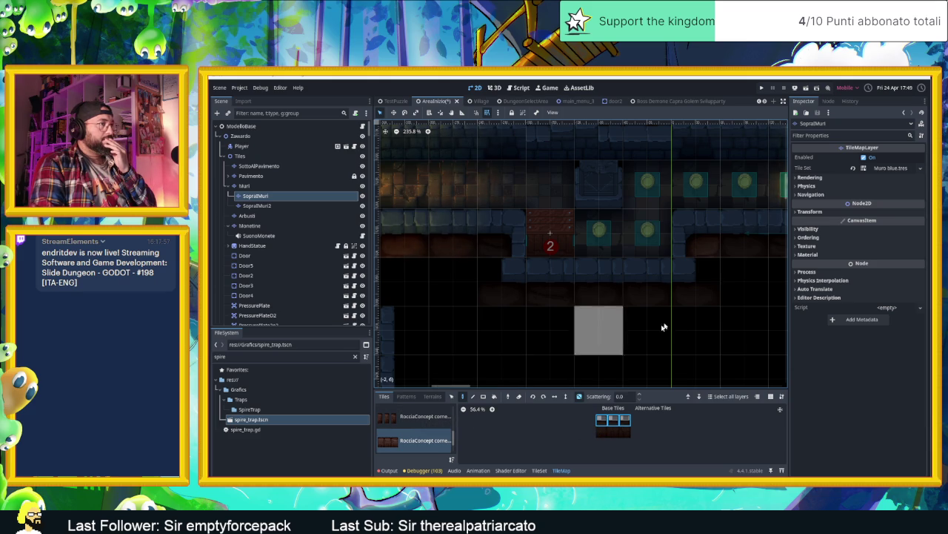
pyautogui.moveTo(502, 323)
pyautogui.mouseDown()
pyautogui.moveTo(672, 322)
pyautogui.moveTo(679, 331)
pyautogui.moveTo(502, 332)
pyautogui.mouseUp()
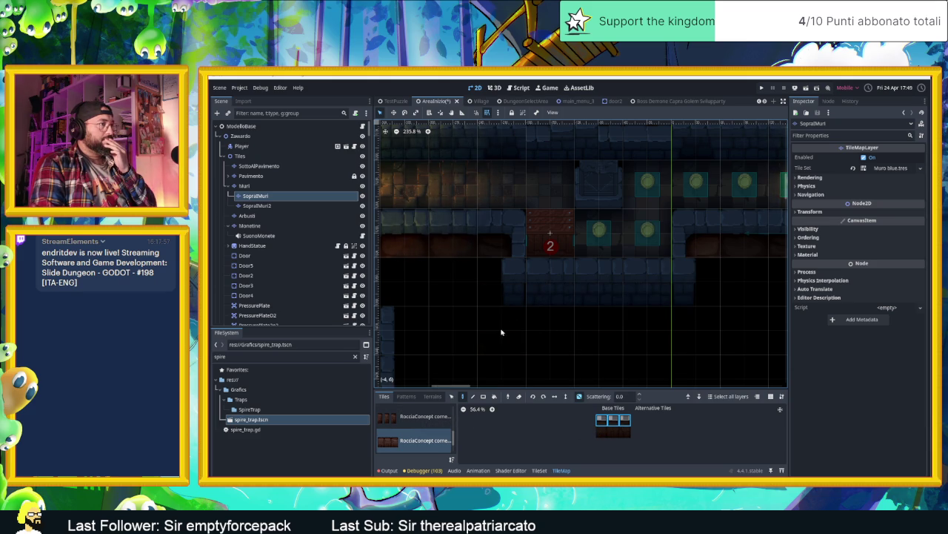
pyautogui.scroll(-1, 426, 441)
pyautogui.click(415, 447)
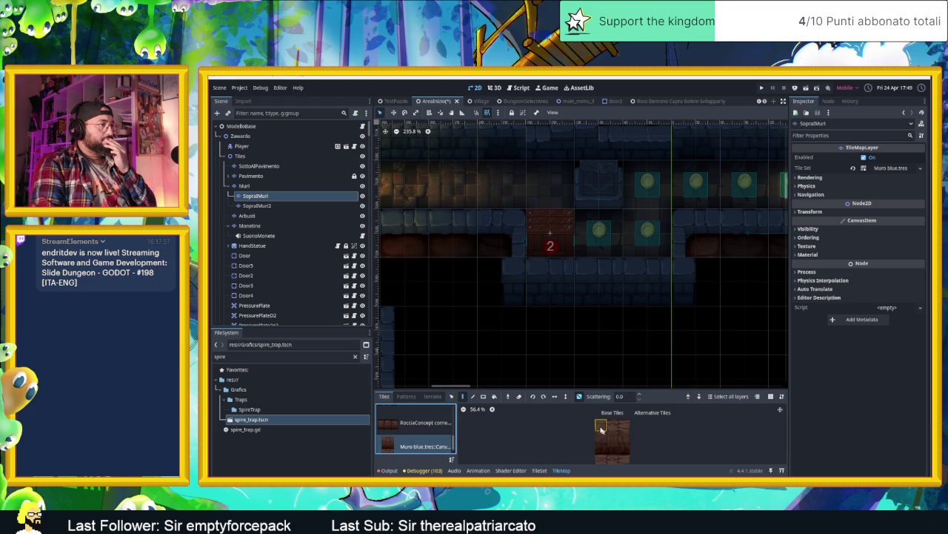
# Paint a row of brown wall tiles below the corridor, then erase it again.
pyautogui.moveTo(502, 330); pyautogui.dragTo(693, 333)
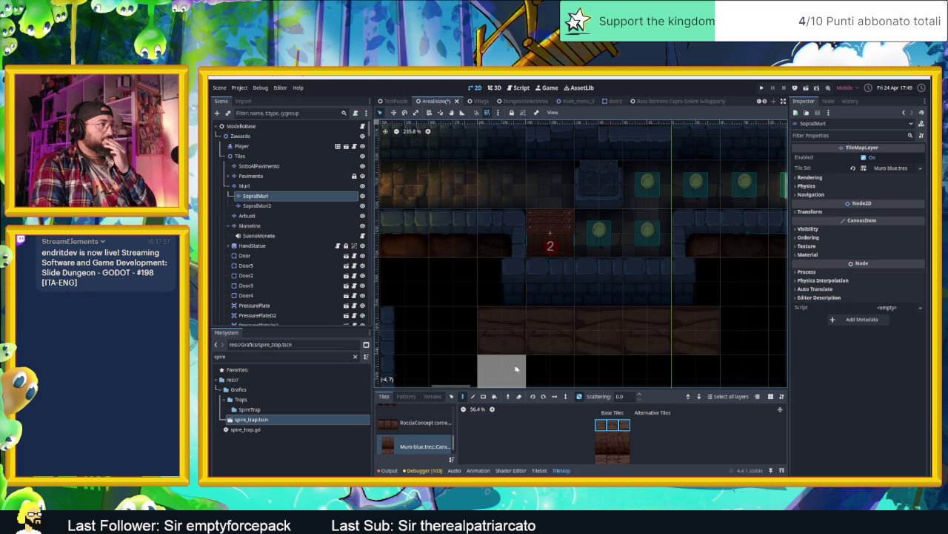
pyautogui.moveTo(638, 338); pyautogui.dragTo(493, 338)
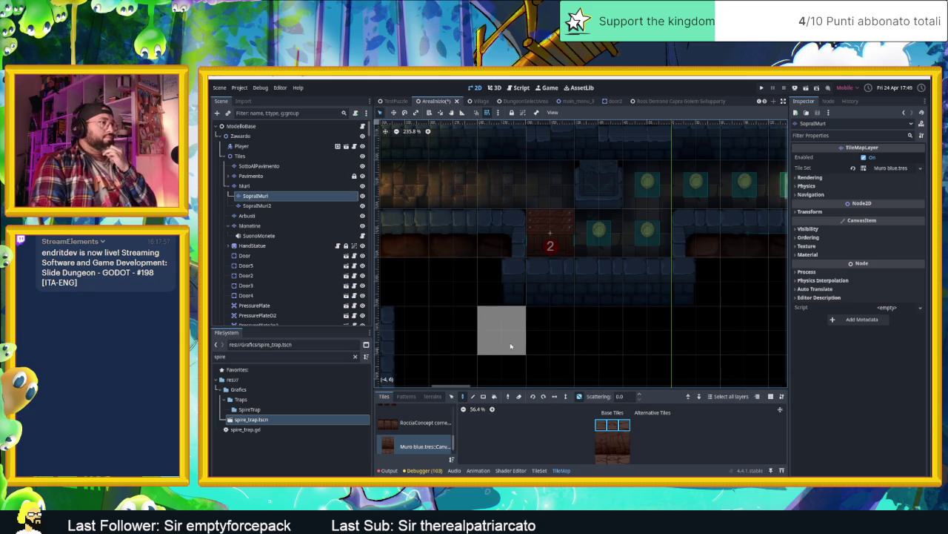
pyautogui.scroll(-5, 525, 342)
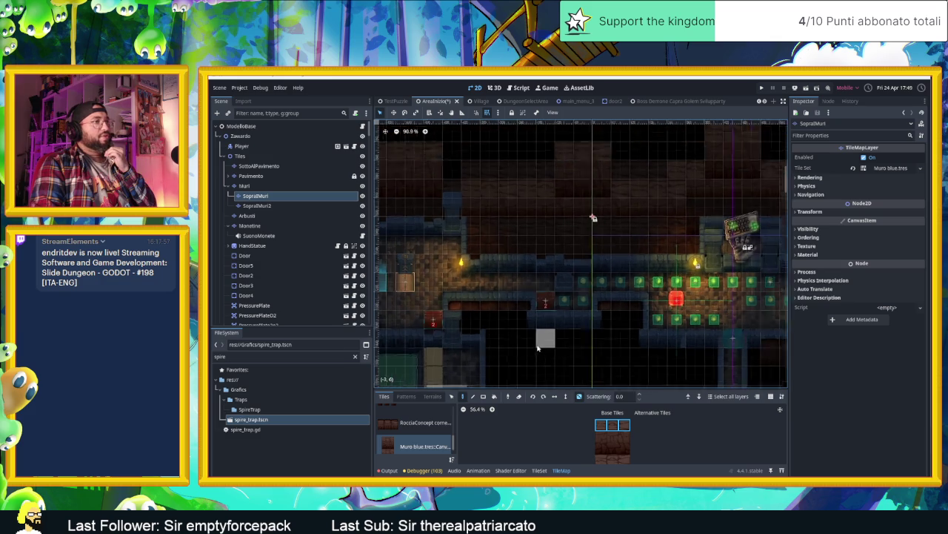
pyautogui.moveTo(579, 362); pyautogui.dragTo(532, 319)
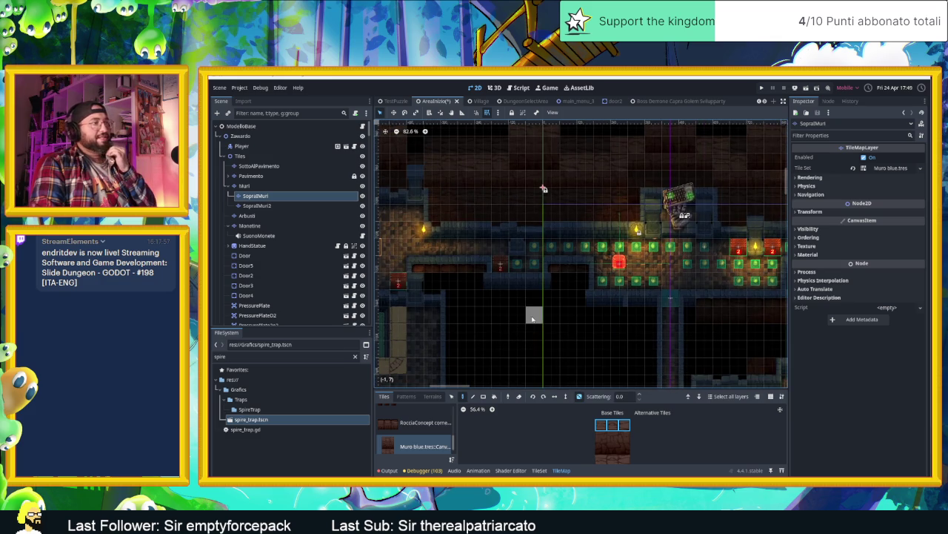
# Zoom out and save the dungeon scene with Ctrl+S.
pyautogui.scroll(-2, 534, 324)
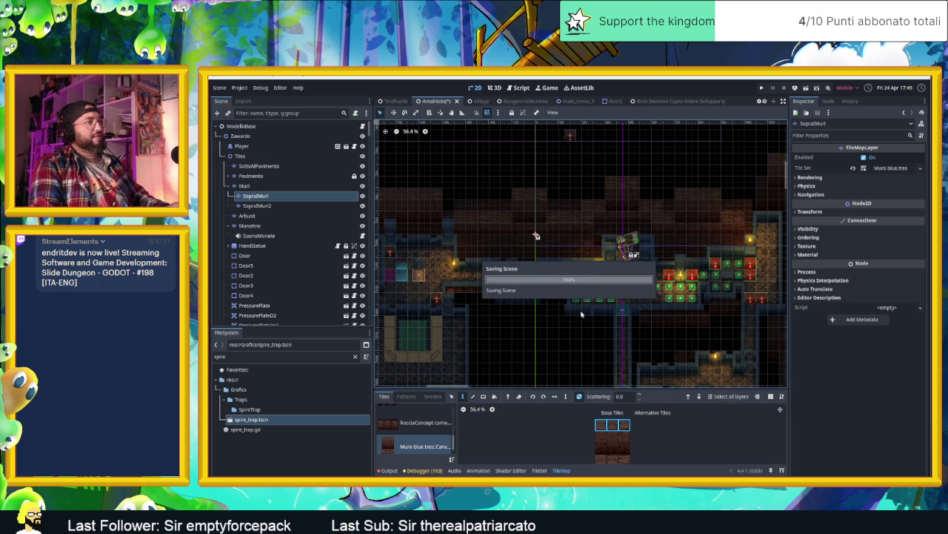
pyautogui.scroll(-2, 585, 319)
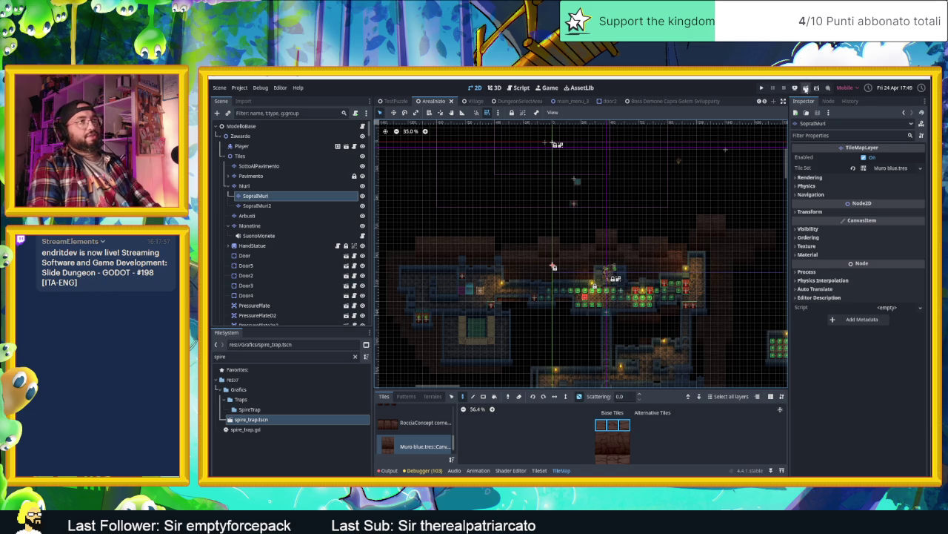
pyautogui.hotkey('ctrl', 's')
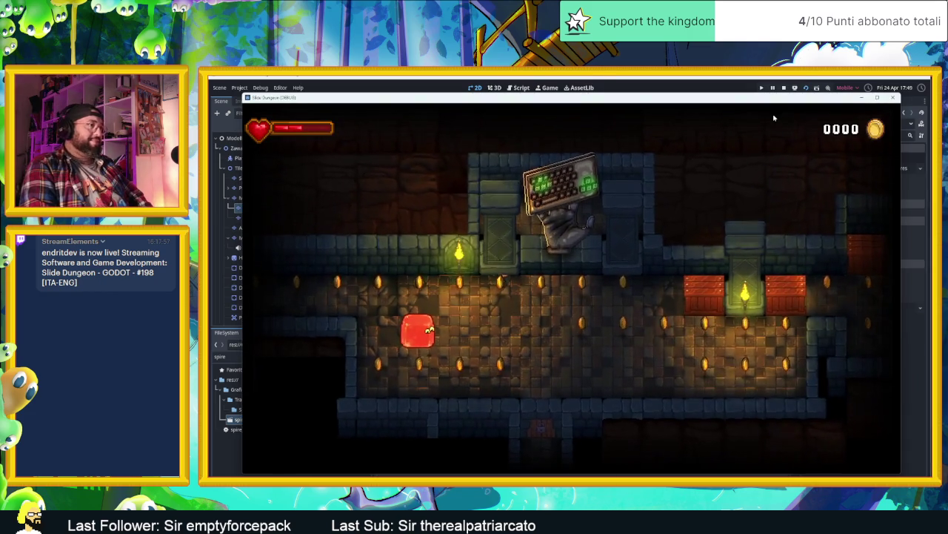
# Slide the player down, right, up and left through the first rows, collecting coins.
pyautogui.press('Down')
pyautogui.press('Right')
pyautogui.press('Up')
pyautogui.press('Down')
pyautogui.press('Left')
pyautogui.press('Up')
pyautogui.press('Down')
pyautogui.press('Left')
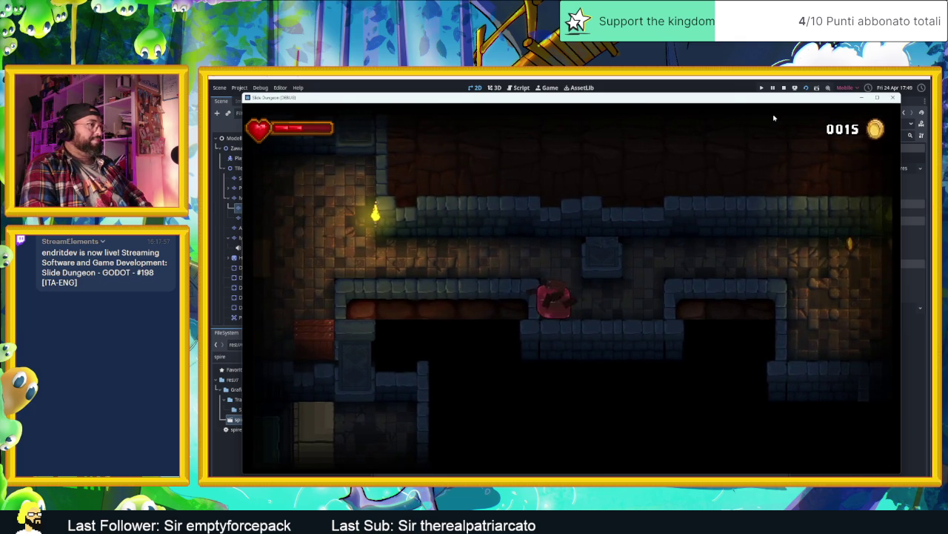
pyautogui.press('Up')
# Slide the player far left into a new room, then down into the lower coin room.
pyautogui.press('Left')
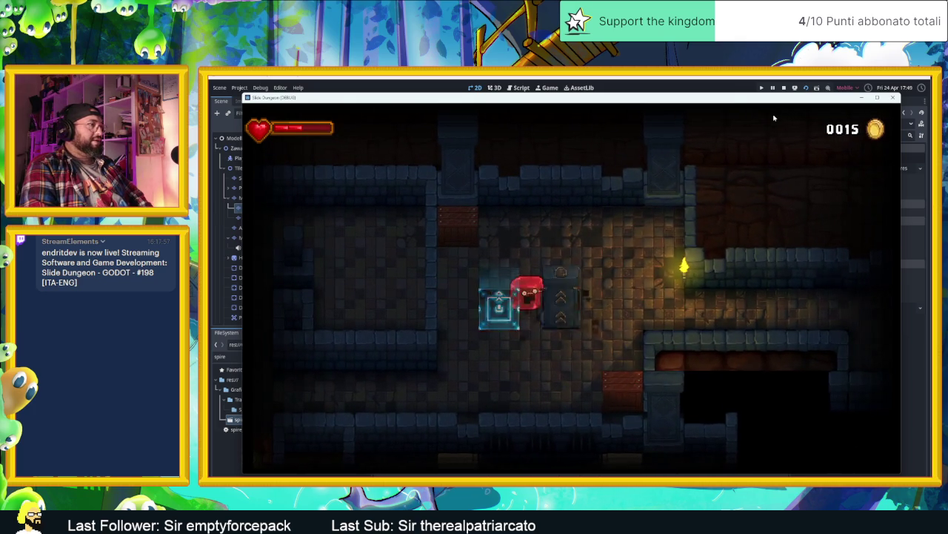
pyautogui.press('Up')
pyautogui.press('Right')
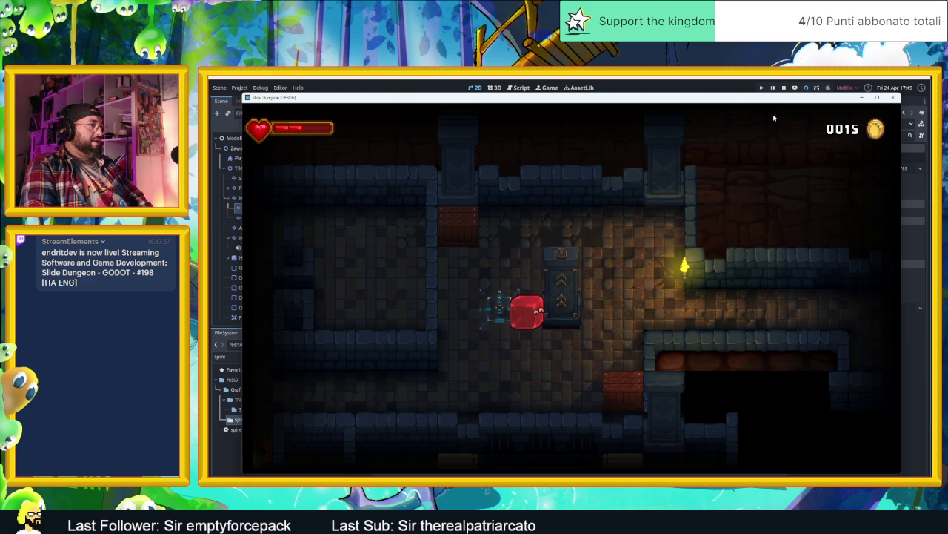
pyautogui.press('Down')
pyautogui.press('Right')
pyautogui.press('Down')
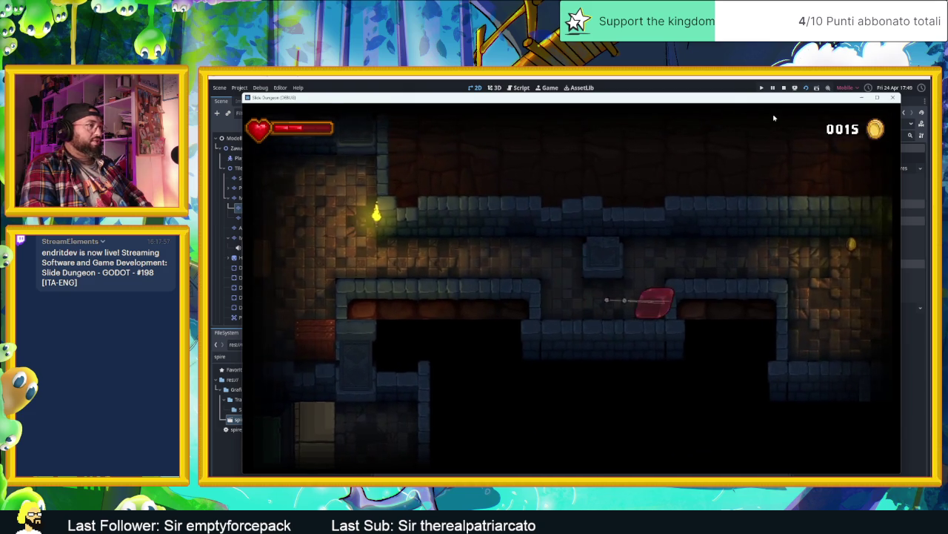
pyautogui.press('Down')
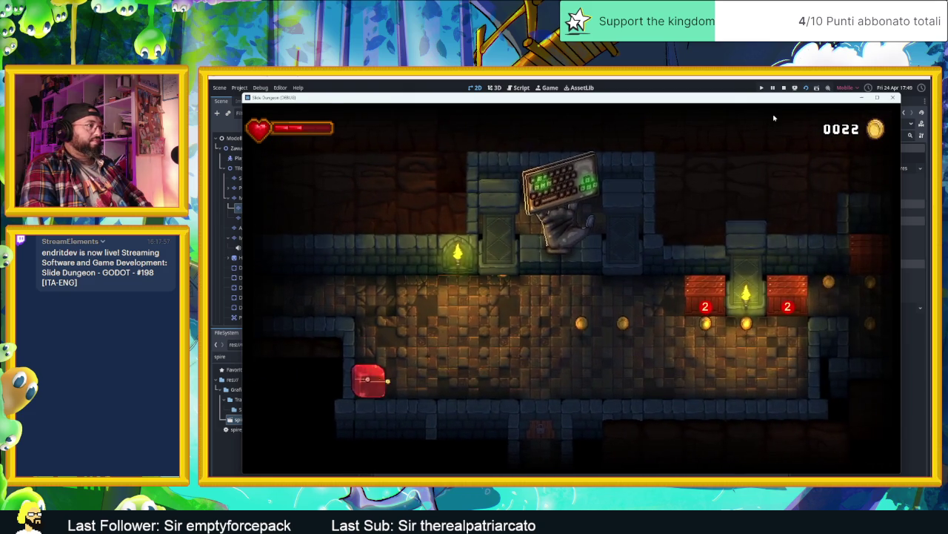
pyautogui.press('Up')
pyautogui.press('Left')
pyautogui.press('Up')
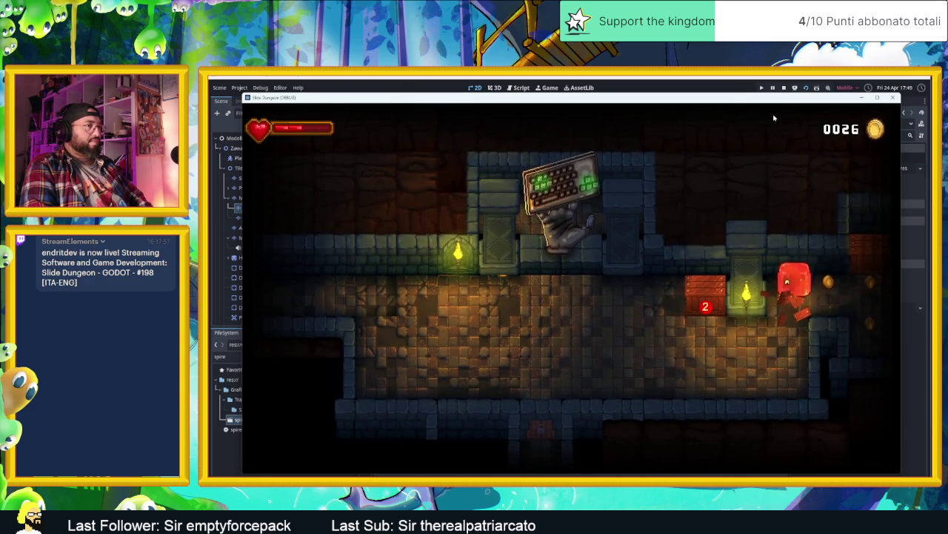
# Steer the player through the next corridors and rooms, grabbing more coins.
pyautogui.press('Right')
pyautogui.press('Down')
pyautogui.press('Left')
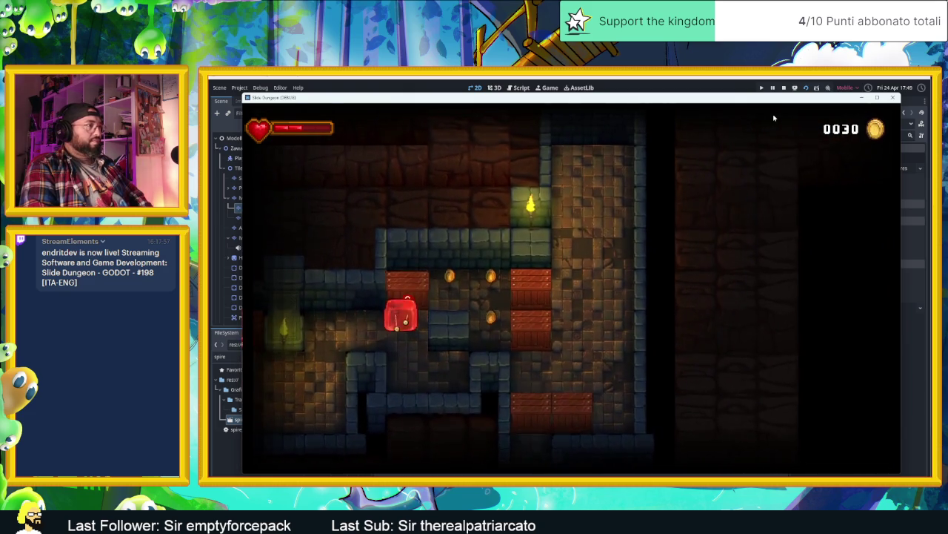
pyautogui.press('Down')
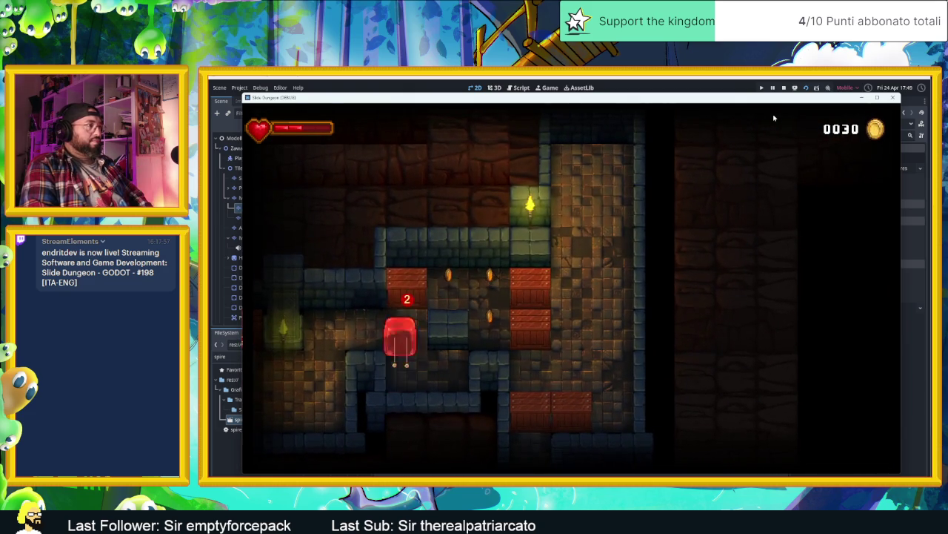
pyautogui.press('Up')
pyautogui.press('Right')
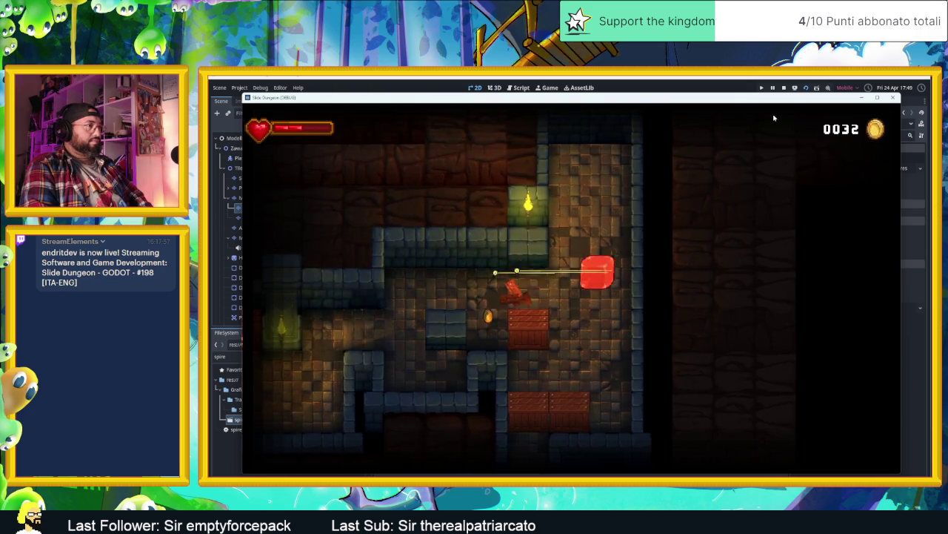
pyautogui.press('Up')
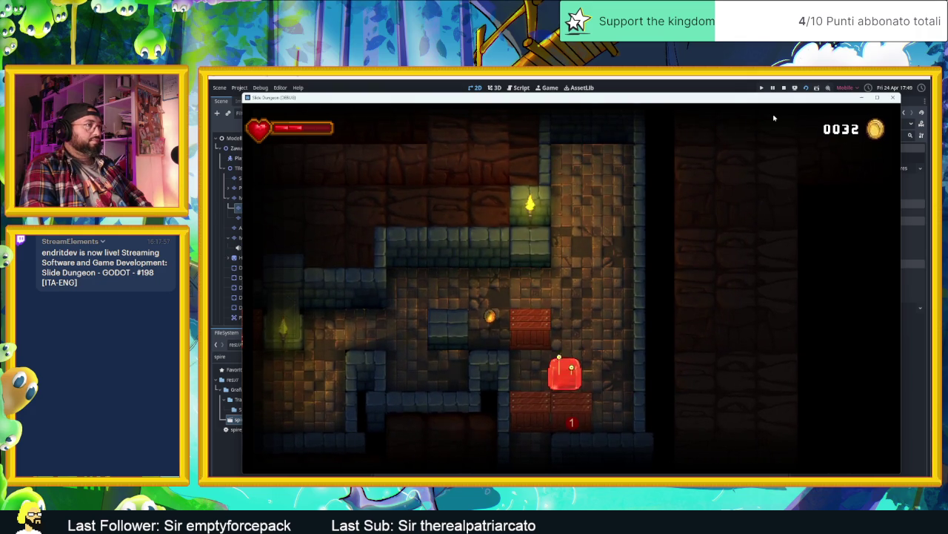
pyautogui.press('Down')
pyautogui.press('Left')
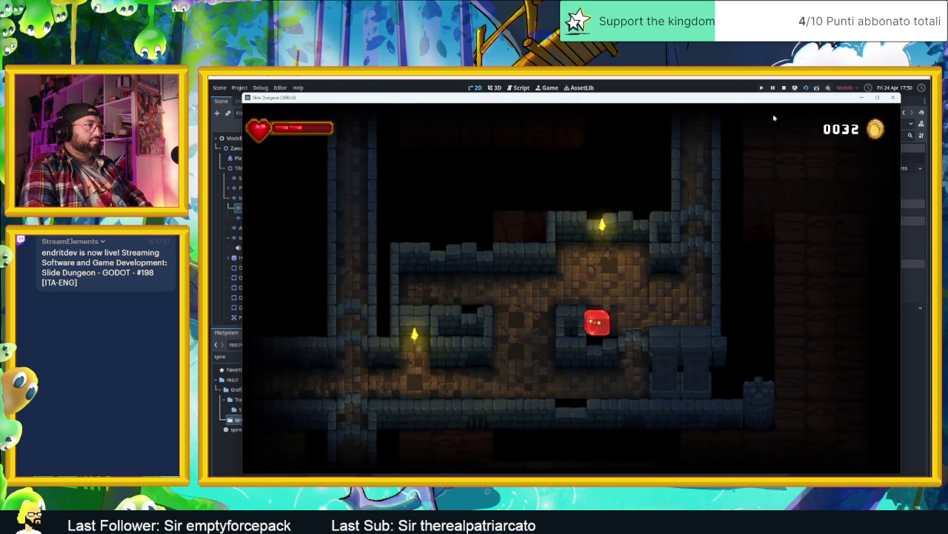
pyautogui.press('Up')
pyautogui.press('Up')
pyautogui.press('Right')
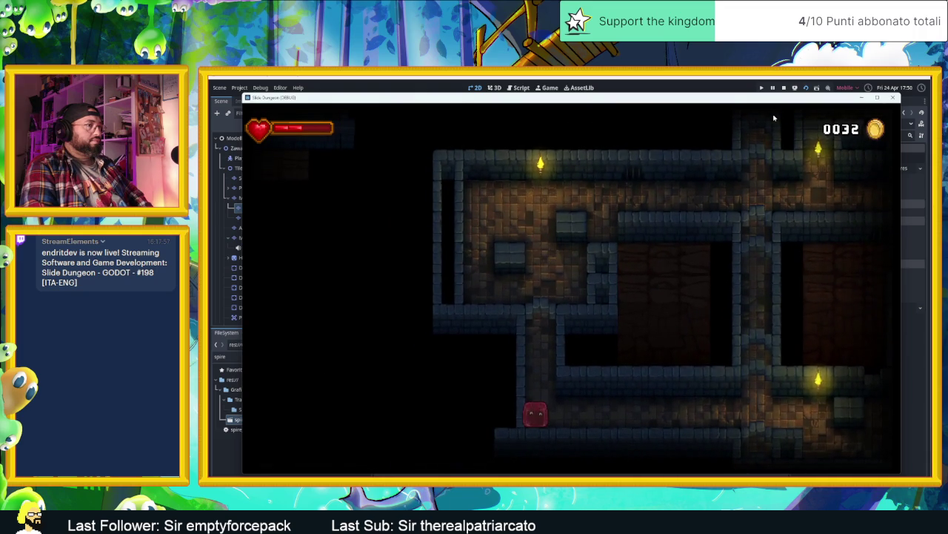
# Use the arrow block, the block marked 2 and the shaft to reach the final rooms, bringing the coin counter to 0039.
pyautogui.press('Left')
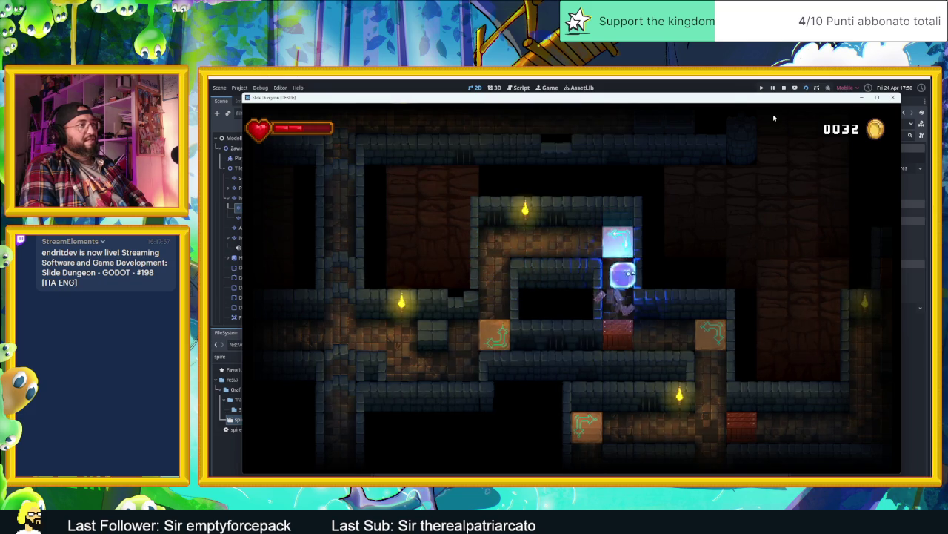
pyautogui.press('Down')
pyautogui.press('Right')
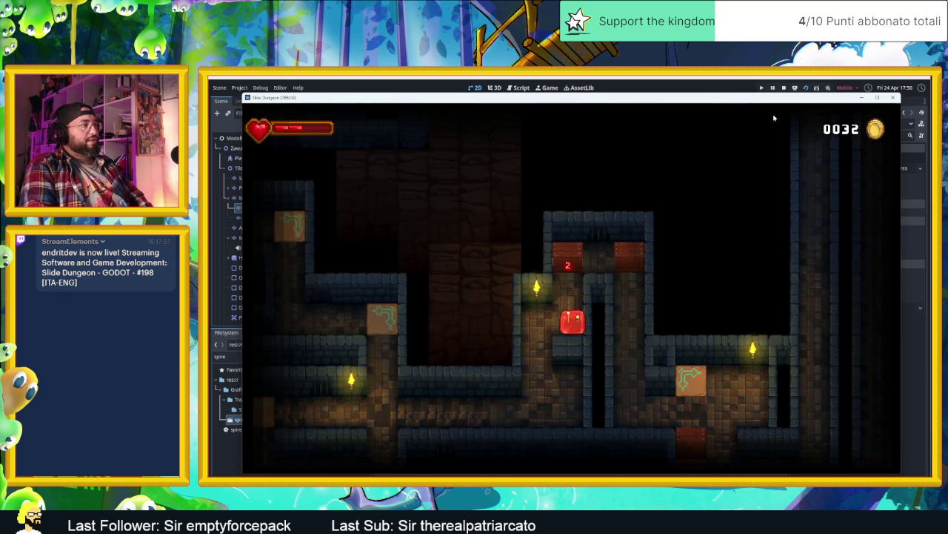
pyautogui.press('Up')
pyautogui.press('Down')
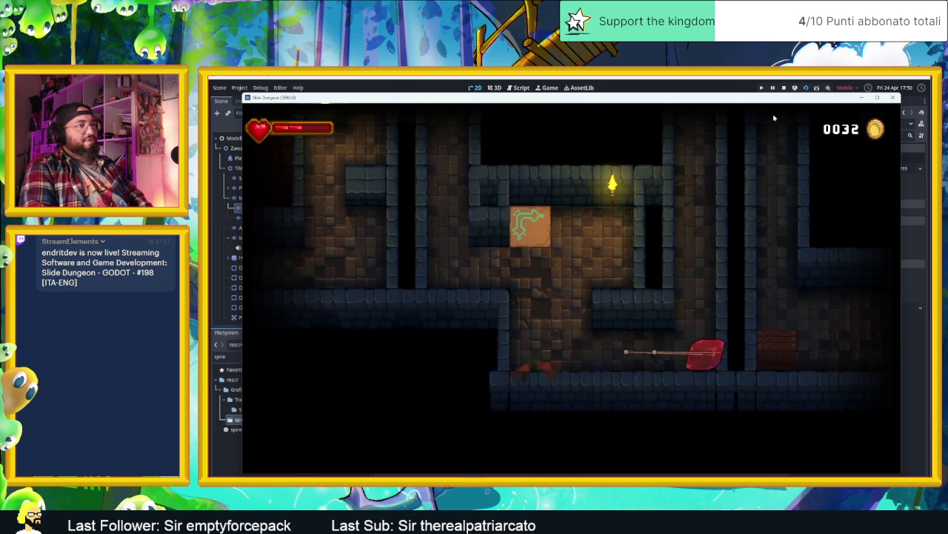
pyautogui.press('Up')
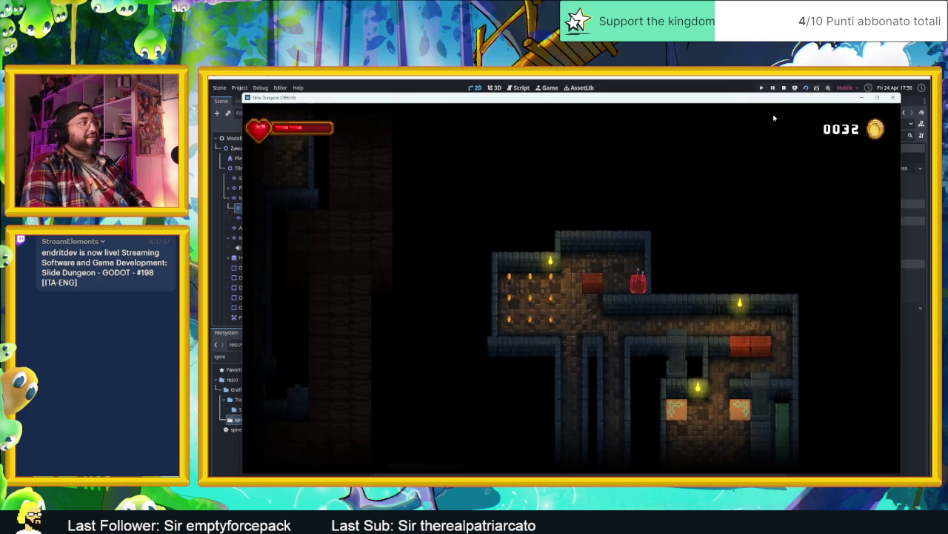
pyautogui.press('Left')
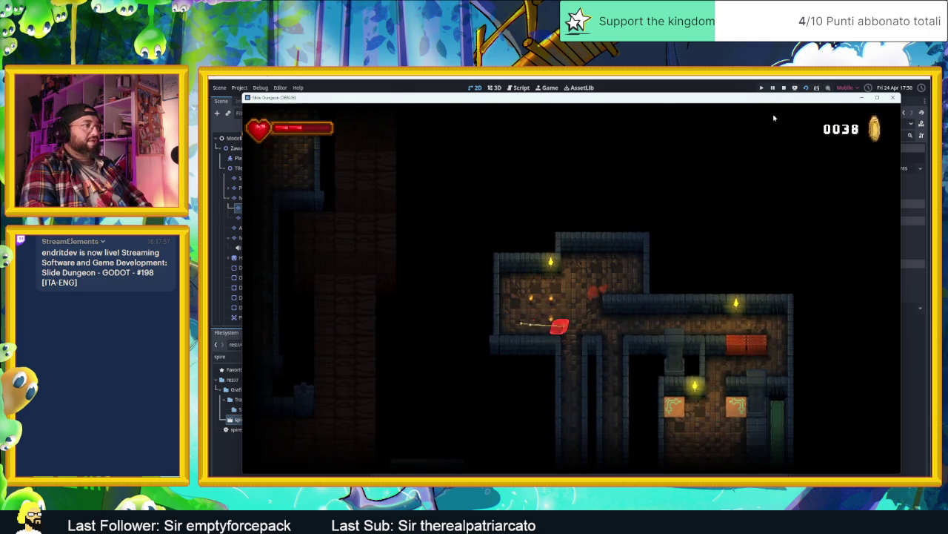
pyautogui.press('Right')
pyautogui.press('Down')
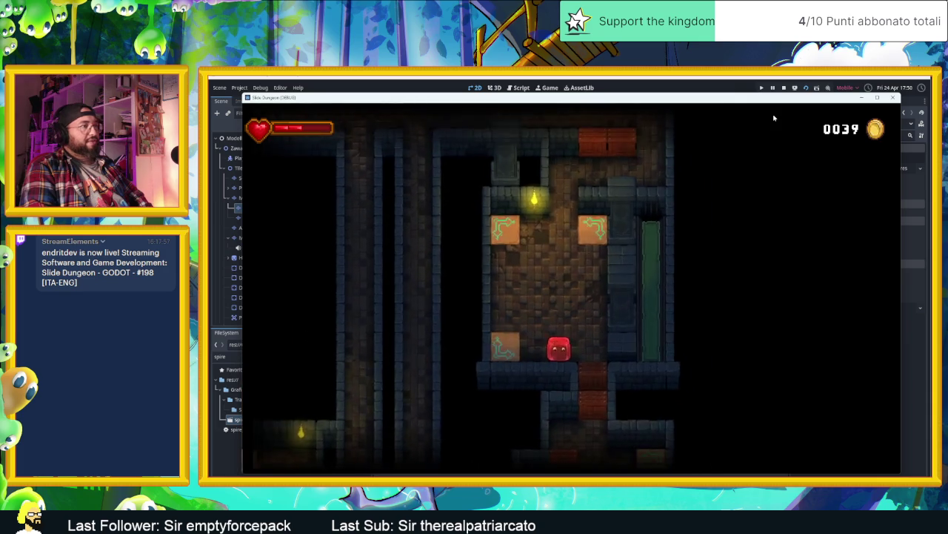
pyautogui.press('Right')
pyautogui.press('Up')
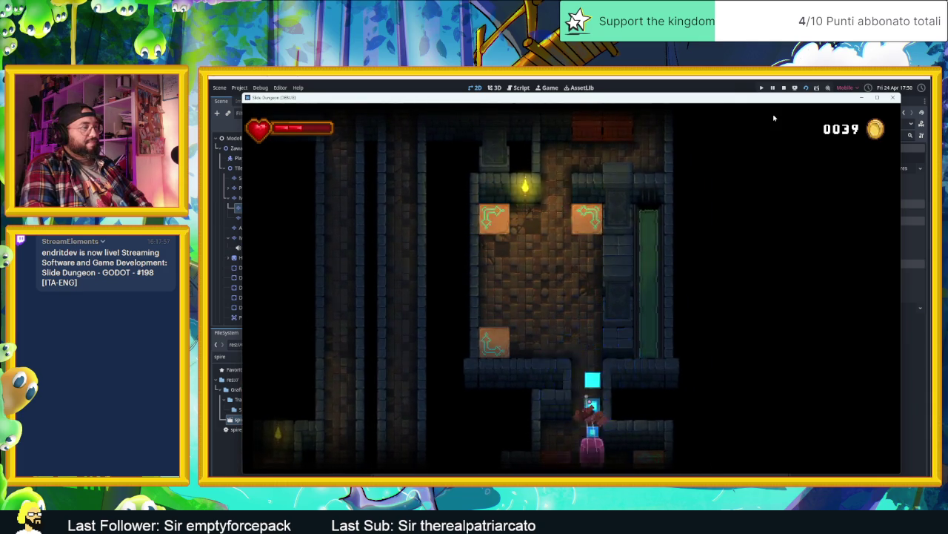
# Slide the player through the first rooms, past the red enemy and arrow tiles, to the lower corridor.
pyautogui.press('Up')
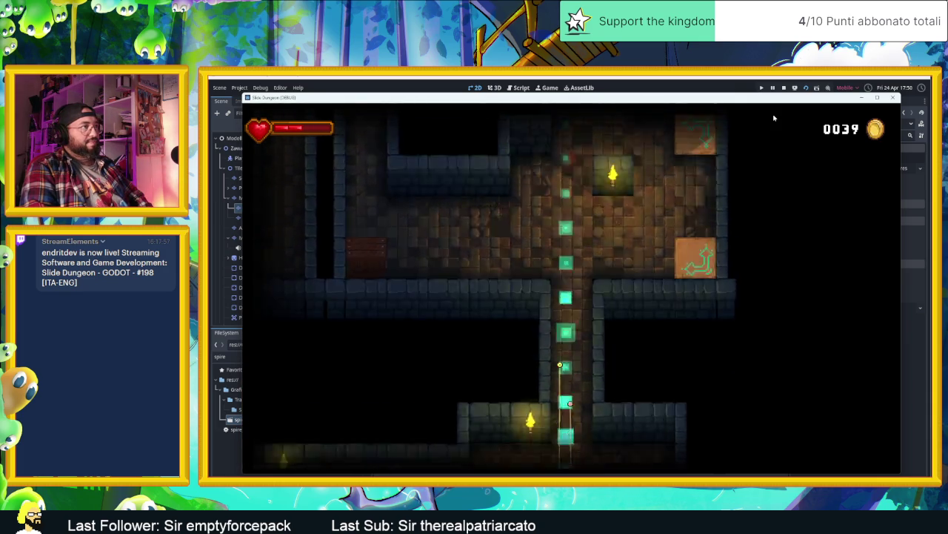
pyautogui.press('Up')
pyautogui.press('Left')
pyautogui.press('Left')
pyautogui.press('Up')
pyautogui.press('Down')
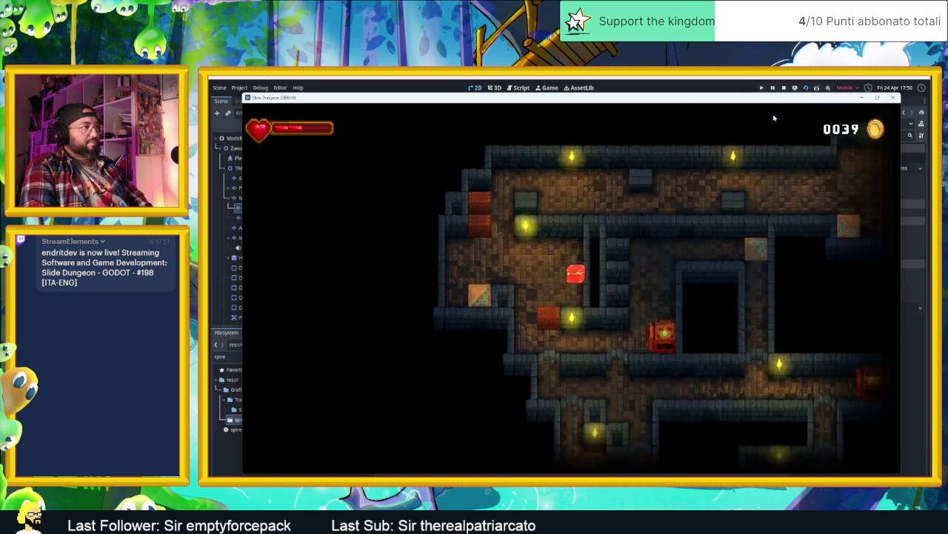
pyautogui.press('Left')
pyautogui.press('Down')
pyautogui.press('Right')
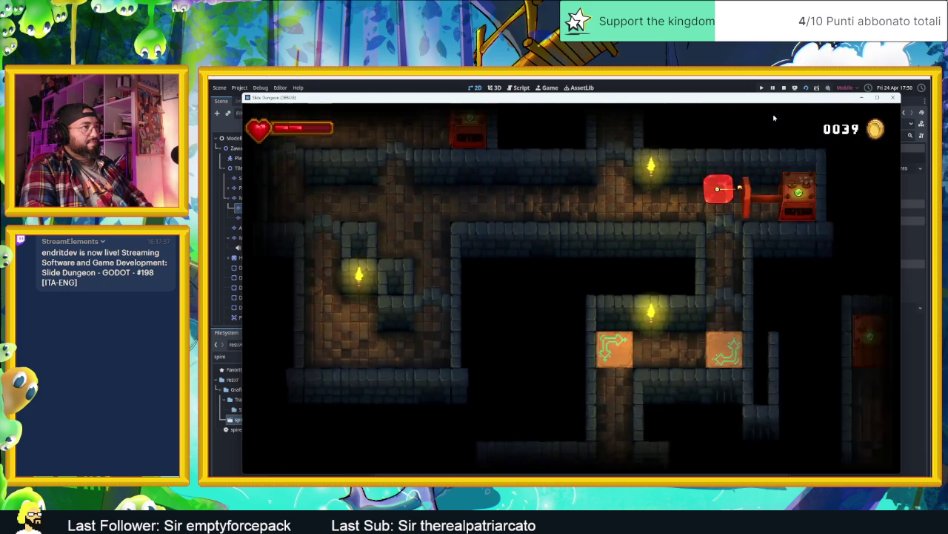
pyautogui.press('Down')
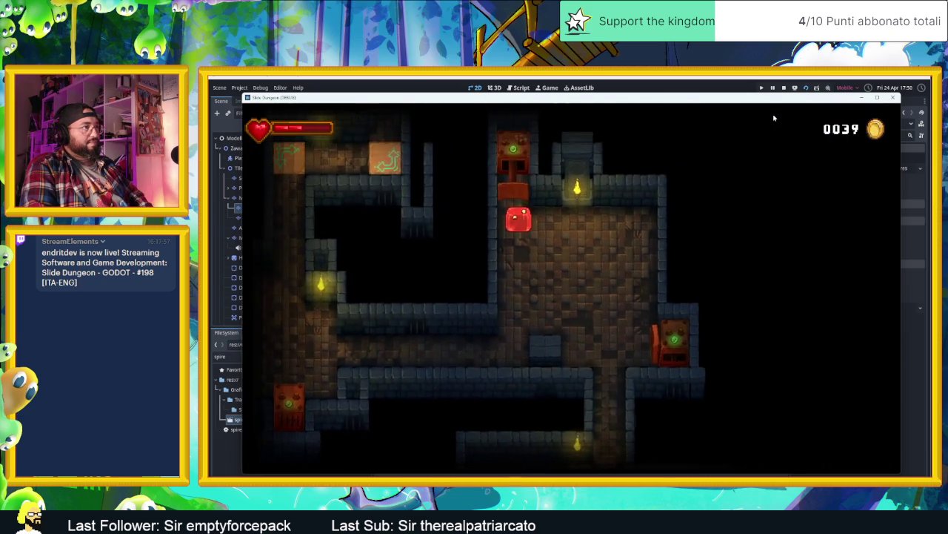
pyautogui.press('Right')
pyautogui.press('Down')
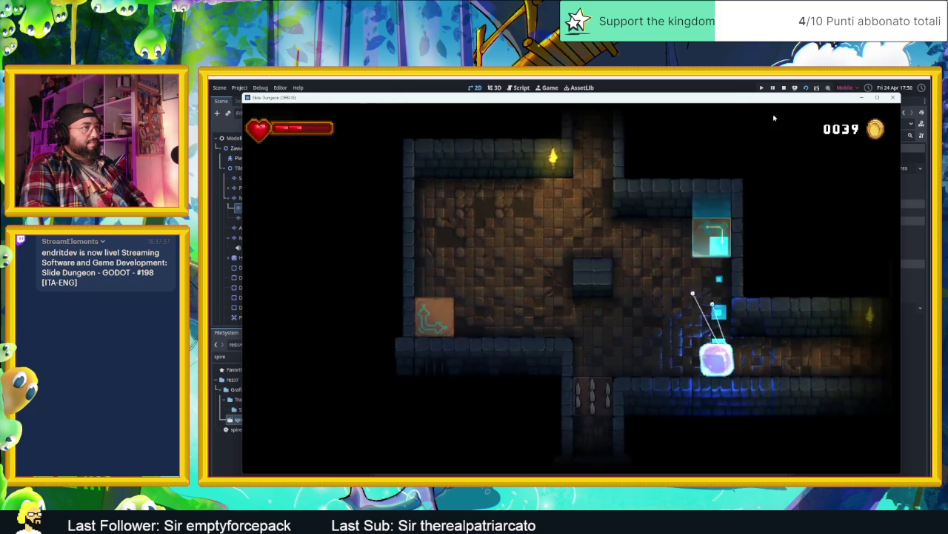
pyautogui.press('Up')
pyautogui.press('Down')
pyautogui.press('Right')
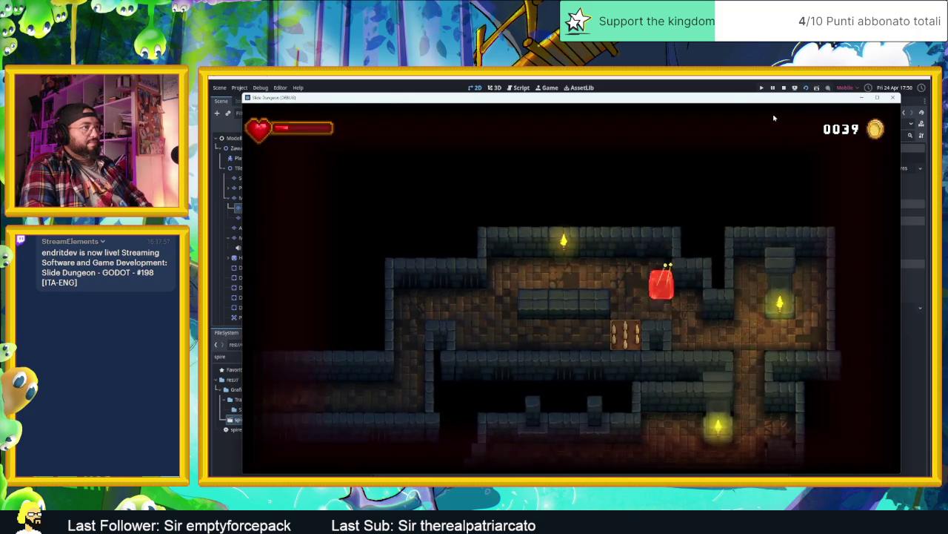
# Keep sliding through the corridors, dropping to the lower floor and crossing the room above.
pyautogui.press('Right')
pyautogui.press('Up')
pyautogui.press('Down')
pyautogui.press('Left')
pyautogui.press('Up')
pyautogui.press('Left')
pyautogui.press('Right')
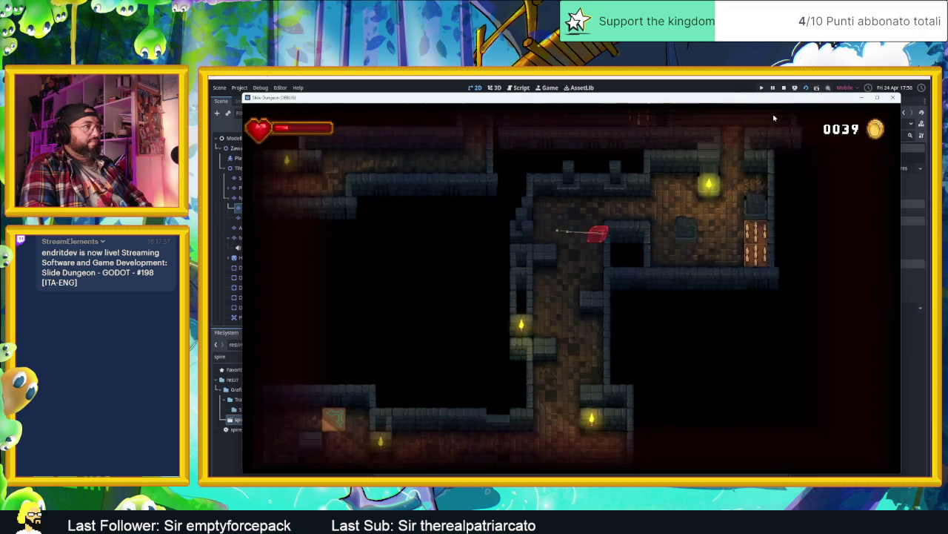
pyautogui.press('Down')
pyautogui.press('Down')
pyautogui.press('Left')
pyautogui.press('Down')
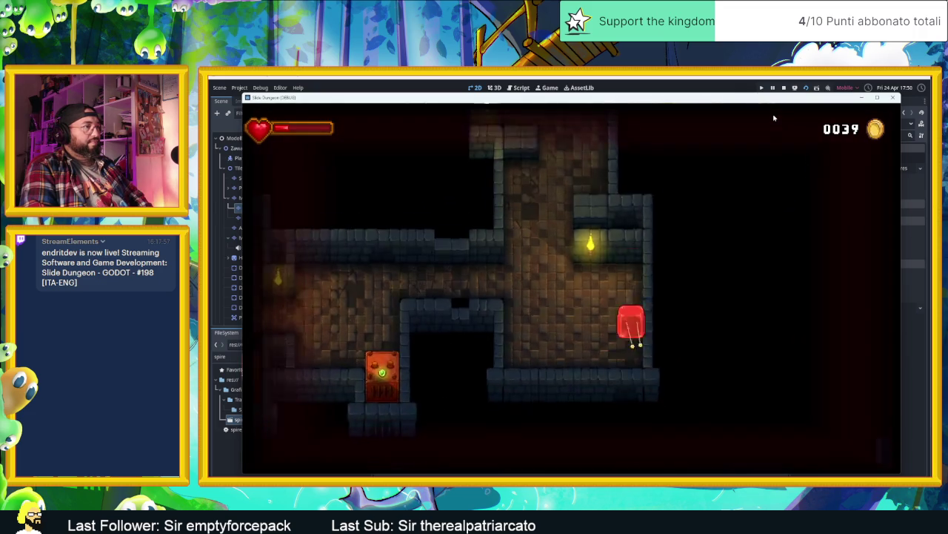
pyautogui.press('Left')
pyautogui.press('Down')
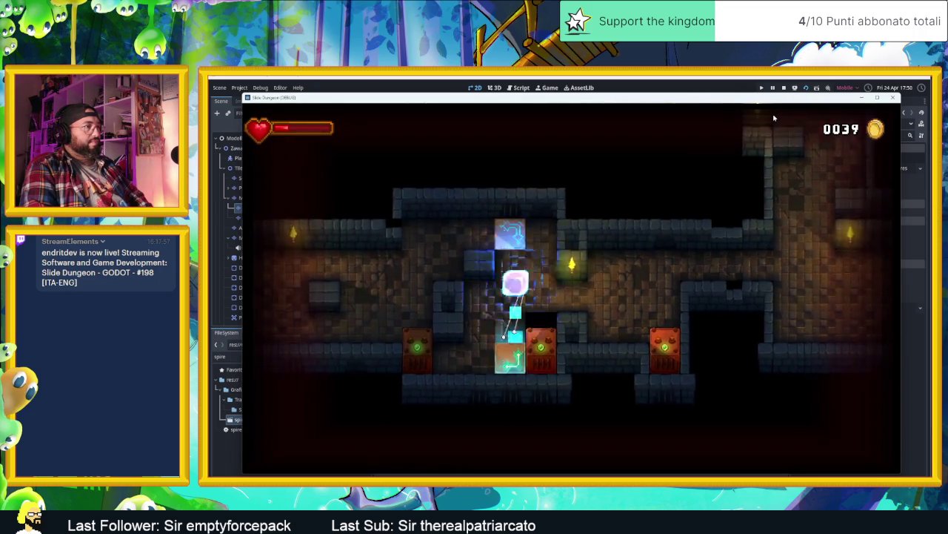
pyautogui.press('Left')
pyautogui.press('Up')
pyautogui.press('Down')
pyautogui.press('Left')
pyautogui.press('Up')
pyautogui.press('Right')
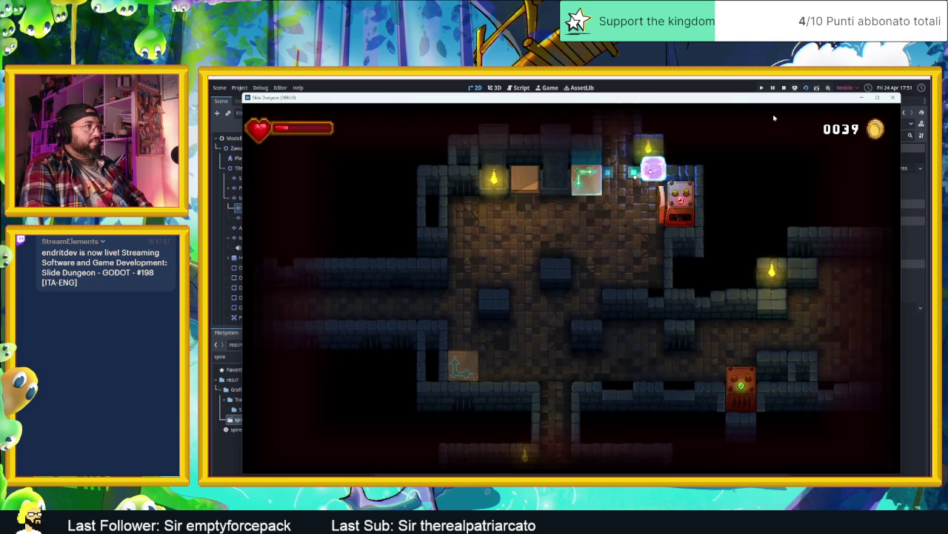
# Slide out the top opening, through the next room, and down to the corridor junction.
pyautogui.press('Up')
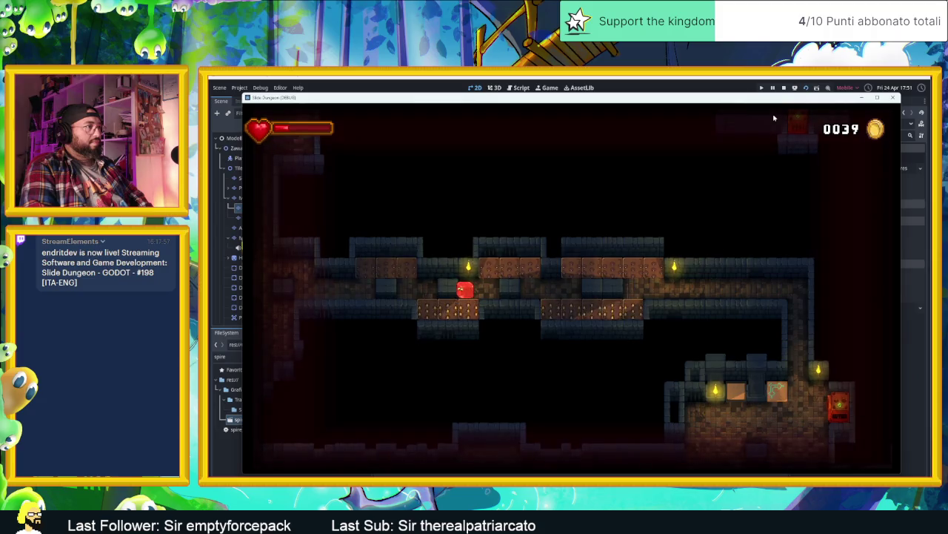
pyautogui.press('Up')
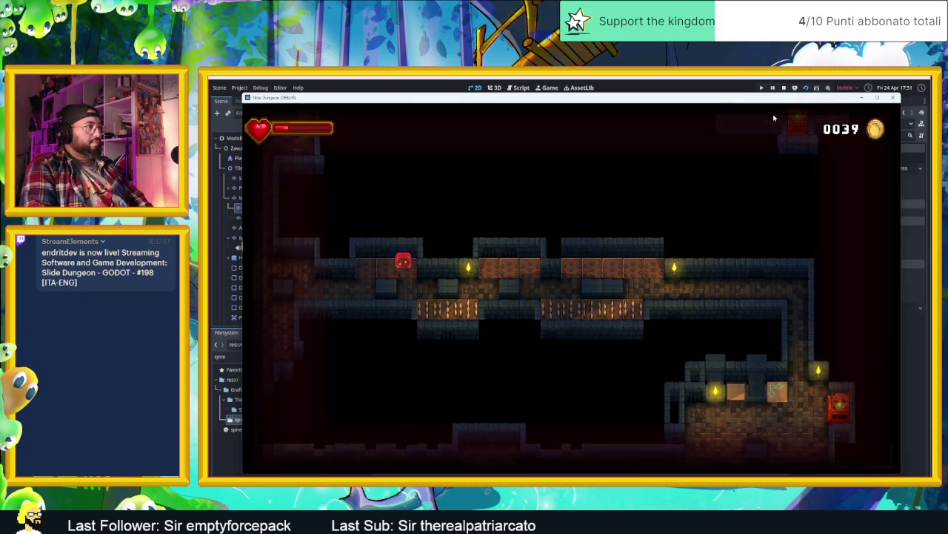
pyautogui.press('Left')
pyautogui.press('Down')
pyautogui.press('Left')
pyautogui.press('Right')
pyautogui.press('Left')
pyautogui.press('Down')
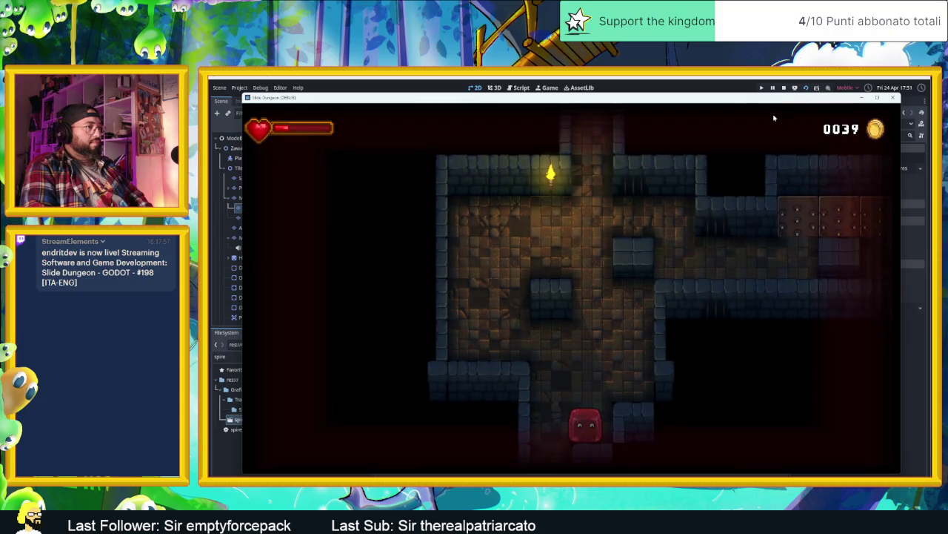
pyautogui.press('Down')
pyautogui.press('Right')
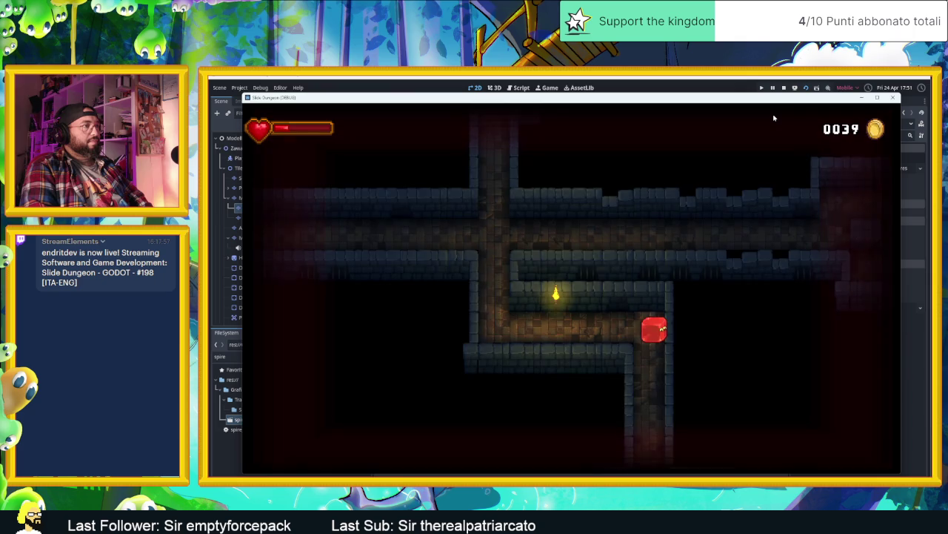
pyautogui.press('Down')
pyautogui.press('Left')
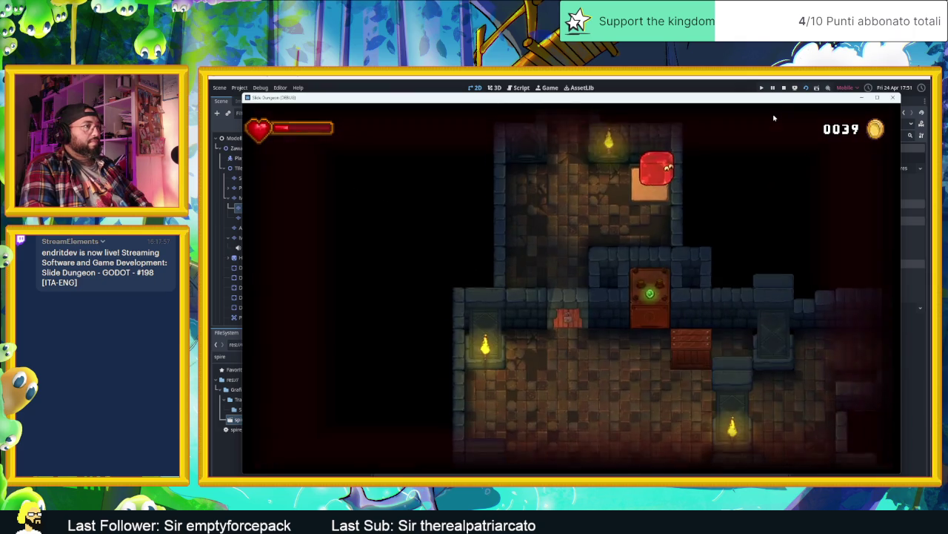
# Drop off the orange block into a new room, then stop the running game.
pyautogui.press('Down')
pyautogui.press('Left')
pyautogui.press('Down')
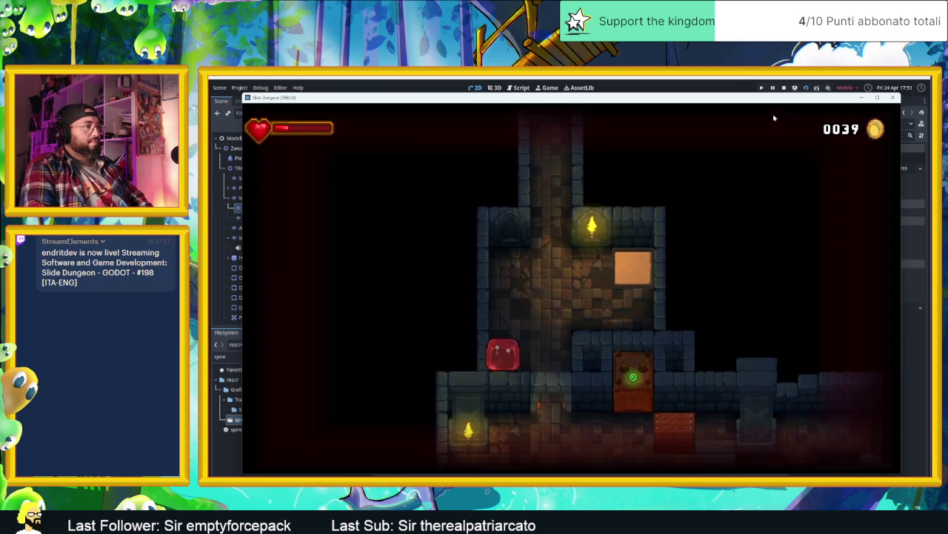
pyautogui.press('Right')
pyautogui.press('Down')
pyautogui.press('Right')
pyautogui.press('Up')
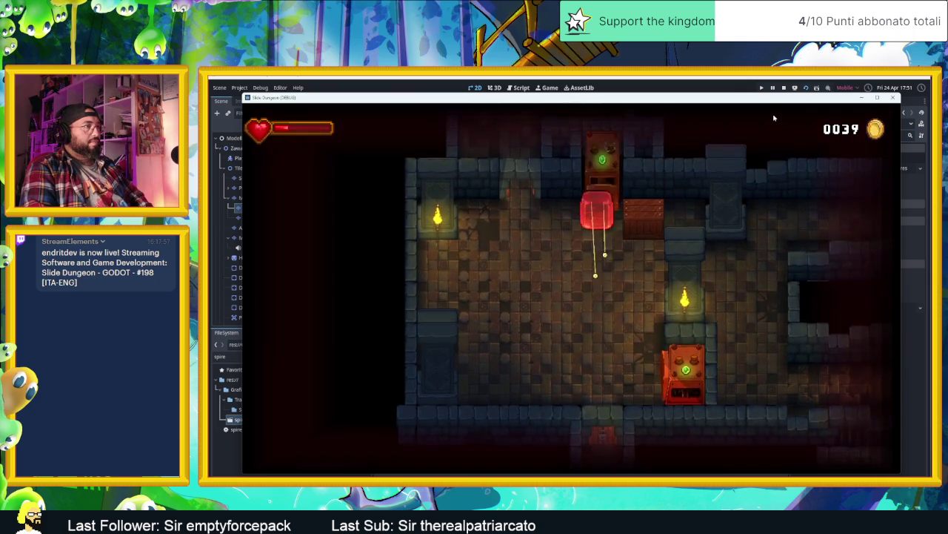
pyautogui.press('Right')
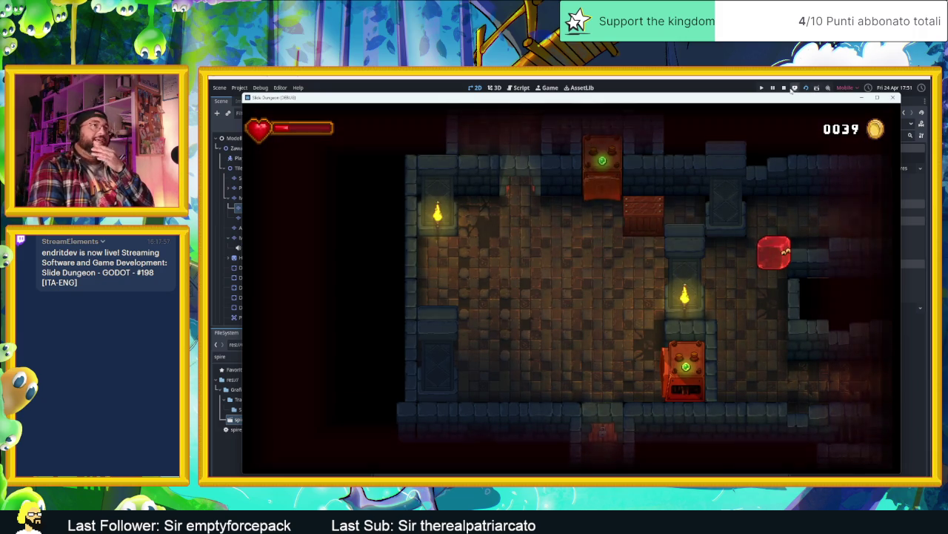
pyautogui.click(784, 89)
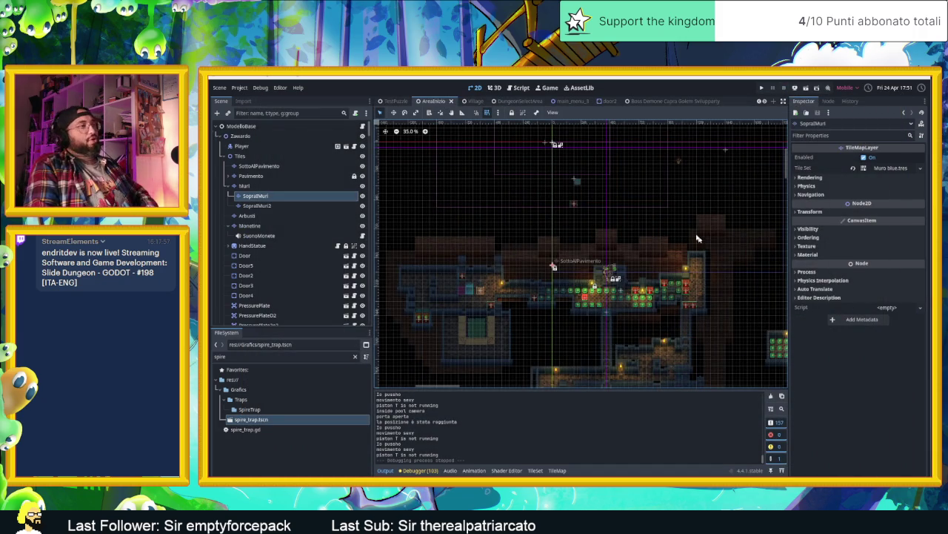
# Save the dungeon scene with Ctrl+S and bring the Monetine layer into view.
pyautogui.hotkey('ctrl', 's')
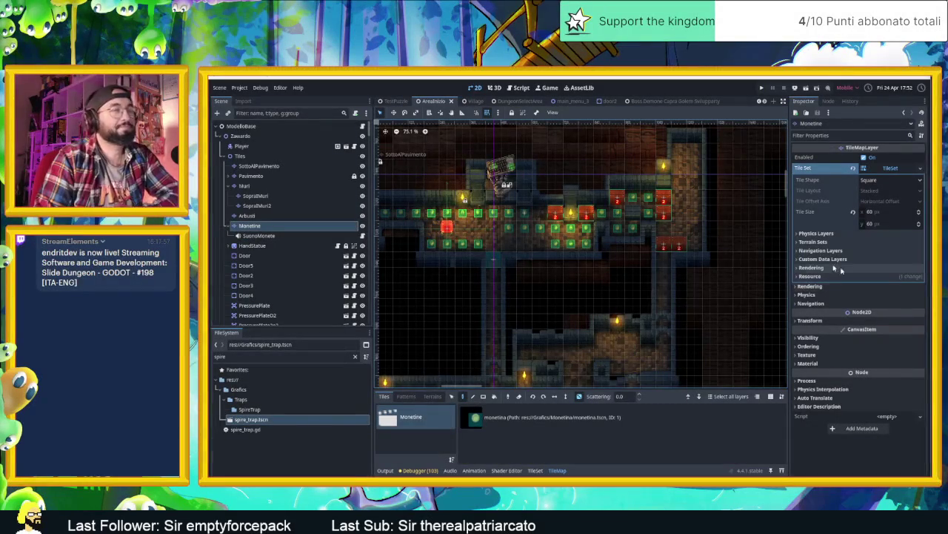
pyautogui.scroll(1, 404, 296)
pyautogui.hscroll(-1, 404, 295)
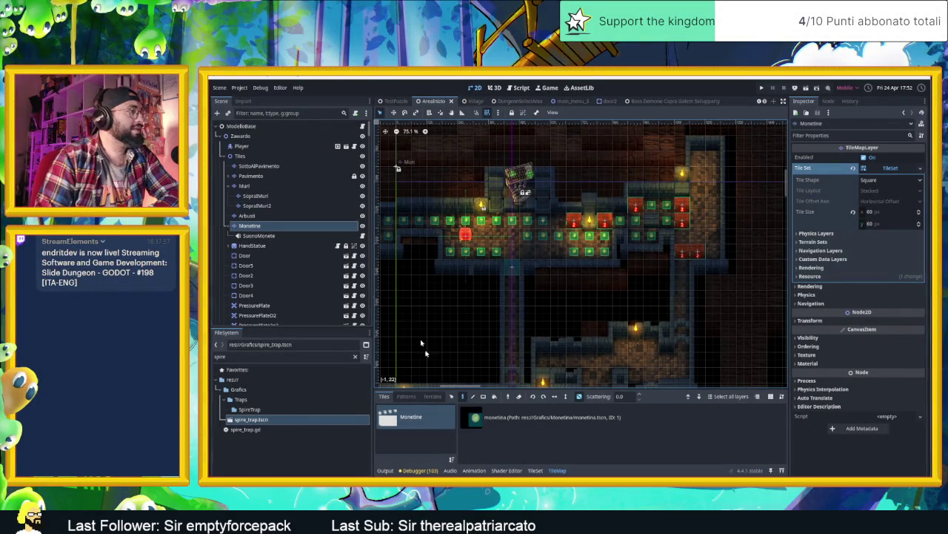
# Select the Monetina coin tile and paint coins along the right-hand passage and lower room.
pyautogui.click(475, 417)
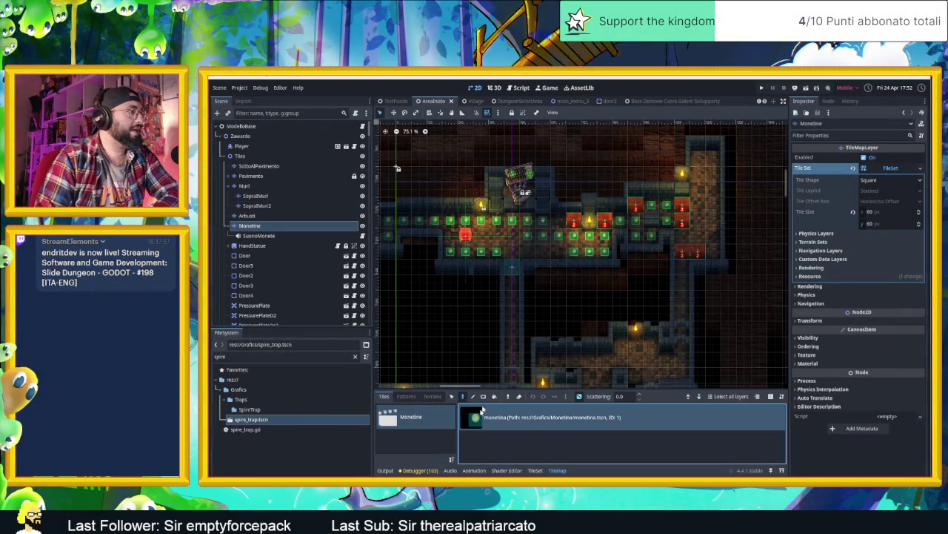
pyautogui.click(682, 206)
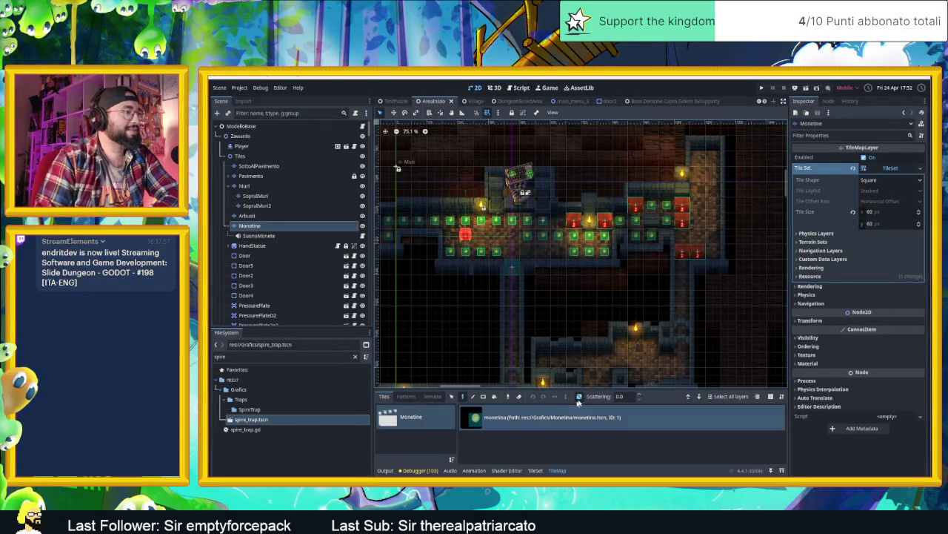
pyautogui.scroll(2, 699, 220)
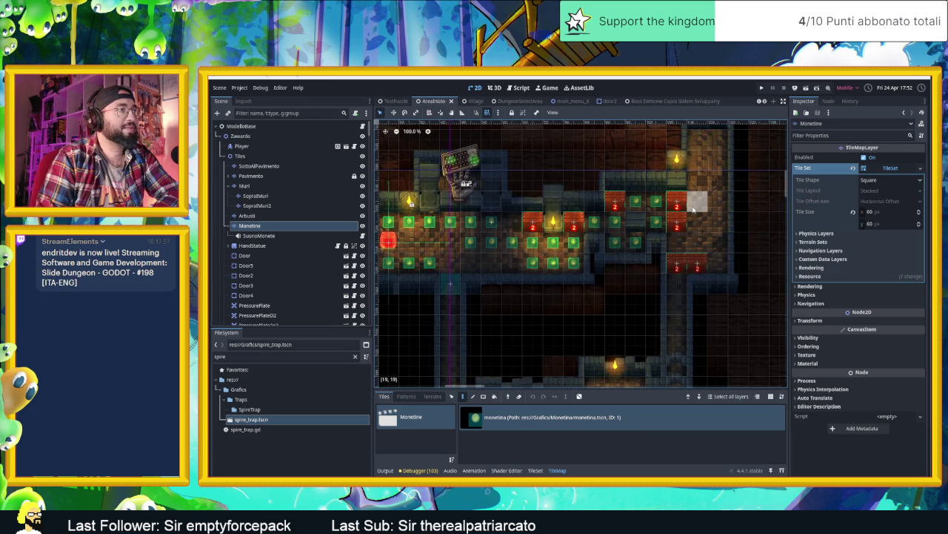
pyautogui.click(717, 138)
pyautogui.click(696, 139)
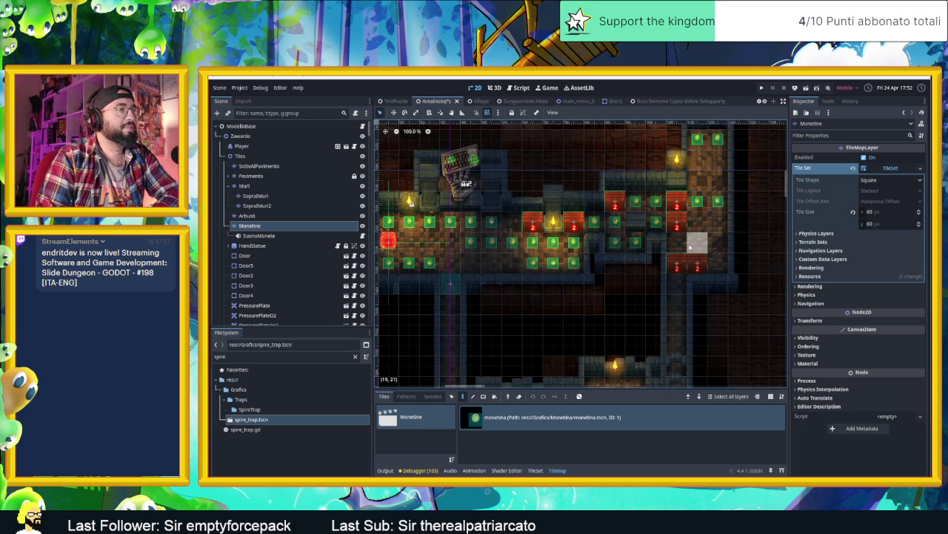
pyautogui.moveTo(689, 245); pyautogui.dragTo(692, 224)
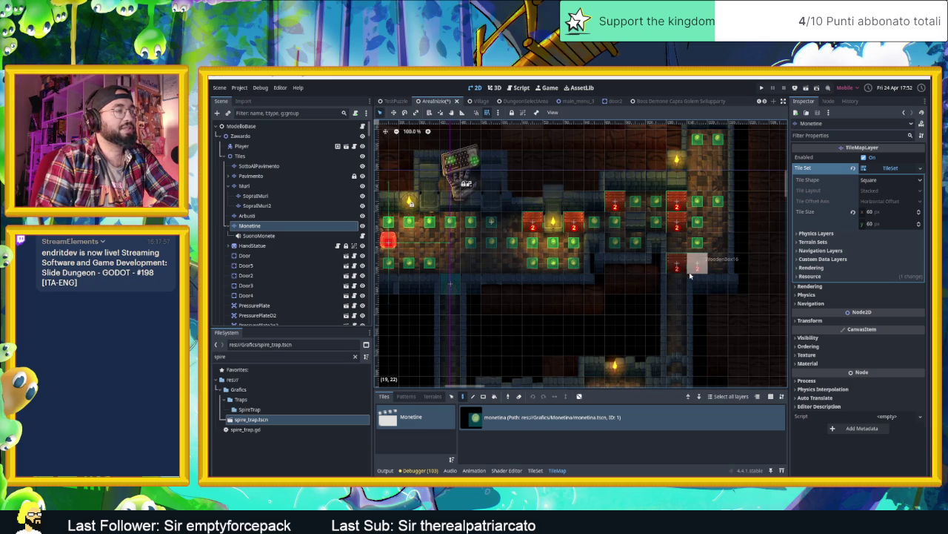
pyautogui.moveTo(677, 287); pyautogui.dragTo(677, 346)
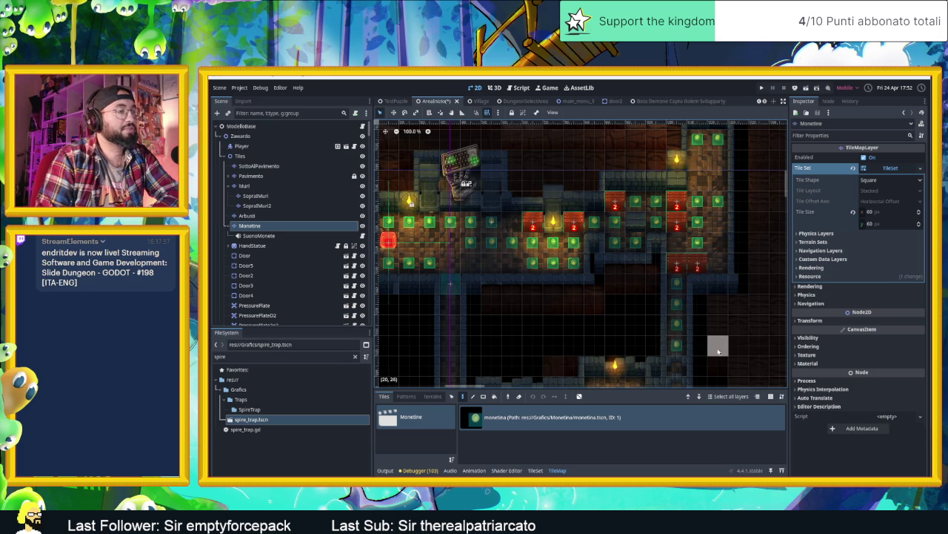
pyautogui.scroll(-3, 717, 346)
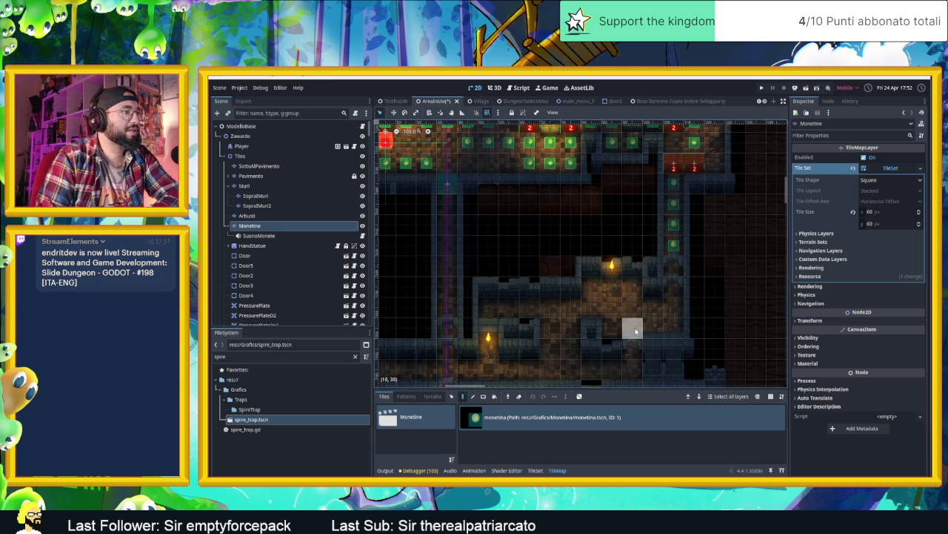
pyautogui.click(669, 330)
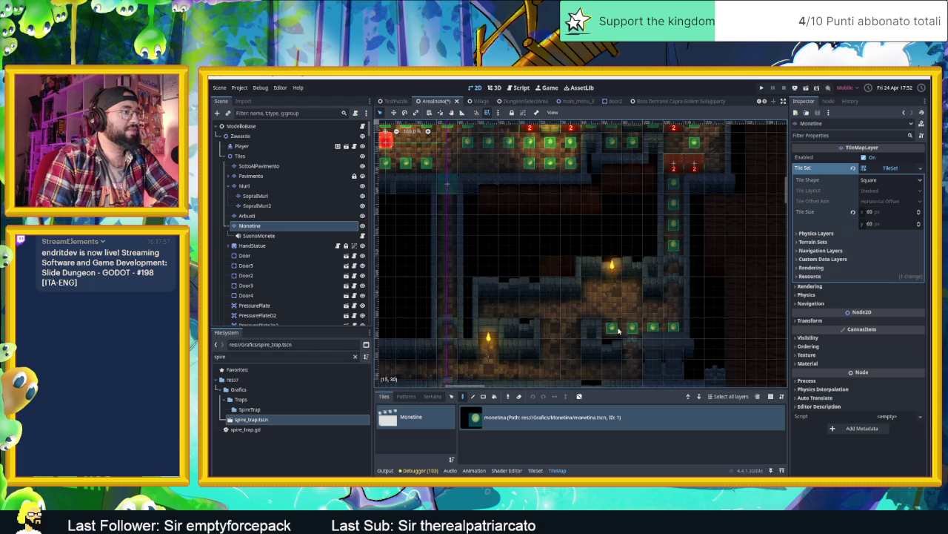
pyautogui.moveTo(626, 298); pyautogui.dragTo(489, 308)
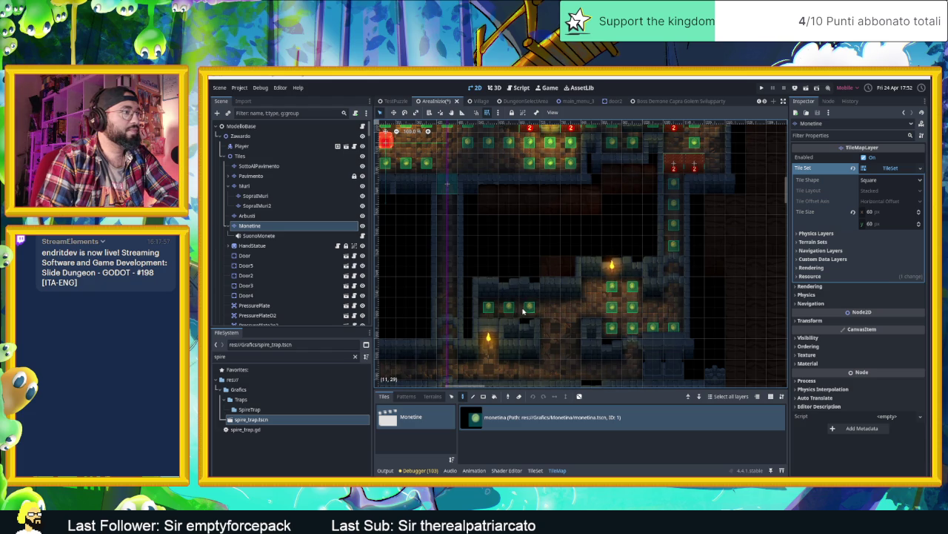
# Paint a second row of coins and a coin column up the vertical corridor.
pyautogui.scroll(-3, 551, 328)
pyautogui.moveTo(631, 281)
pyautogui.mouseDown()
pyautogui.moveTo(632, 303)
pyautogui.moveTo(477, 310)
pyautogui.mouseUp()
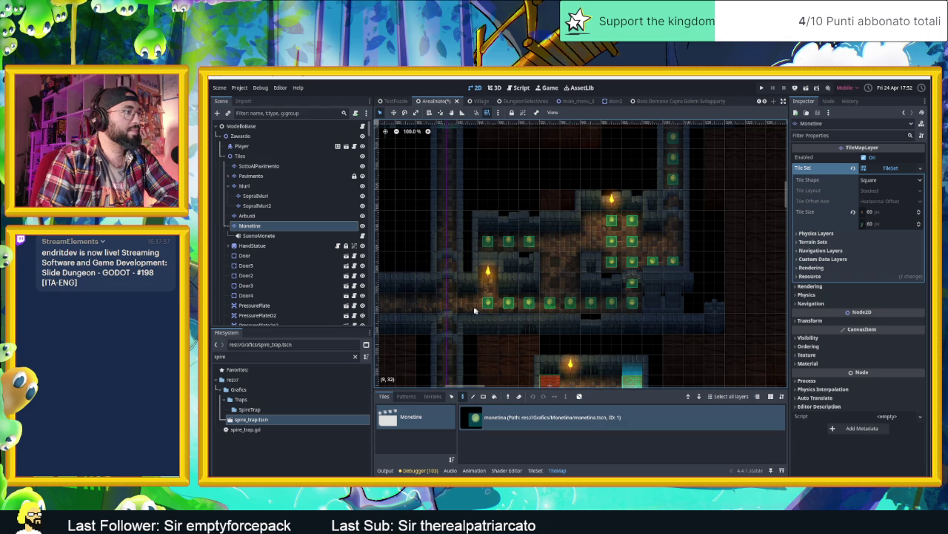
pyautogui.hscroll(-4, 466, 308)
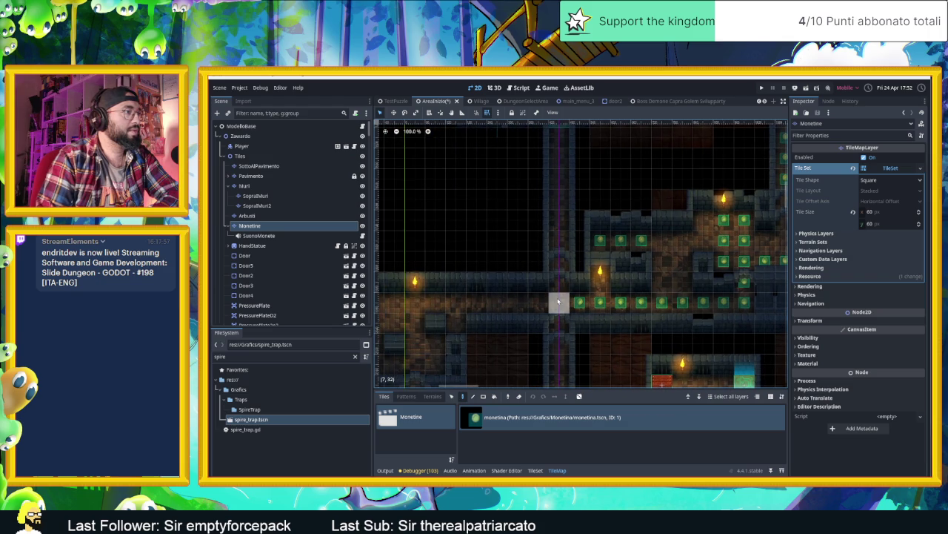
pyautogui.moveTo(562, 279); pyautogui.dragTo(560, 259)
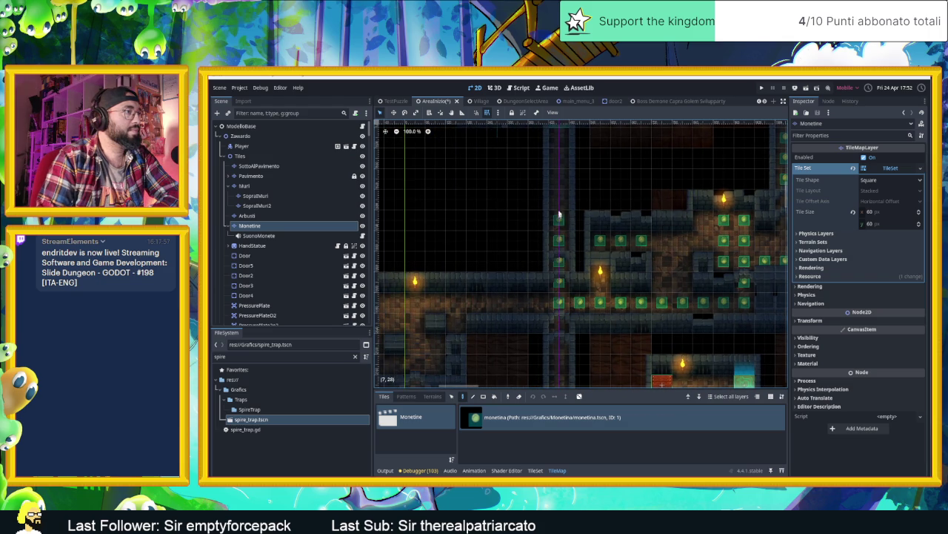
pyautogui.moveTo(560, 156); pyautogui.dragTo(559, 137)
pyautogui.scroll(5, 560, 148)
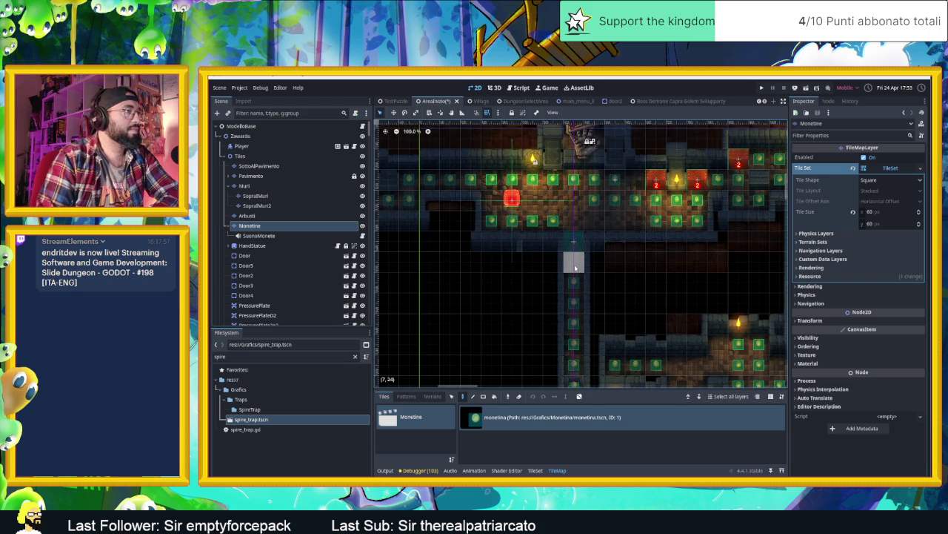
pyautogui.moveTo(602, 374); pyautogui.dragTo(599, 362)
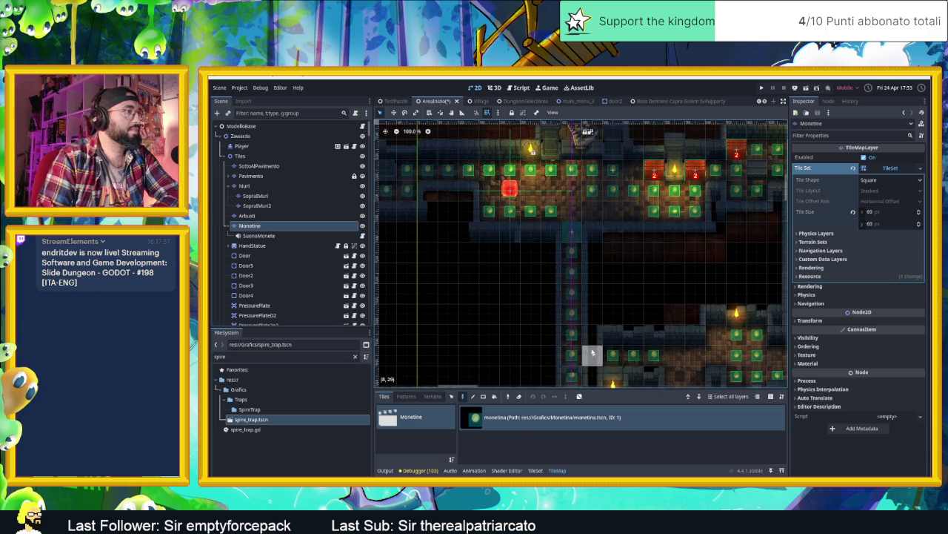
pyautogui.scroll(5, 595, 355)
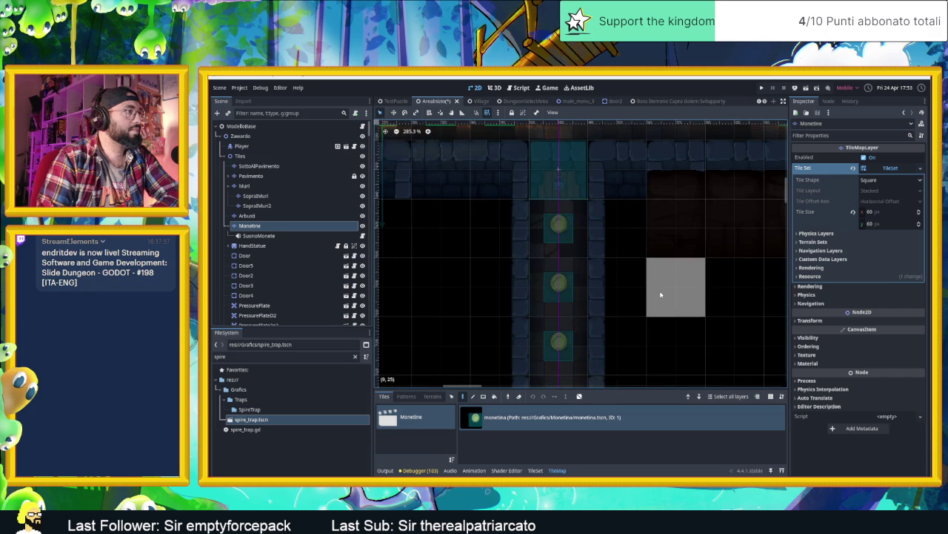
pyautogui.scroll(-5, 657, 297)
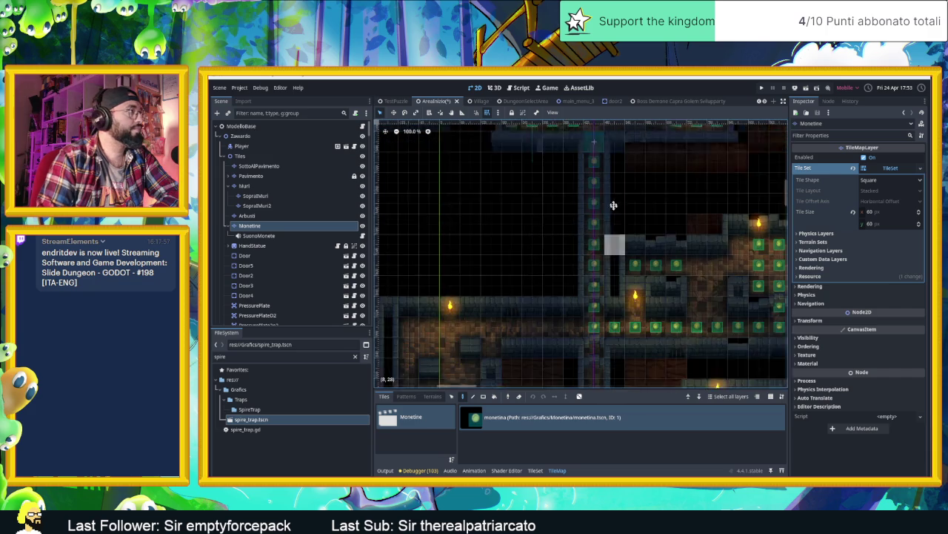
pyautogui.scroll(-3, 618, 310)
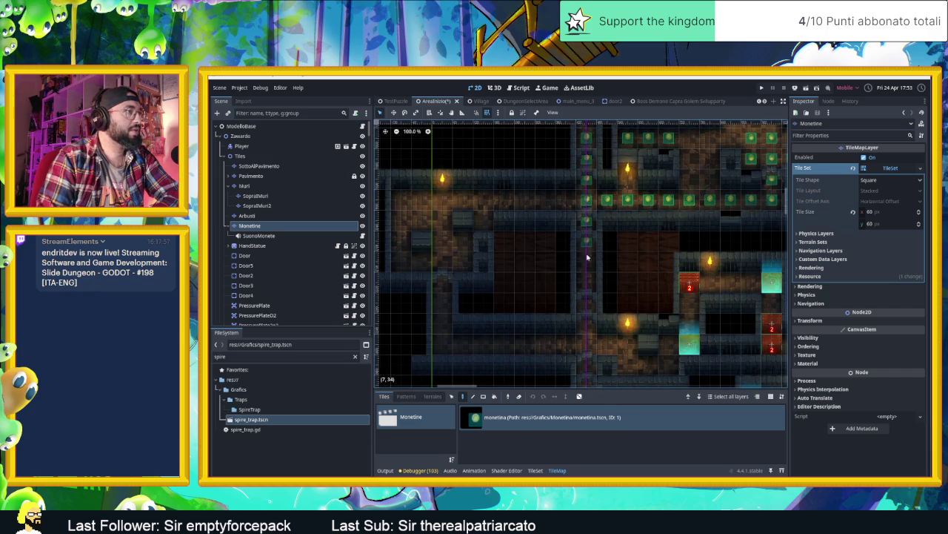
# Paint coins down the long vertical corridor, along the lower corridor, and two in the trap room.
pyautogui.moveTo(587, 256); pyautogui.dragTo(587, 315)
pyautogui.scroll(-4, 587, 365)
pyautogui.moveTo(587, 213); pyautogui.dragTo(589, 344)
pyautogui.scroll(-4, 589, 344)
pyautogui.moveTo(587, 201); pyautogui.dragTo(587, 259)
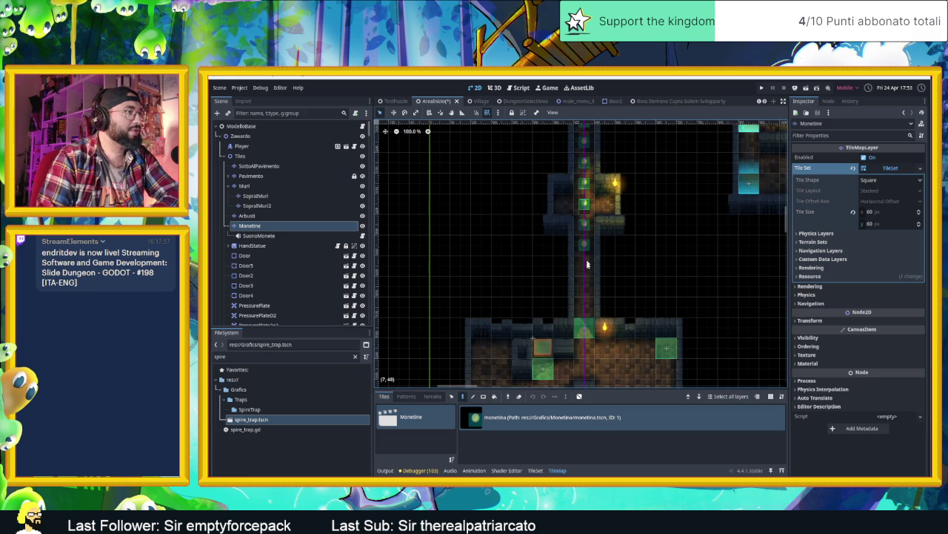
pyautogui.scroll(-5, 583, 304)
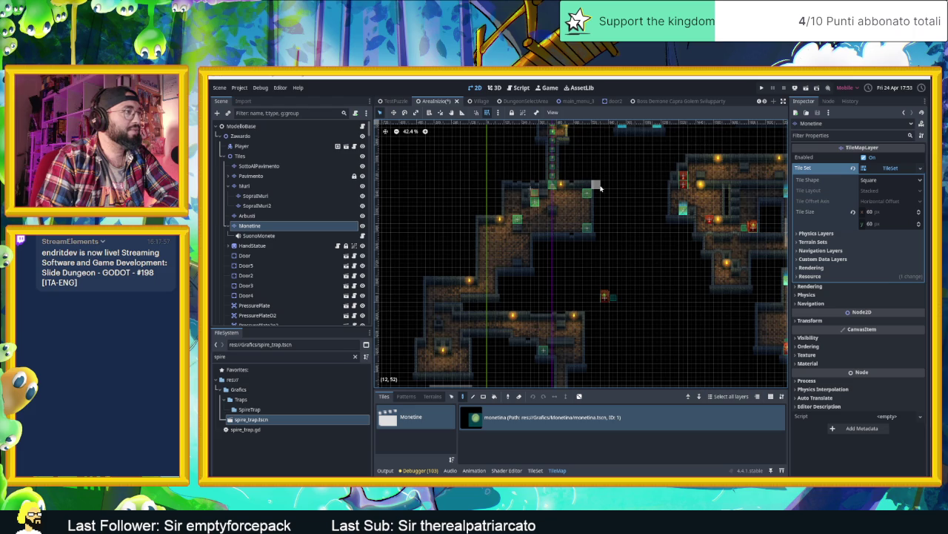
pyautogui.scroll(5, 577, 180)
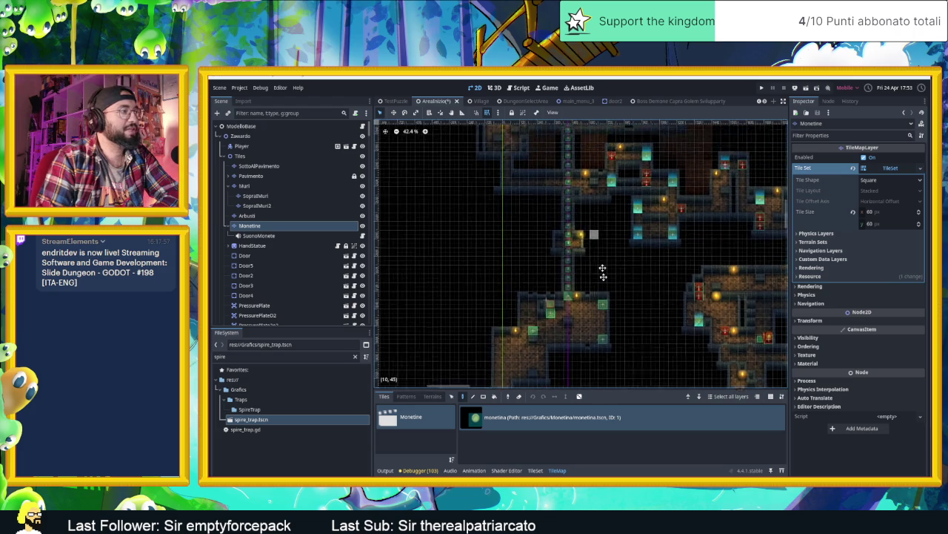
pyautogui.scroll(4, 594, 306)
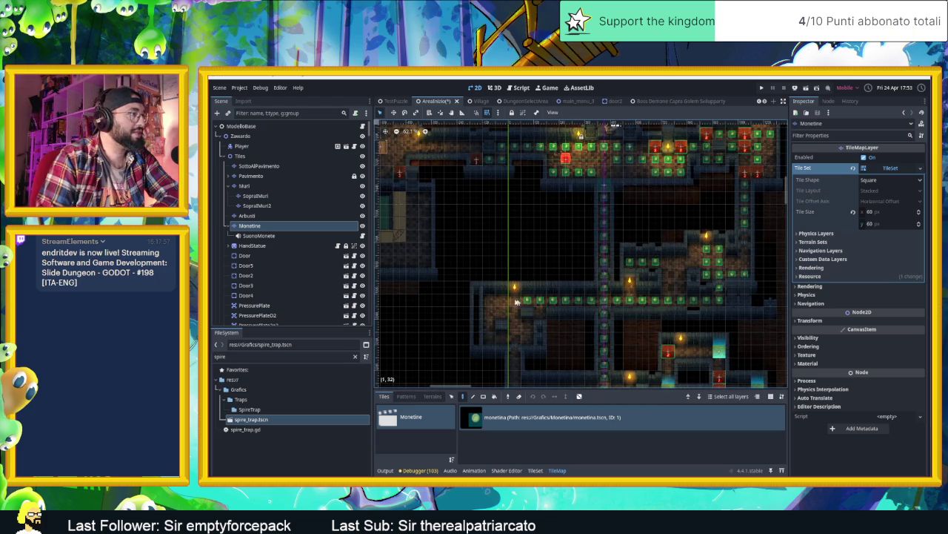
pyautogui.scroll(3, 488, 320)
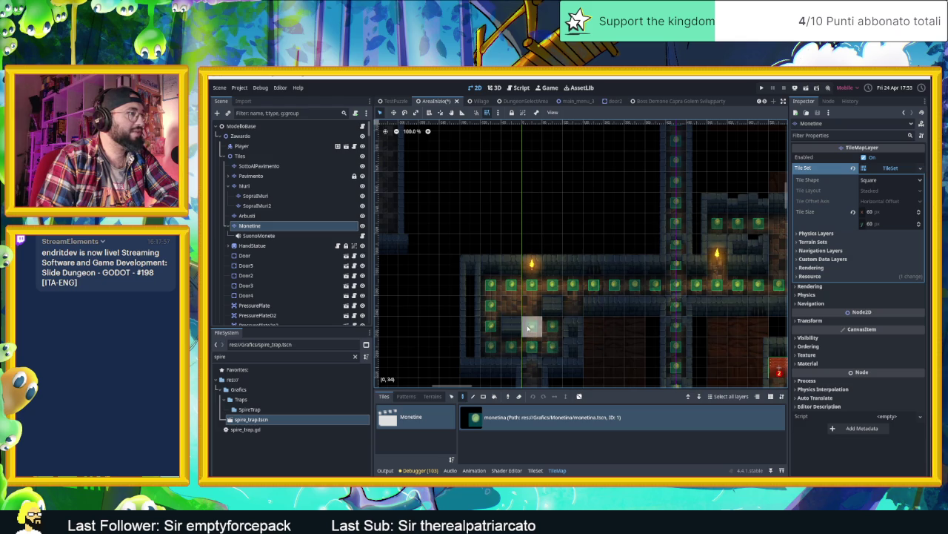
pyautogui.scroll(-3, 571, 328)
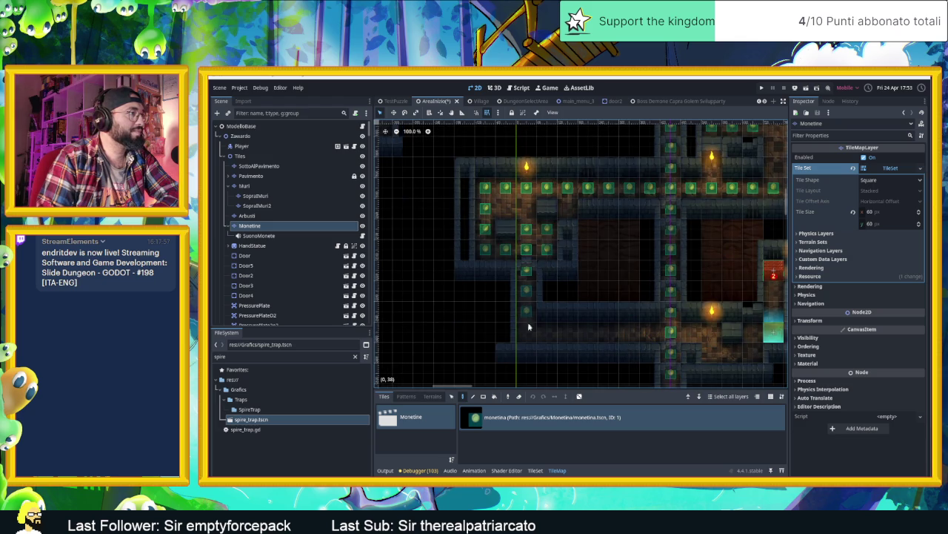
pyautogui.moveTo(537, 331); pyautogui.dragTo(558, 331)
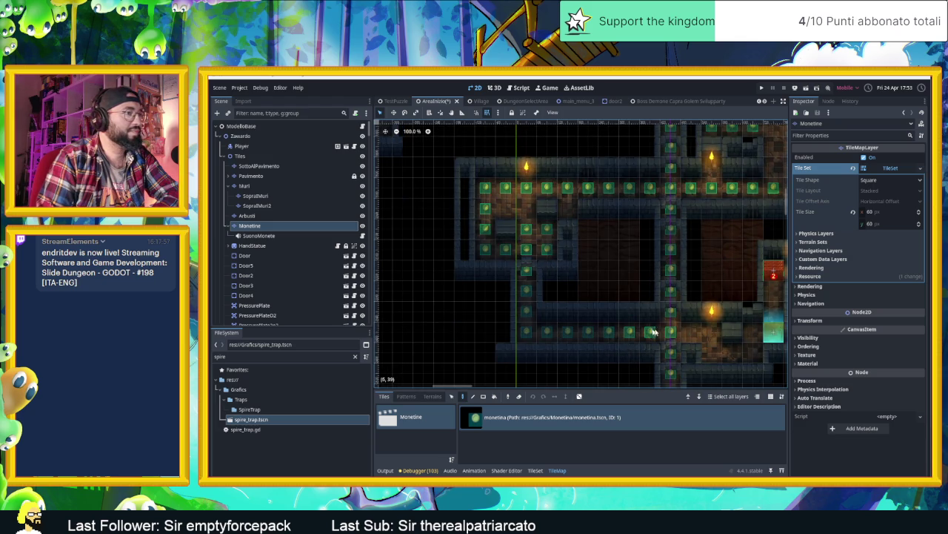
pyautogui.hscroll(5, 767, 355)
pyautogui.scroll(-2, 767, 355)
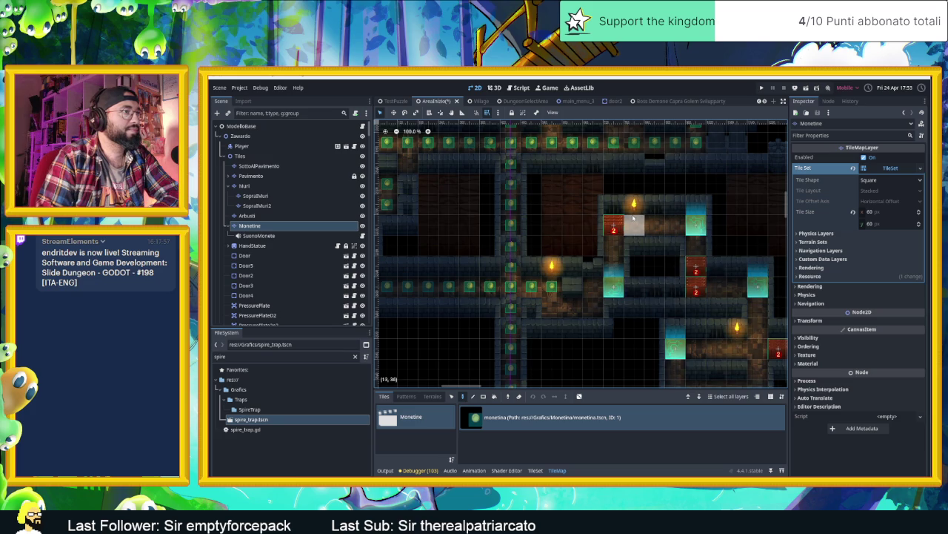
pyautogui.moveTo(633, 217); pyautogui.dragTo(655, 218)
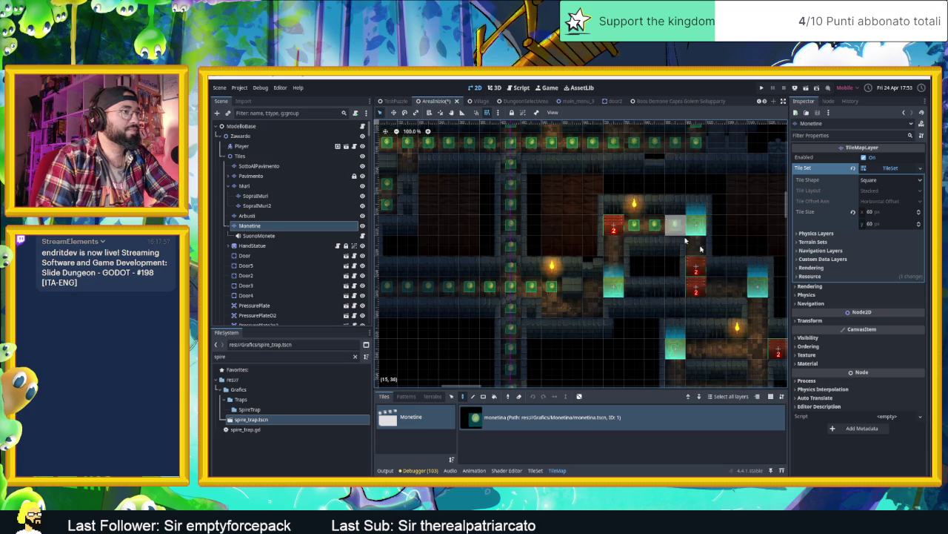
# Add a coin at the end of the row and a single coin in the corridor further right.
pyautogui.hscroll(3, 653, 267)
pyautogui.scroll(-2, 652, 266)
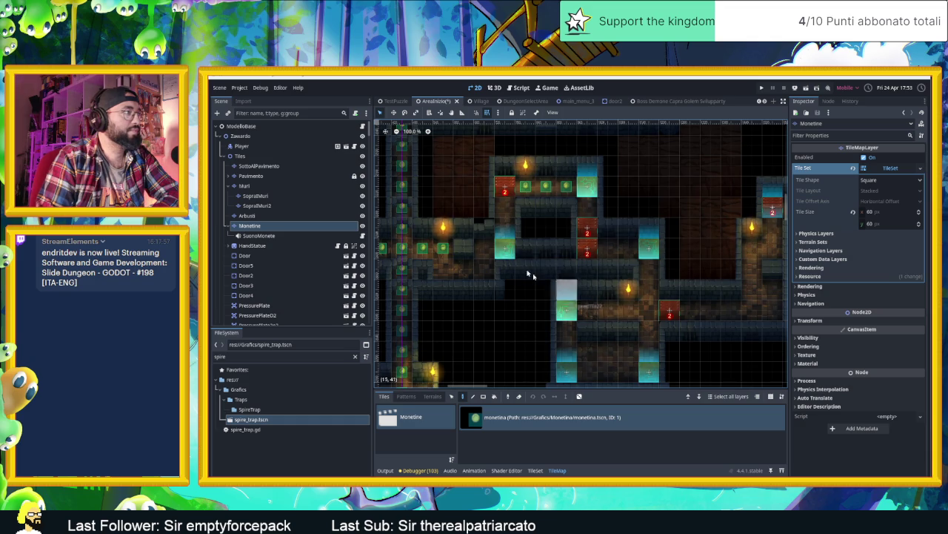
pyautogui.scroll(-2, 520, 267)
pyautogui.scroll(2, 587, 283)
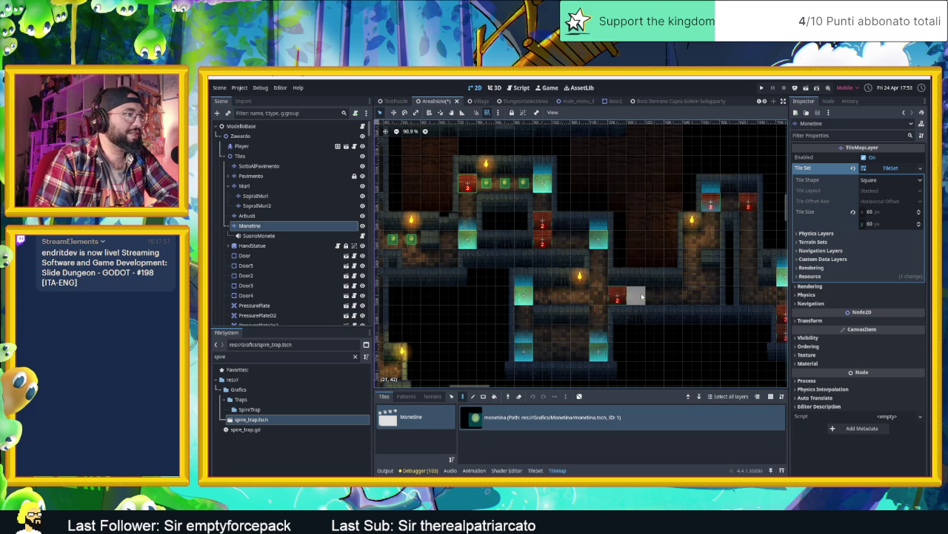
pyautogui.click(705, 295)
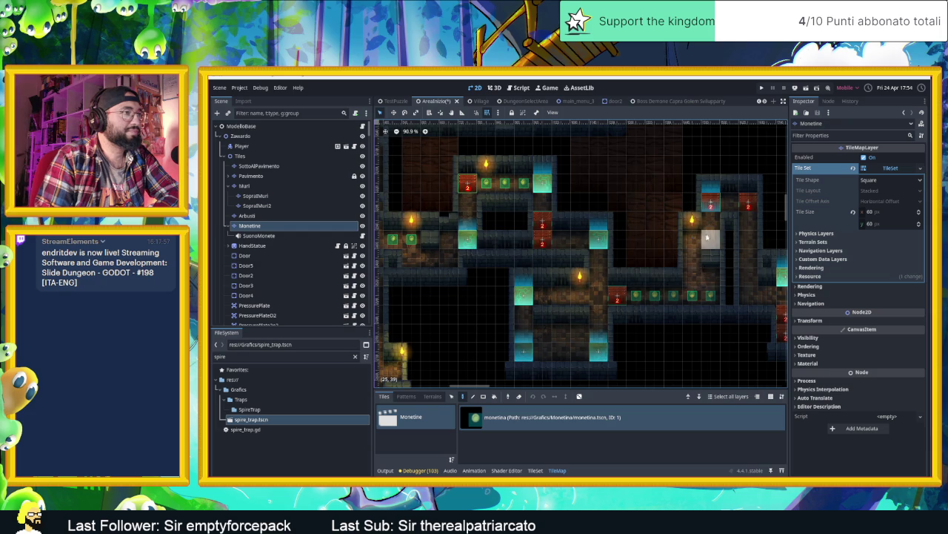
pyautogui.moveTo(709, 249); pyautogui.dragTo(652, 306)
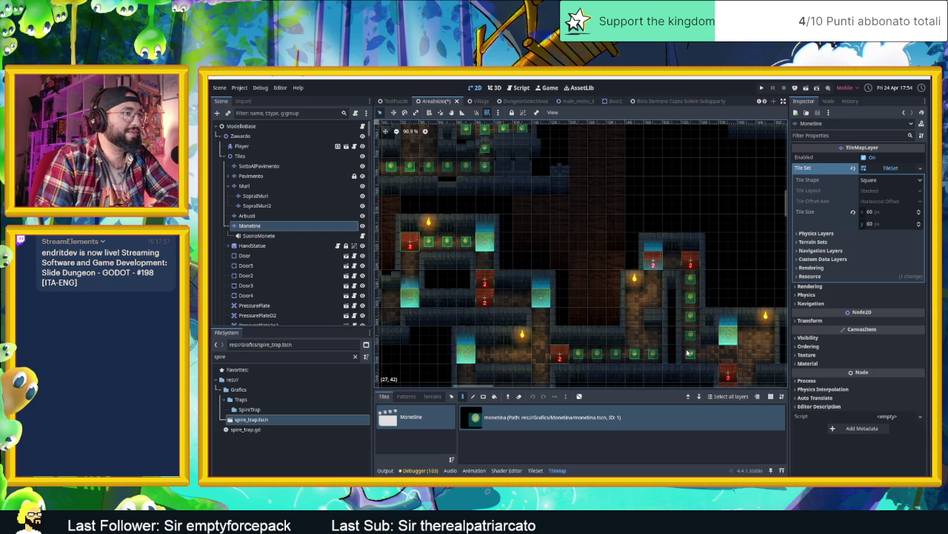
pyautogui.moveTo(707, 353); pyautogui.dragTo(567, 245)
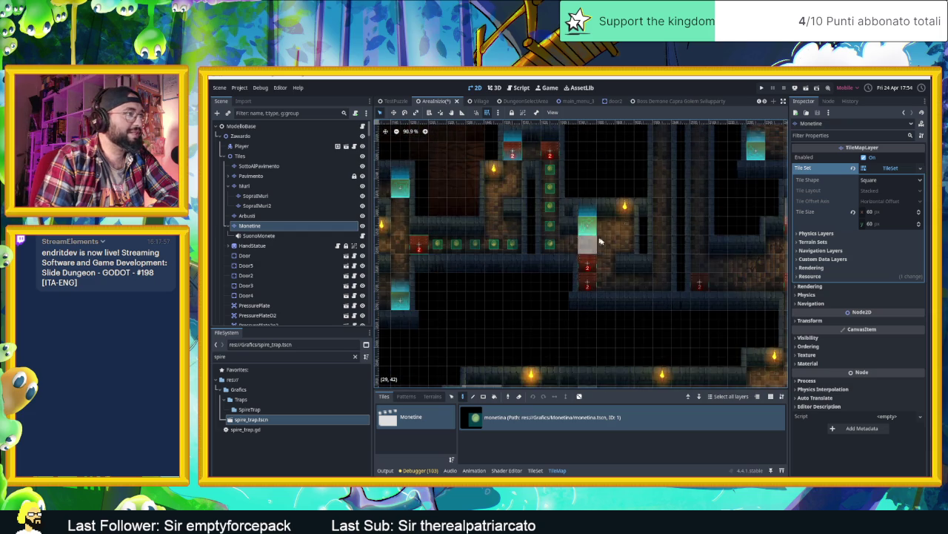
pyautogui.click(631, 285)
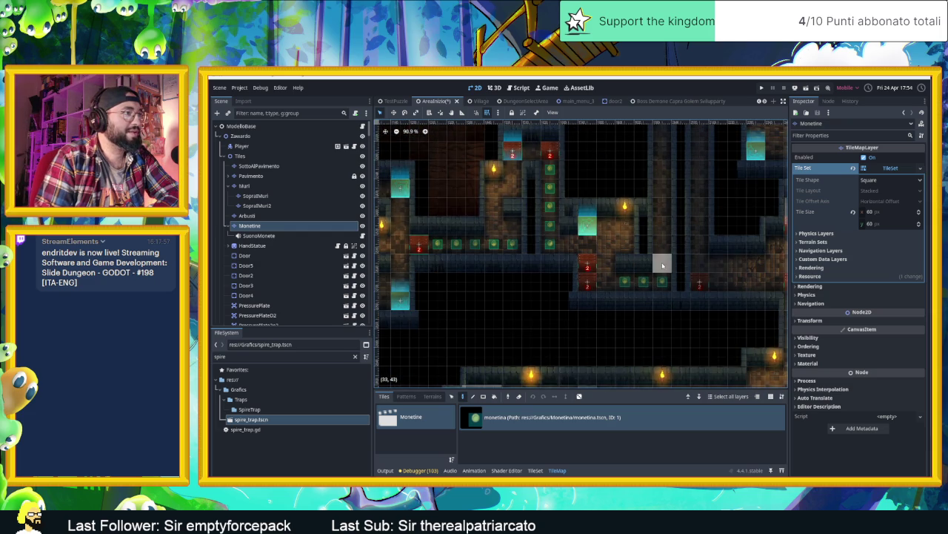
# Paint coins up the narrow corridor, fill one empty cell, and erase a coin from the corridor row.
pyautogui.scroll(3, 658, 217)
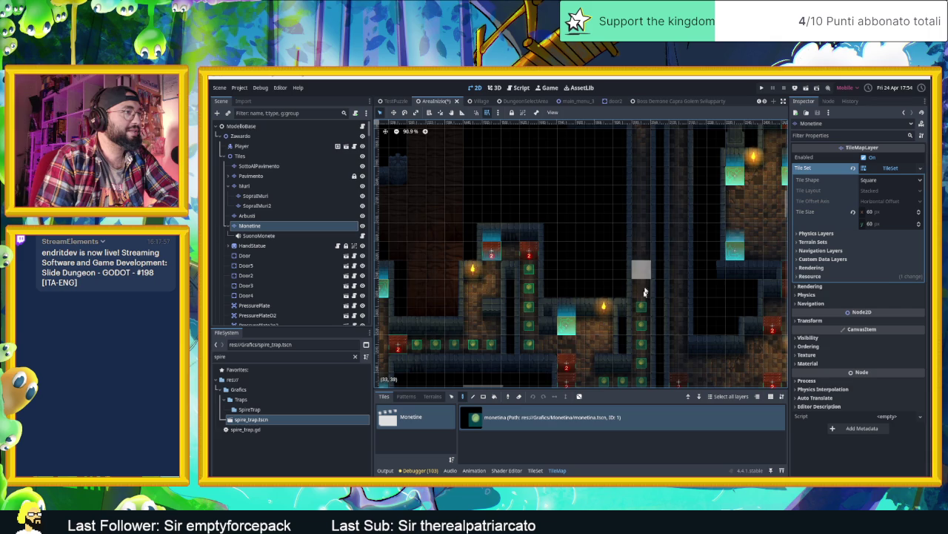
pyautogui.scroll(-2, 659, 349)
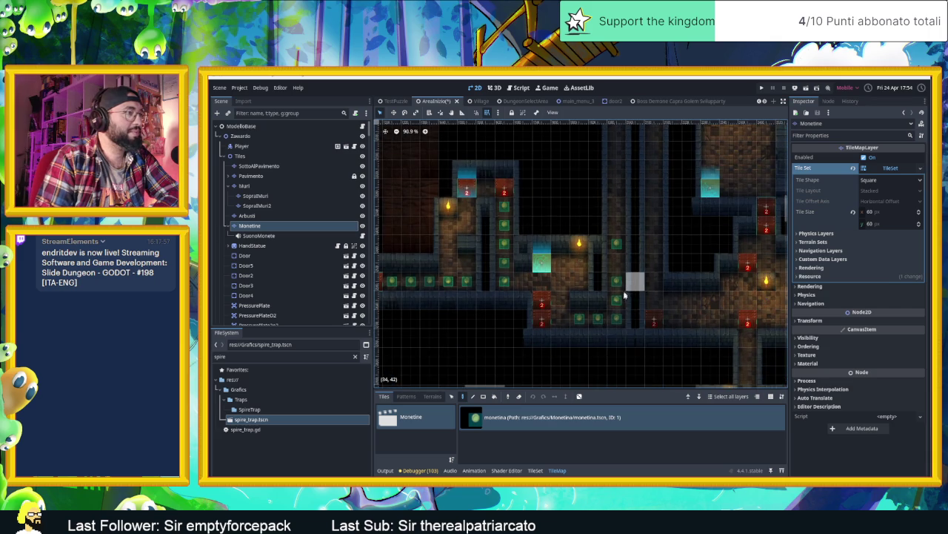
pyautogui.scroll(2, 638, 259)
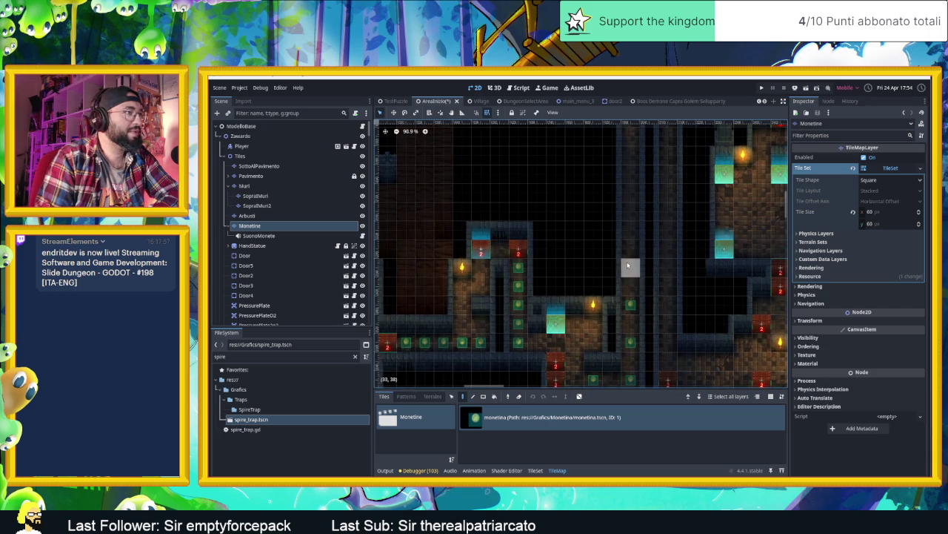
pyautogui.scroll(2, 630, 185)
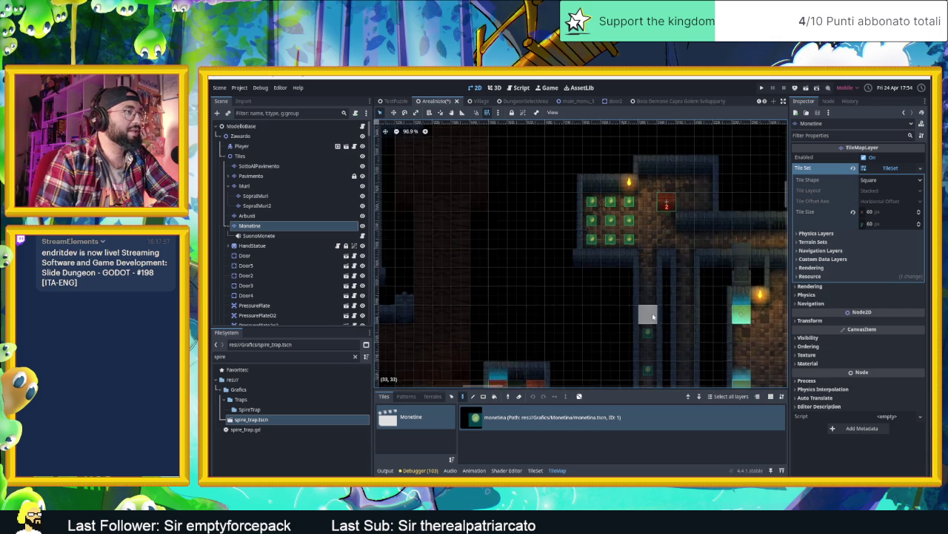
pyautogui.moveTo(652, 254)
pyautogui.mouseDown()
pyautogui.moveTo(652, 189)
pyautogui.moveTo(671, 186)
pyautogui.mouseUp()
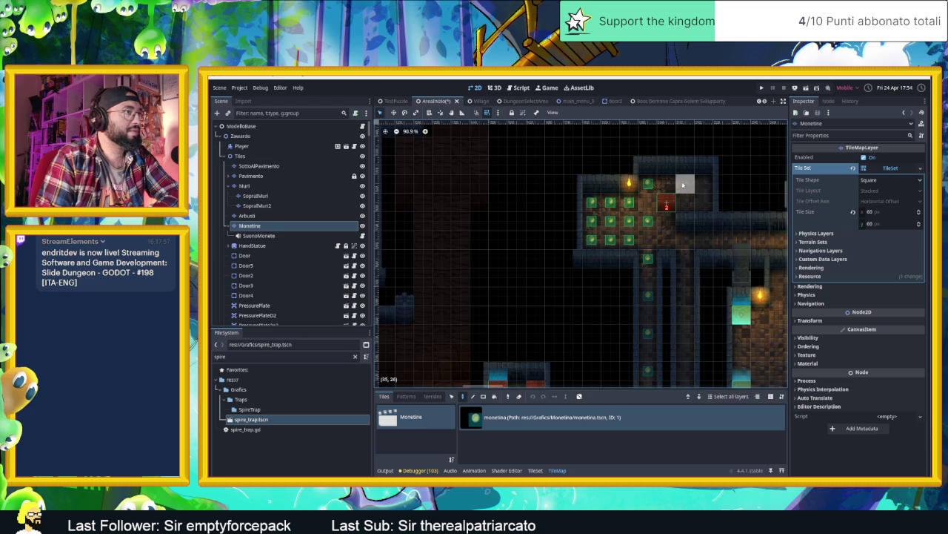
pyautogui.scroll(-6, 552, 274)
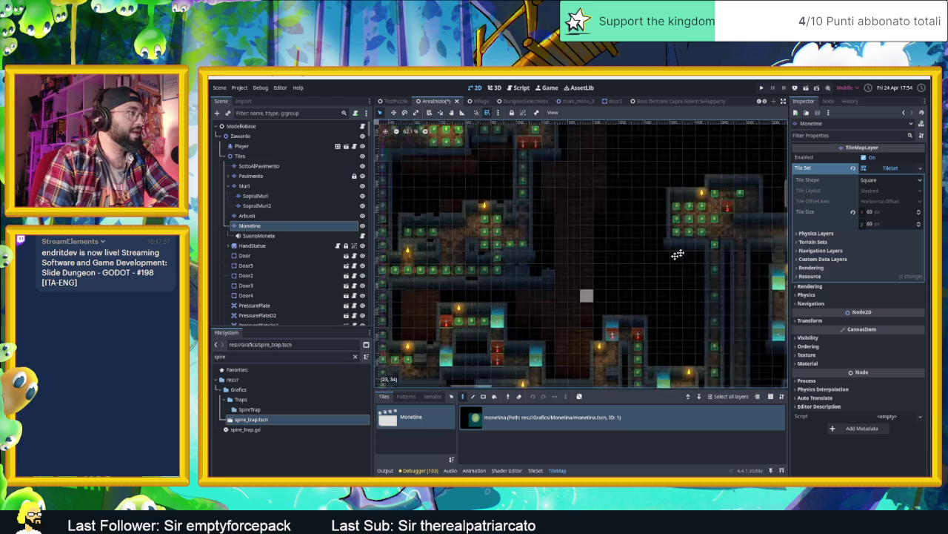
pyautogui.scroll(7, 506, 316)
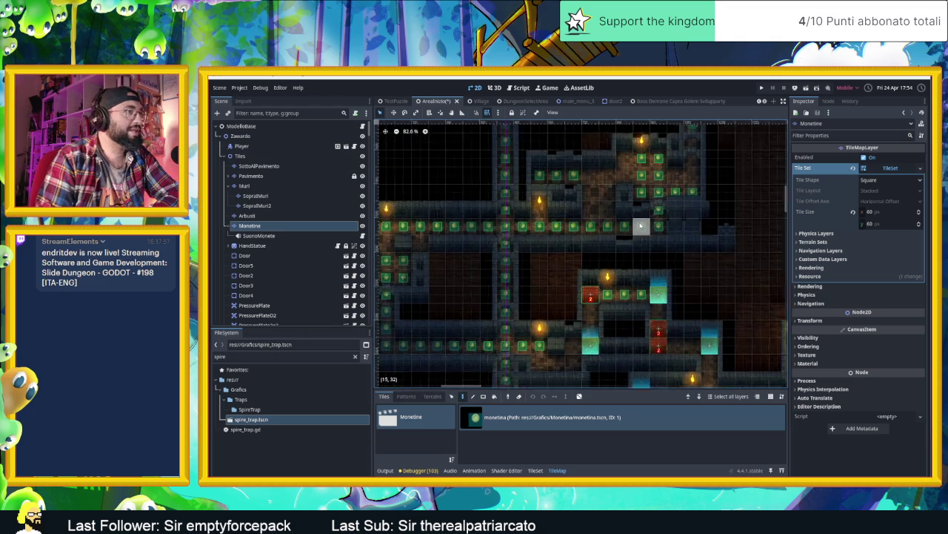
pyautogui.click(688, 280)
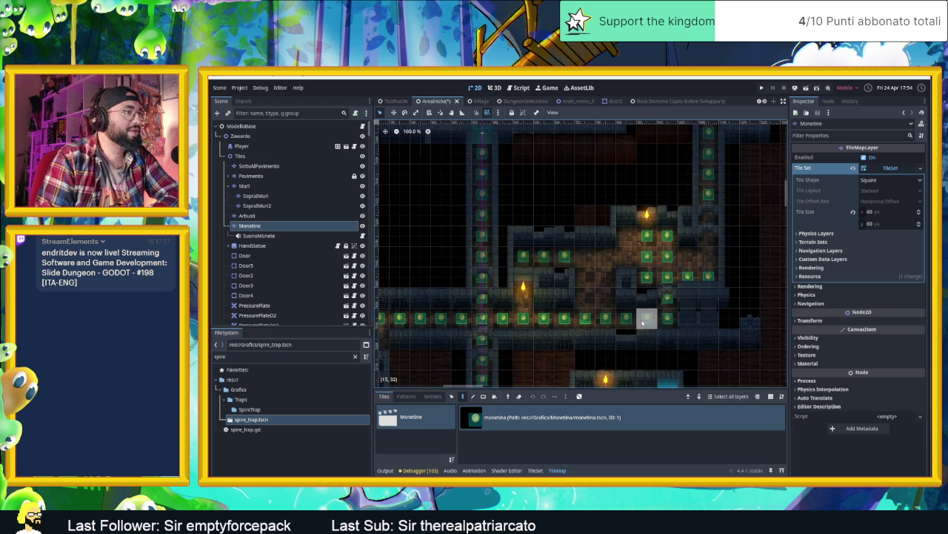
pyautogui.rightClick(528, 324)
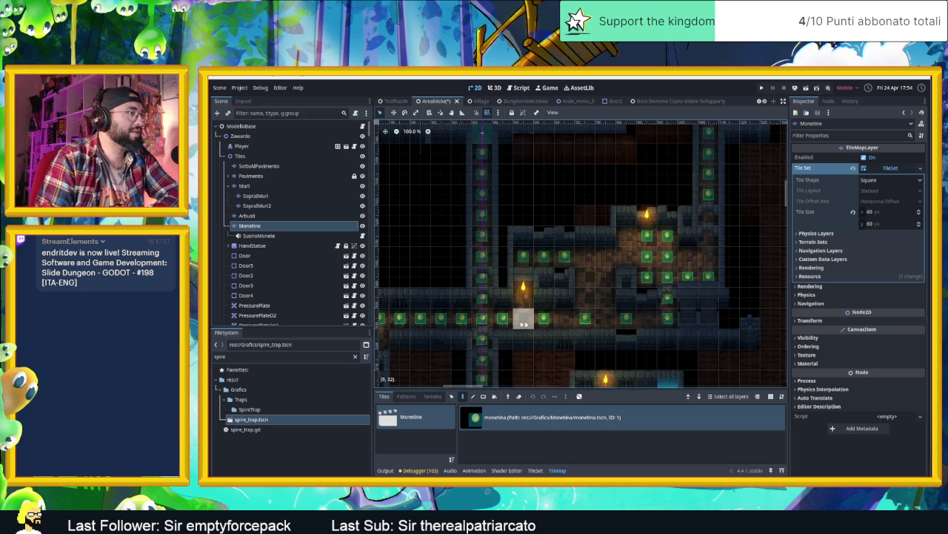
# Erase coins from the corridor row, the vertical passage and the lower corridor row.
pyautogui.moveTo(465, 320); pyautogui.dragTo(588, 301)
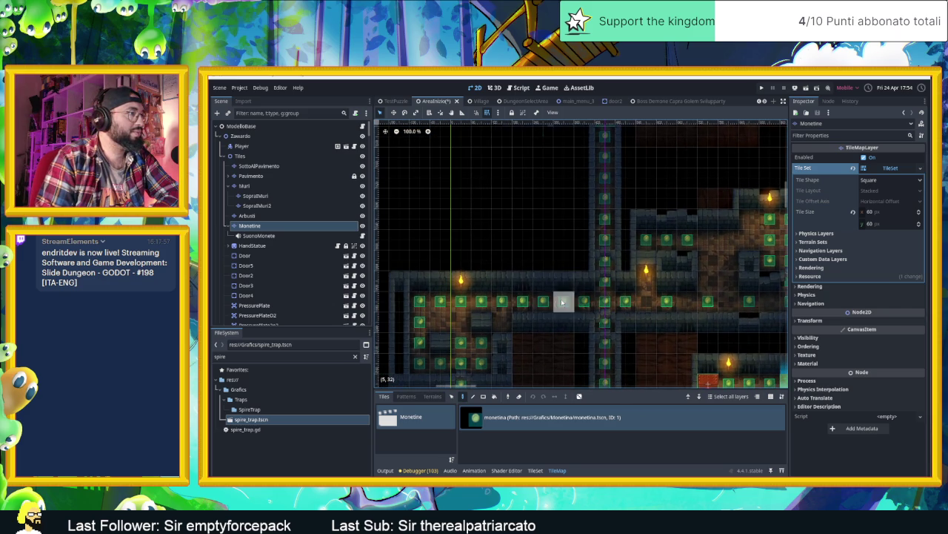
pyautogui.rightClick(481, 301)
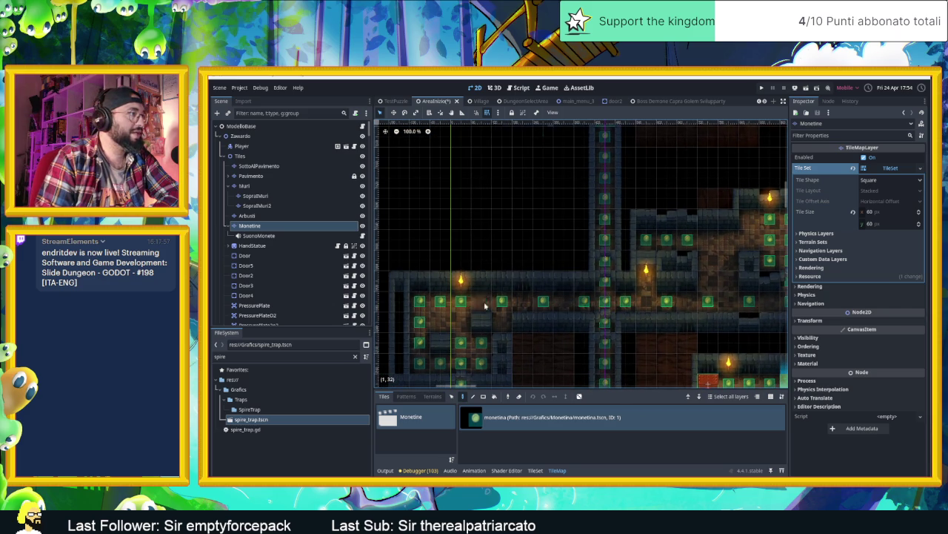
pyautogui.rightClick(440, 300)
pyautogui.moveTo(557, 373); pyautogui.dragTo(602, 304)
pyautogui.rightClick(464, 252)
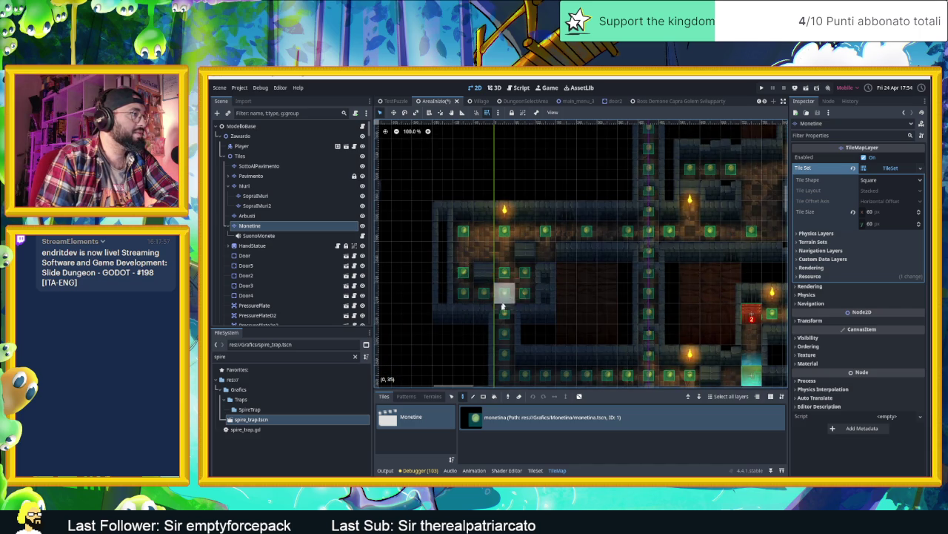
pyautogui.scroll(-4, 602, 313)
pyautogui.scroll(3, 649, 299)
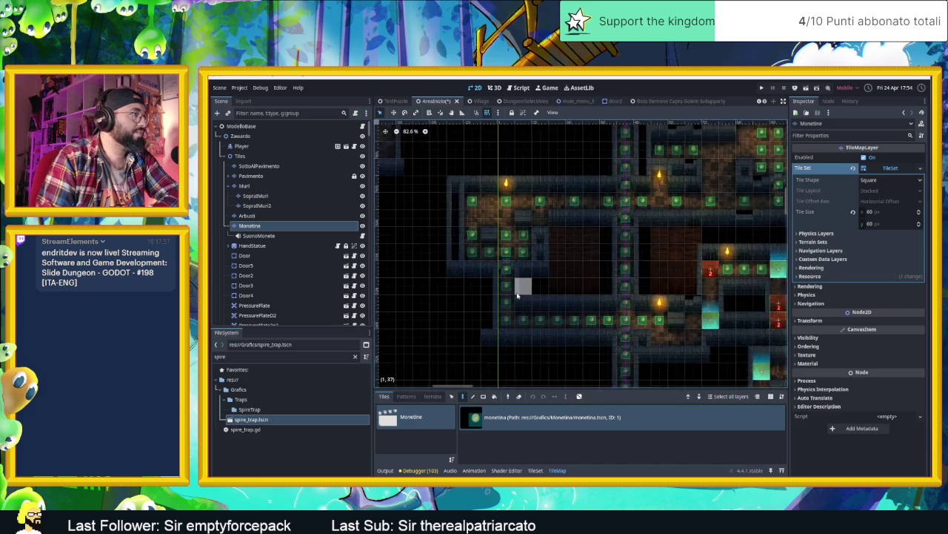
pyautogui.rightClick(506, 267)
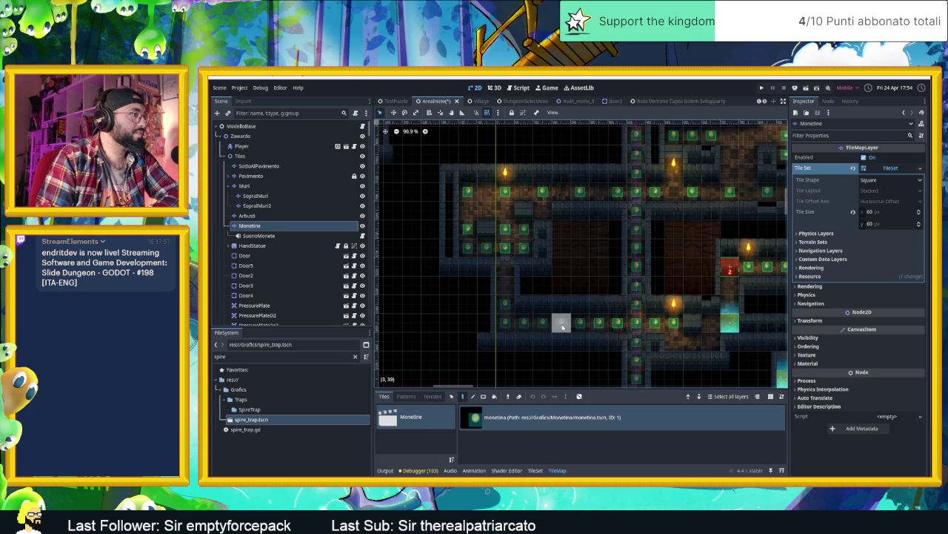
pyautogui.rightClick(580, 322)
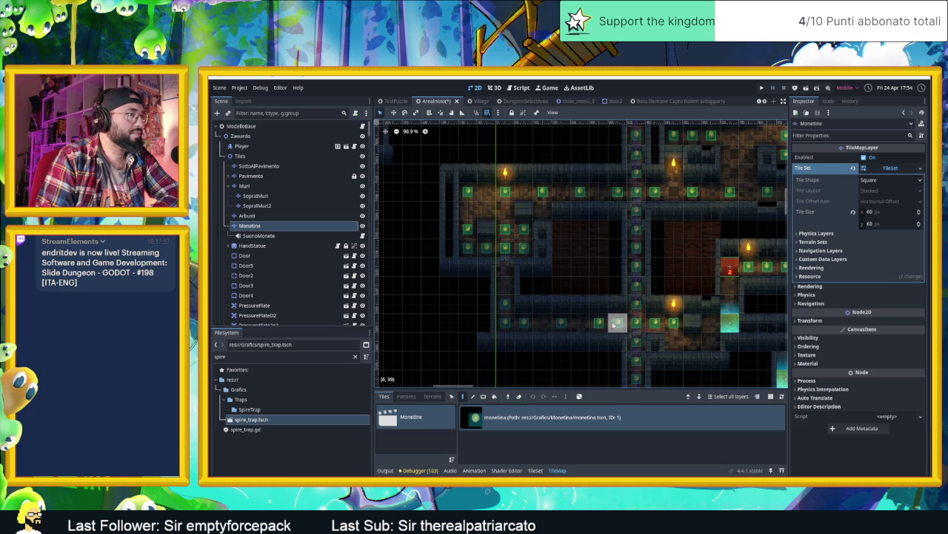
pyautogui.rightClick(655, 322)
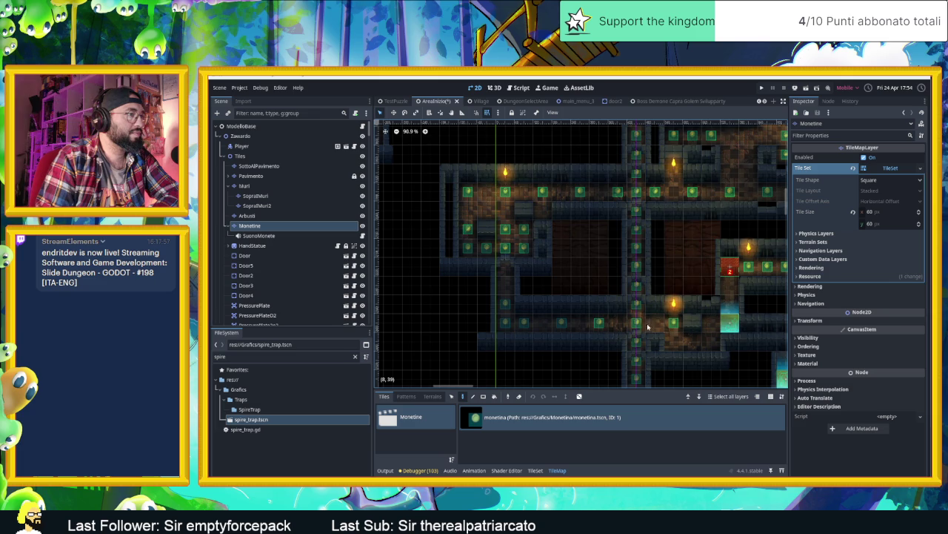
# Remove a coin from the eastern room.
pyautogui.moveTo(704, 344); pyautogui.dragTo(607, 309)
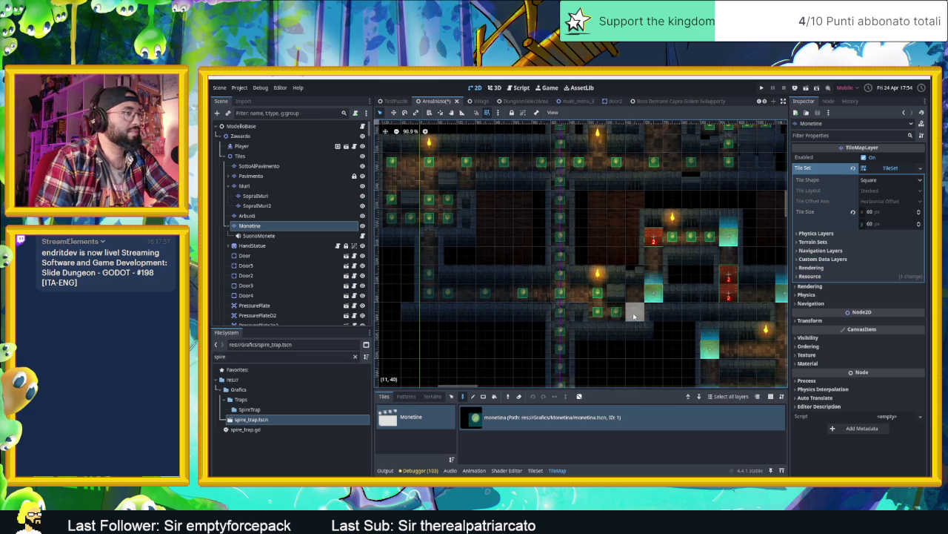
pyautogui.moveTo(691, 240); pyautogui.dragTo(567, 254)
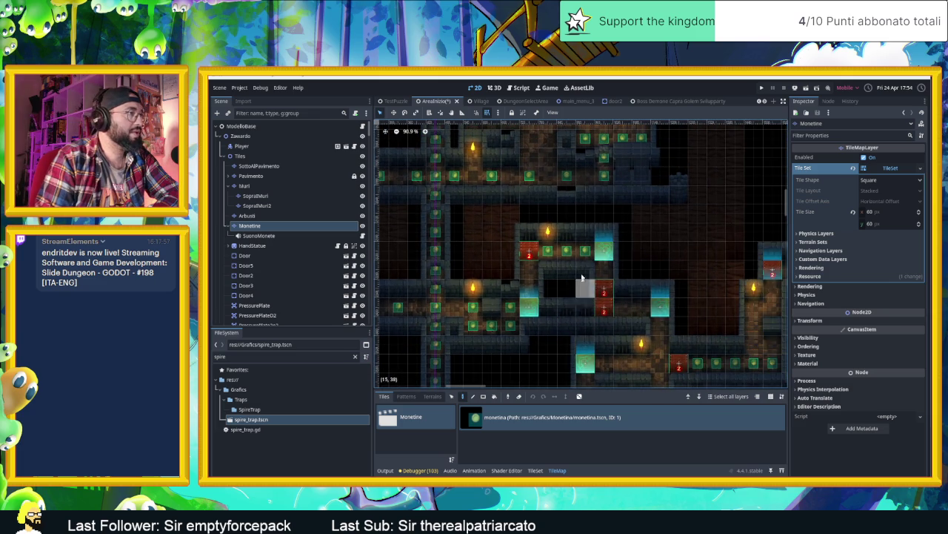
pyautogui.moveTo(656, 364); pyautogui.dragTo(603, 283)
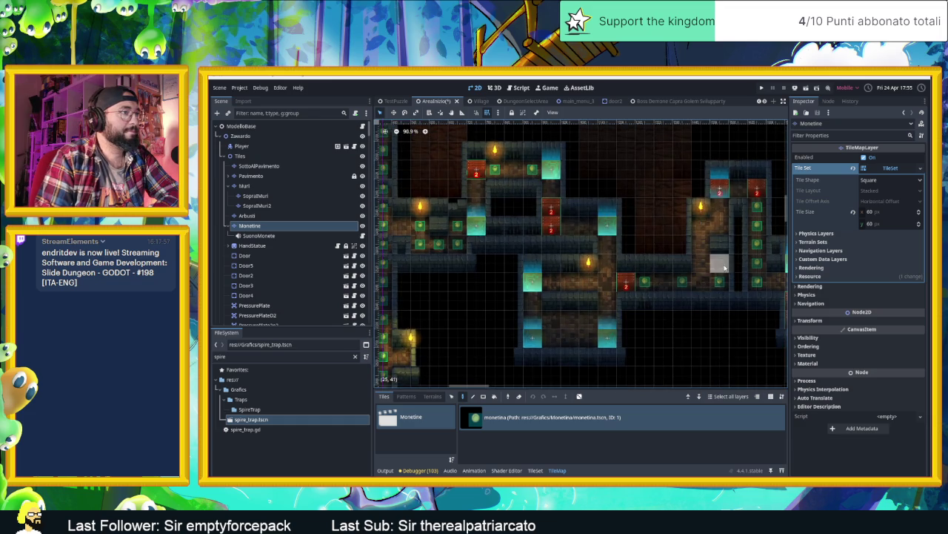
pyautogui.hscroll(5, 656, 286)
pyautogui.scroll(2, 656, 286)
pyautogui.rightClick(637, 275)
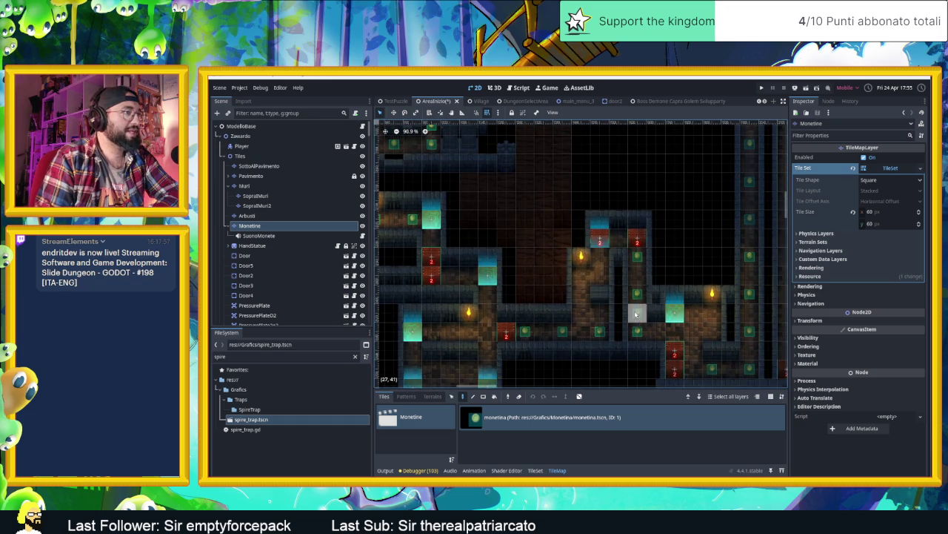
# Paint new coins beside the coin row, at the corridor's end and in the room below.
pyautogui.scroll(-4, 689, 330)
pyautogui.scroll(5, 652, 334)
pyautogui.scroll(3, 623, 336)
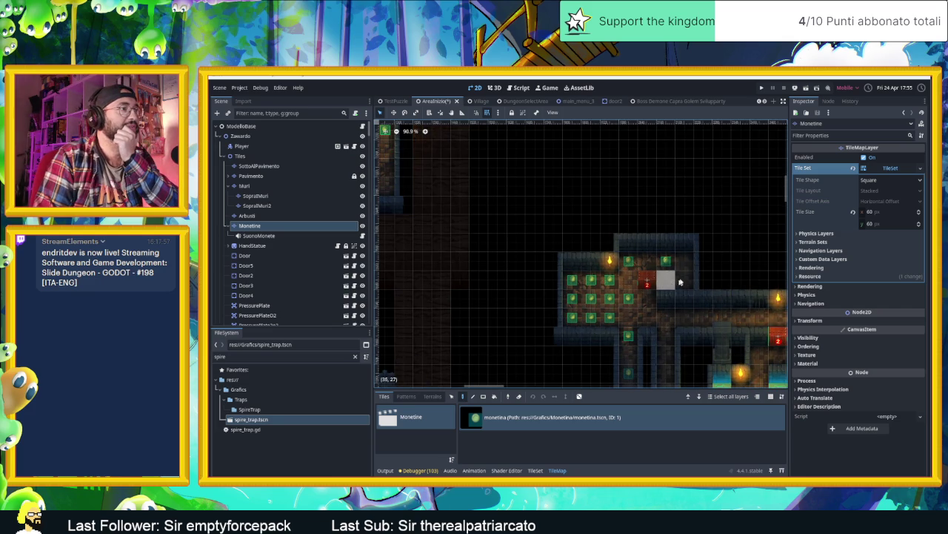
pyautogui.hscroll(3, 650, 328)
pyautogui.scroll(-1, 650, 328)
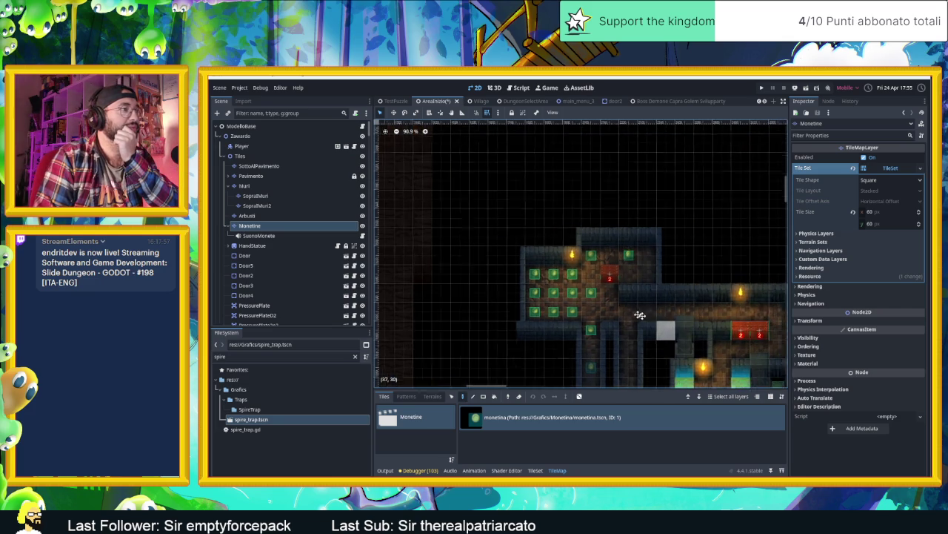
pyautogui.click(589, 300)
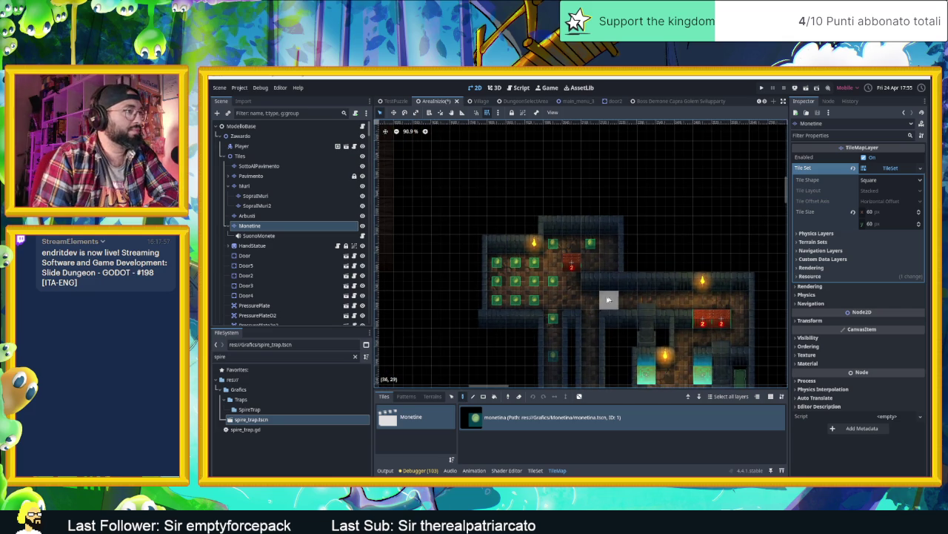
pyautogui.click(743, 305)
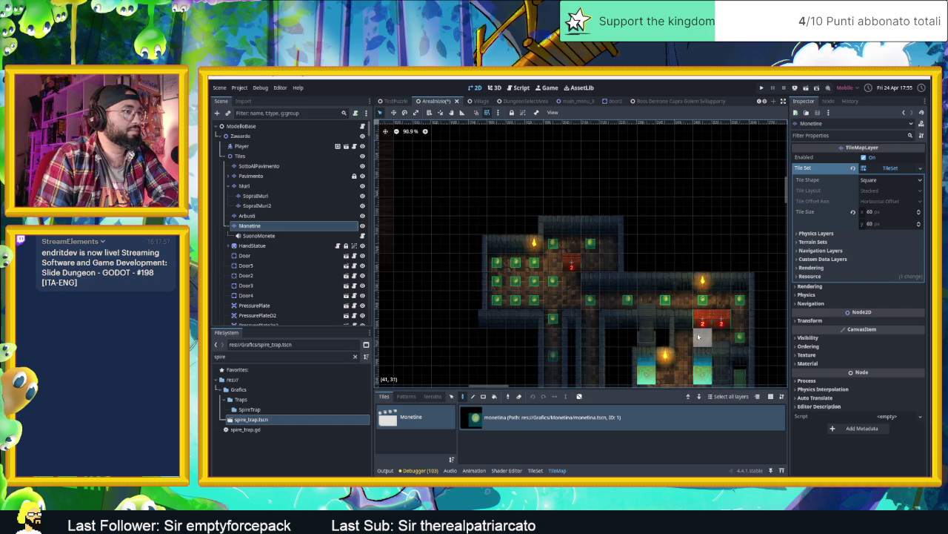
pyautogui.scroll(-3, 667, 311)
pyautogui.hscroll(1, 667, 311)
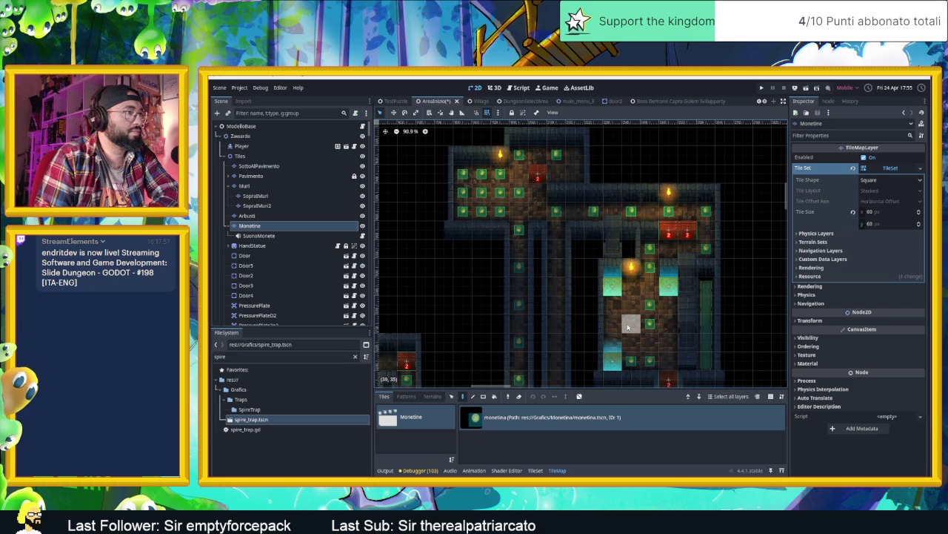
pyautogui.click(632, 304)
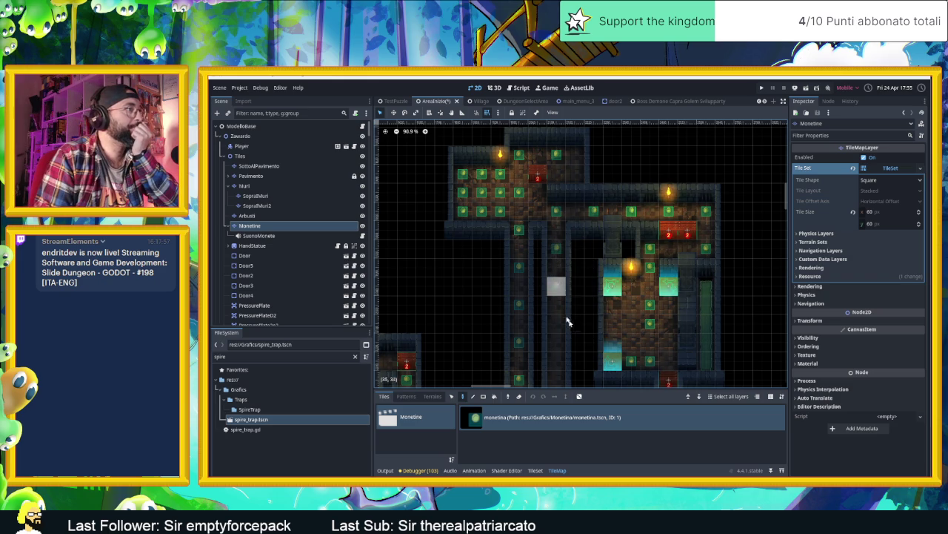
# Paint two coins on the lower corridor floor and one by the torch.
pyautogui.scroll(-3, 585, 281)
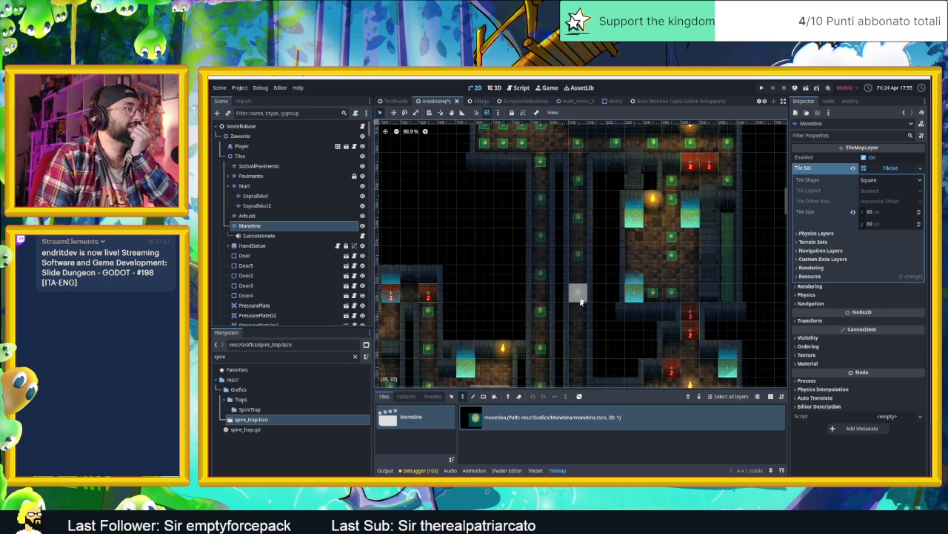
pyautogui.scroll(-3, 581, 300)
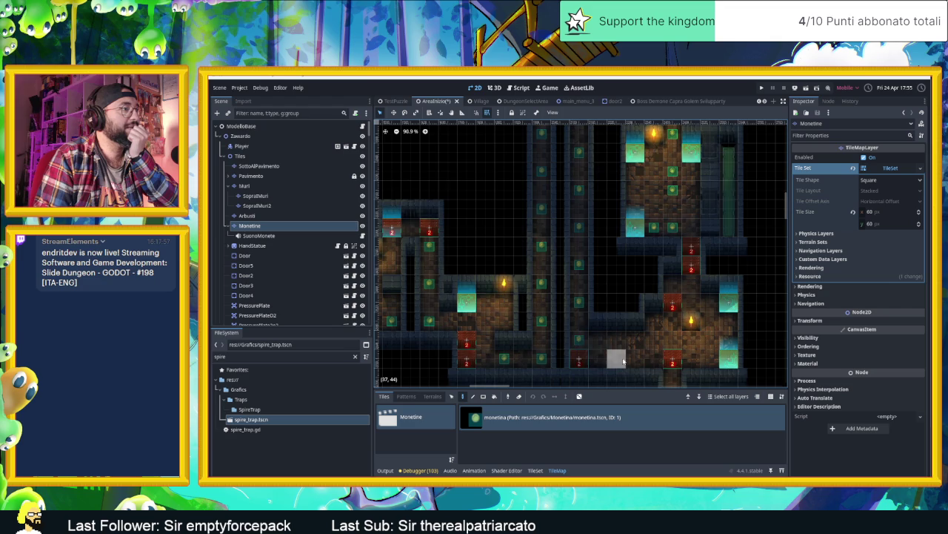
pyautogui.click(601, 358)
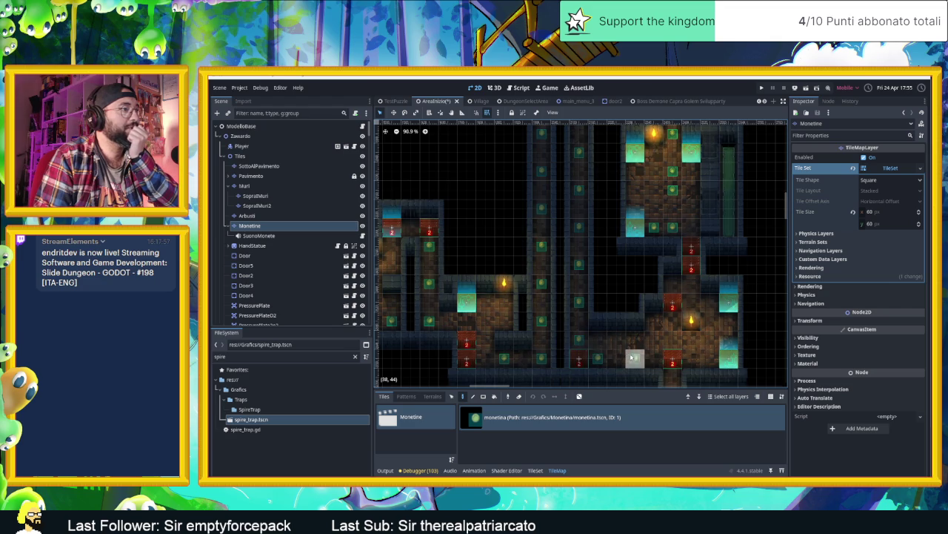
pyautogui.click(632, 358)
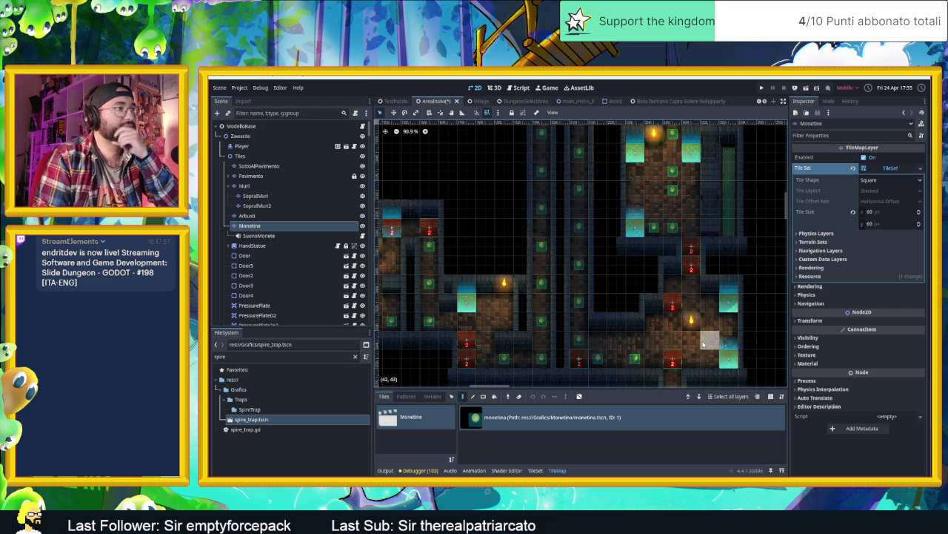
pyautogui.scroll(-3, 696, 341)
pyautogui.click(664, 278)
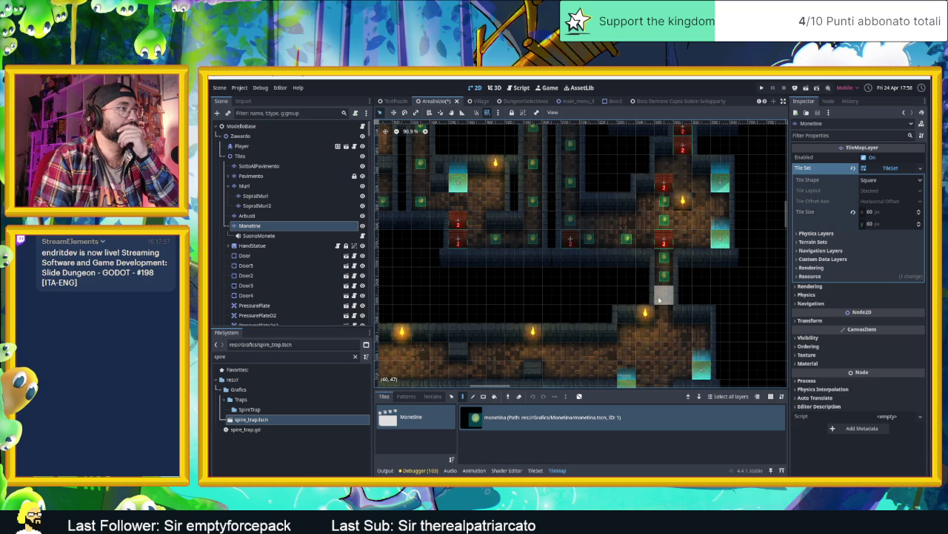
pyautogui.scroll(-2, 663, 311)
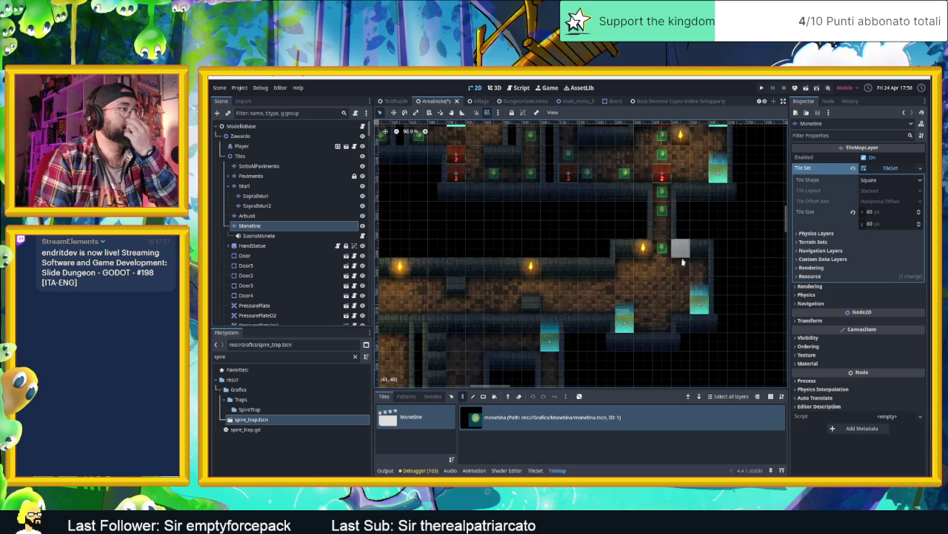
pyautogui.hscroll(-2, 667, 281)
pyautogui.hscroll(-2, 667, 281)
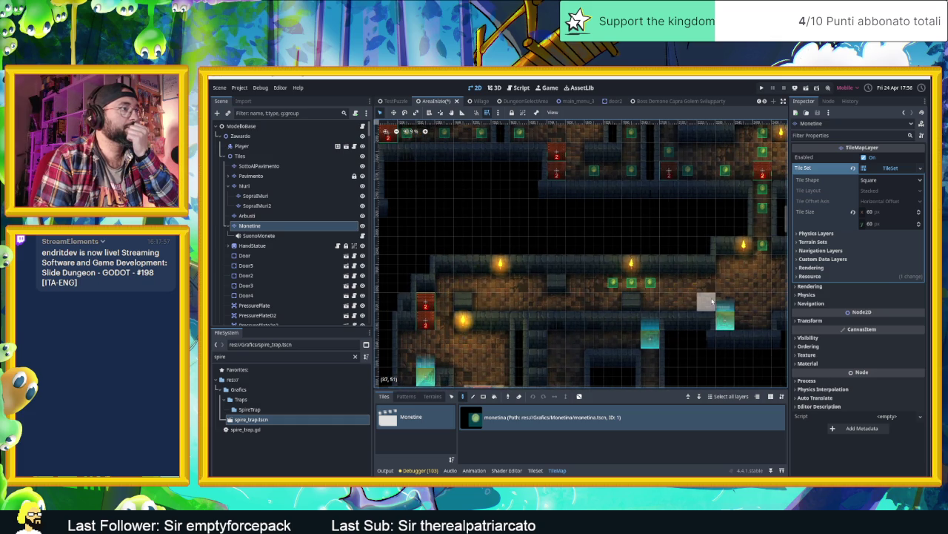
pyautogui.hscroll(4, 624, 285)
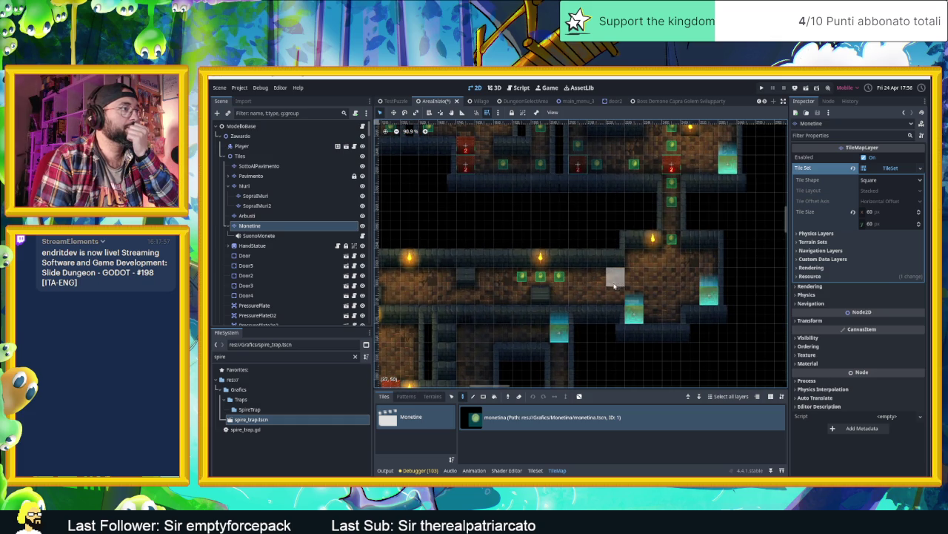
# Paint a continuous coin row along the long lower corridor toward the doorway.
pyautogui.click(576, 295)
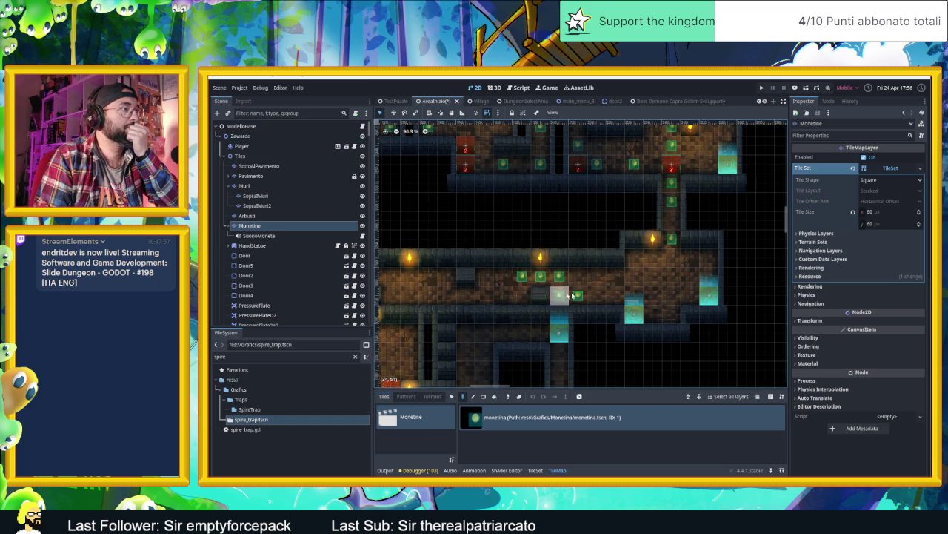
pyautogui.click(615, 295)
pyautogui.click(653, 295)
pyautogui.click(678, 295)
pyautogui.click(578, 294)
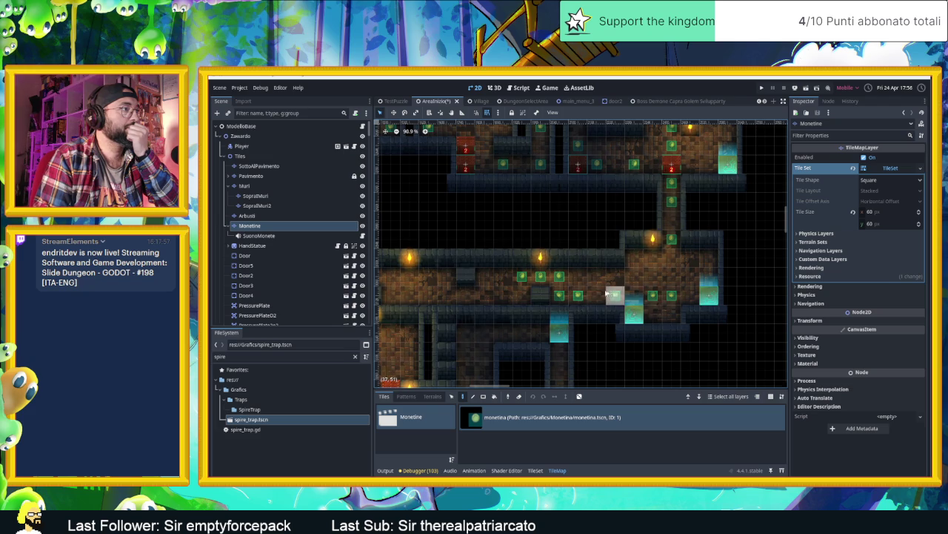
pyautogui.click(596, 295)
pyautogui.click(642, 295)
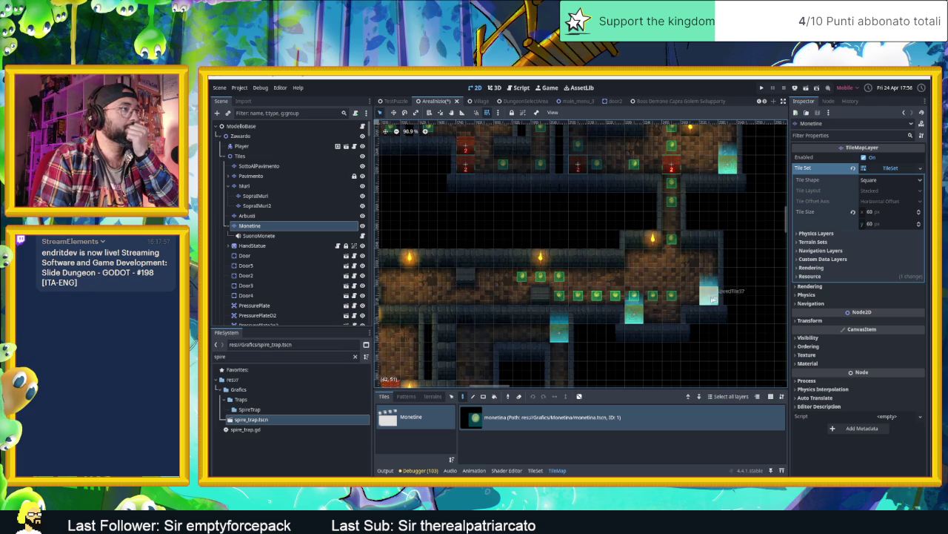
pyautogui.click(690, 257)
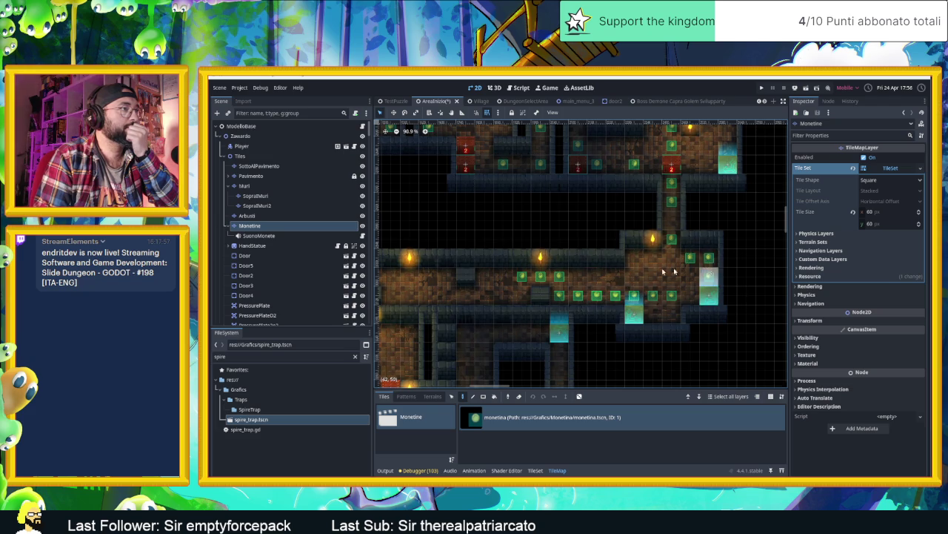
# Extend the coin row leftward and erase two misplaced coins from it.
pyautogui.hscroll(-3, 685, 271)
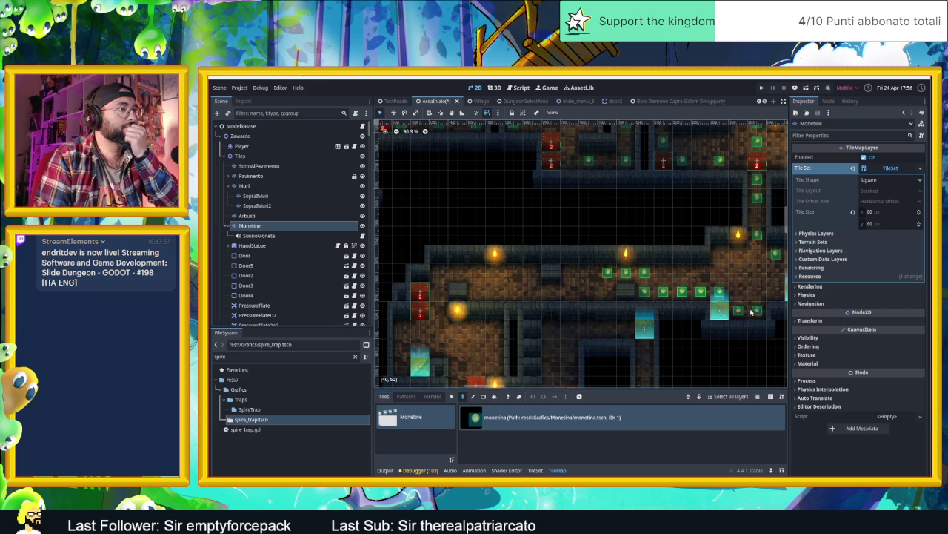
pyautogui.hscroll(3, 634, 282)
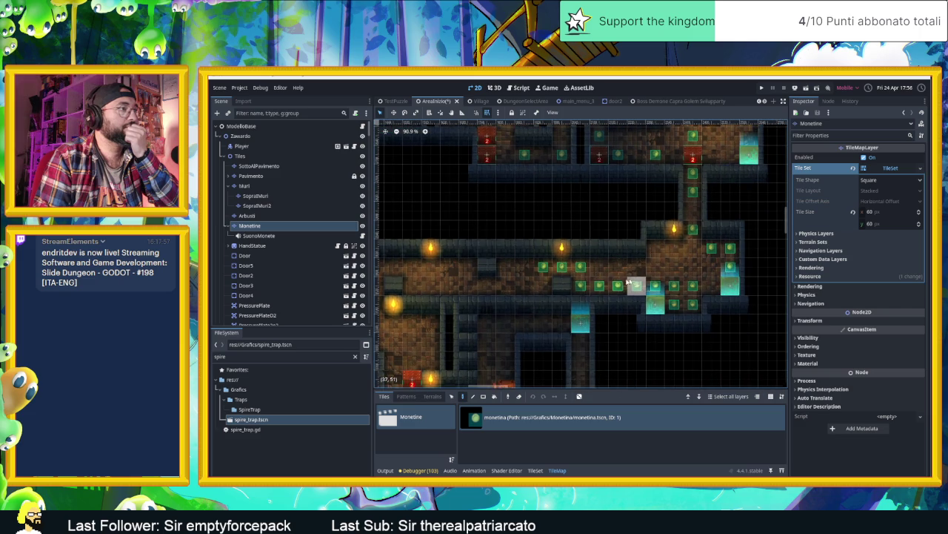
pyautogui.hscroll(-6, 633, 281)
pyautogui.click(661, 266)
pyautogui.click(643, 266)
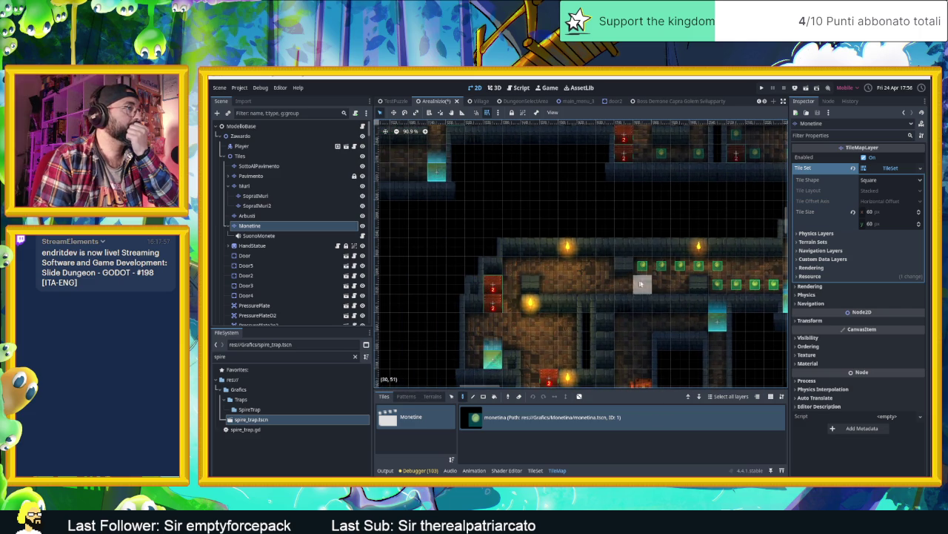
pyautogui.rightClick(698, 265)
pyautogui.rightClick(661, 265)
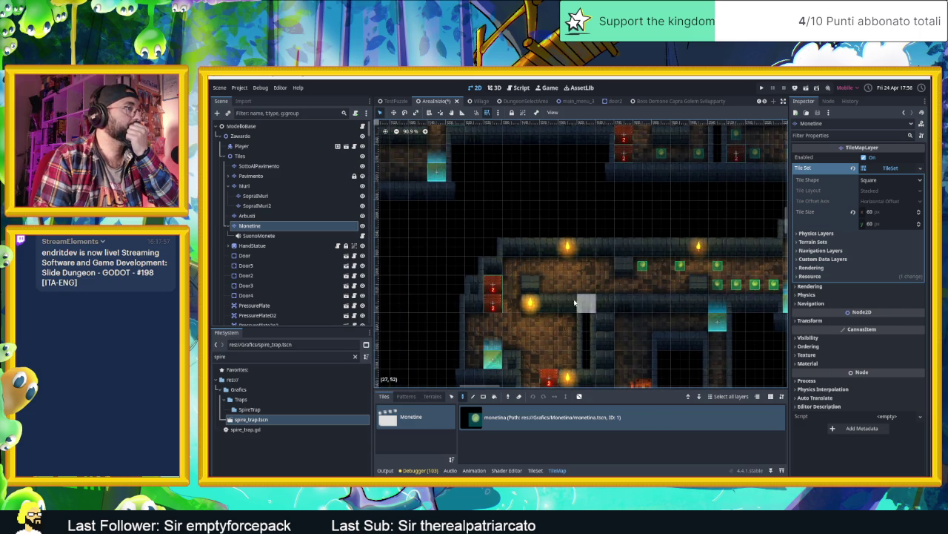
# Place four coins across the room to the left.
pyautogui.hscroll(-3, 575, 303)
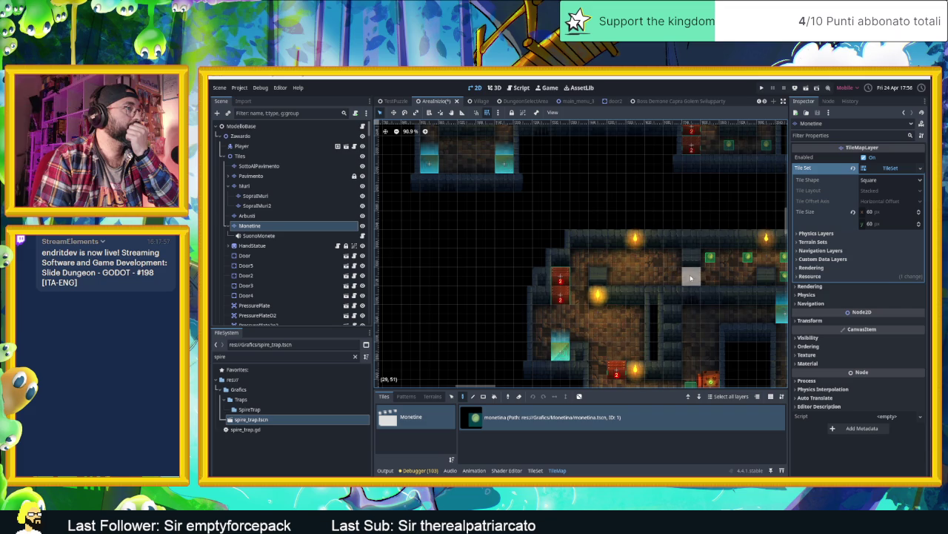
pyautogui.click(671, 277)
pyautogui.click(636, 277)
pyautogui.click(616, 257)
pyautogui.click(579, 257)
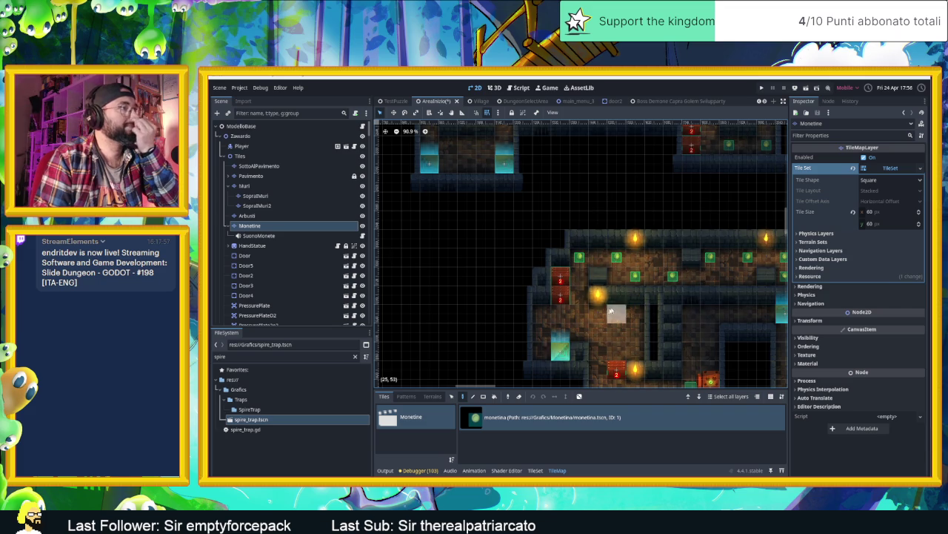
# Paint a coin column rising from the lower corridor up the shaft.
pyautogui.scroll(-3, 604, 270)
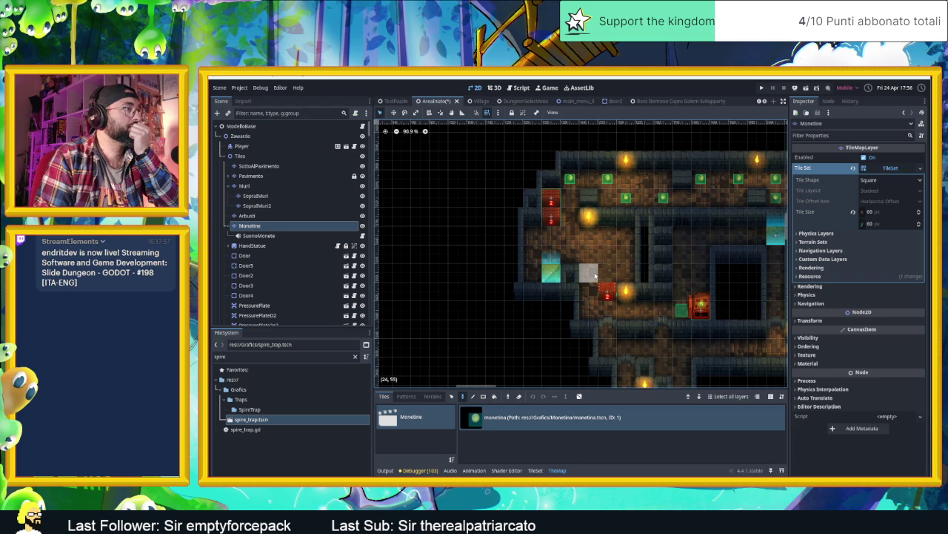
pyautogui.click(589, 271)
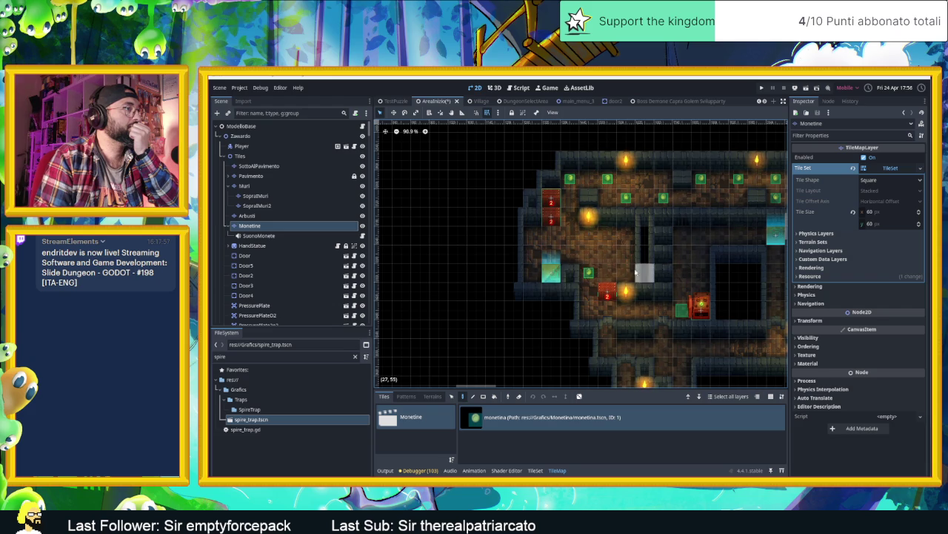
pyautogui.click(626, 235)
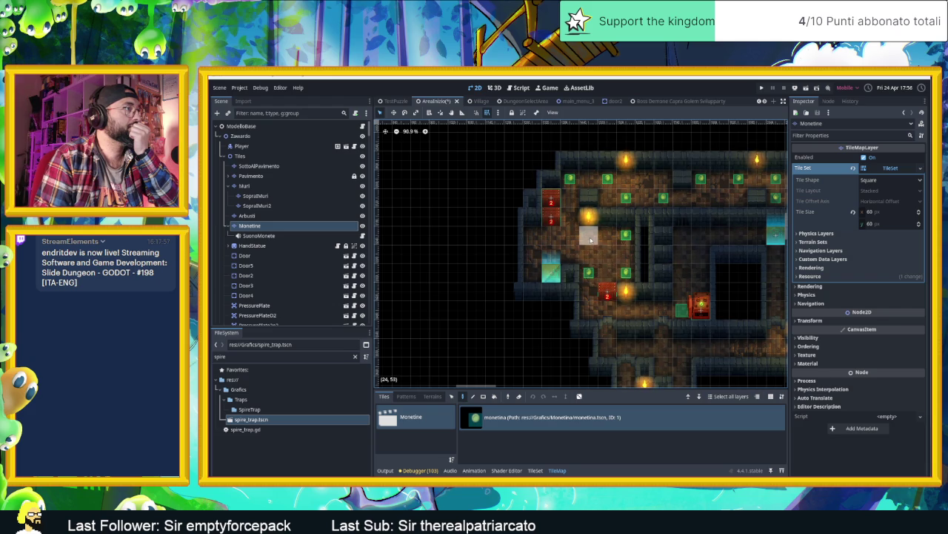
pyautogui.click(591, 239)
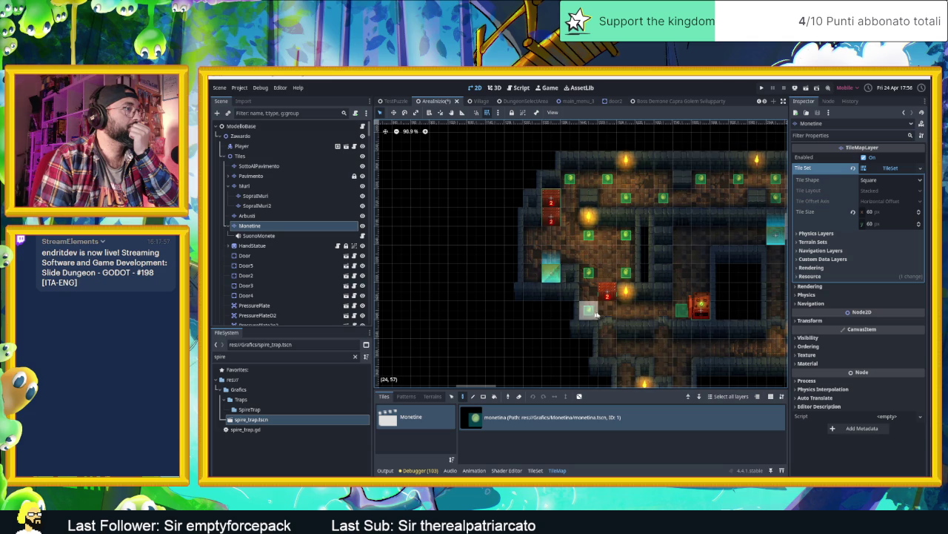
pyautogui.hscroll(2, 697, 289)
pyautogui.scroll(-1, 696, 289)
# Paint coins up the vertical passage and along the row above it.
pyautogui.click(699, 307)
pyautogui.click(698, 272)
pyautogui.moveTo(698, 251)
pyautogui.mouseDown()
pyautogui.moveTo(699, 233)
pyautogui.moveTo(682, 215)
pyautogui.moveTo(645, 215)
pyautogui.mouseUp()
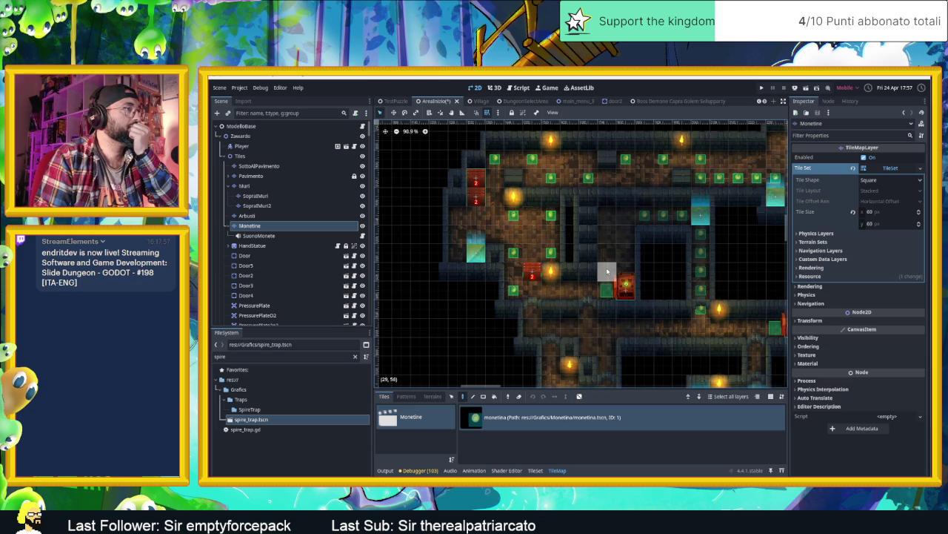
pyautogui.click(606, 271)
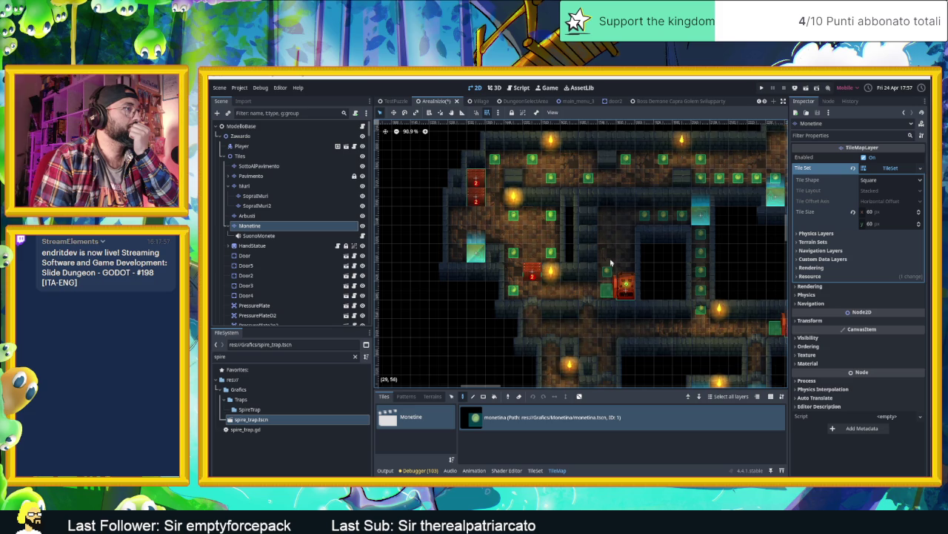
pyautogui.click(606, 215)
pyautogui.click(625, 215)
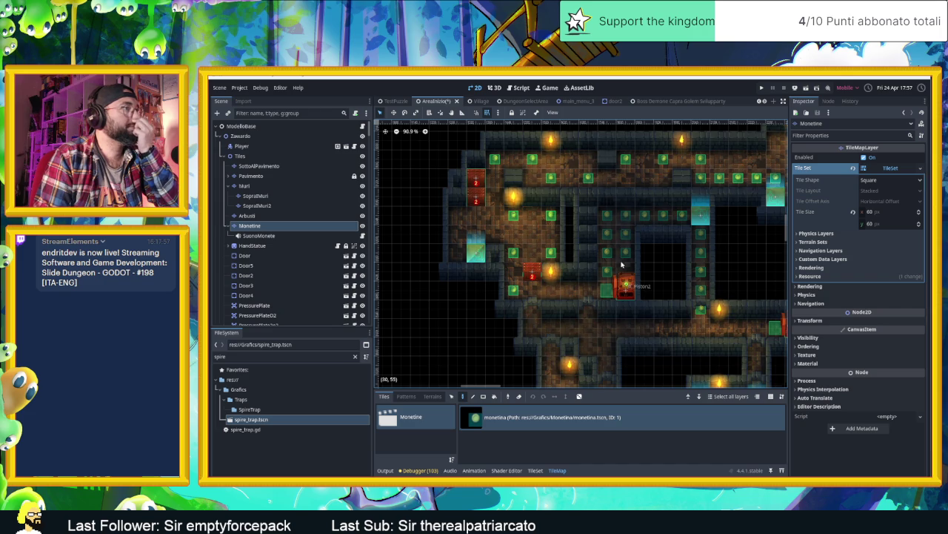
# Paint a short coin column with two more coins beside it.
pyautogui.moveTo(534, 297); pyautogui.dragTo(532, 326)
pyautogui.click(550, 327)
pyautogui.click(569, 290)
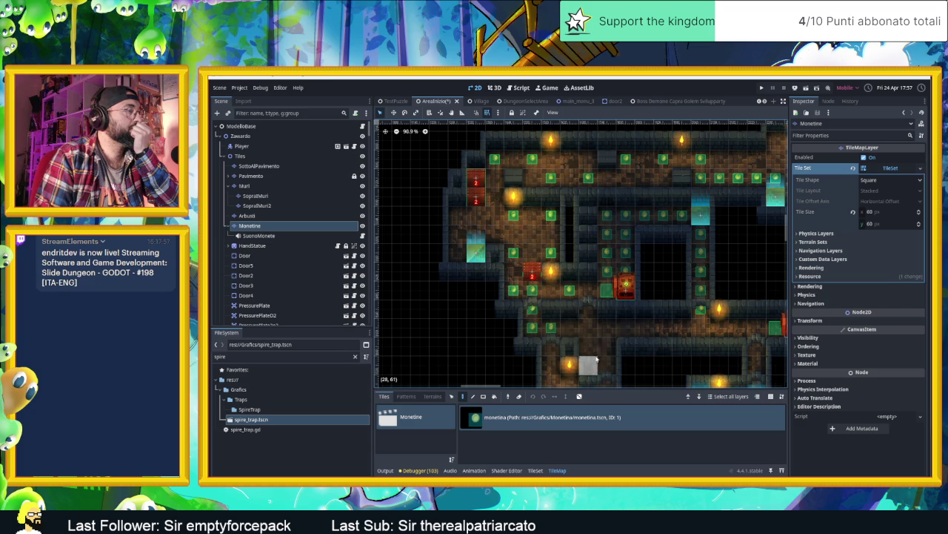
pyautogui.scroll(-5, 568, 333)
pyautogui.hscroll(1, 569, 334)
# Fill the small torch-lit room below with coin columns and a floor row.
pyautogui.moveTo(539, 307); pyautogui.dragTo(539, 325)
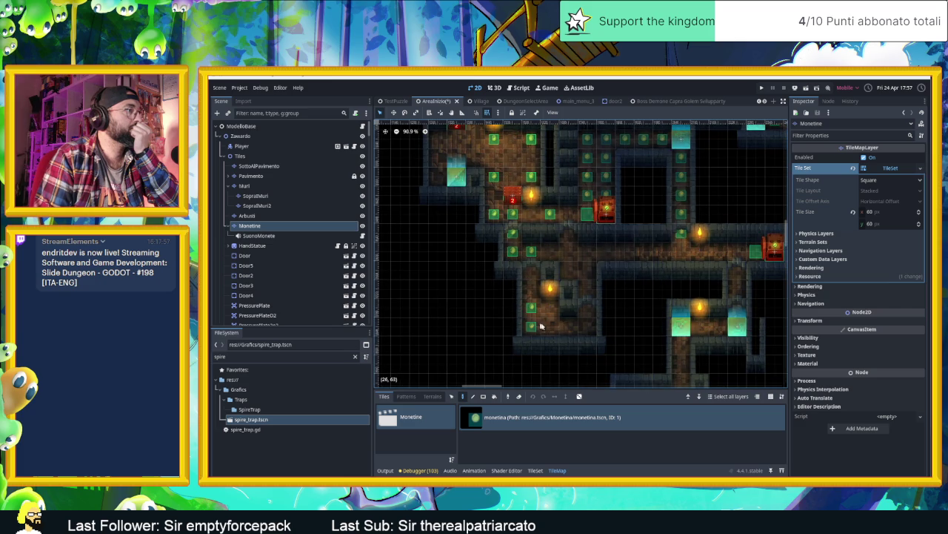
pyautogui.click(568, 326)
pyautogui.click(549, 307)
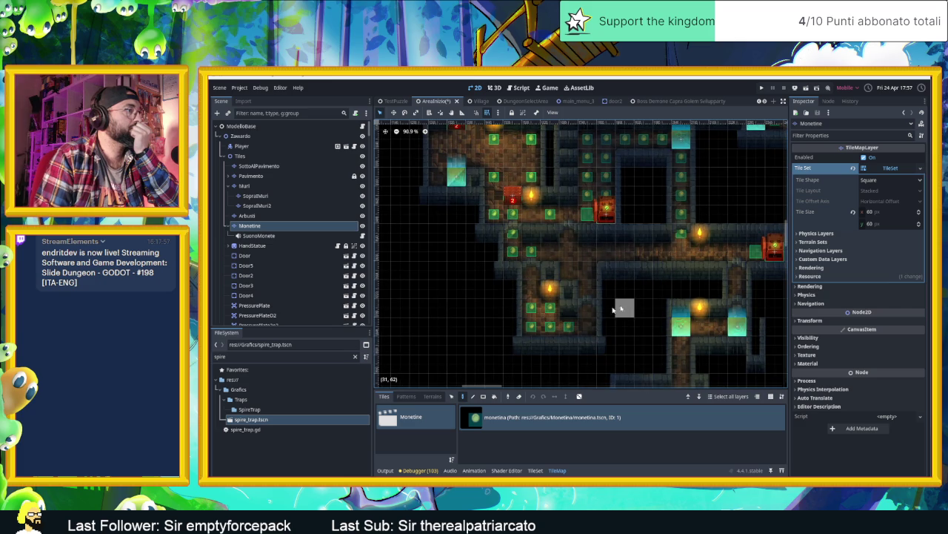
pyautogui.moveTo(587, 324); pyautogui.dragTo(587, 287)
pyautogui.click(531, 288)
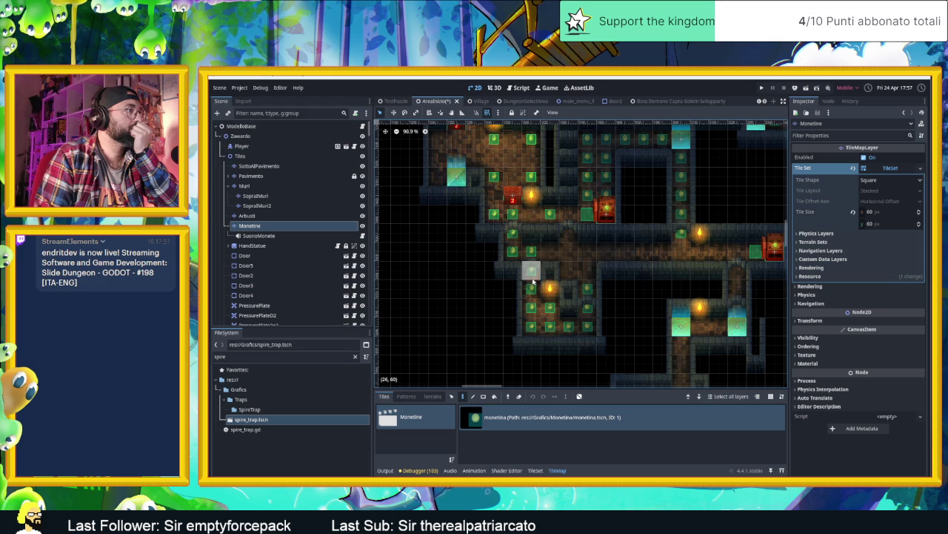
pyautogui.hscroll(2, 667, 281)
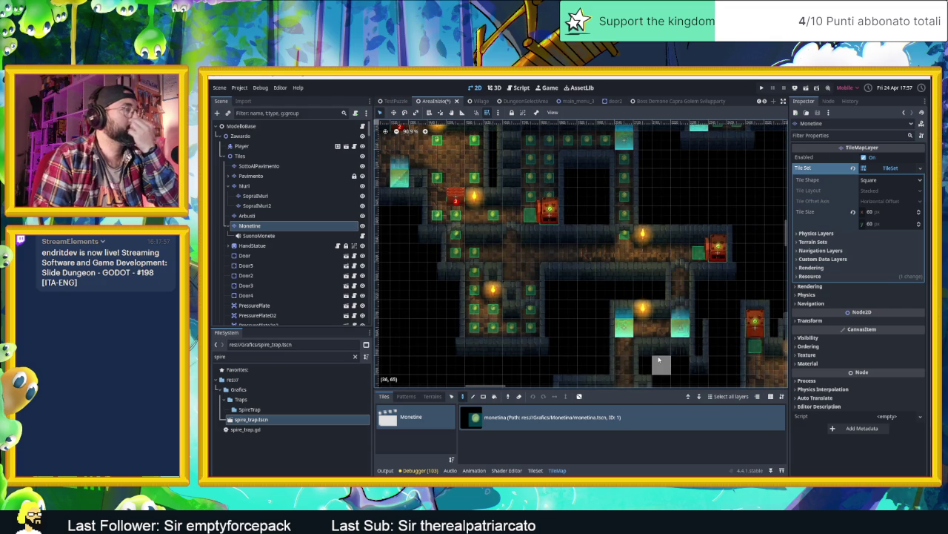
pyautogui.scroll(-2, 657, 363)
pyautogui.hscroll(2, 657, 363)
pyautogui.scroll(-1, 570, 323)
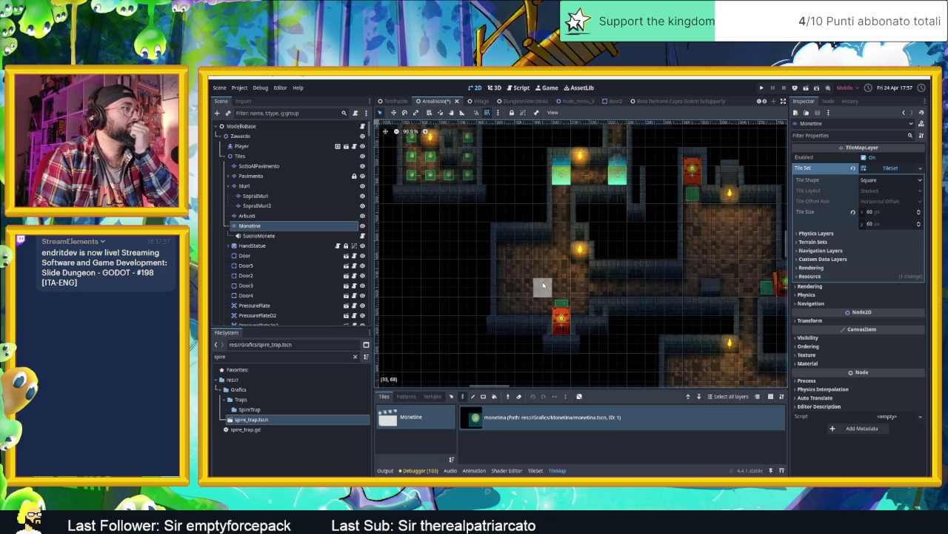
# Place coins along the lower-left room's edge, up its left side and across a row.
pyautogui.scroll(1, 543, 284)
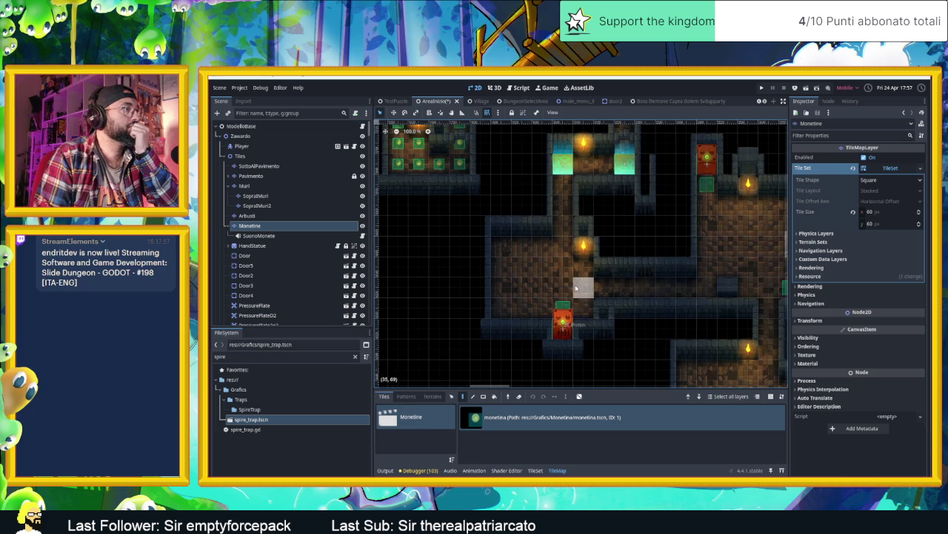
pyautogui.click(521, 304)
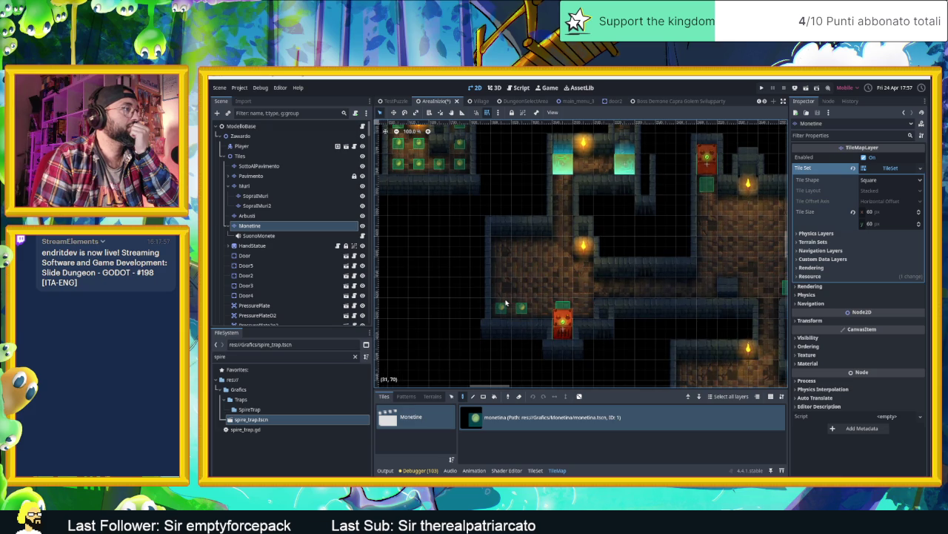
pyautogui.click(535, 308)
pyautogui.moveTo(502, 286); pyautogui.dragTo(502, 264)
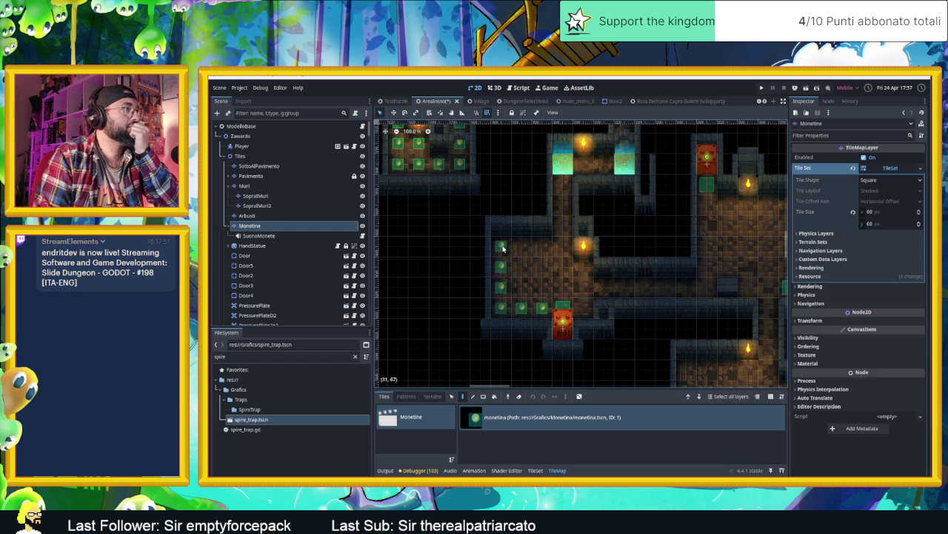
pyautogui.click(555, 249)
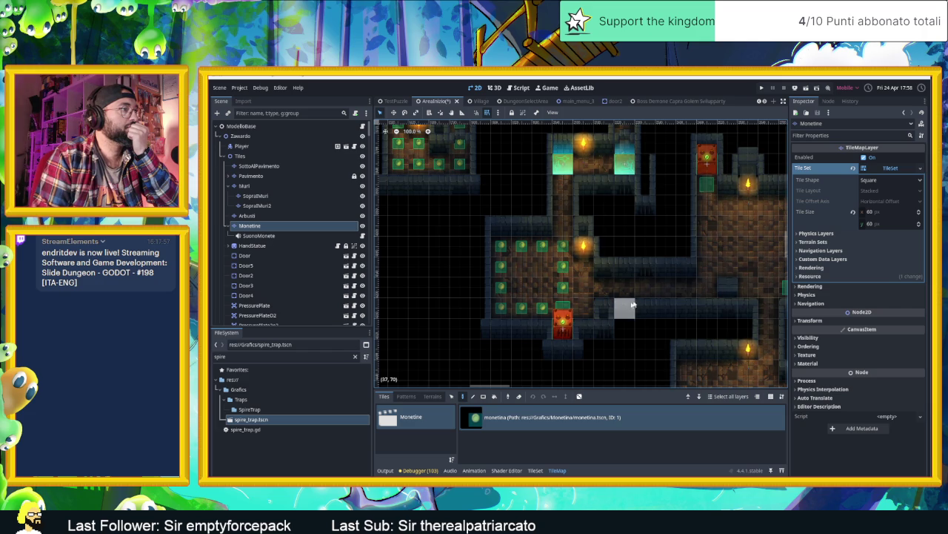
pyautogui.click(597, 290)
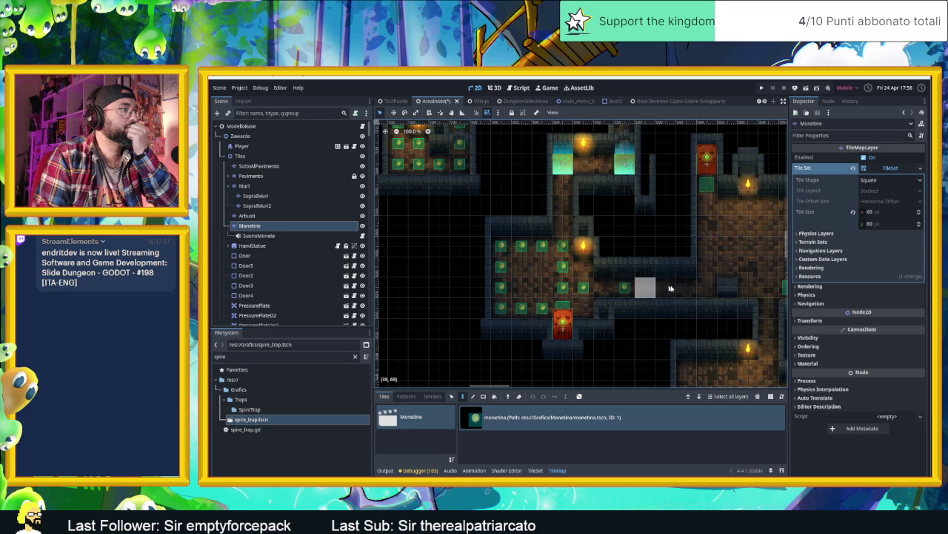
pyautogui.click(666, 288)
pyautogui.hscroll(5, 776, 284)
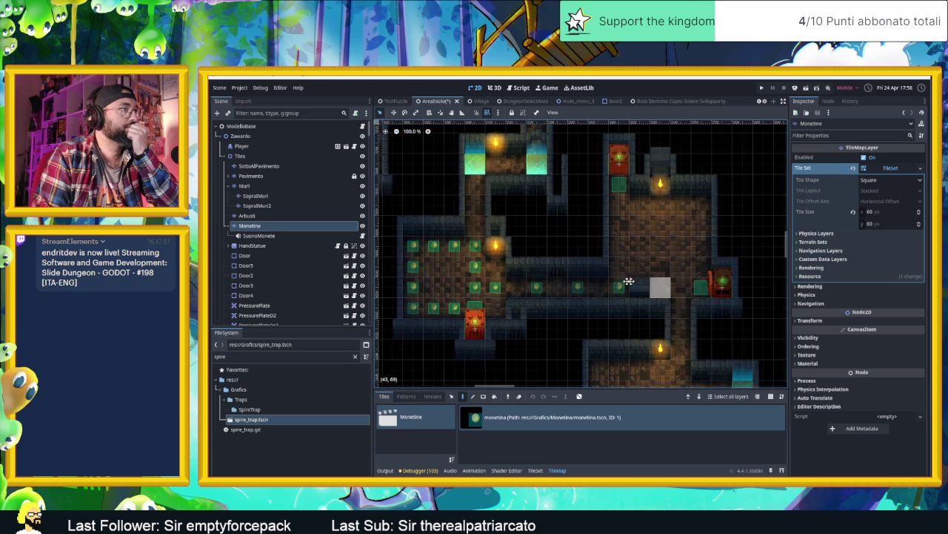
# Add a coin row and a column down the middle of the upper torch-lit room.
pyautogui.click(607, 210)
pyautogui.click(643, 205)
pyautogui.click(664, 205)
pyautogui.click(665, 225)
pyautogui.click(663, 267)
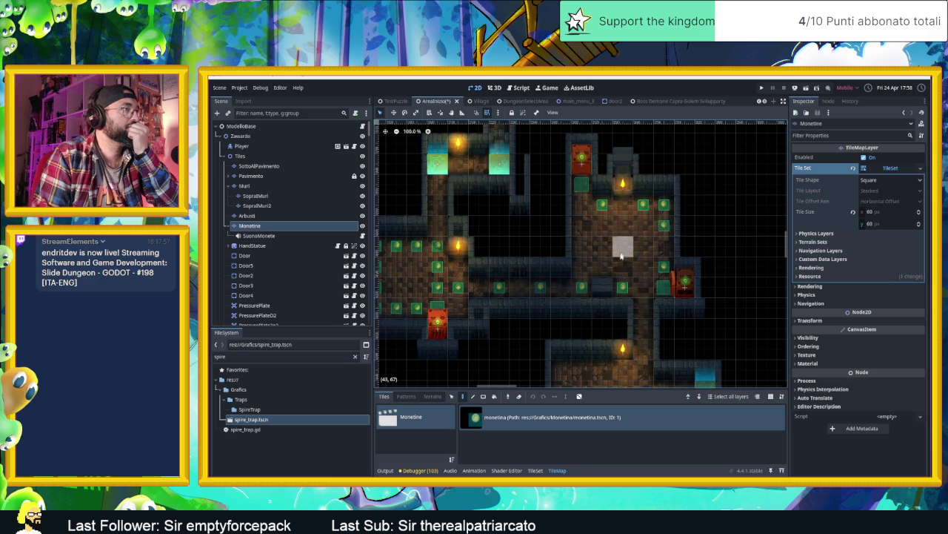
pyautogui.moveTo(619, 266); pyautogui.dragTo(620, 236)
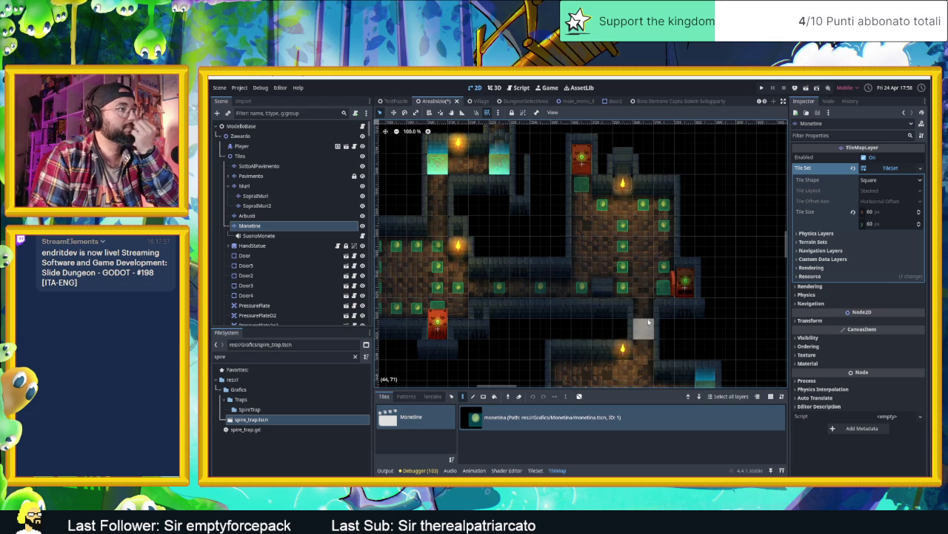
pyautogui.moveTo(648, 322); pyautogui.dragTo(632, 241)
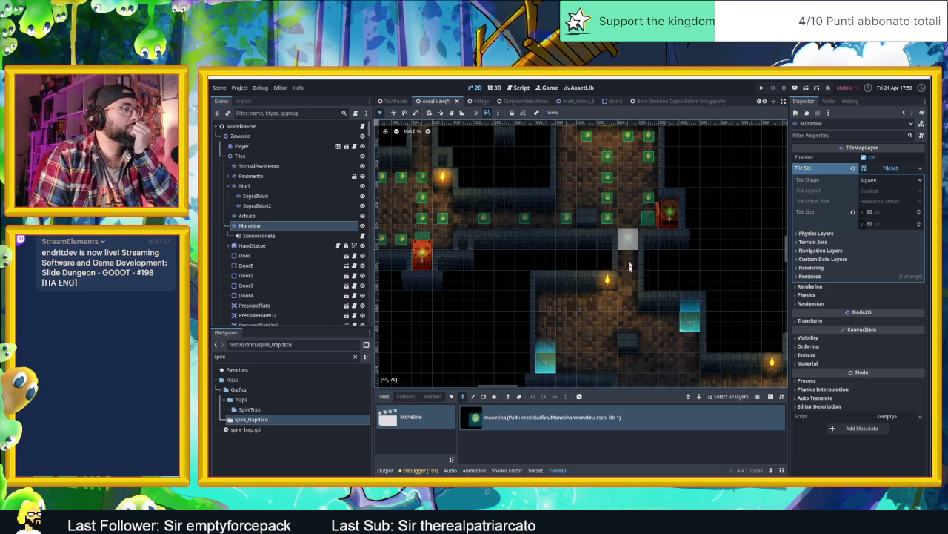
# Place three coins in the lower room near the water tiles.
pyautogui.scroll(1, 627, 317)
pyautogui.moveTo(627, 315); pyautogui.dragTo(589, 261)
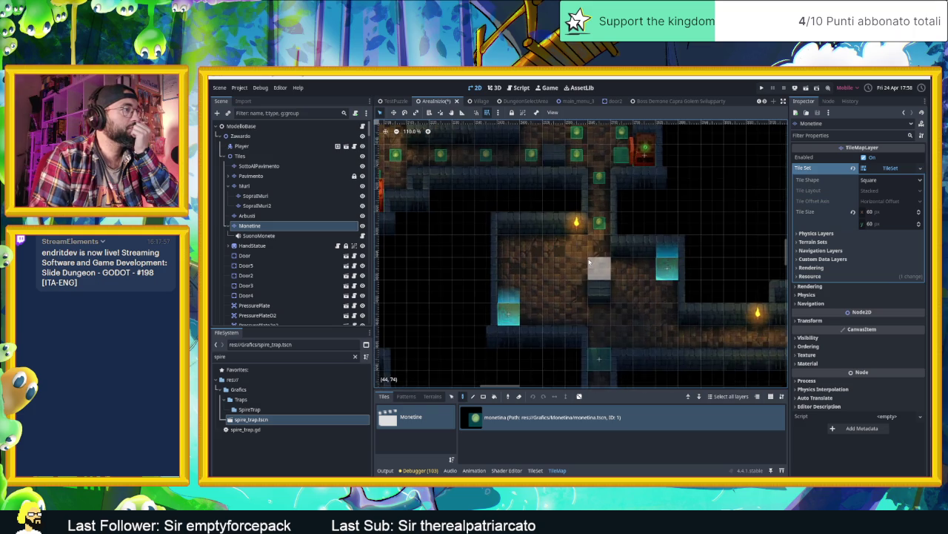
pyautogui.scroll(1, 590, 261)
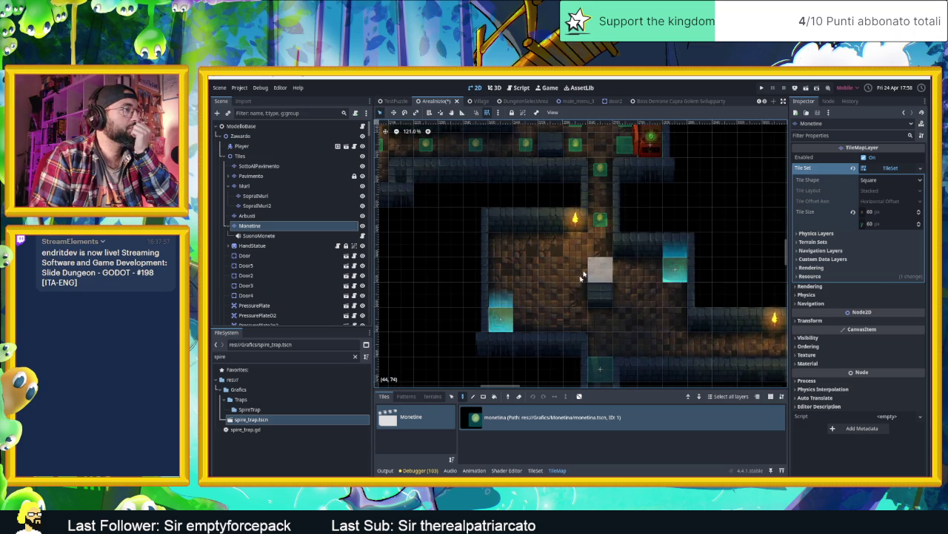
pyautogui.click(532, 269)
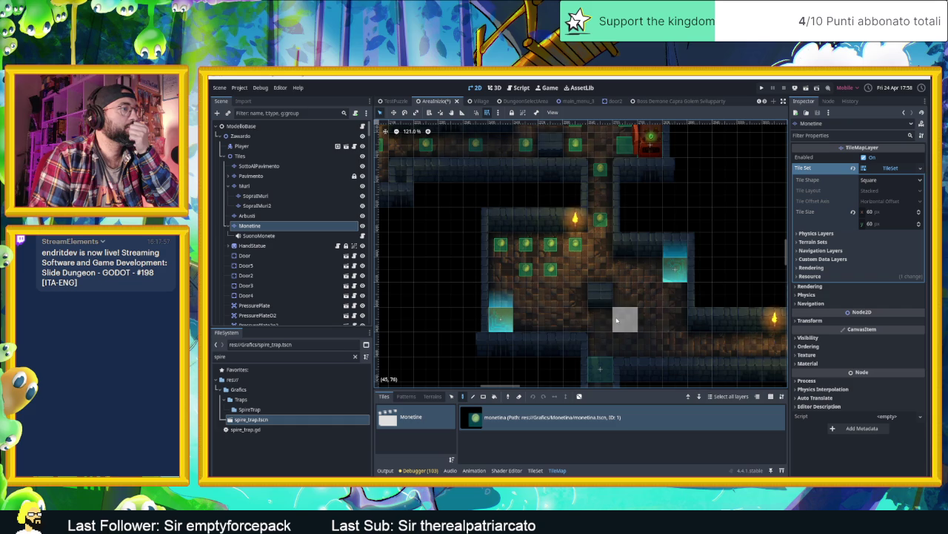
pyautogui.click(634, 320)
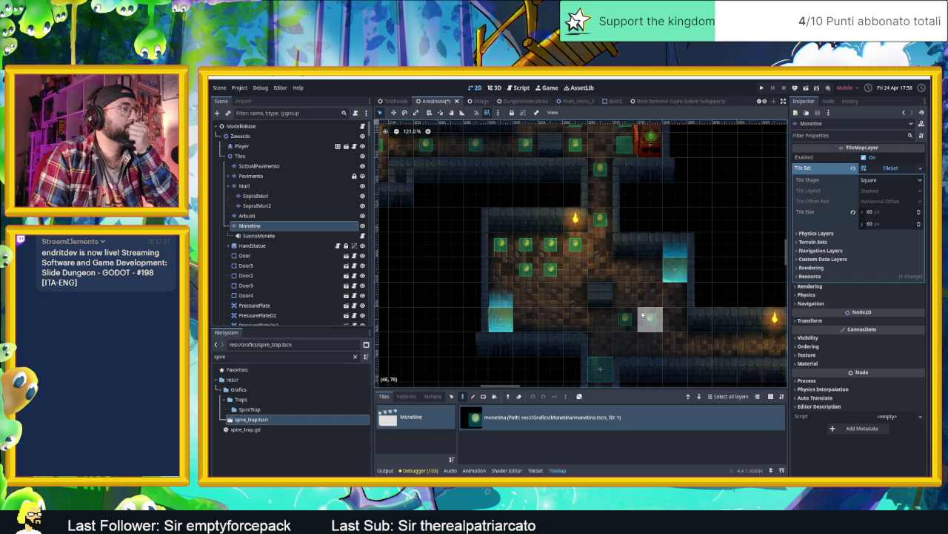
pyautogui.click(643, 315)
# Paint a corridor coin and two stacked coins in the vertical passage.
pyautogui.moveTo(628, 340); pyautogui.dragTo(591, 274)
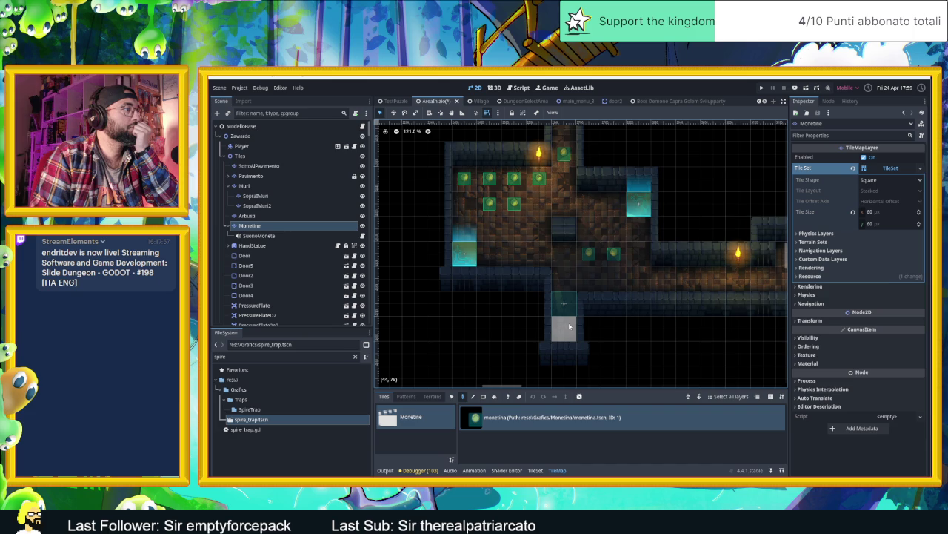
pyautogui.click(569, 327)
pyautogui.moveTo(662, 324); pyautogui.dragTo(600, 333)
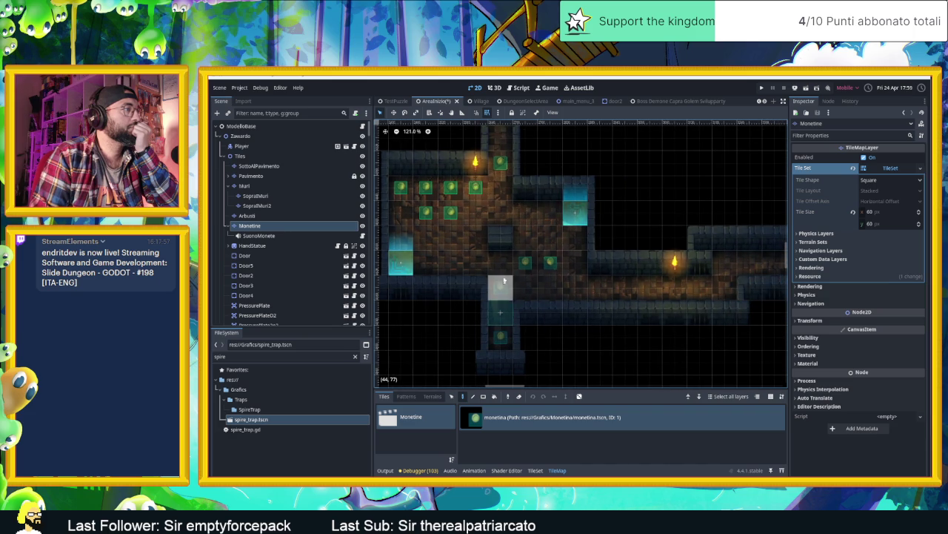
pyautogui.click(504, 284)
pyautogui.click(504, 267)
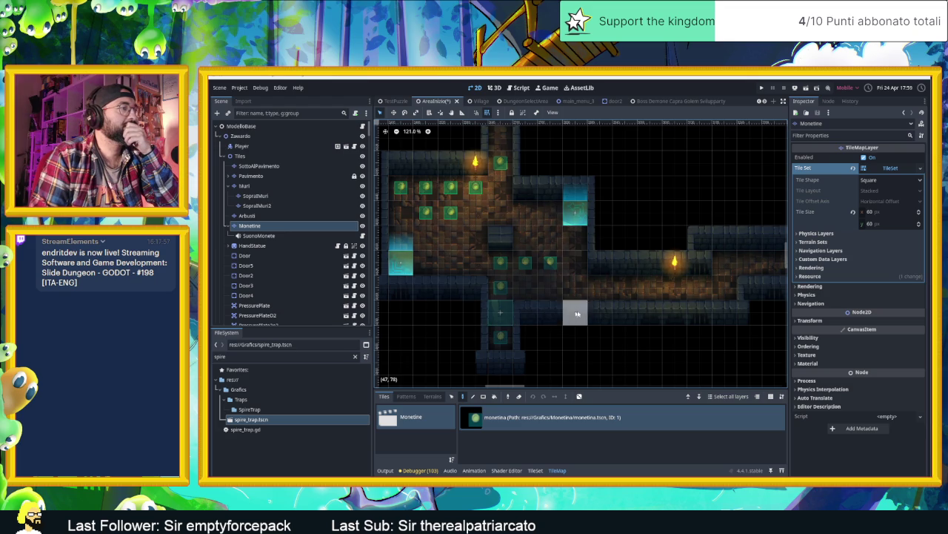
pyautogui.hscroll(3, 551, 305)
# Extend the coin row with spaced coins along the long torch-lit corridor.
pyautogui.click(567, 287)
pyautogui.click(616, 287)
pyautogui.hscroll(3, 645, 303)
pyautogui.click(568, 300)
pyautogui.click(563, 274)
pyautogui.click(613, 275)
pyautogui.click(661, 279)
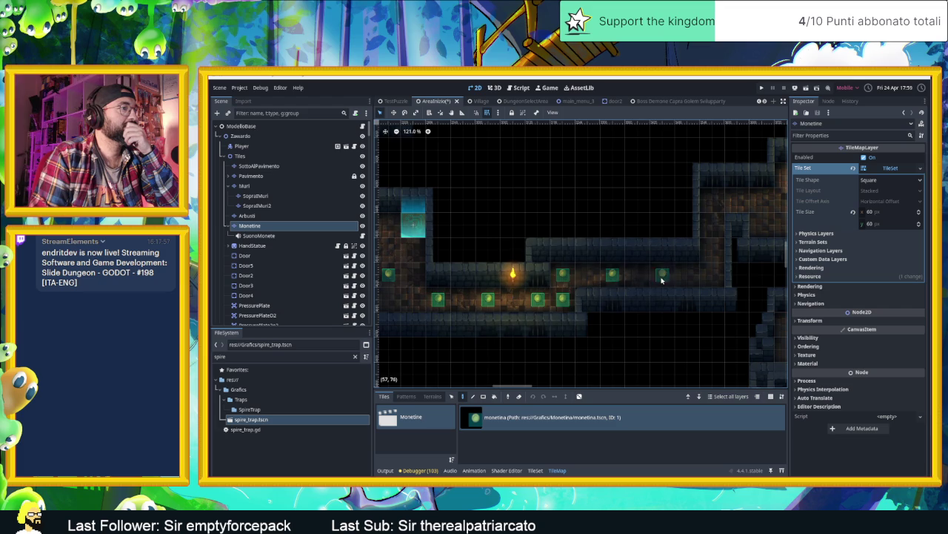
pyautogui.hscroll(5, 736, 275)
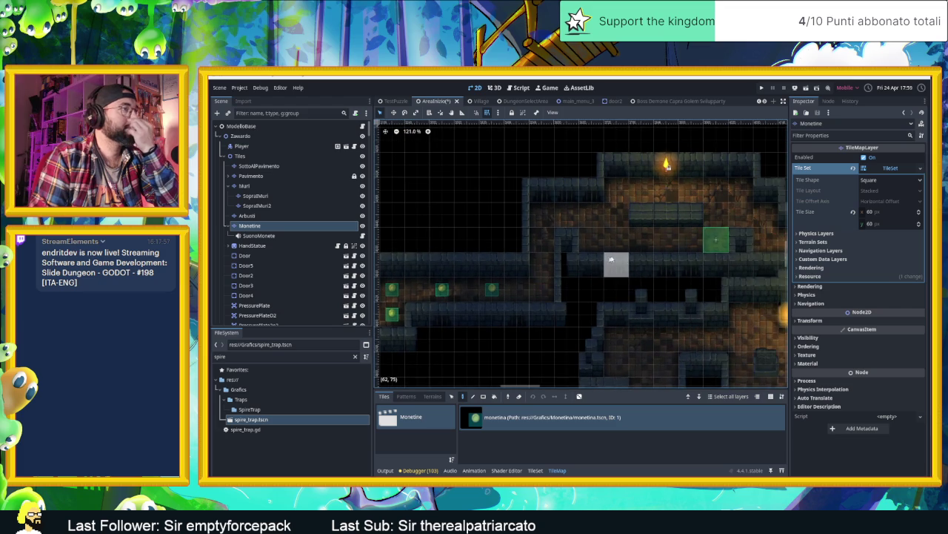
pyautogui.scroll(-8, 524, 256)
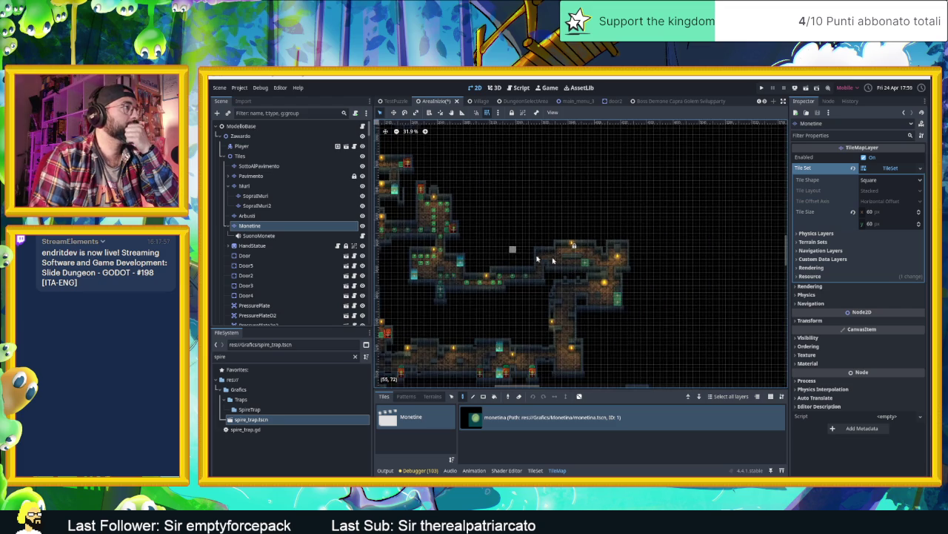
# Zoom in and paint coin rows across the torch-lit room, including its left side and upper row.
pyautogui.scroll(6, 524, 256)
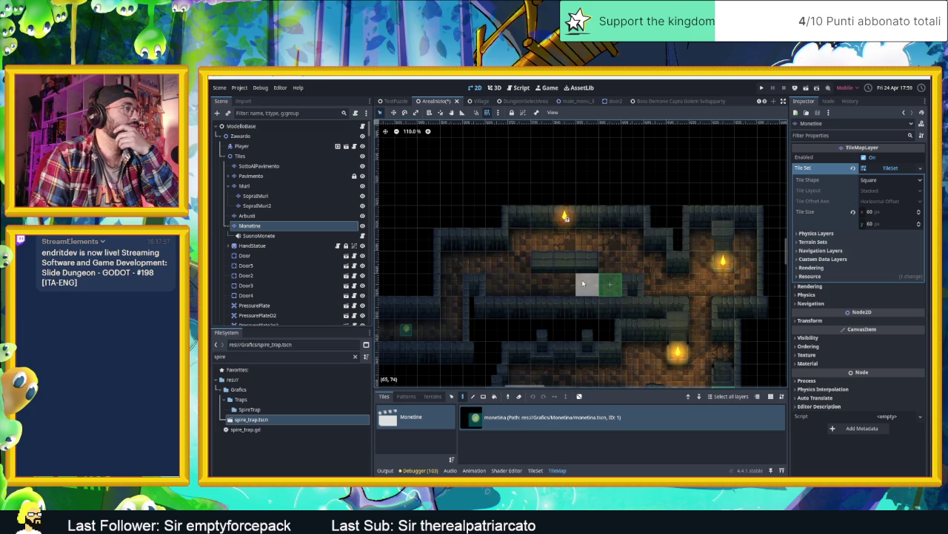
pyautogui.moveTo(583, 283); pyautogui.dragTo(563, 282)
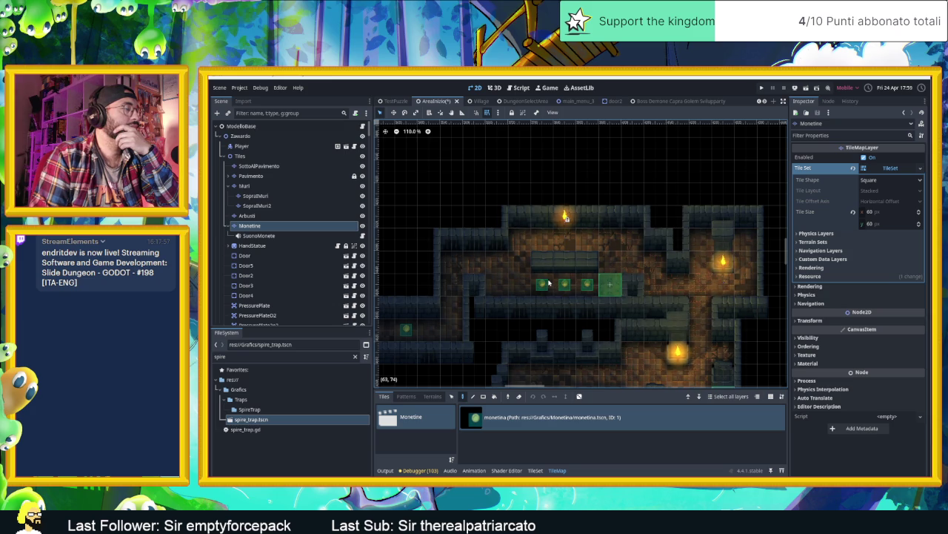
pyautogui.click(602, 265)
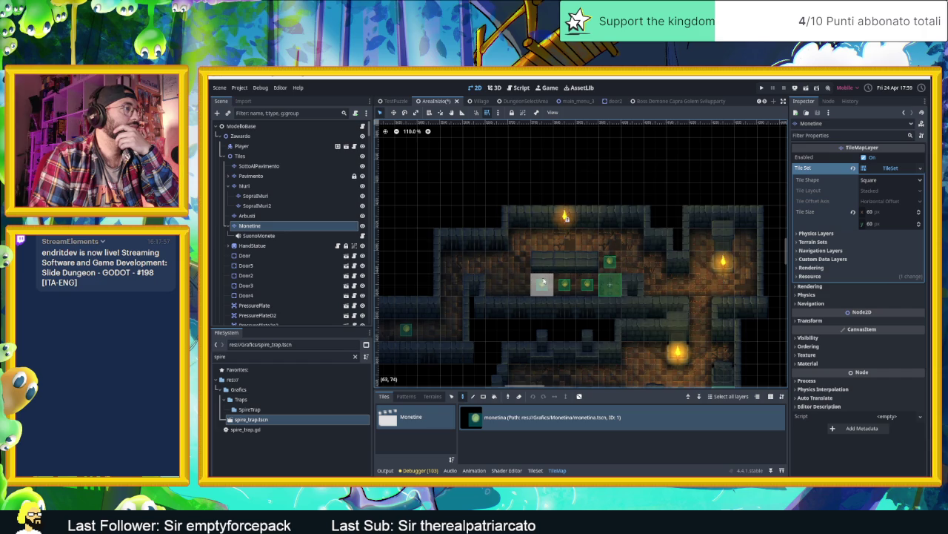
pyautogui.click(541, 283)
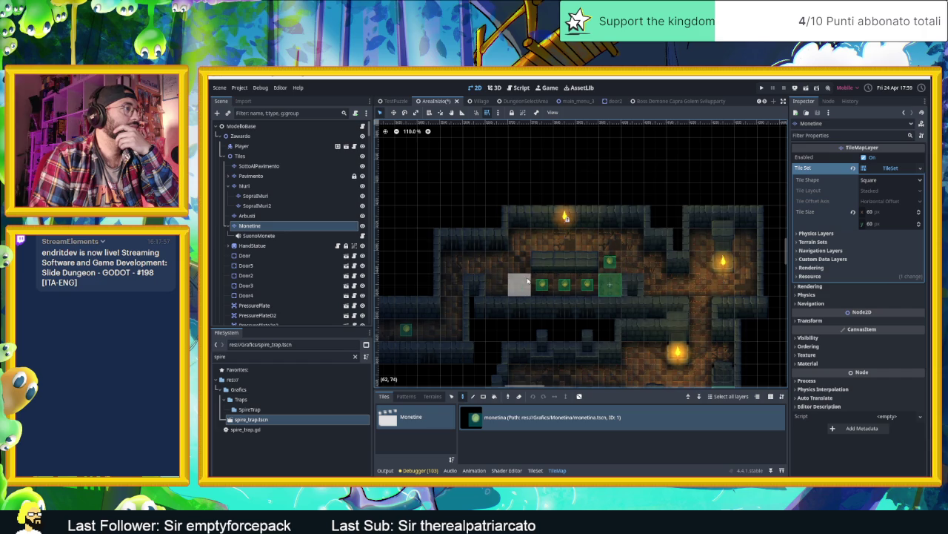
pyautogui.click(615, 280)
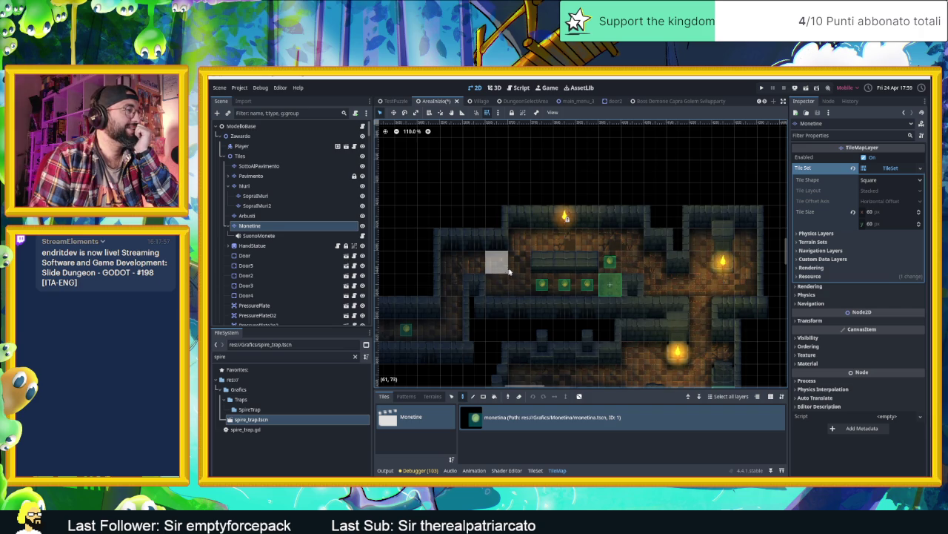
pyautogui.moveTo(519, 267); pyautogui.dragTo(516, 281)
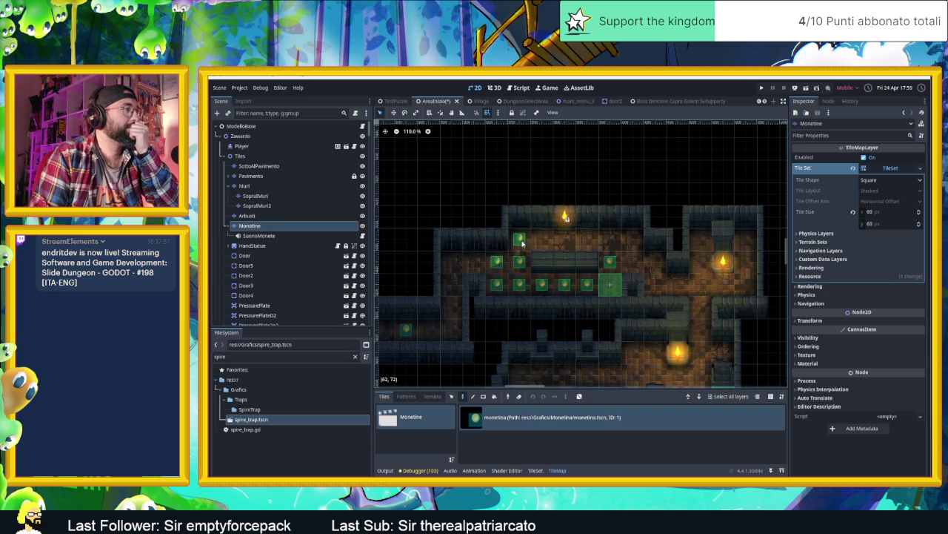
pyautogui.click(564, 238)
pyautogui.click(611, 238)
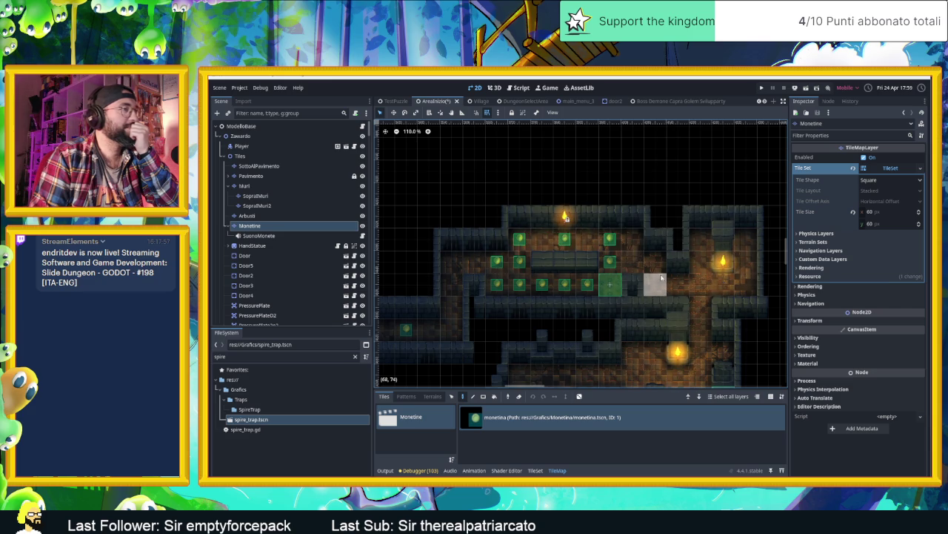
pyautogui.click(655, 261)
# Add coins beside the right torch and a line of coins down the lower passage.
pyautogui.moveTo(702, 286); pyautogui.dragTo(624, 287)
pyautogui.click(623, 284)
pyautogui.click(665, 265)
pyautogui.click(624, 263)
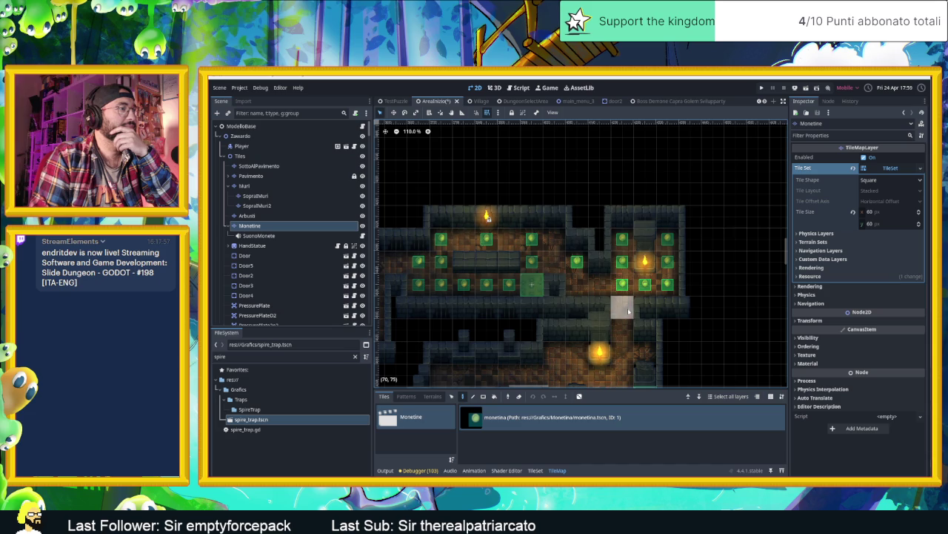
pyautogui.scroll(-3, 630, 326)
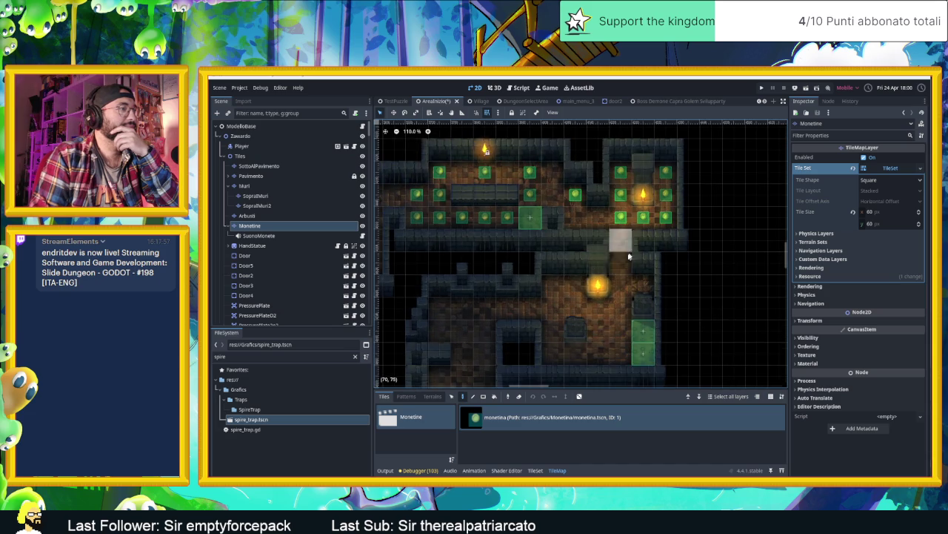
pyautogui.click(624, 261)
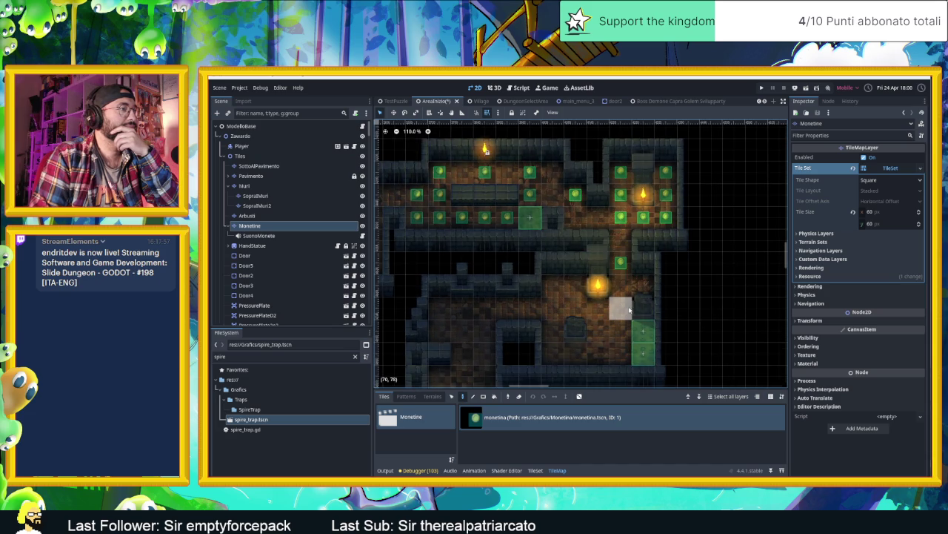
pyautogui.click(621, 330)
pyautogui.click(621, 352)
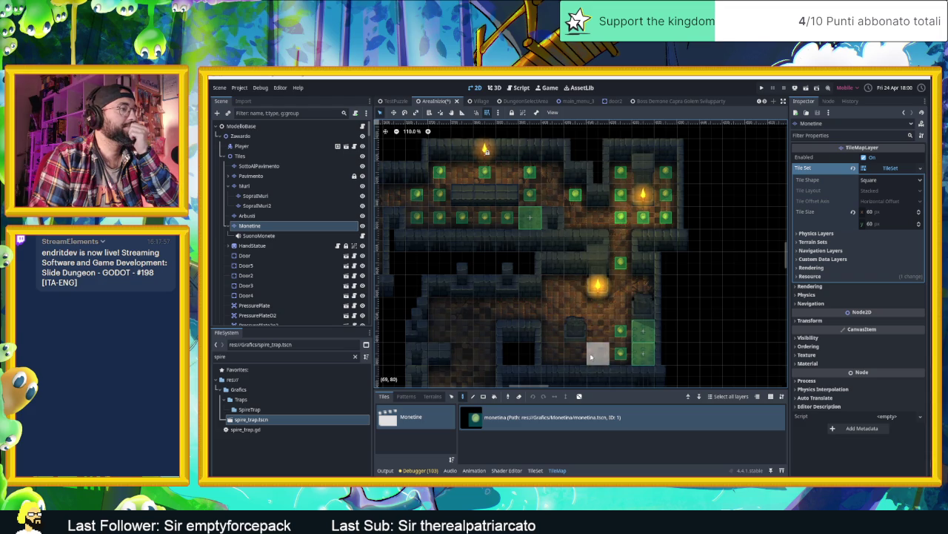
# Place a coin cluster beside the lower torch and a coin row extending left across the lower room.
pyautogui.click(552, 353)
pyautogui.click(554, 286)
pyautogui.click(575, 285)
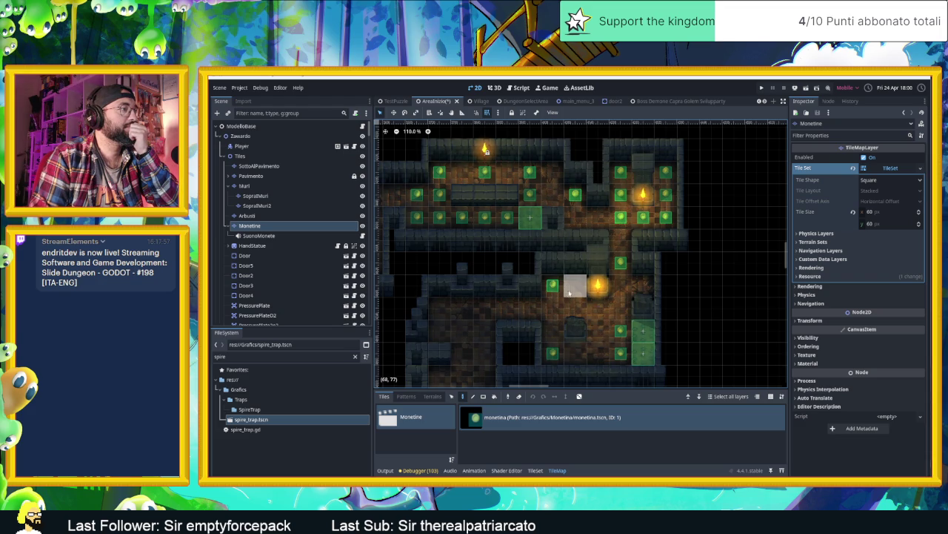
pyautogui.click(575, 308)
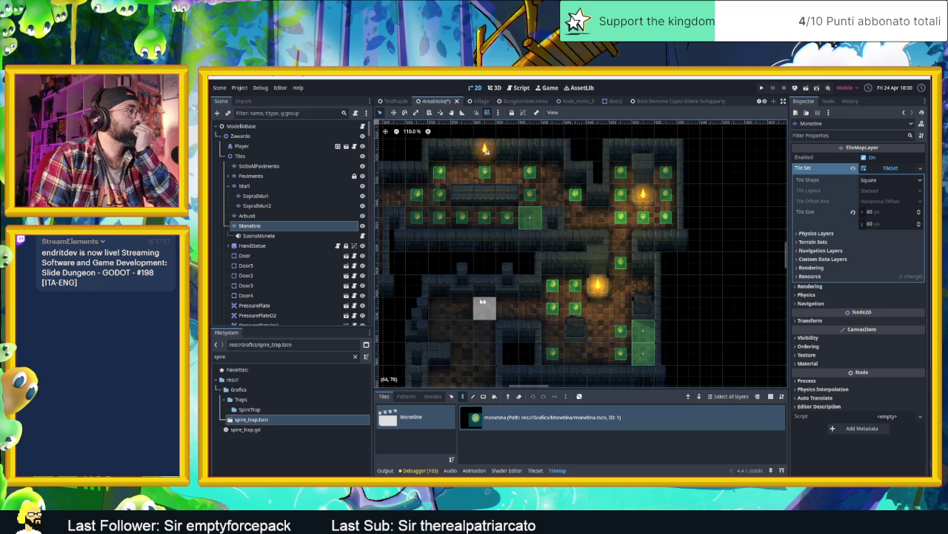
pyautogui.click(509, 302)
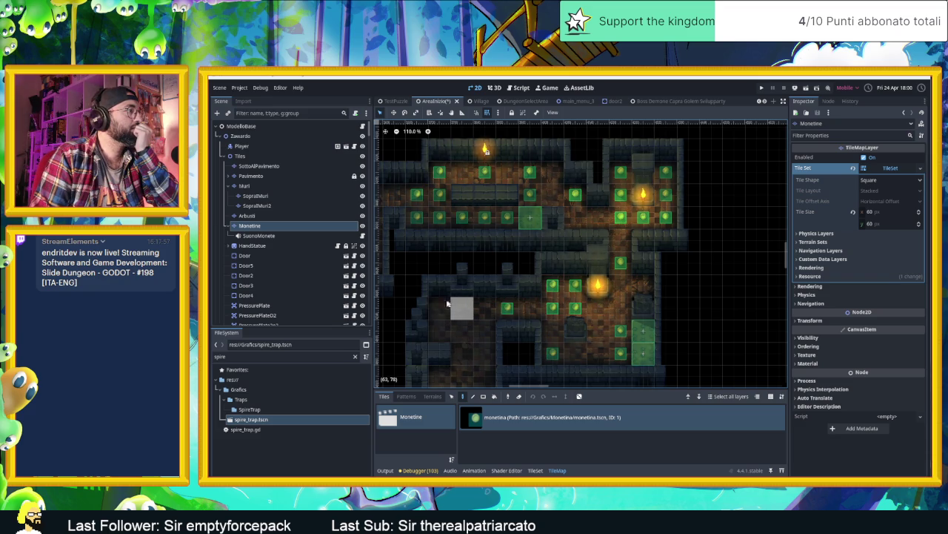
pyautogui.click(443, 305)
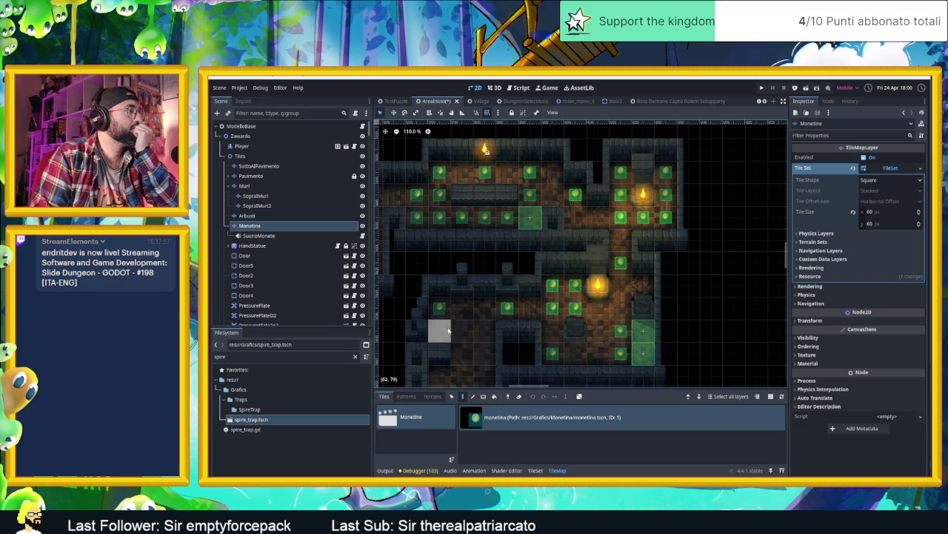
pyautogui.click(453, 314)
pyautogui.click(484, 313)
pyautogui.scroll(-4, 459, 311)
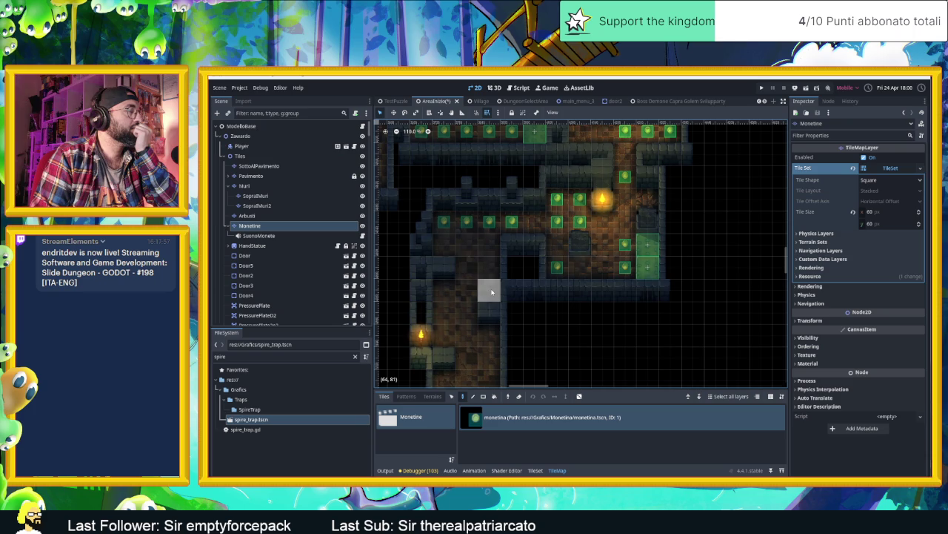
# Paint a three-coin lower row and more coins down the lower corridor.
pyautogui.click(491, 292)
pyautogui.click(443, 334)
pyautogui.click(466, 334)
pyautogui.click(489, 334)
pyautogui.scroll(-4, 489, 326)
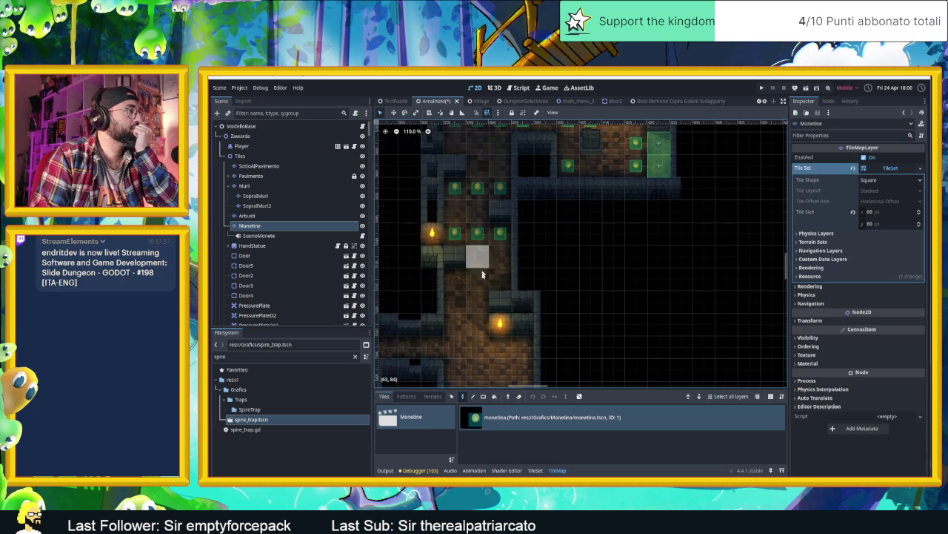
pyautogui.click(502, 278)
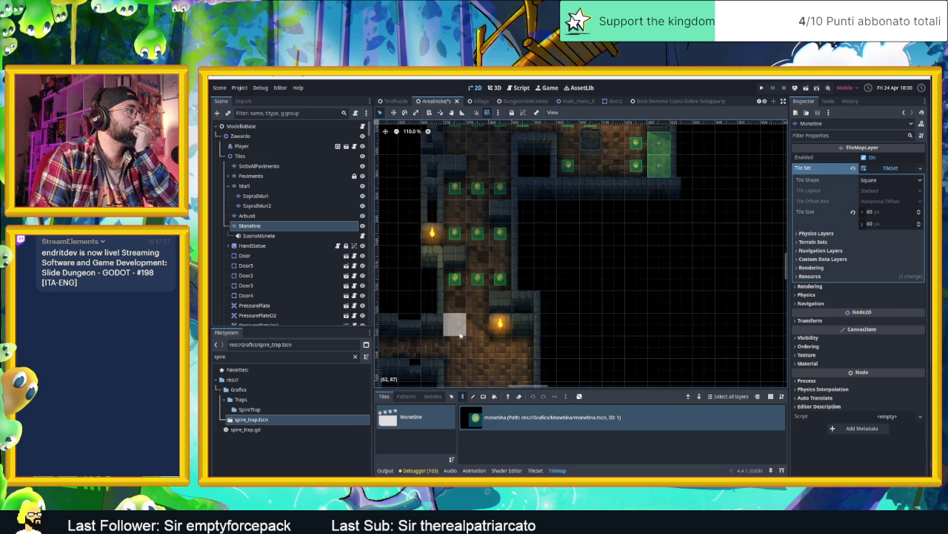
pyautogui.moveTo(478, 330); pyautogui.dragTo(508, 276)
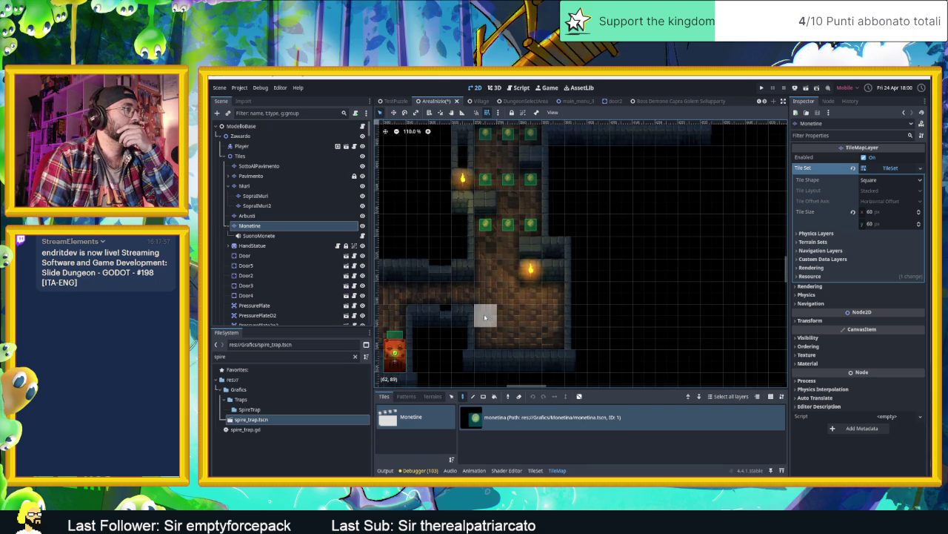
pyautogui.moveTo(485, 292)
pyautogui.mouseDown()
pyautogui.moveTo(486, 317)
pyautogui.moveTo(440, 292)
pyautogui.moveTo(595, 275)
pyautogui.mouseUp()
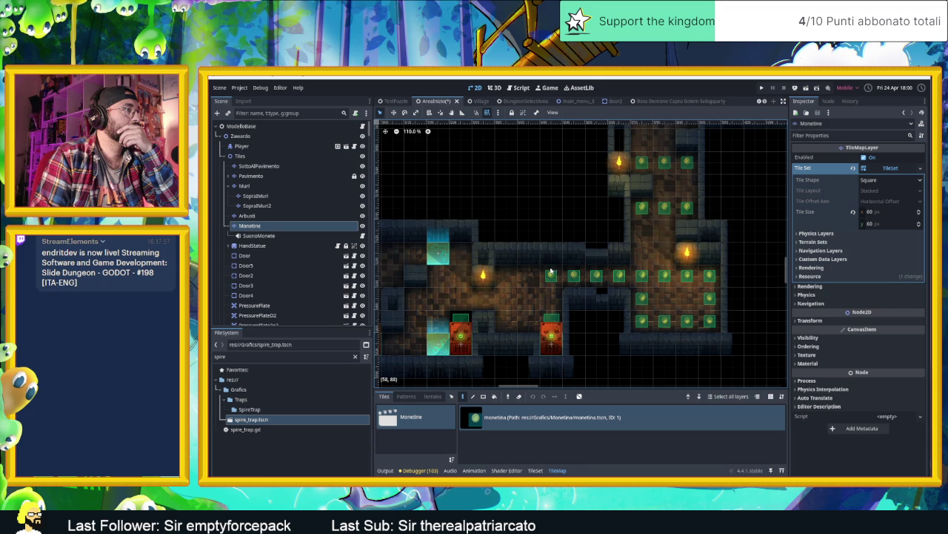
# Erase the three surplus coins from the corridor row.
pyautogui.rightClick(529, 275)
pyautogui.rightClick(573, 275)
pyautogui.rightClick(619, 276)
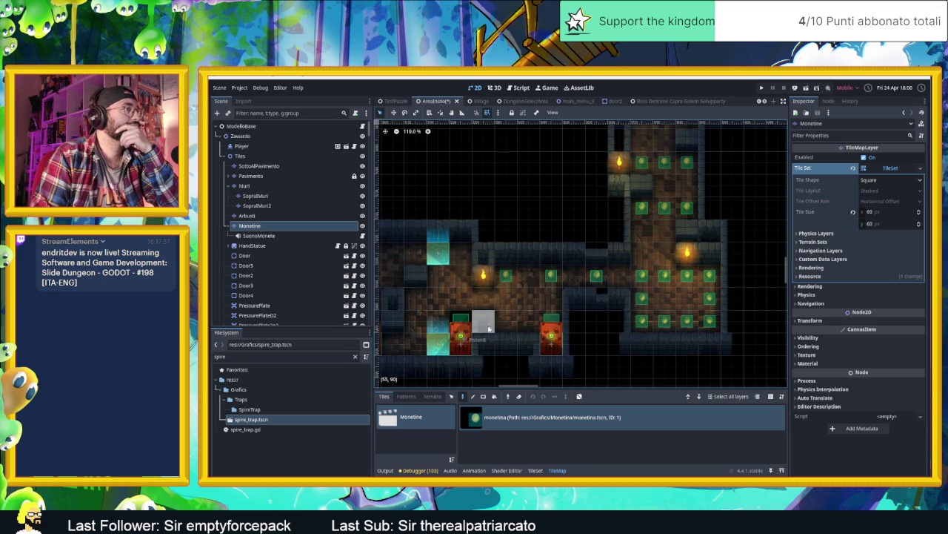
# Place a coin beside the red statue and bring the left corridor into view.
pyautogui.hscroll(-3, 512, 319)
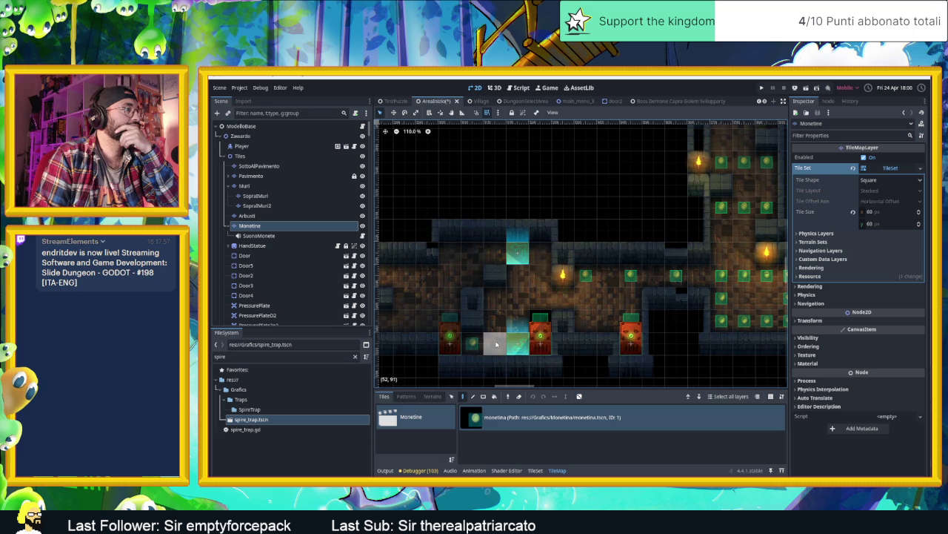
pyautogui.click(497, 344)
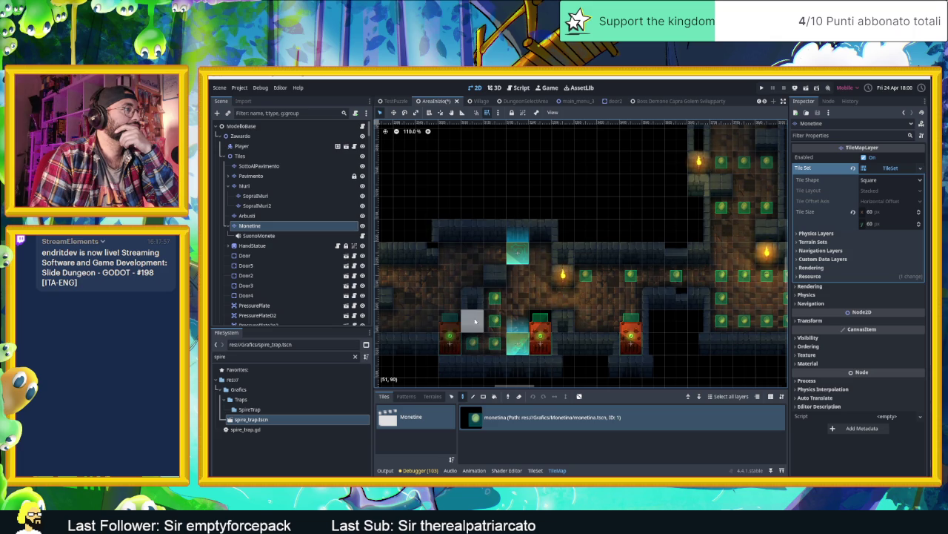
pyautogui.moveTo(480, 295); pyautogui.dragTo(564, 304)
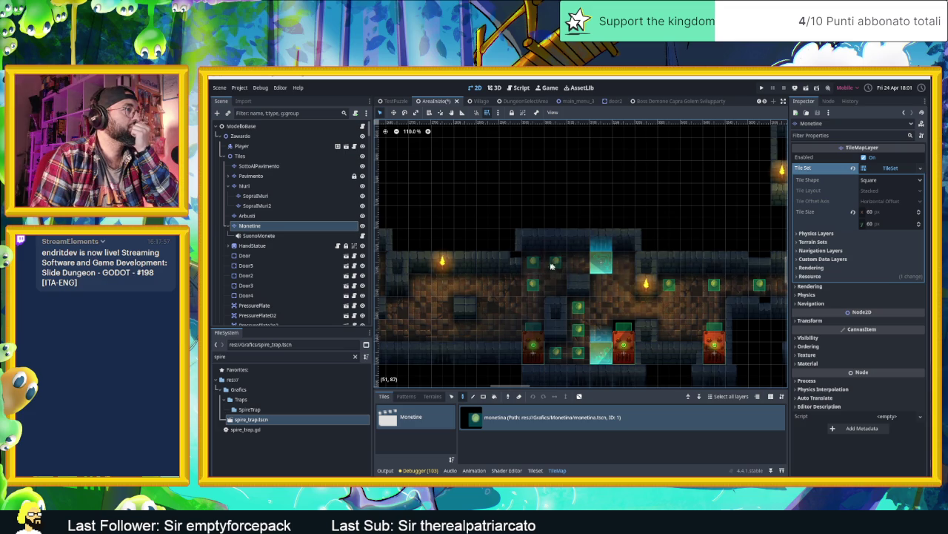
pyautogui.moveTo(502, 331); pyautogui.dragTo(590, 328)
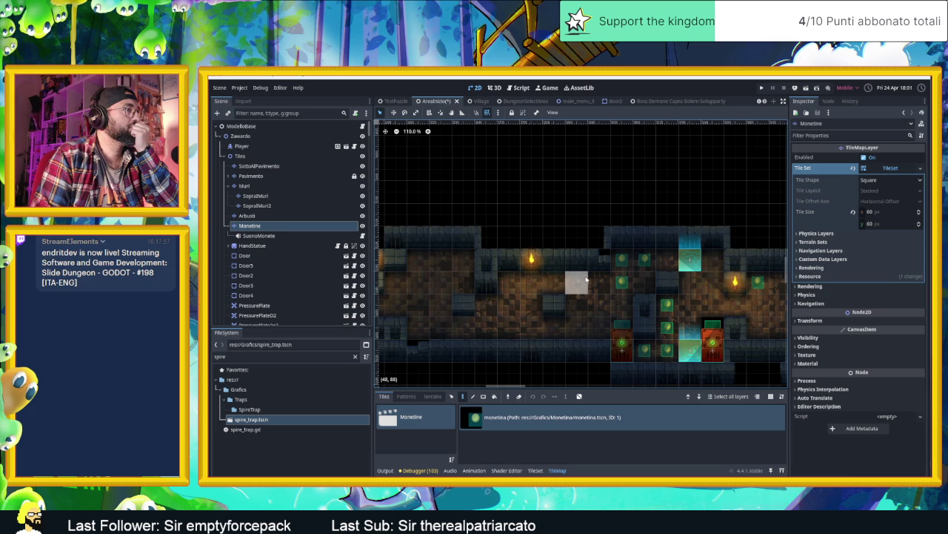
# Paint a corridor coin row, a vertical line of four coins, and two side-by-side coins.
pyautogui.moveTo(589, 280)
pyautogui.mouseDown()
pyautogui.moveTo(509, 280)
pyautogui.moveTo(604, 288)
pyautogui.mouseUp()
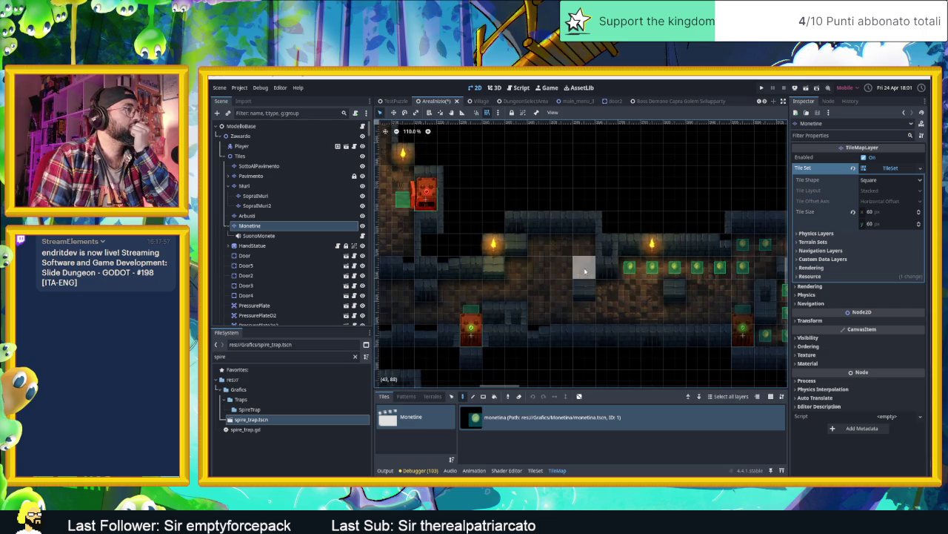
pyautogui.moveTo(551, 316); pyautogui.dragTo(550, 245)
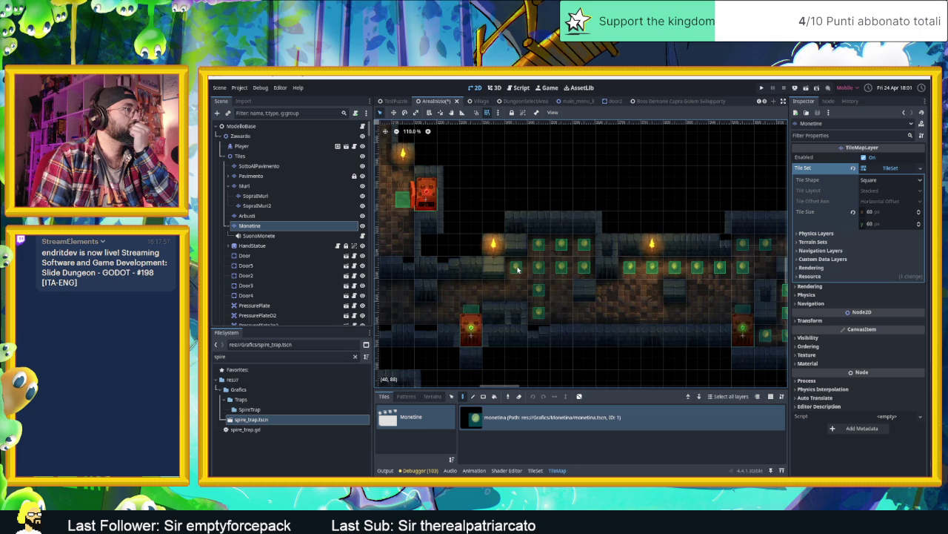
pyautogui.moveTo(516, 312); pyautogui.dragTo(677, 302)
pyautogui.moveTo(544, 280); pyautogui.dragTo(563, 280)
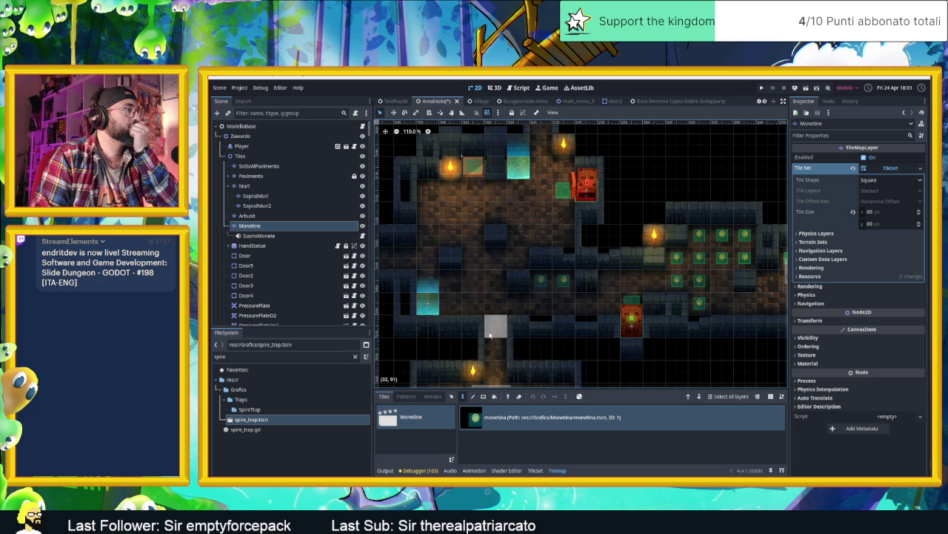
# Paint a coin row along the next corridor and place a coin inside the central room.
pyautogui.moveTo(488, 335)
pyautogui.mouseDown()
pyautogui.moveTo(615, 328)
pyautogui.moveTo(588, 338)
pyautogui.mouseUp()
pyautogui.click(500, 257)
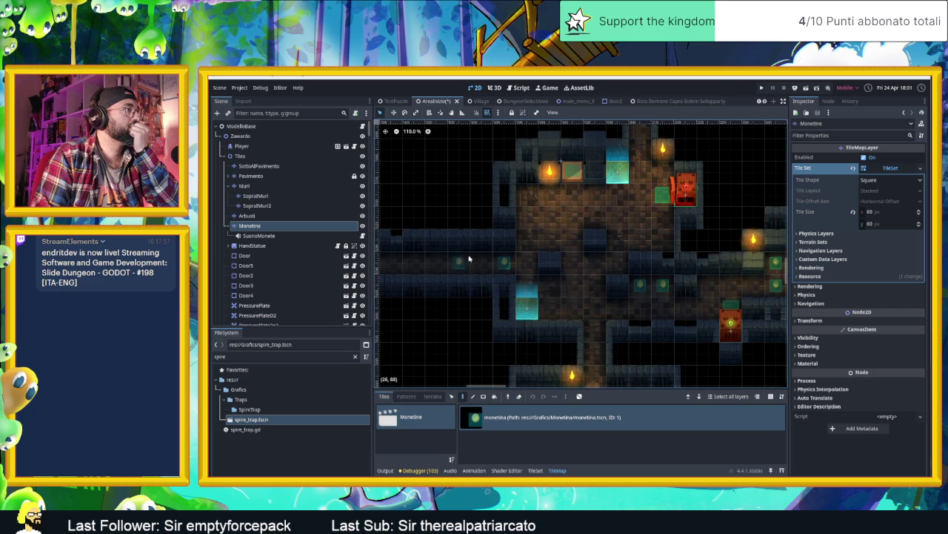
pyautogui.click(466, 262)
pyautogui.click(482, 263)
pyautogui.moveTo(482, 263); pyautogui.dragTo(591, 269)
pyautogui.click(523, 268)
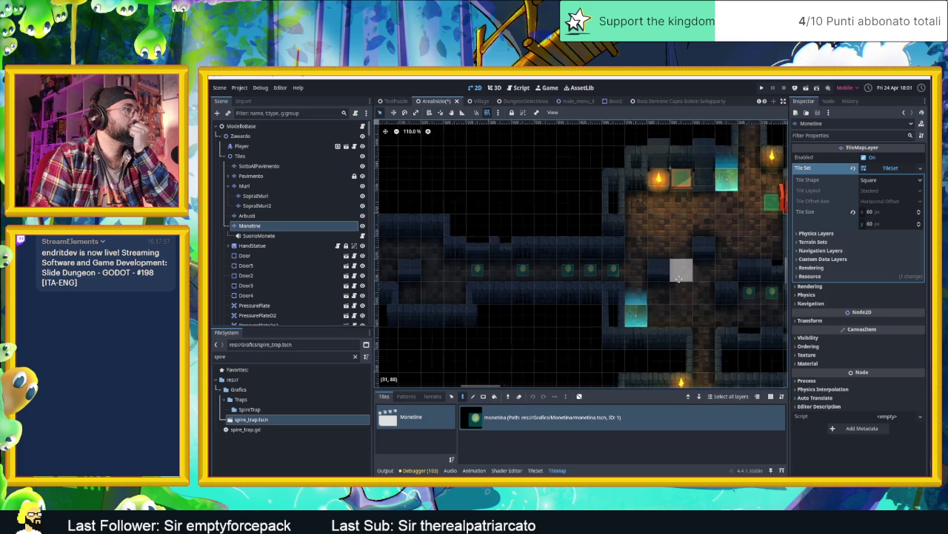
pyautogui.moveTo(693, 268); pyautogui.dragTo(555, 294)
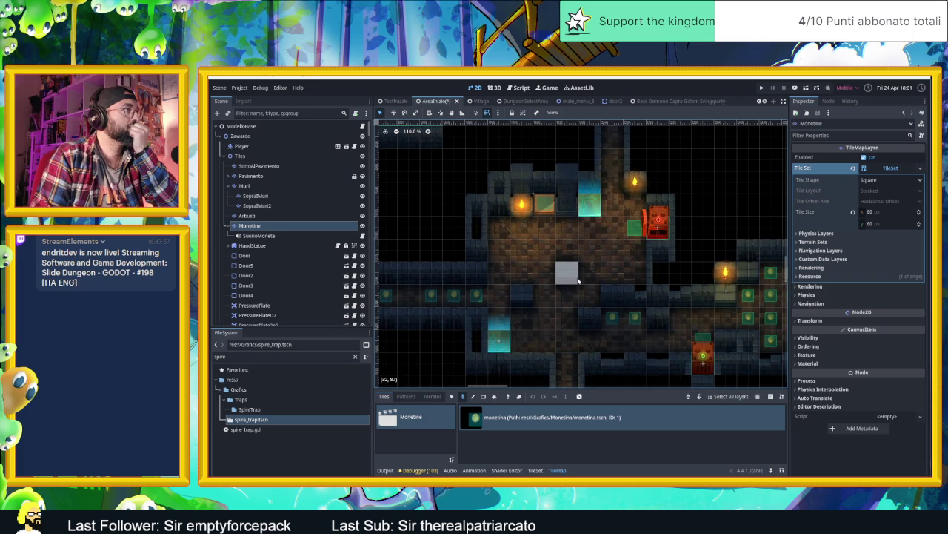
pyautogui.click(547, 297)
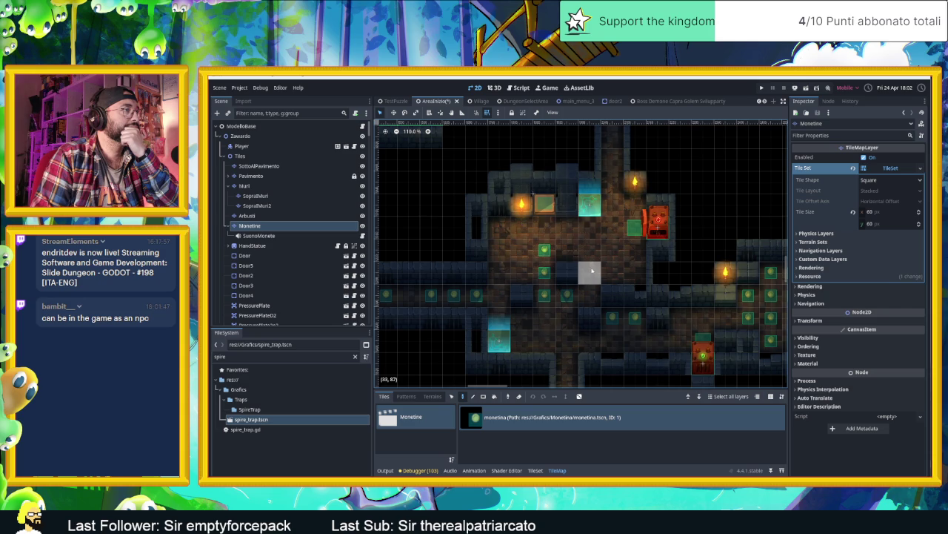
# Add a short coin column in the room and two coins along its left side.
pyautogui.click(589, 250)
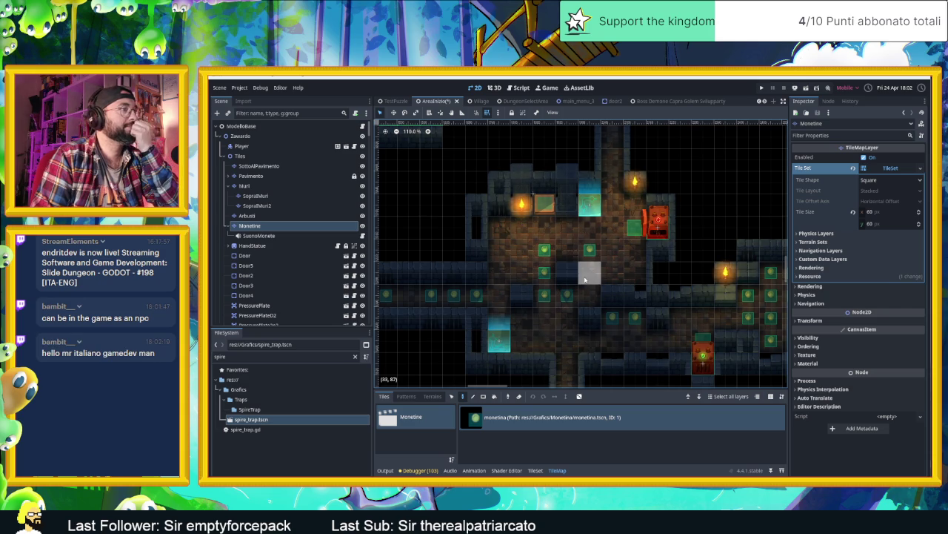
pyautogui.click(585, 280)
pyautogui.click(584, 295)
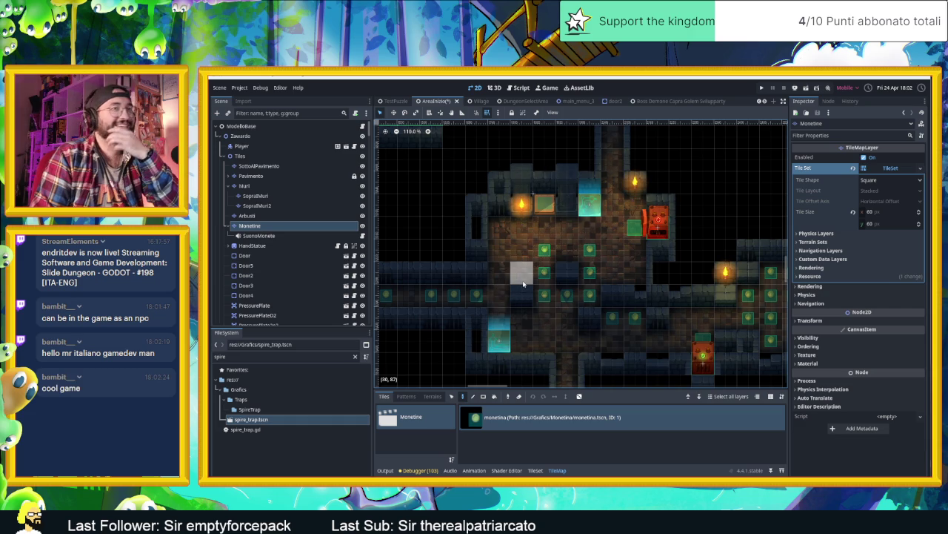
pyautogui.scroll(-2, 521, 288)
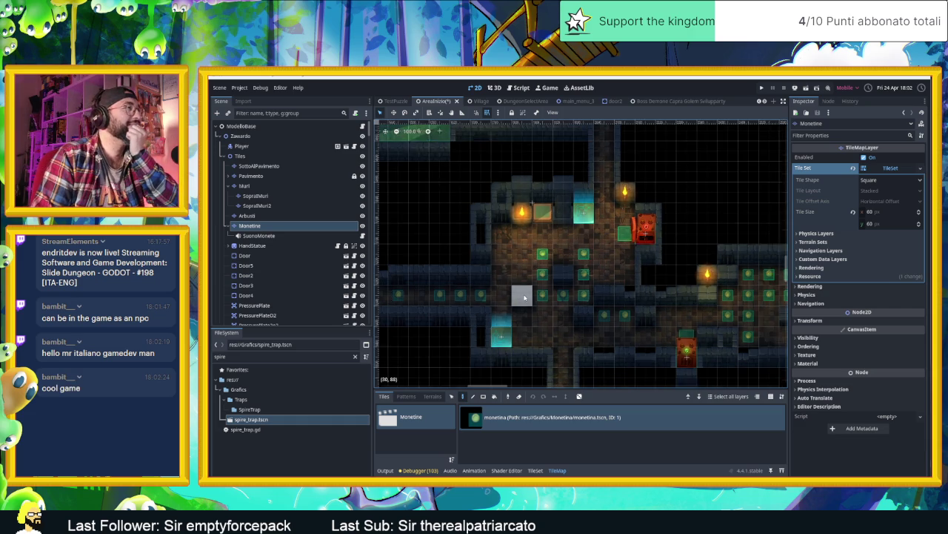
pyautogui.click(506, 246)
pyautogui.click(504, 258)
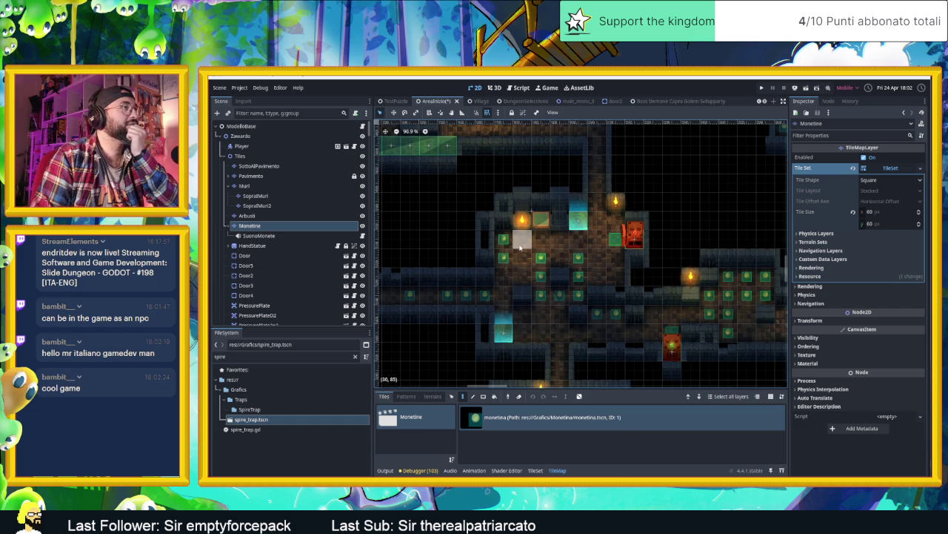
# Paint a vertical line of four coins in the corridor above the room.
pyautogui.scroll(-3, 593, 312)
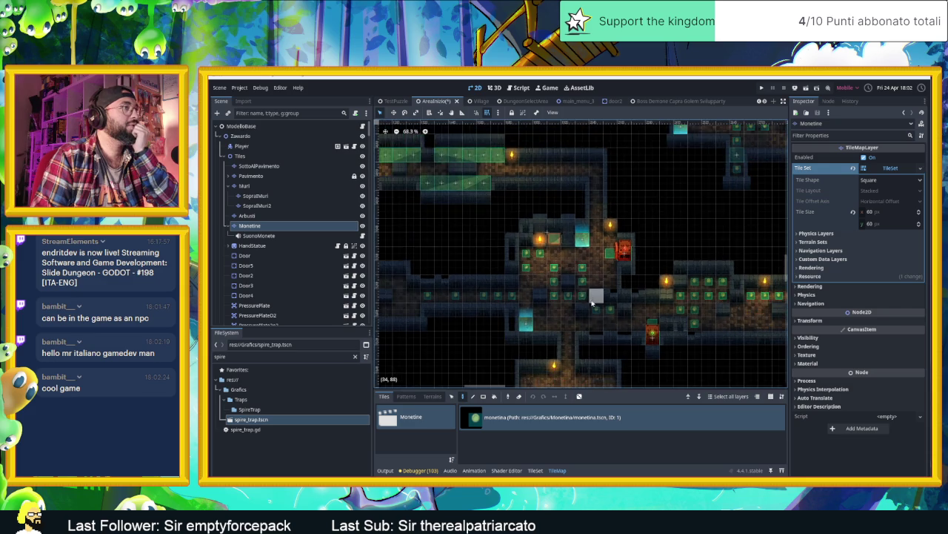
pyautogui.scroll(-5, 608, 312)
pyautogui.scroll(1, 578, 204)
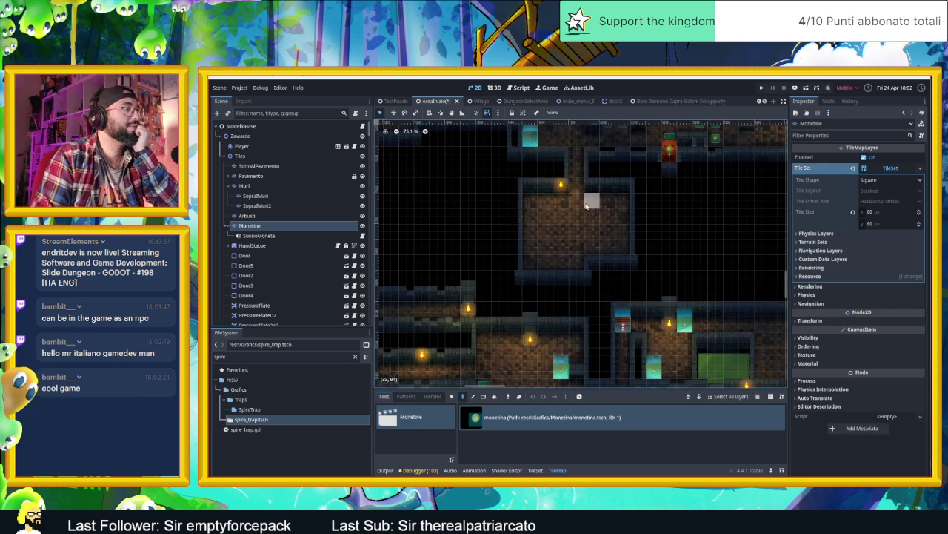
pyautogui.scroll(2, 577, 204)
pyautogui.click(578, 151)
pyautogui.click(577, 169)
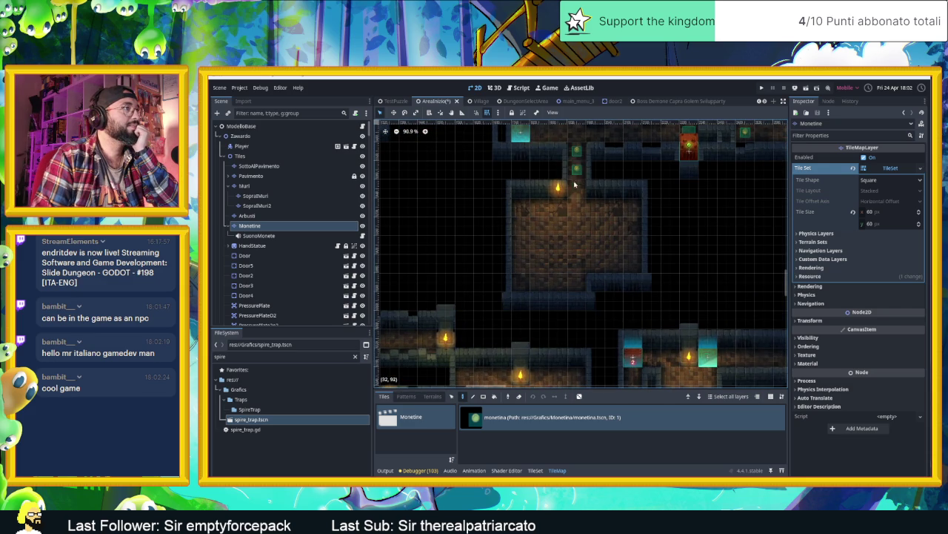
pyautogui.click(577, 189)
pyautogui.click(577, 207)
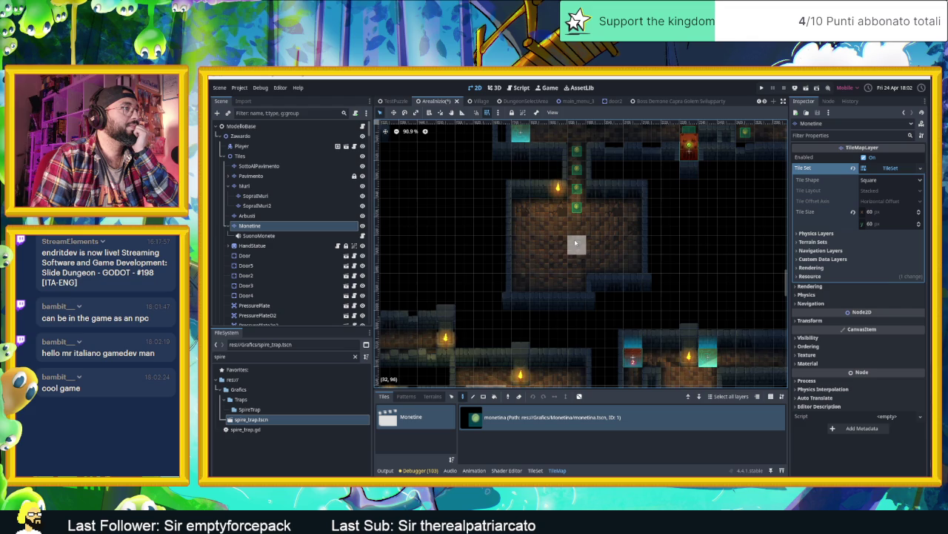
# Paint a vertical coin line up the corridor and start a coin row in the upper corridor.
pyautogui.scroll(8, 610, 218)
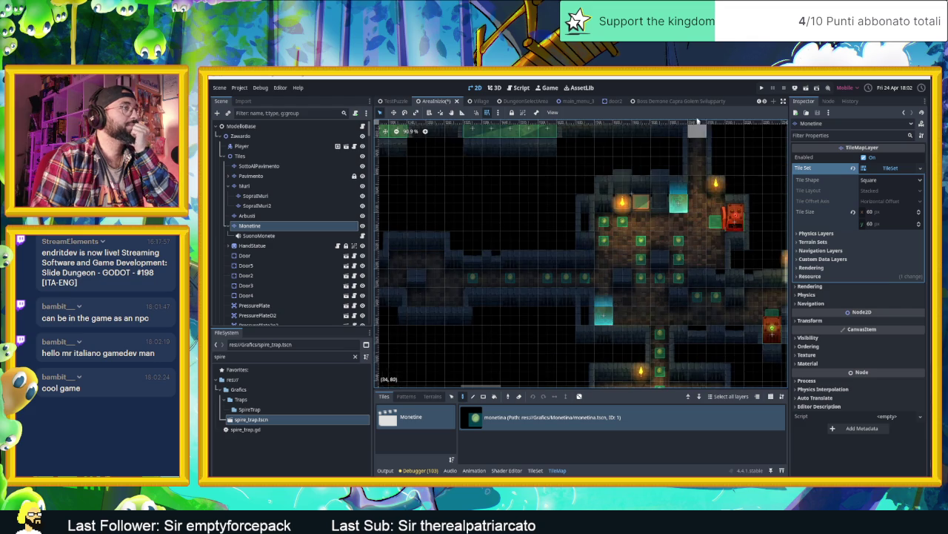
pyautogui.scroll(4, 711, 178)
pyautogui.hscroll(4, 712, 178)
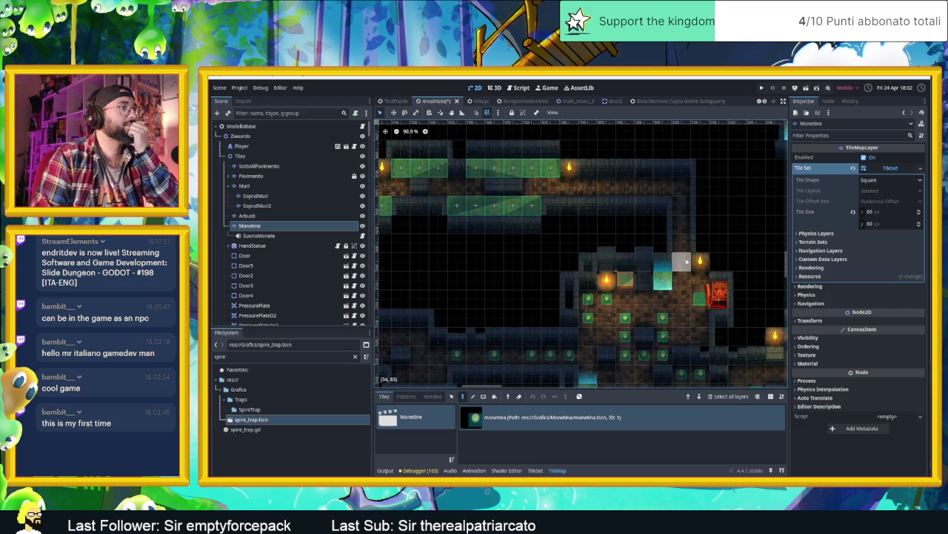
pyautogui.moveTo(685, 258); pyautogui.dragTo(678, 212)
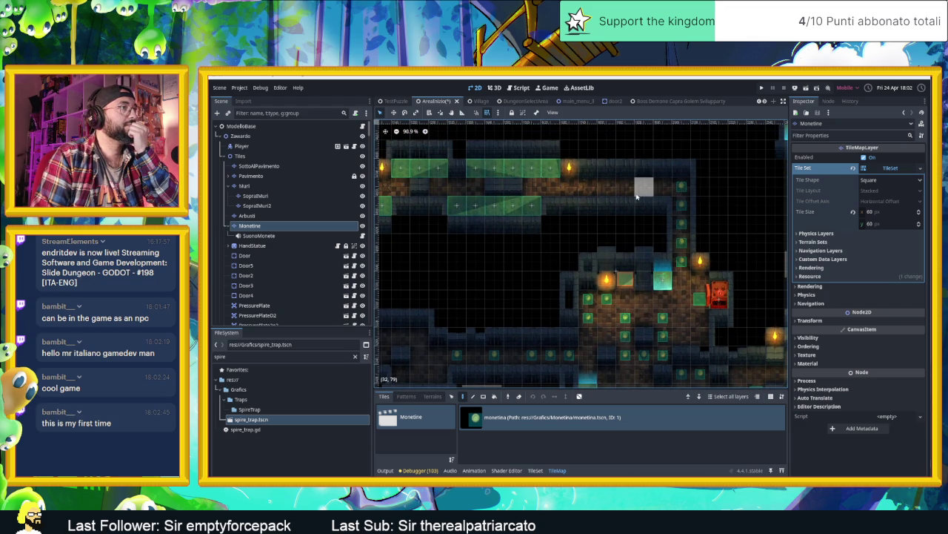
pyautogui.click(606, 187)
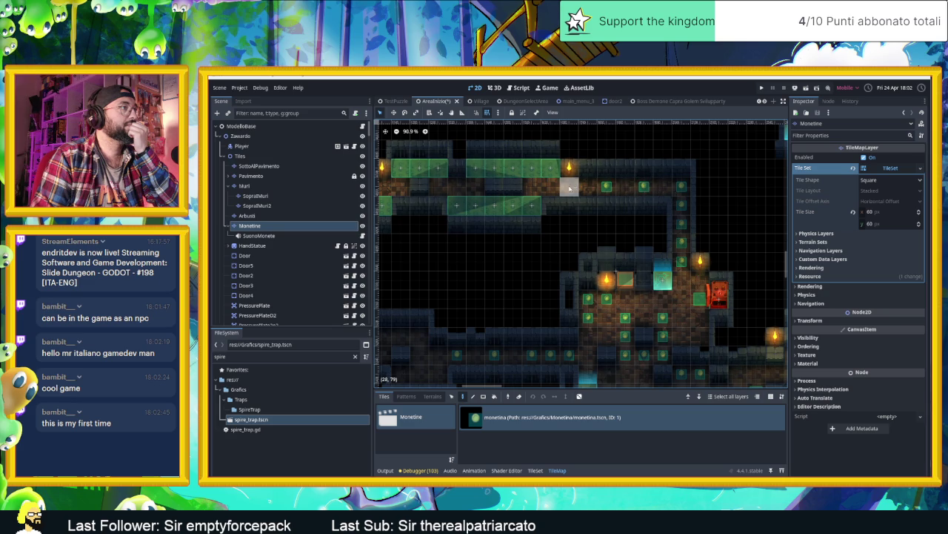
pyautogui.click(529, 187)
pyautogui.moveTo(475, 189); pyautogui.dragTo(606, 215)
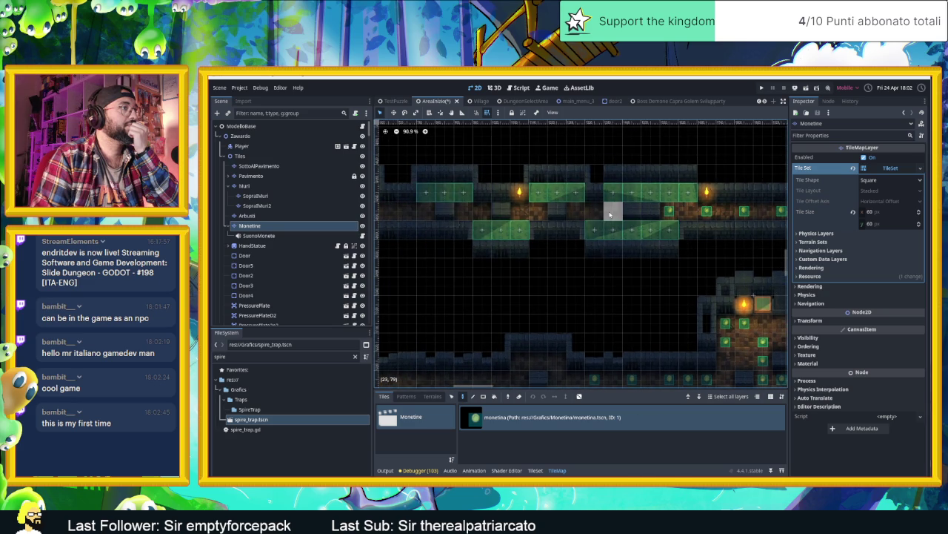
pyautogui.click(610, 214)
pyautogui.click(580, 213)
# Extend the upper corridor coin row leftward, turning toward the left room.
pyautogui.moveTo(546, 211); pyautogui.dragTo(660, 227)
pyautogui.click(646, 229)
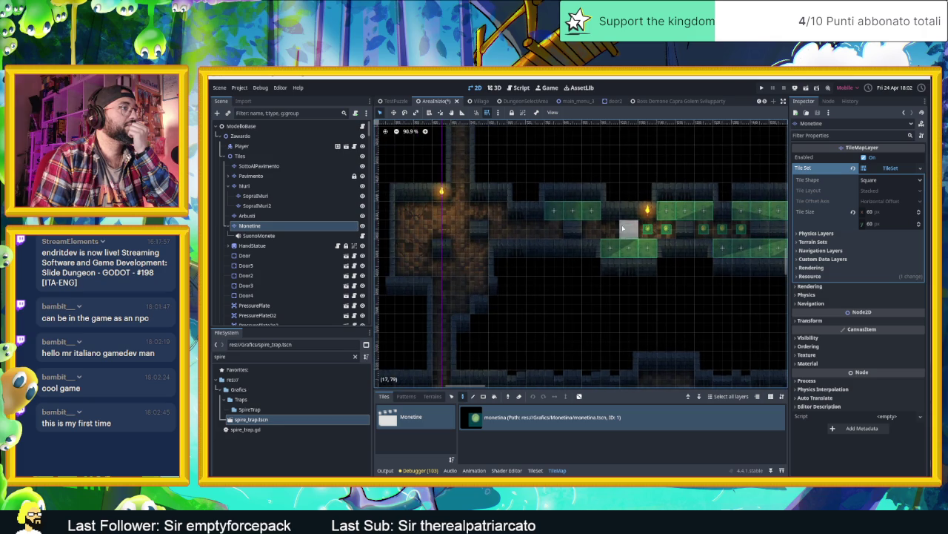
pyautogui.click(589, 228)
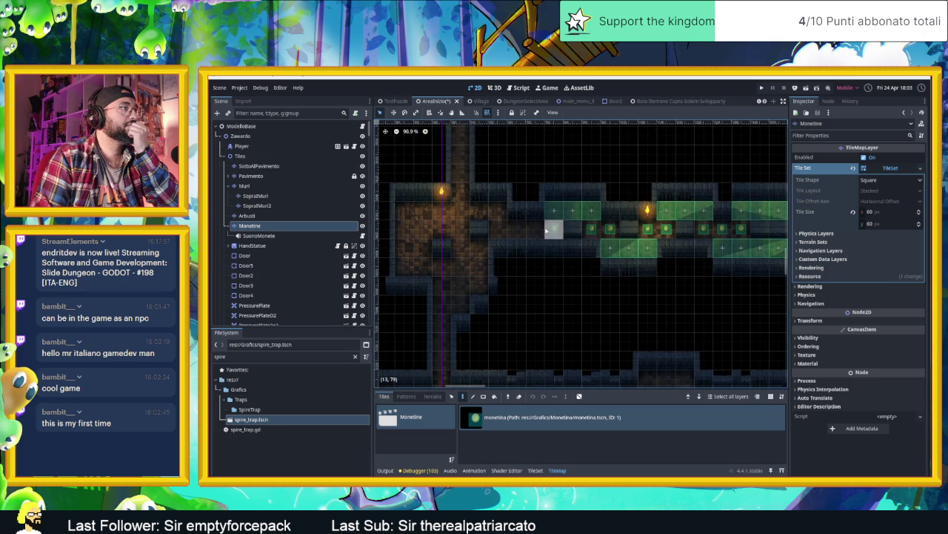
pyautogui.click(552, 230)
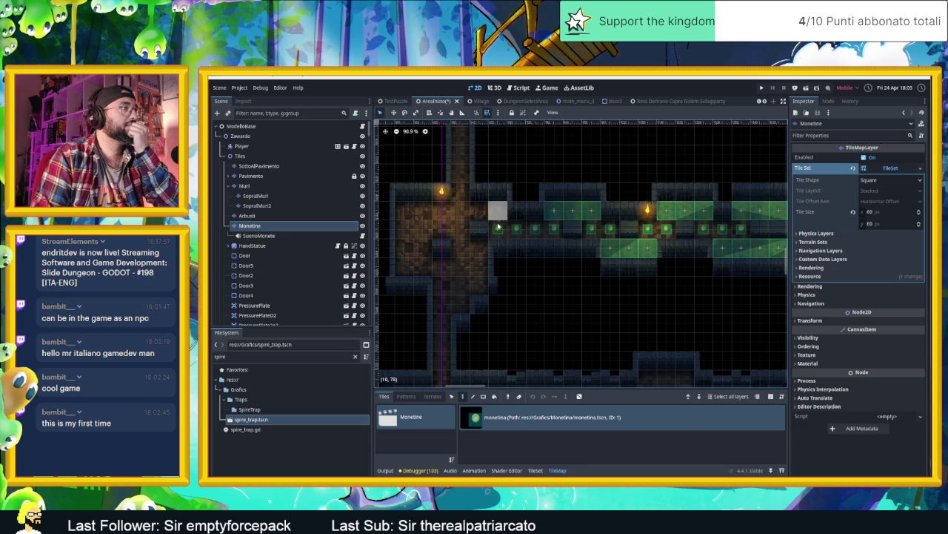
pyautogui.click(498, 228)
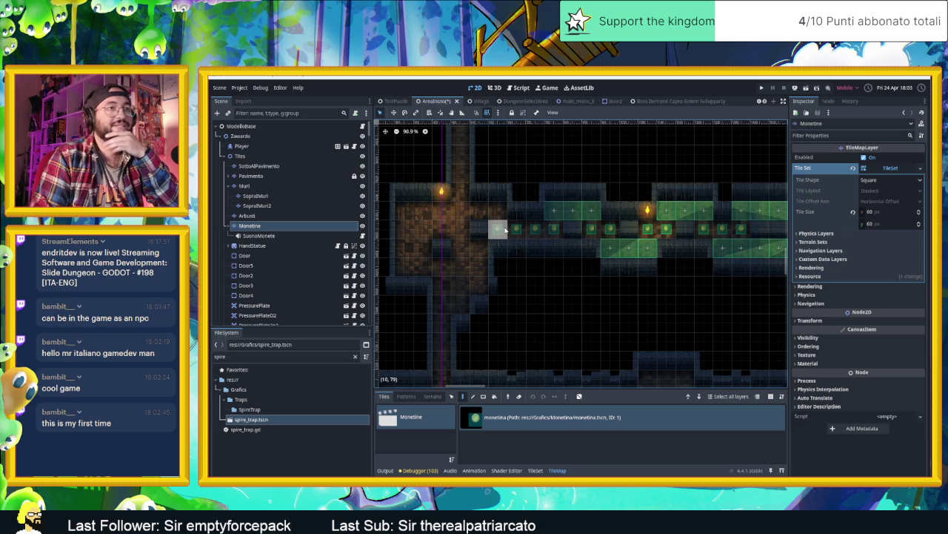
pyautogui.click(498, 210)
pyautogui.click(460, 211)
# Fill coins down the left room's edge and along its bottom.
pyautogui.click(422, 211)
pyautogui.click(404, 228)
pyautogui.click(403, 247)
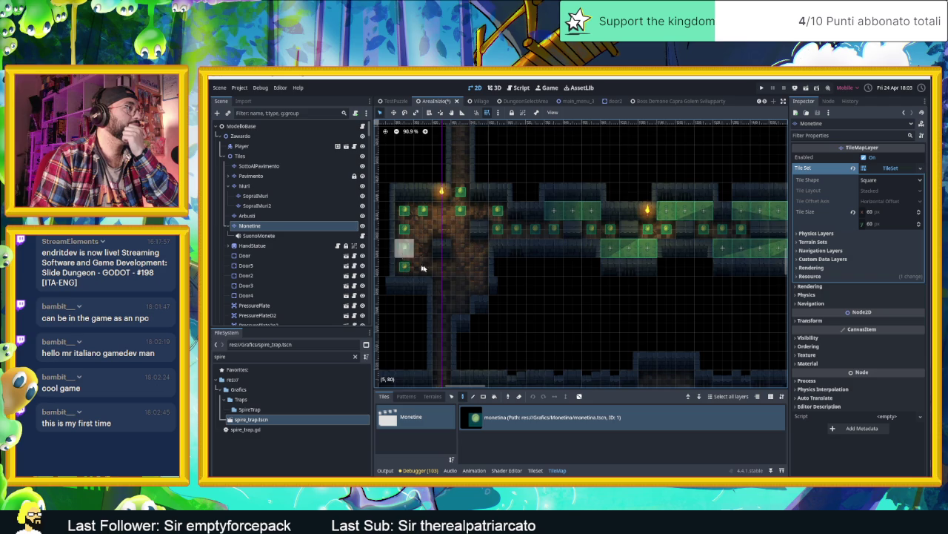
pyautogui.click(404, 265)
pyautogui.click(422, 266)
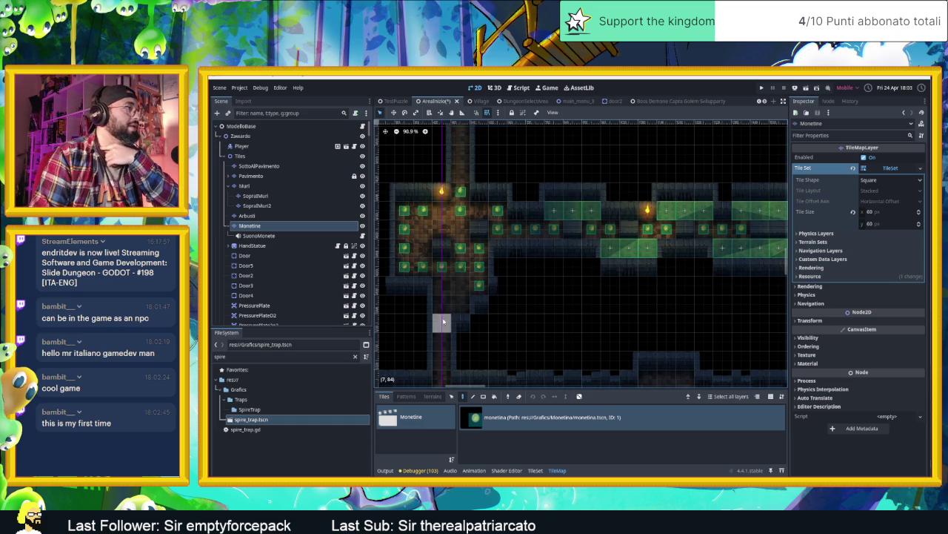
pyautogui.moveTo(457, 337); pyautogui.dragTo(532, 275)
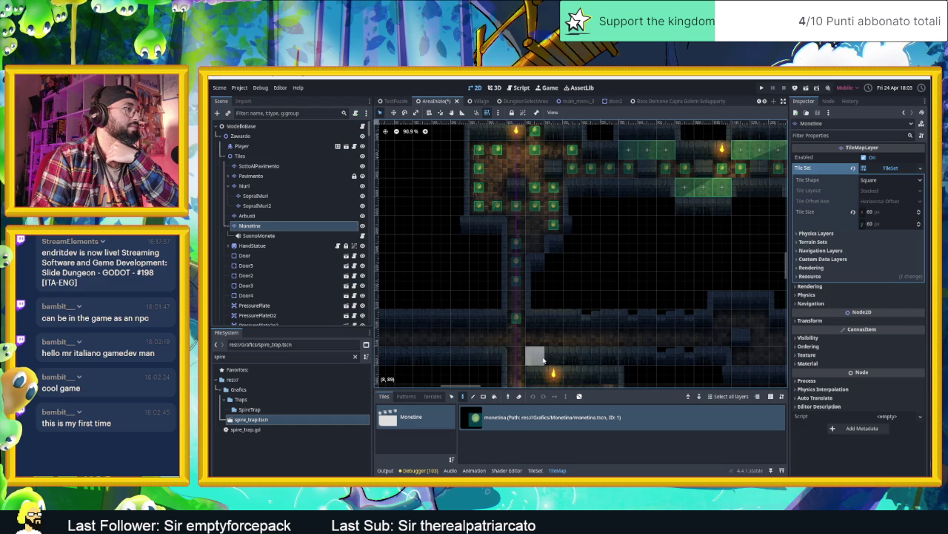
# Paint a row of coins along the lower corridor, adding coins at both ends.
pyautogui.scroll(-3, 511, 297)
pyautogui.click(507, 268)
pyautogui.click(540, 262)
pyautogui.click(521, 282)
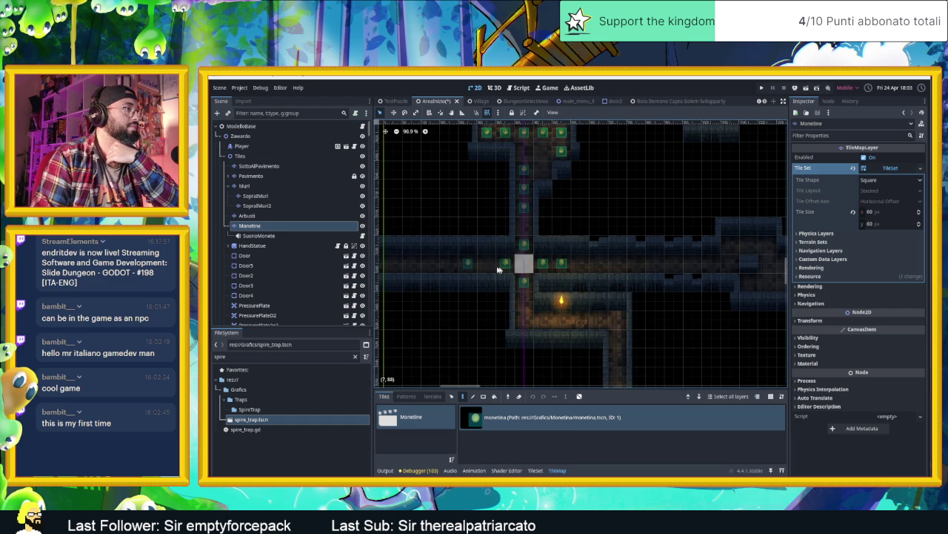
pyautogui.click(487, 265)
pyautogui.click(562, 265)
pyautogui.click(582, 265)
pyautogui.click(429, 267)
pyautogui.click(617, 266)
# Place a coin in the passage below and paint a row of three coins in the room.
pyautogui.scroll(-1, 542, 319)
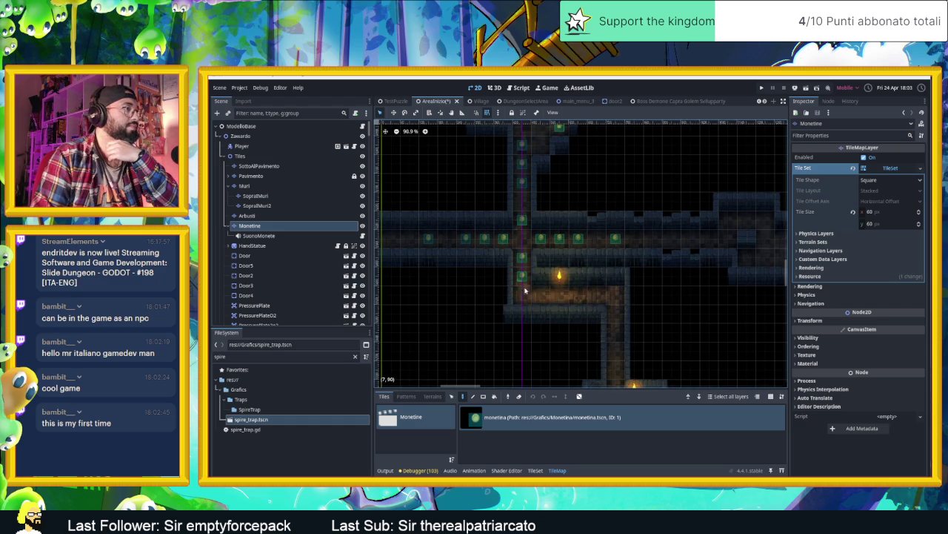
pyautogui.click(540, 296)
pyautogui.scroll(-2, 635, 351)
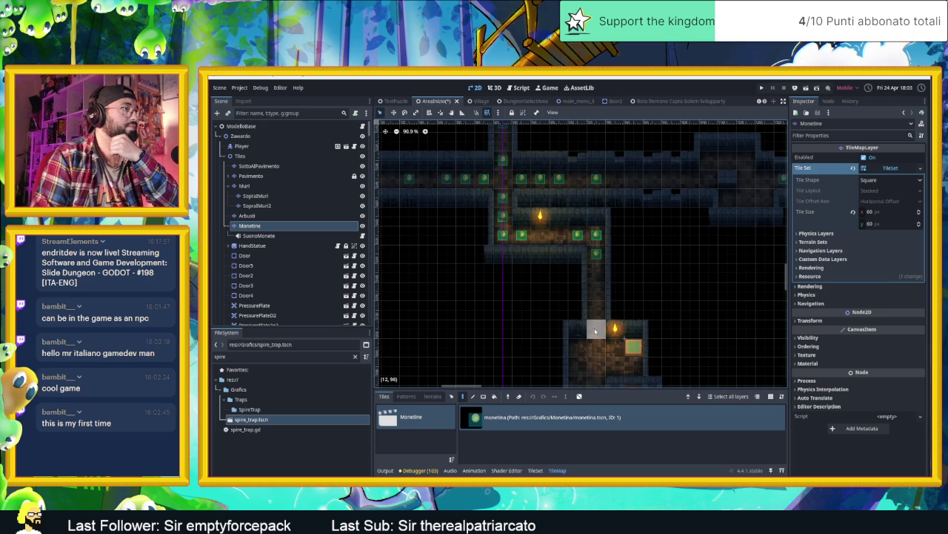
pyautogui.scroll(-3, 594, 334)
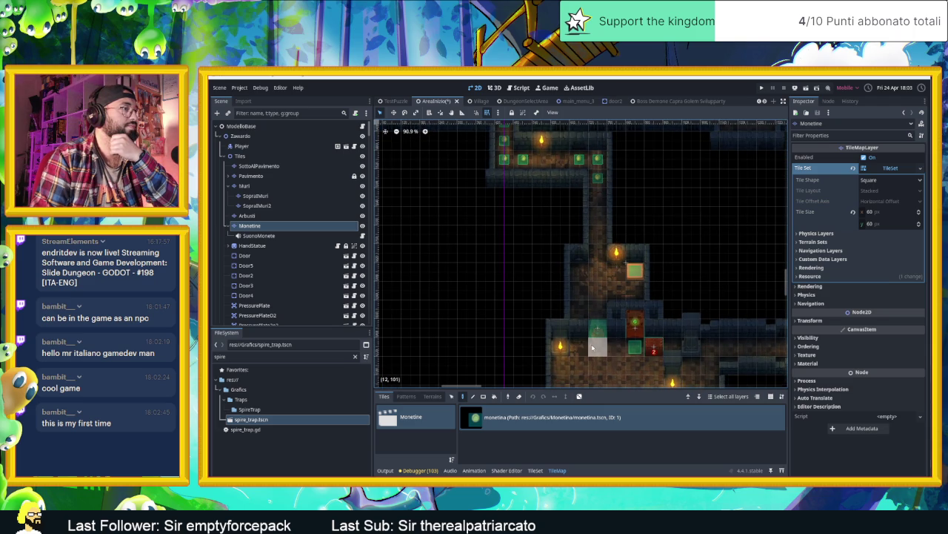
pyautogui.scroll(-3, 597, 354)
pyautogui.moveTo(577, 278); pyautogui.dragTo(615, 281)
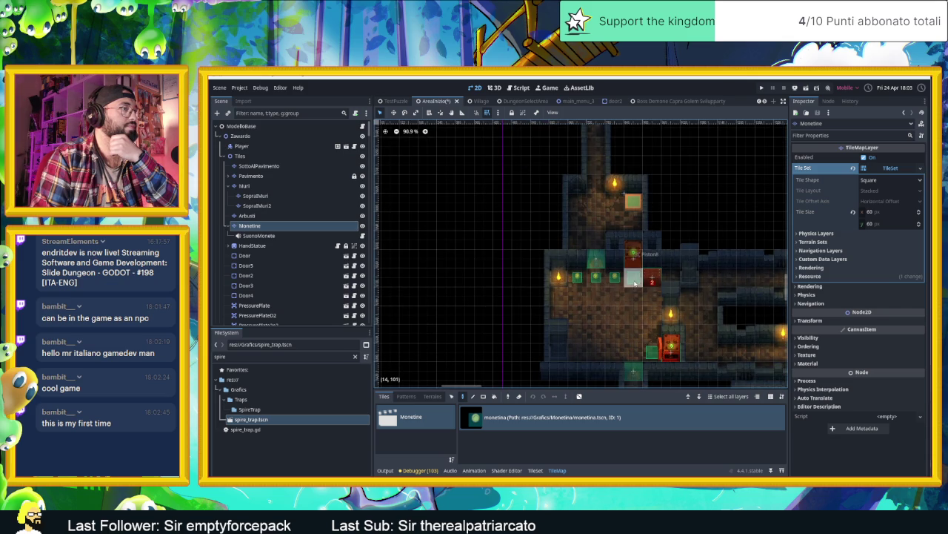
# Place coins at cells (14,101), (15,102-104), (10,102-103), (11,105) and (12,102-103).
pyautogui.click(633, 285)
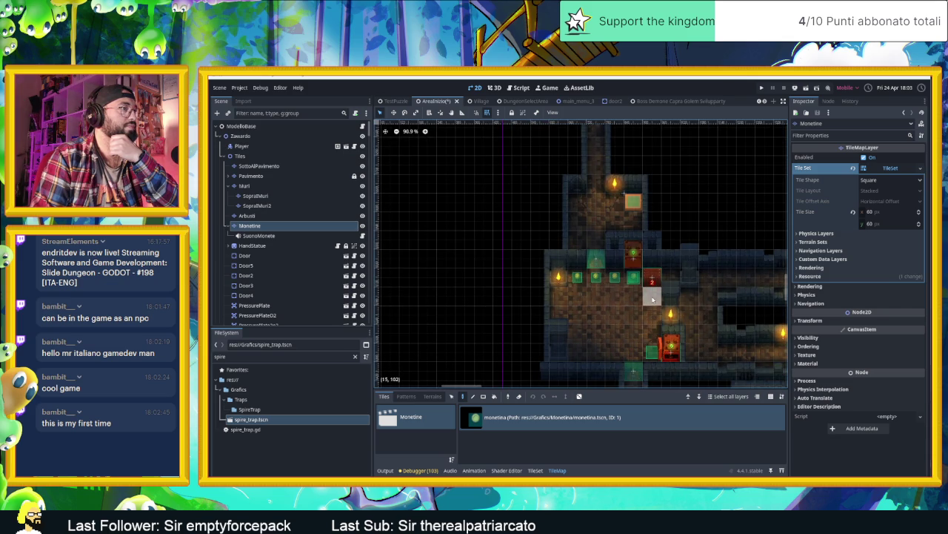
pyautogui.click(649, 299)
pyautogui.click(558, 310)
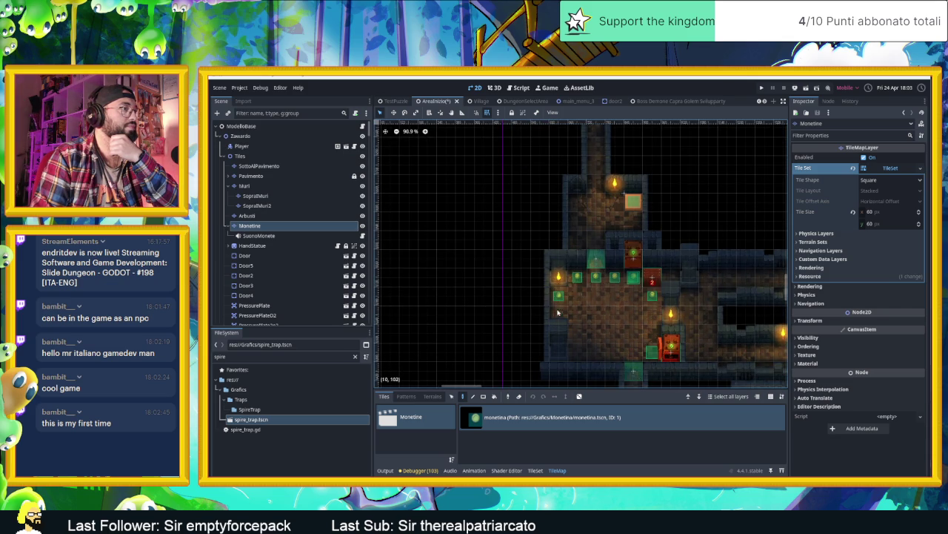
pyautogui.click(557, 313)
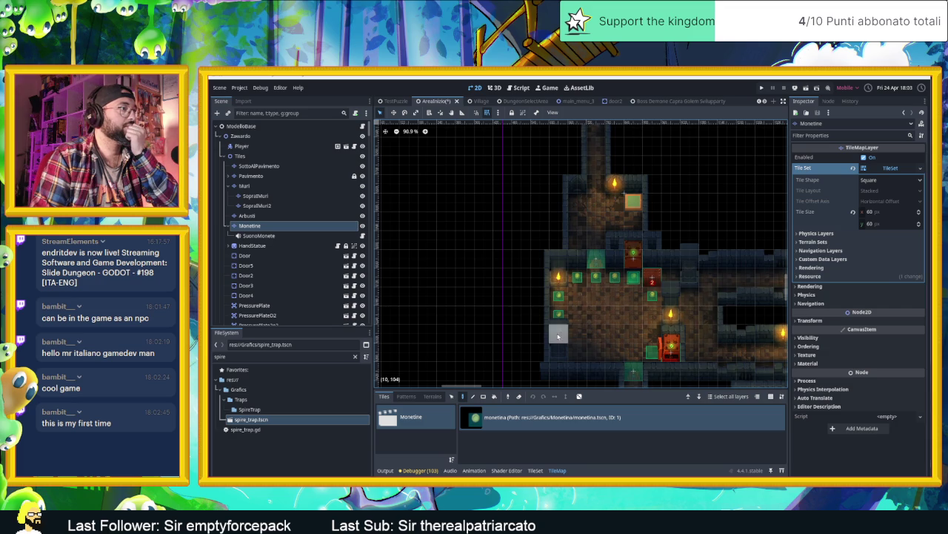
pyautogui.click(658, 313)
pyautogui.click(652, 332)
pyautogui.click(578, 350)
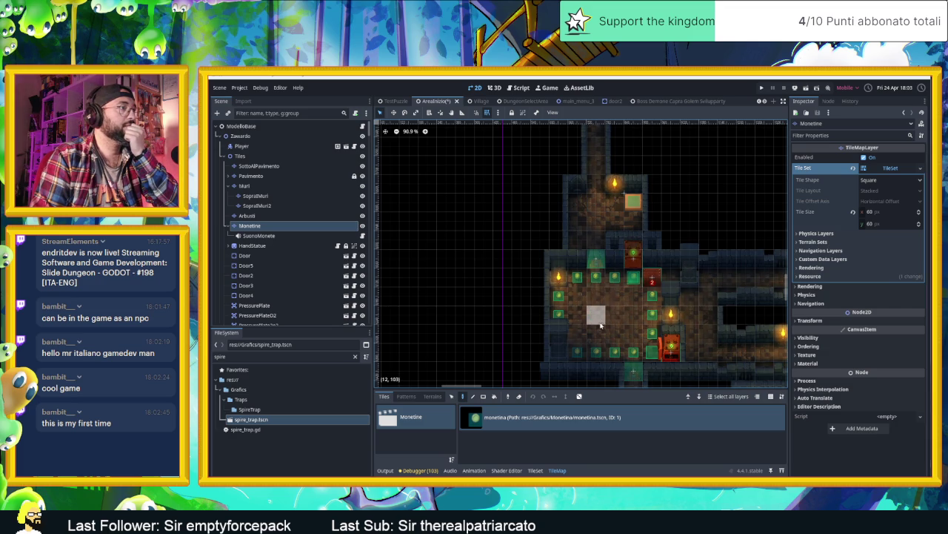
pyautogui.moveTo(601, 308); pyautogui.dragTo(597, 325)
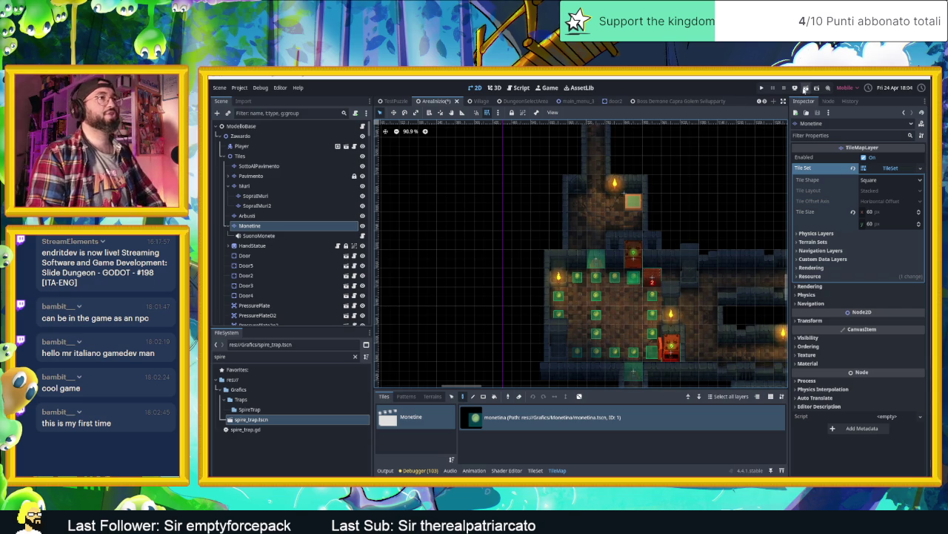
# Save the scene, then slide the player around the first room collecting coins.
pyautogui.hotkey('ctrl', 's')
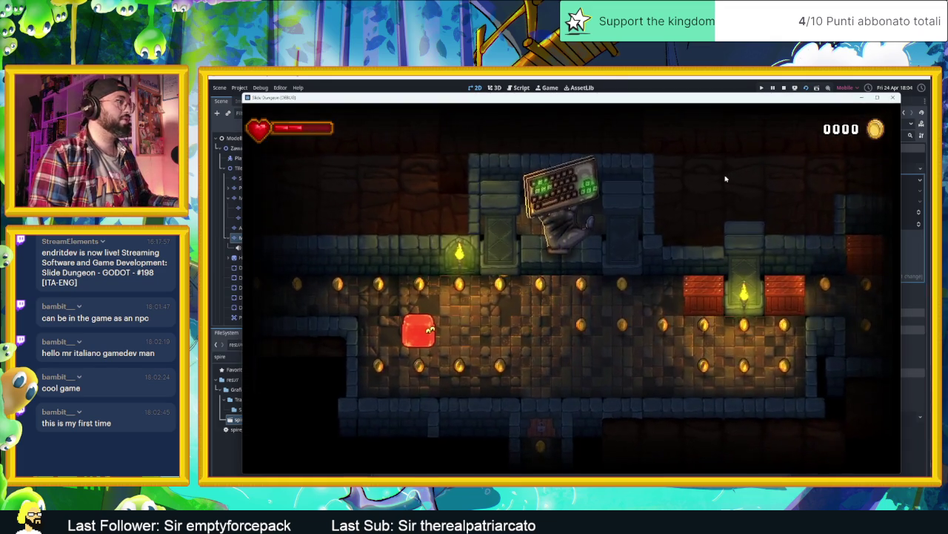
pyautogui.press('Down')
pyautogui.press('Left')
pyautogui.press('Up')
pyautogui.press('Right')
pyautogui.press('Down')
pyautogui.press('Right')
pyautogui.press('Up')
pyautogui.press('Left')
pyautogui.press('Down')
pyautogui.press('Right')
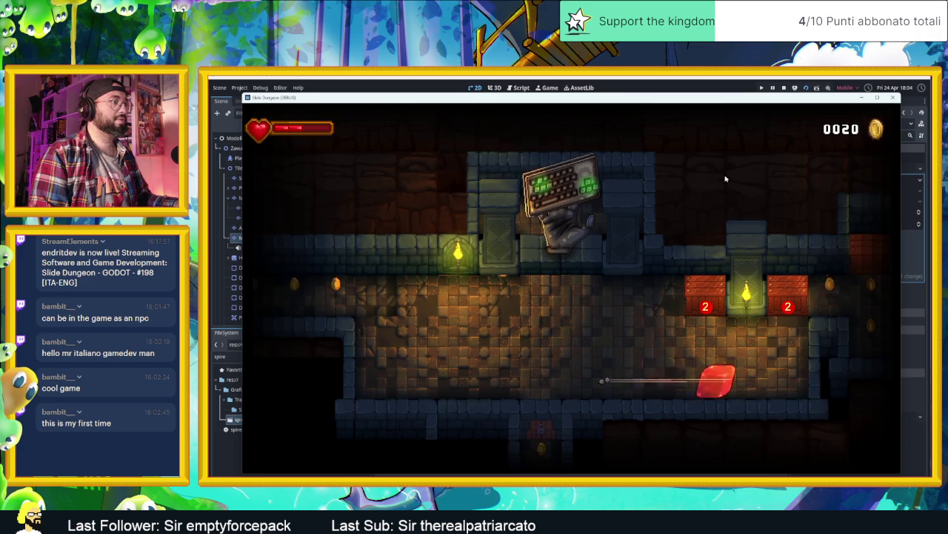
# Break the numbered crates and collect the four coins and the top-row coins.
pyautogui.press('Up')
pyautogui.press('Right')
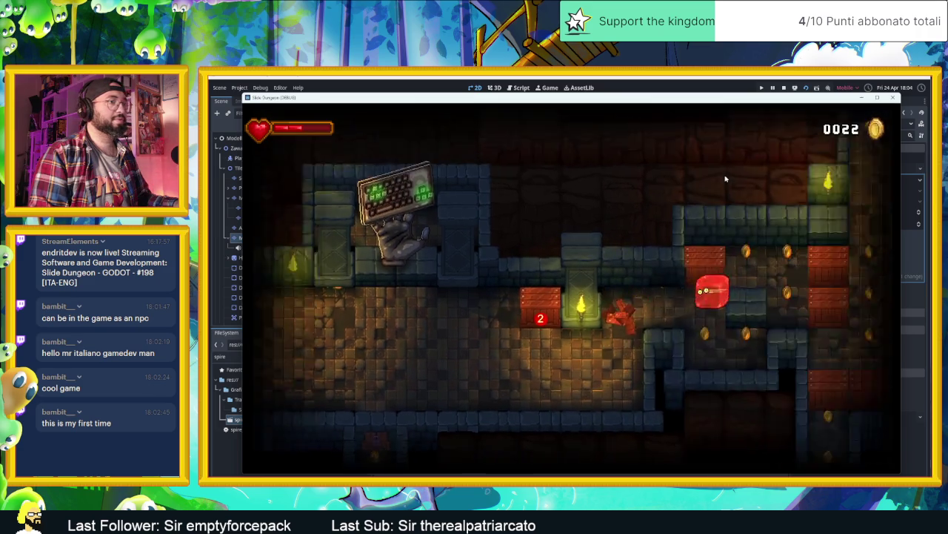
pyautogui.press('Down')
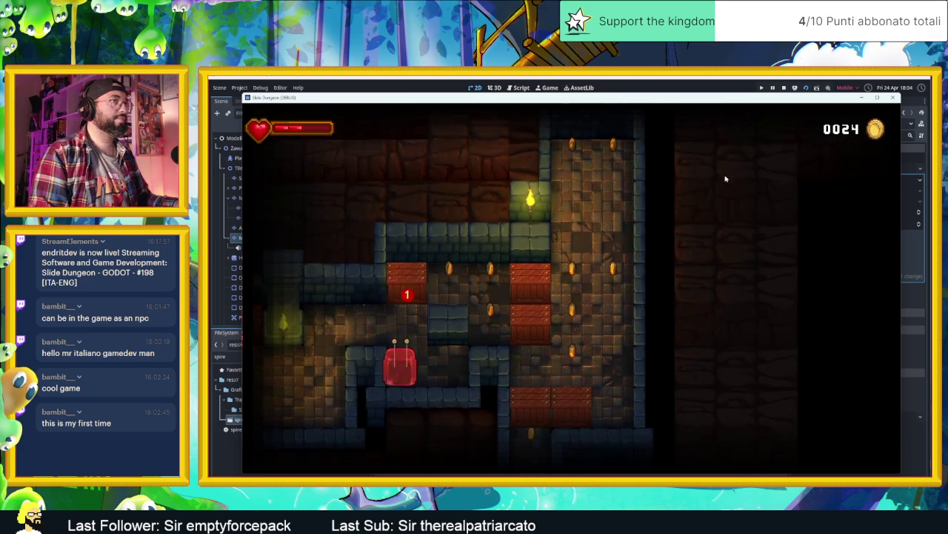
pyautogui.press('Up')
pyautogui.press('Right')
pyautogui.press('Right')
pyautogui.press('Up')
pyautogui.press('Left')
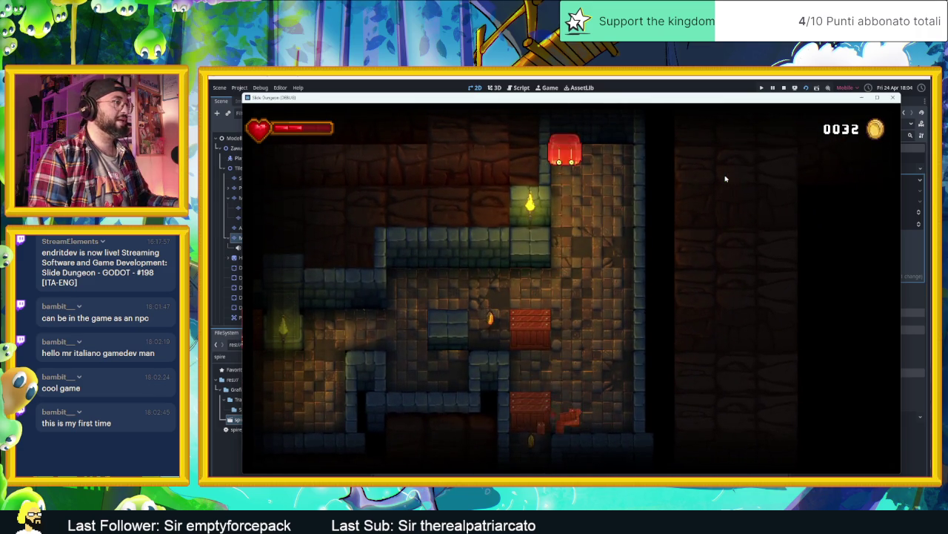
pyautogui.press('Left')
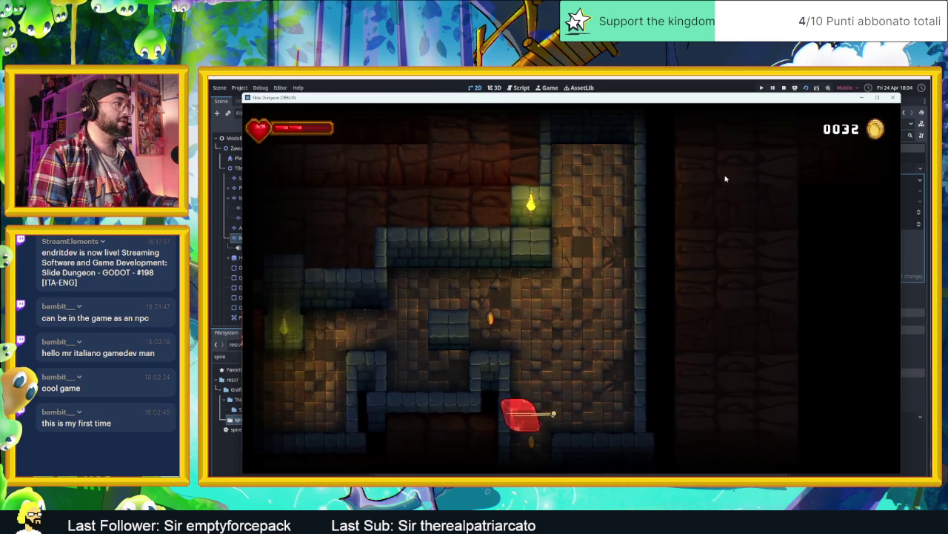
# Slide through the corridors picking up coin lines until reaching the arrow-tile room.
pyautogui.press('Up')
pyautogui.press('Up')
pyautogui.press('Down')
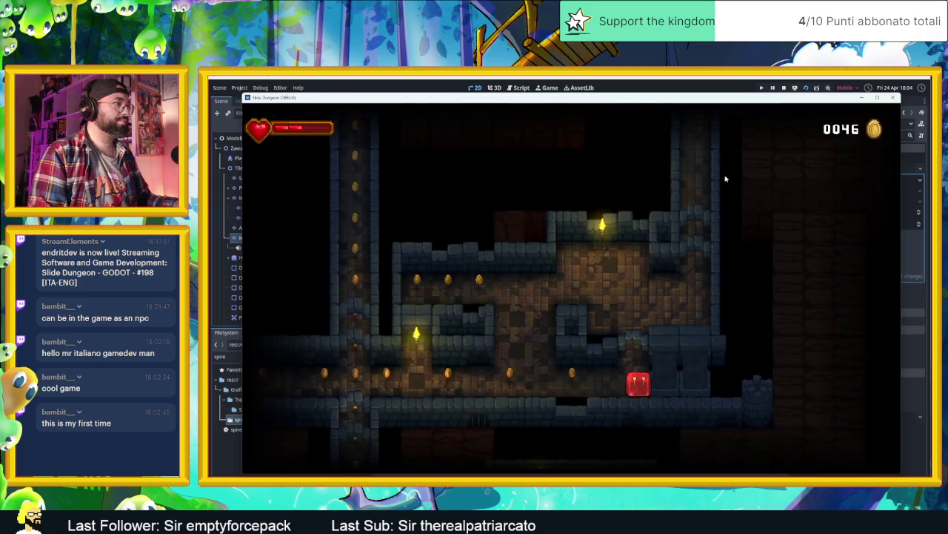
pyautogui.press('Left')
pyautogui.press('Down')
pyautogui.press('Right')
pyautogui.press('Down')
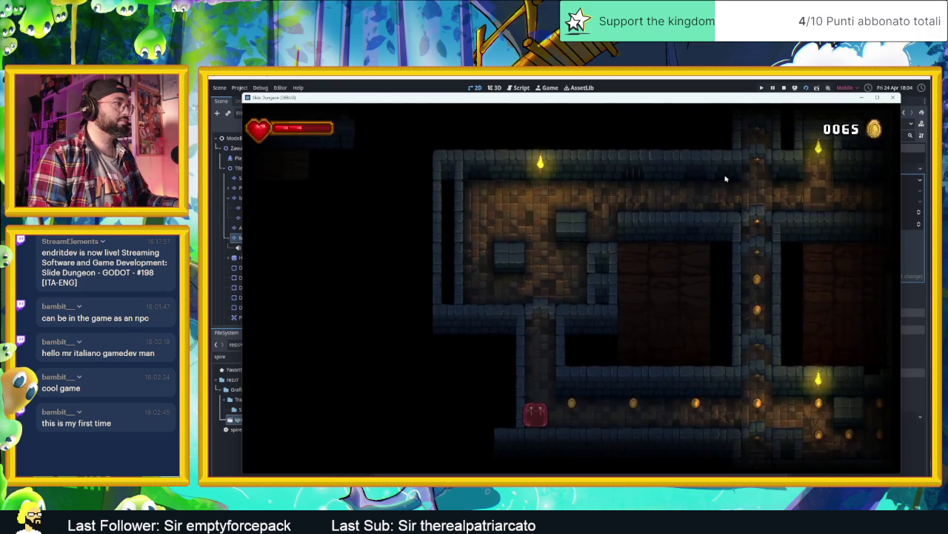
pyautogui.press('Right')
pyautogui.press('Up')
pyautogui.press('Left')
pyautogui.press('Up')
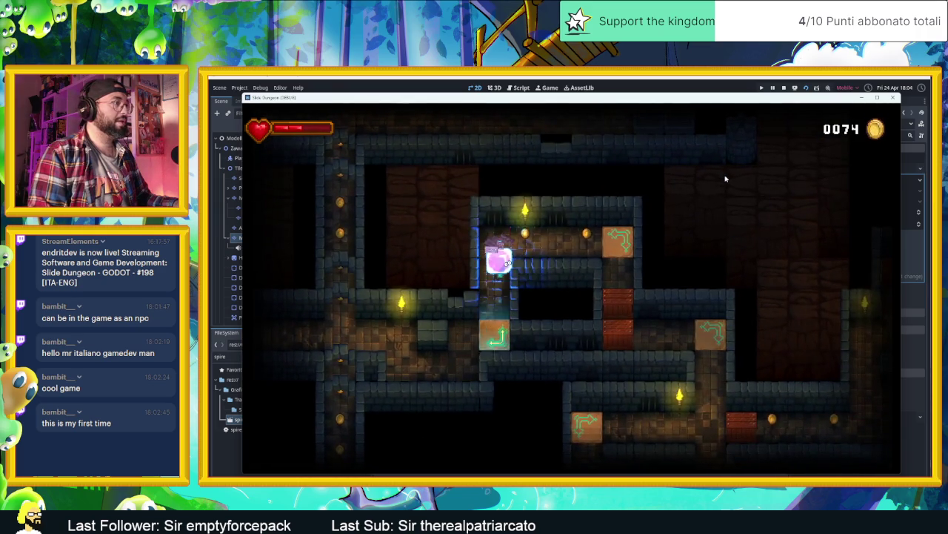
# Collect the arrow-tile room's coins, ending beneath the red blocks.
pyautogui.press('Left')
pyautogui.press('Right')
pyautogui.press('Up')
pyautogui.press('Right')
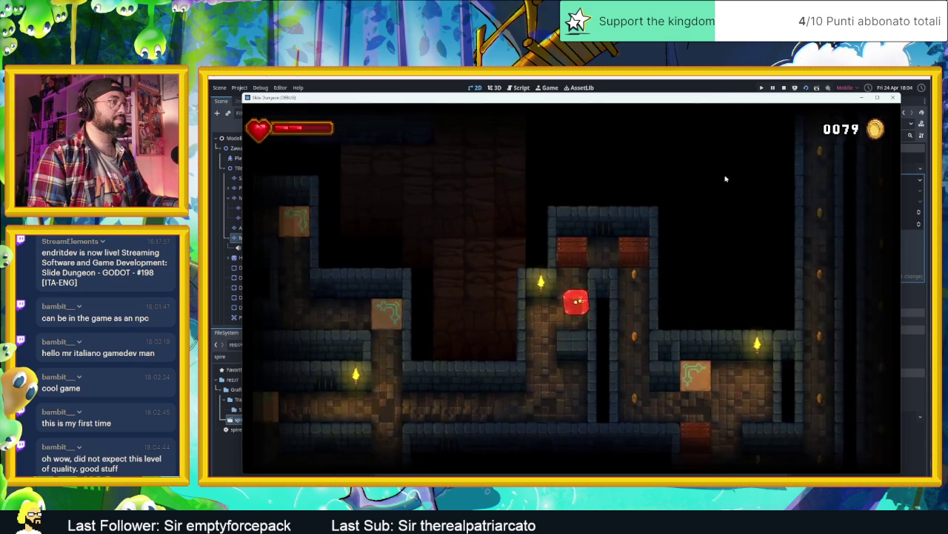
pyautogui.press('Up')
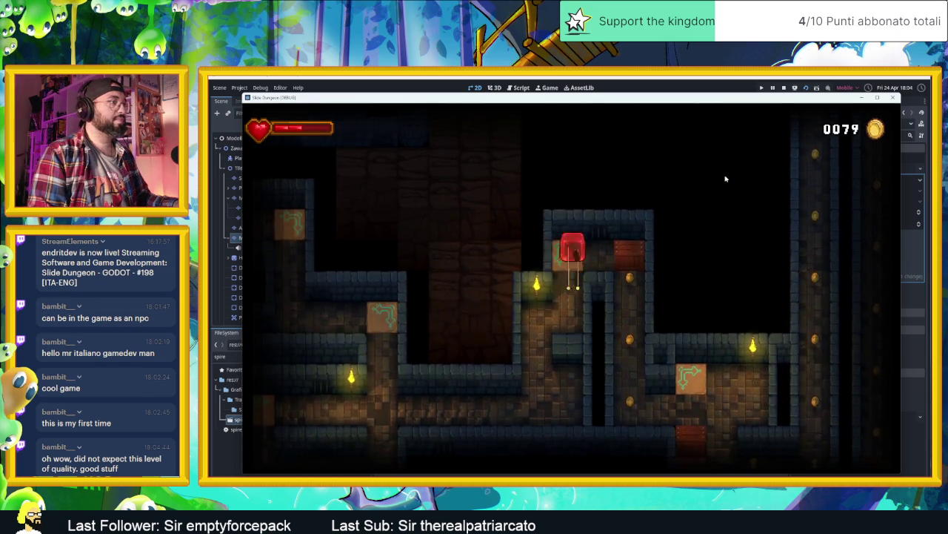
# Slide past the cyan blocks into the upper room, raising the coin counter to 0094.
pyautogui.press('Right')
pyautogui.press('Up')
pyautogui.press('Down')
pyautogui.press('Left')
pyautogui.press('Right')
pyautogui.press('Up')
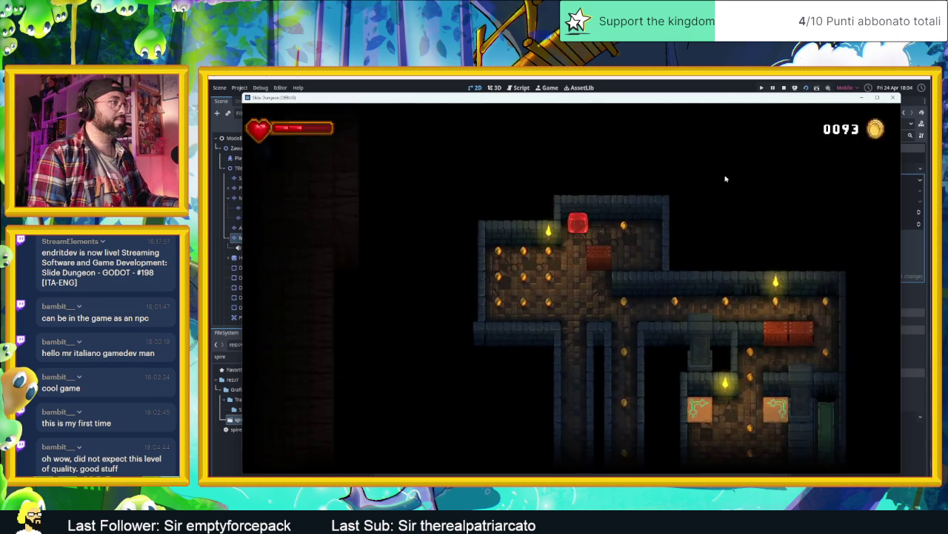
pyautogui.press('Right')
pyautogui.press('Down')
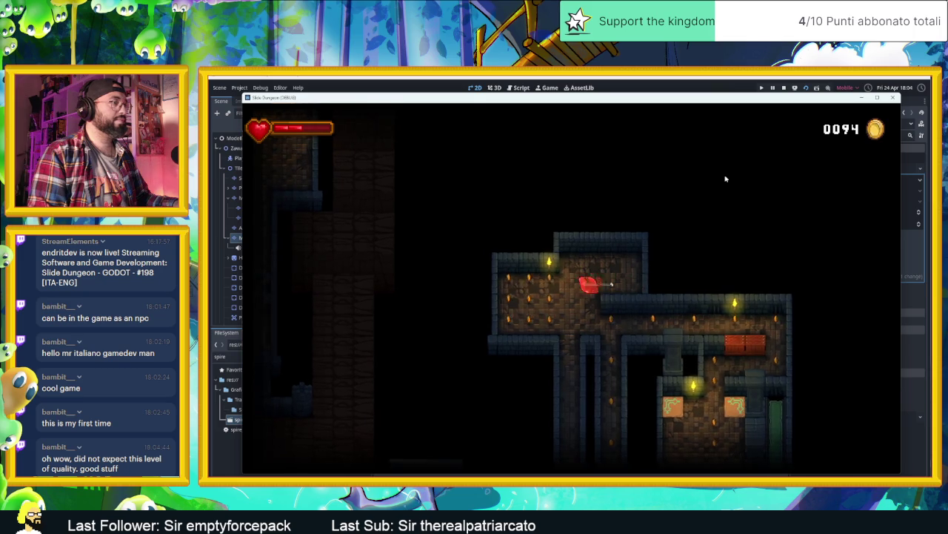
# Slide through the corridors below the arrow-tile room and into a new room's corner.
pyautogui.press('Down')
pyautogui.press('Left')
pyautogui.press('Up')
pyautogui.press('Right')
pyautogui.press('Down')
pyautogui.press('Down')
pyautogui.press('Up')
pyautogui.press('Down')
pyautogui.press('Up')
pyautogui.press('Right')
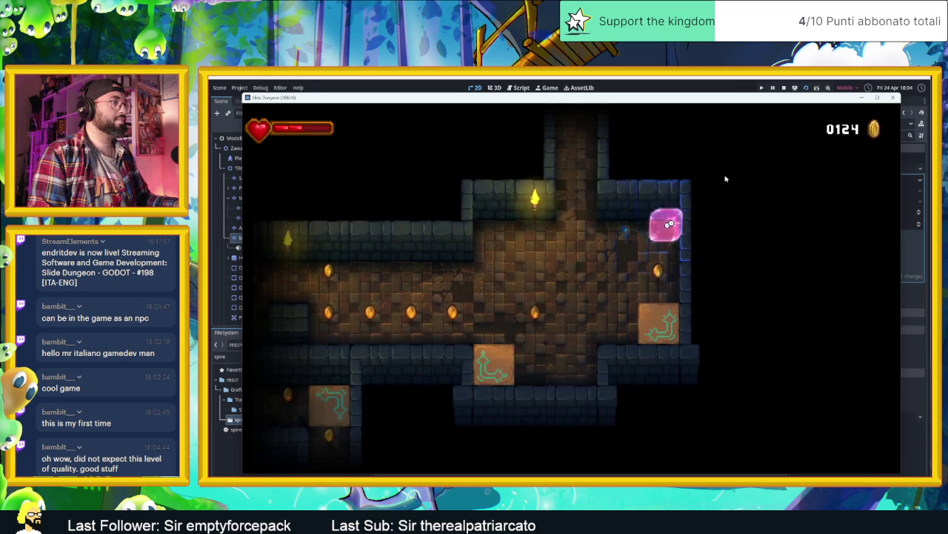
pyautogui.press('Down')
# Dodge the spike enemy, collect the coin column, and drop into the torch-lit room.
pyautogui.press('Left')
pyautogui.press('Down')
pyautogui.press('Right')
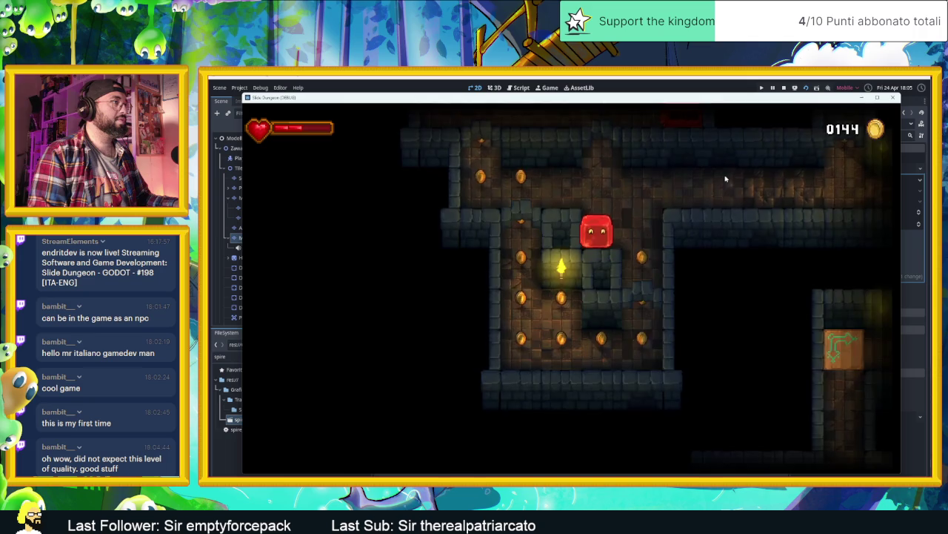
pyautogui.press('Left')
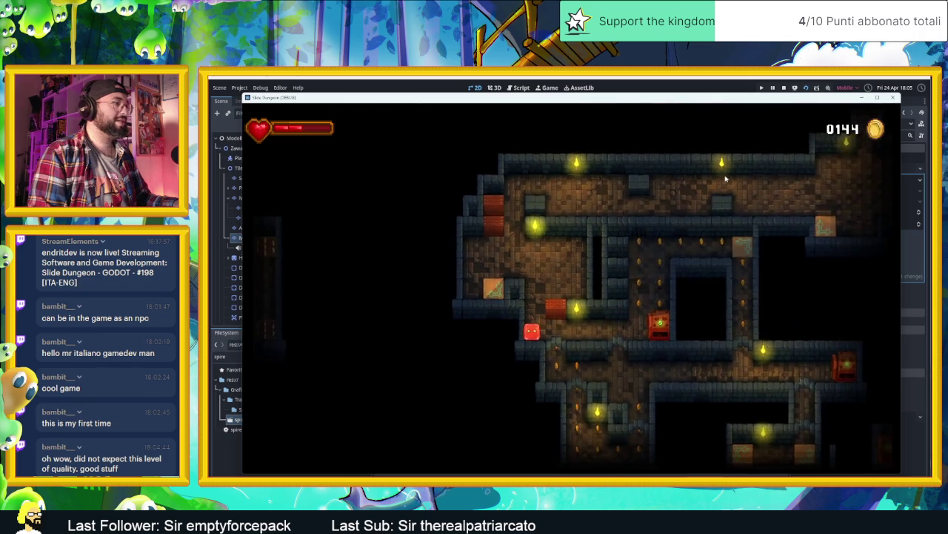
pyautogui.press('Up')
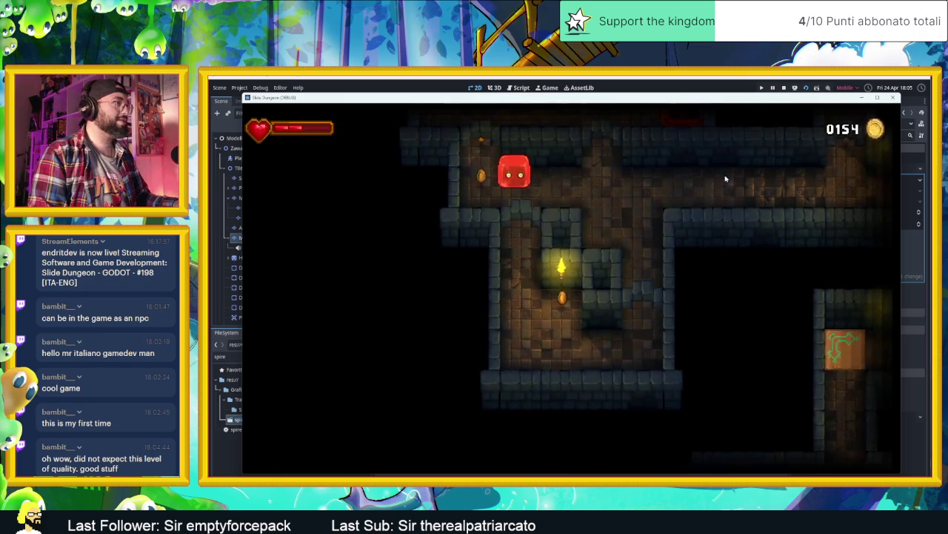
pyautogui.press('Right')
pyautogui.press('Down')
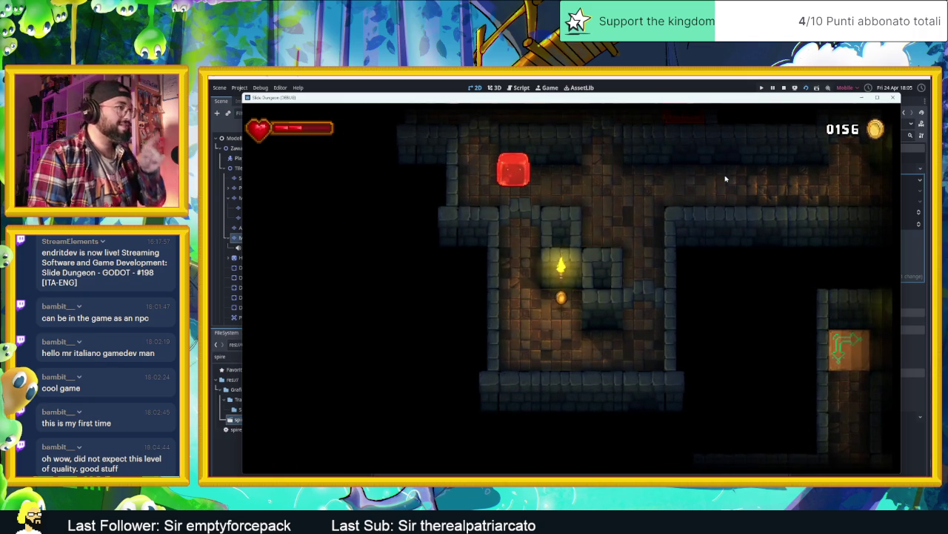
# Slide past the trap block and settle in the middle room's lower left.
pyautogui.press('Left')
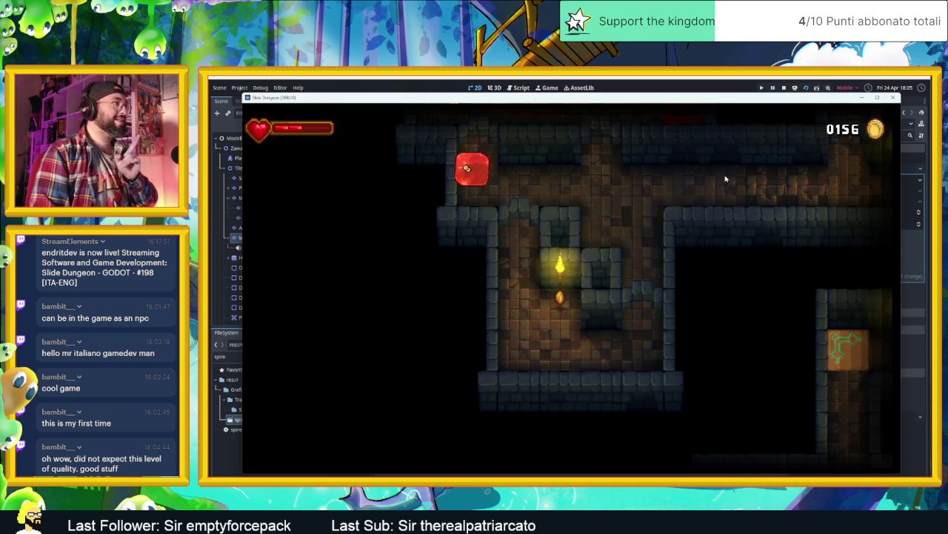
pyautogui.press('Down')
pyautogui.press('Up')
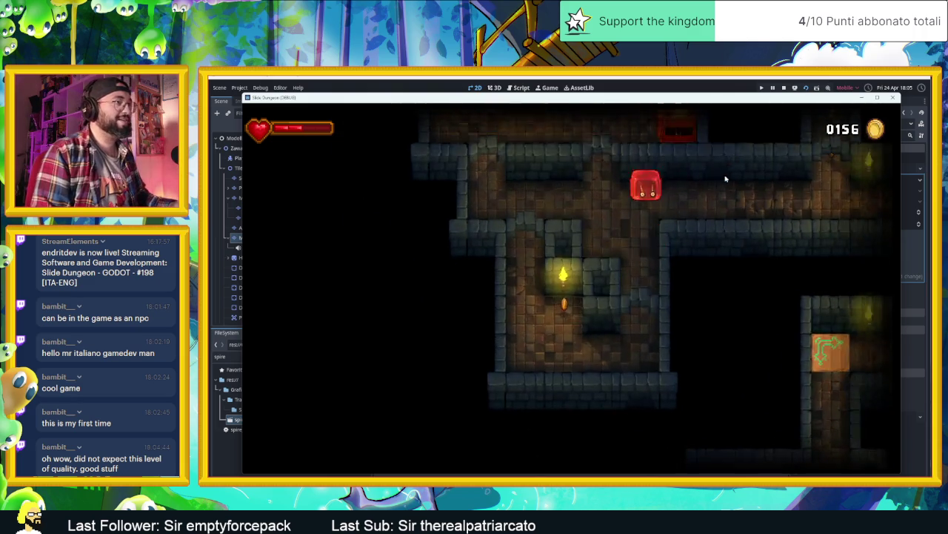
pyautogui.press('Left')
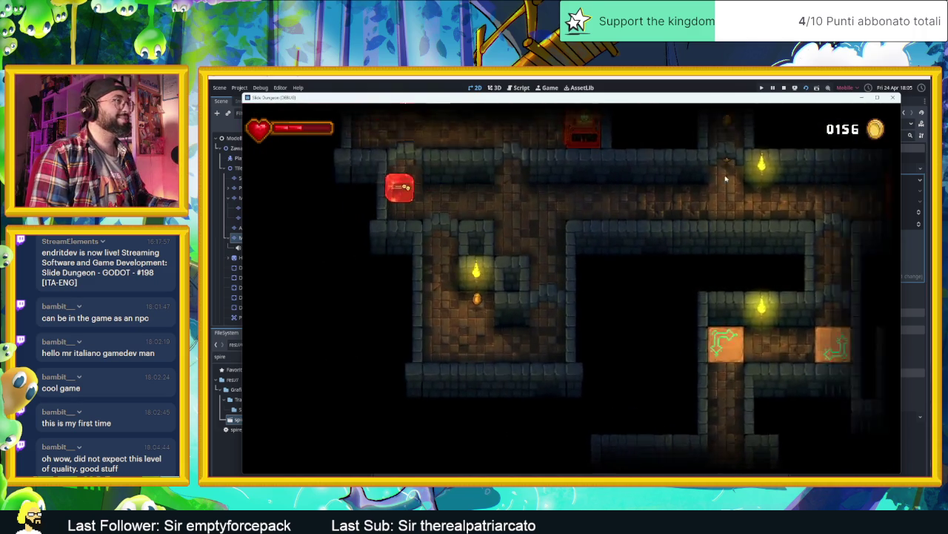
pyautogui.press('Right')
pyautogui.press('Down')
pyautogui.press('Left')
# Circle the next rooms collecting their coins until the counter reads 0178.
pyautogui.press('Down')
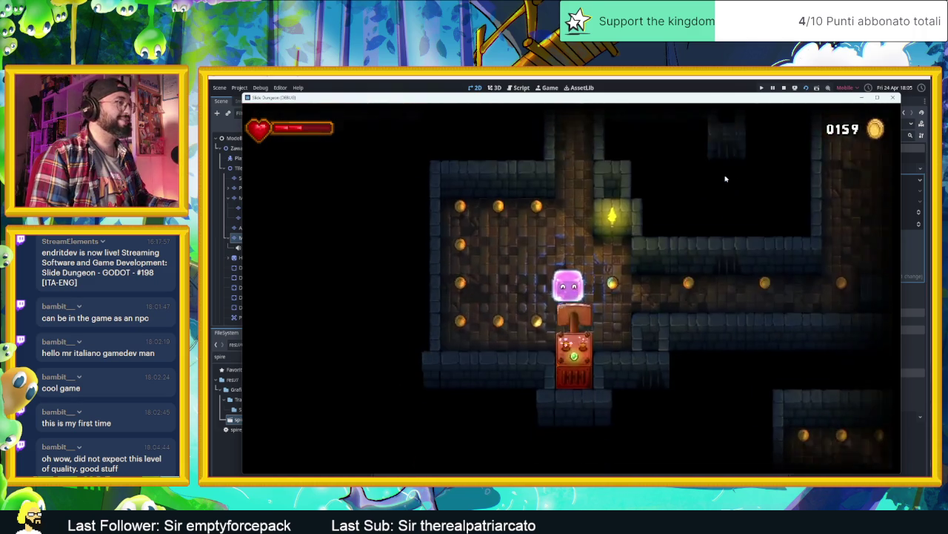
pyautogui.press('Left')
pyautogui.press('Down')
pyautogui.press('Right')
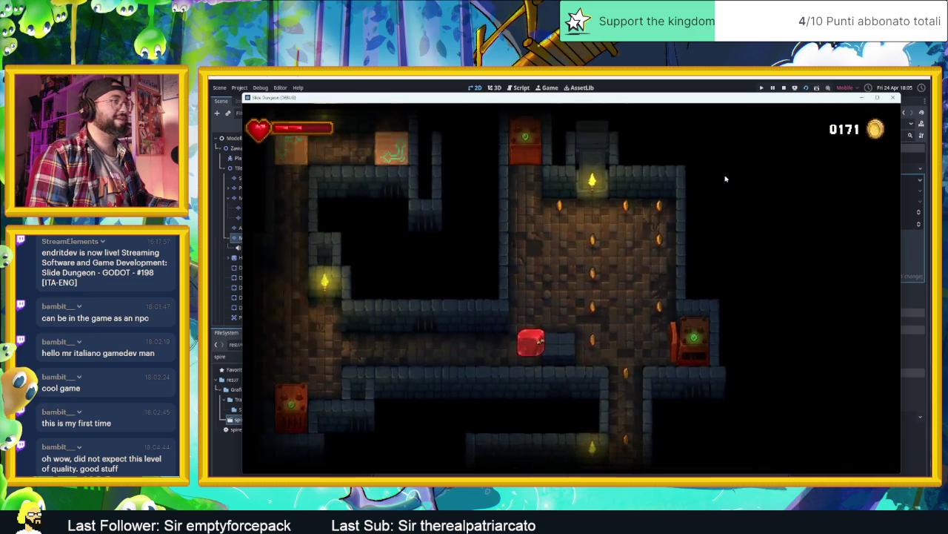
pyautogui.press('Up')
pyautogui.press('Right')
pyautogui.press('Down')
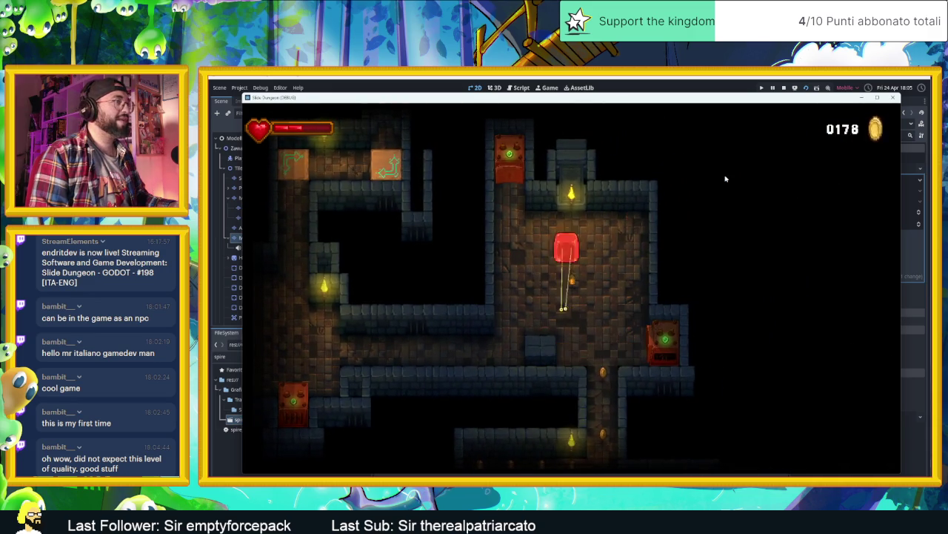